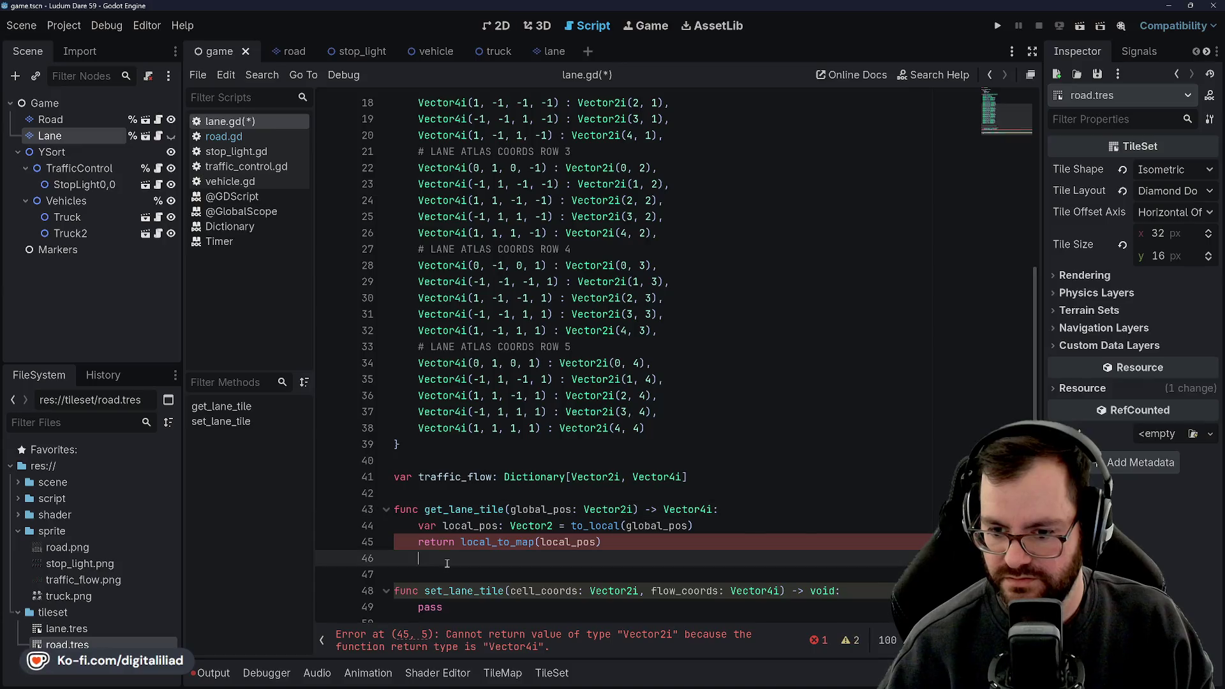
- Rename get_lane_tile to map_lane_tile in lane.gd and save
click(461, 541)
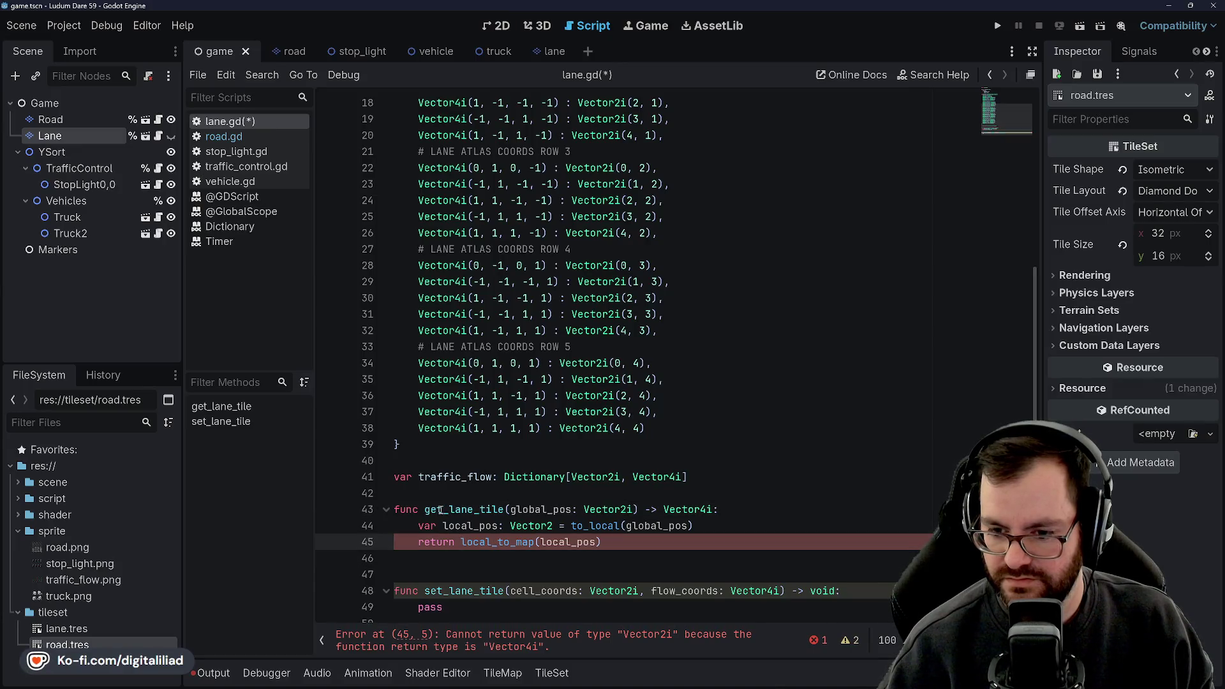
click(435, 509)
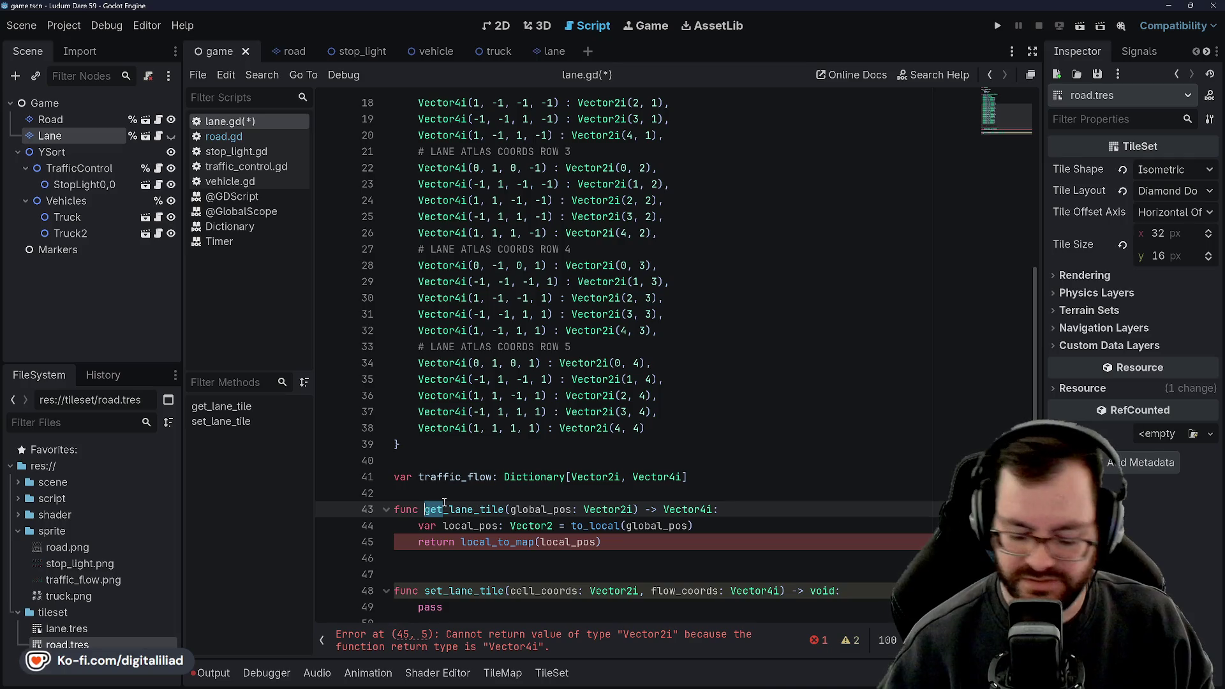
text(map)
key(ctrl+s)
- Change map_lane_tile's return type from Vector4i to Vector2i
click(460, 493)
scroll(538, 396, down, 1)
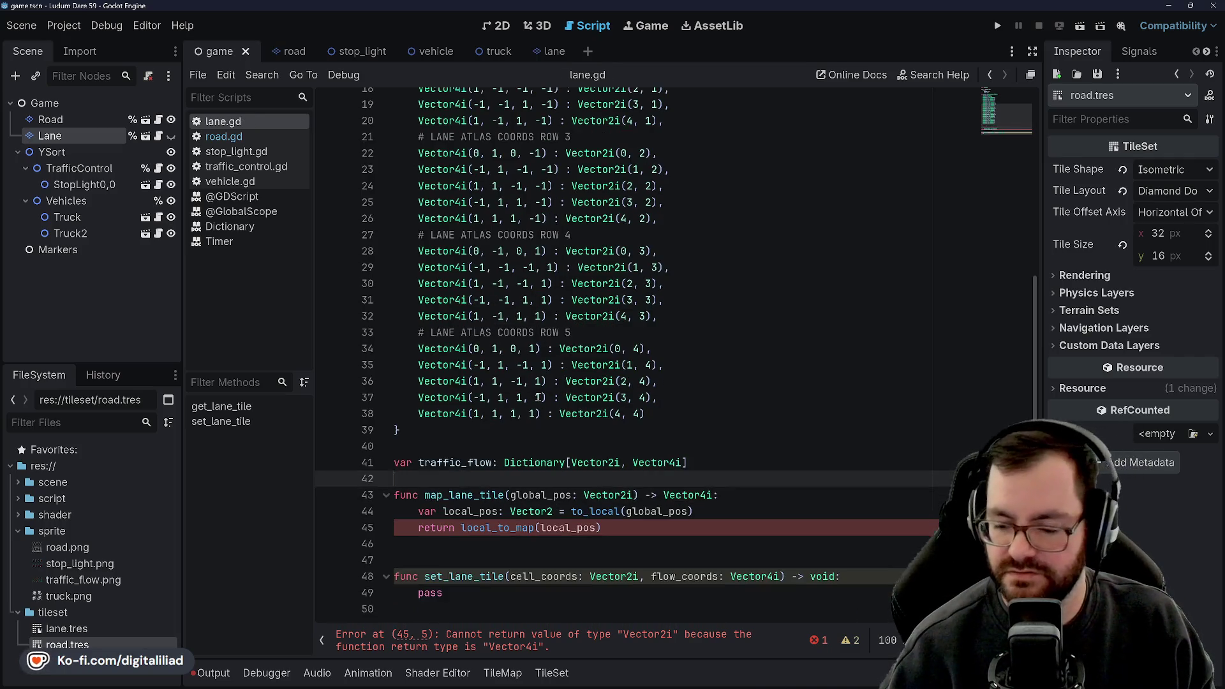
click(486, 527)
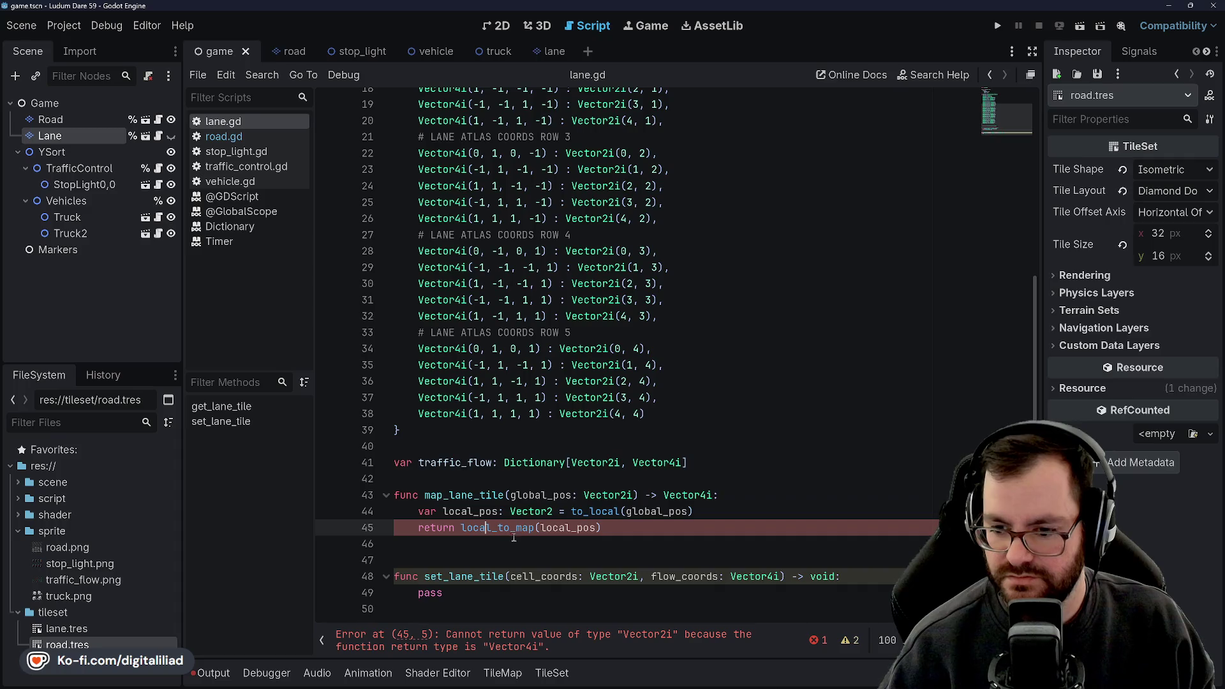
click(711, 495)
key(BackSpace)
text(2)
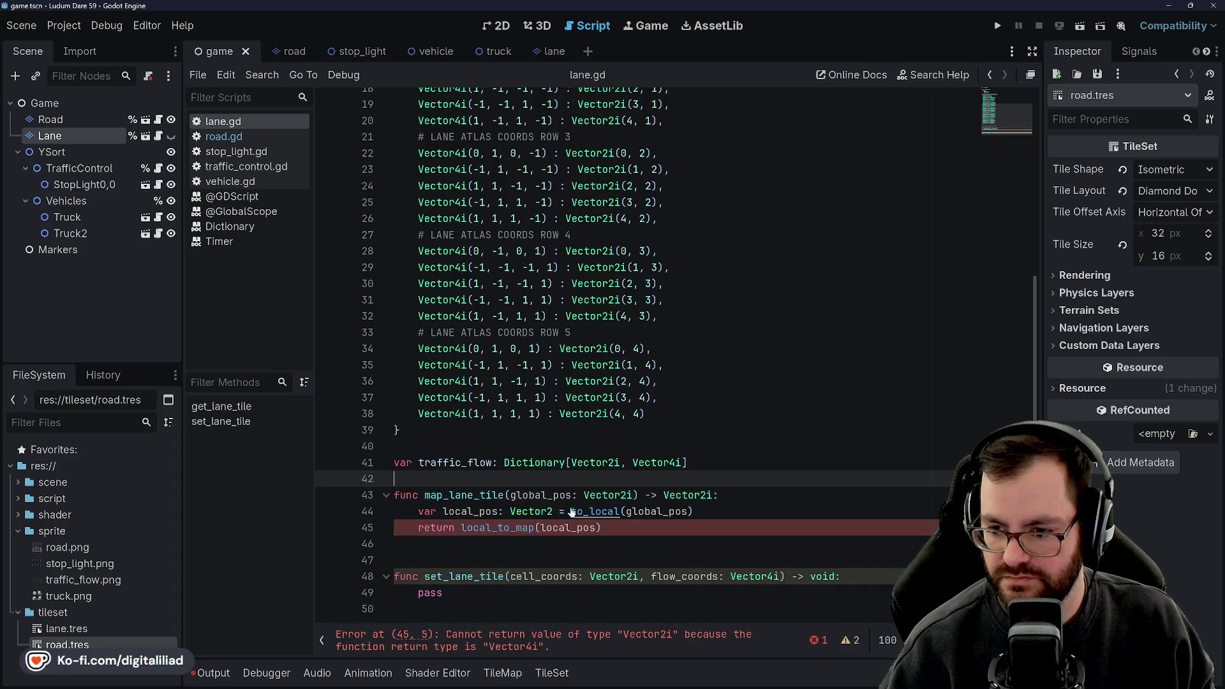
- Duplicate the whole map_lane_tile function directly below itself
drag(602, 542, 394, 501)
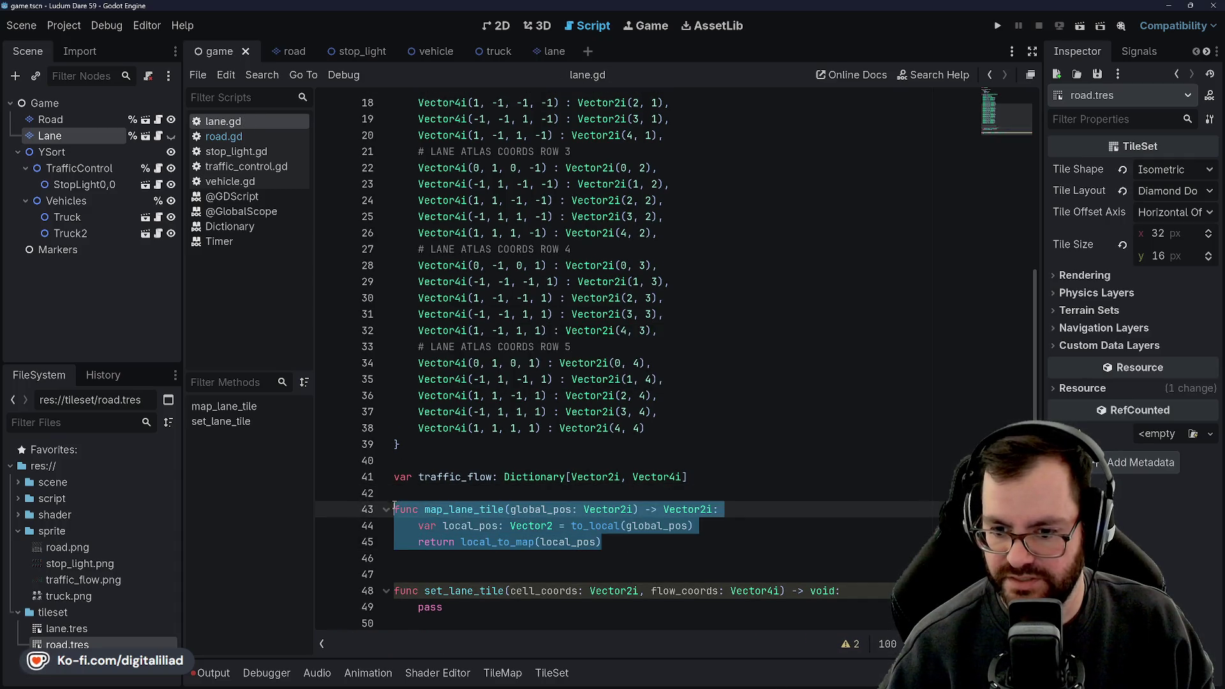
click(394, 499)
key(ctrl+v)
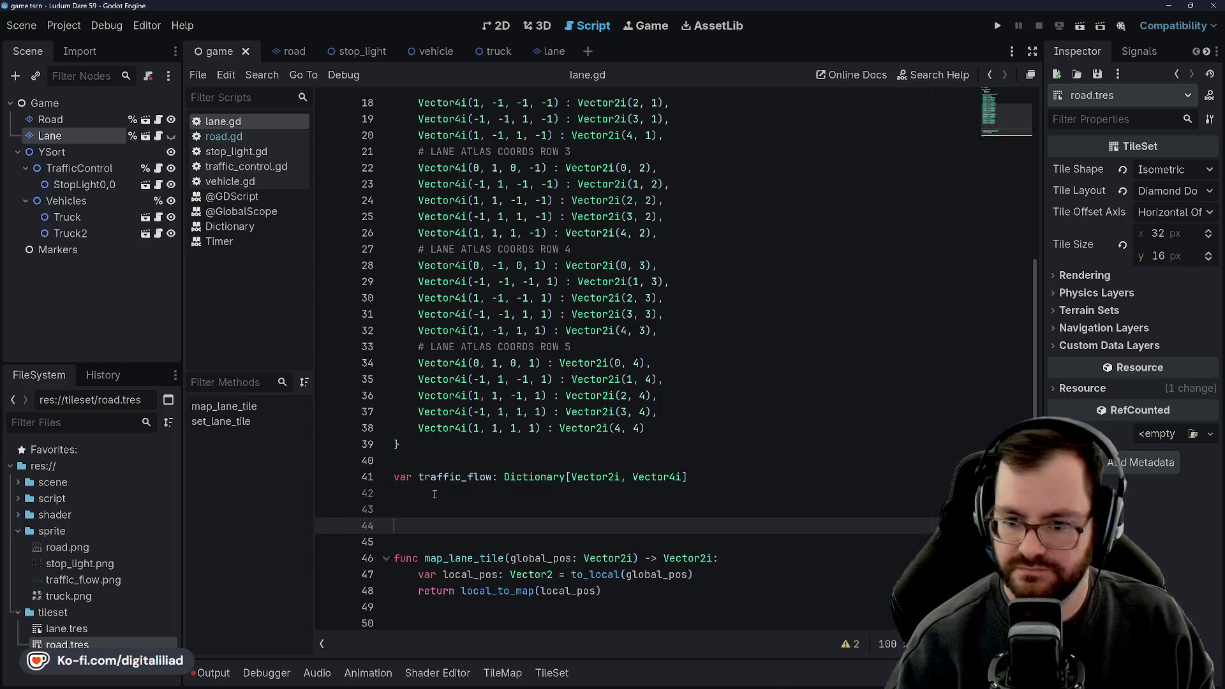
scroll(434, 494, down, 2)
click(434, 495)
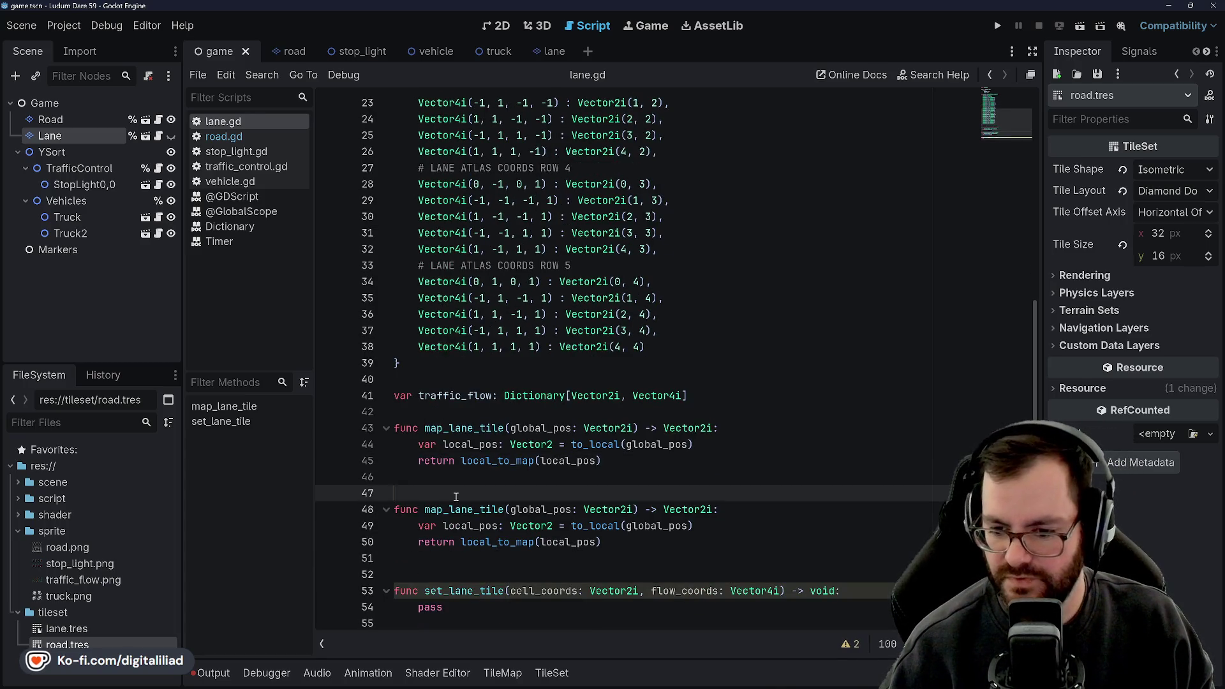
- Rename the upper copy's global_pos parameter to lane_tile and save
click(535, 509)
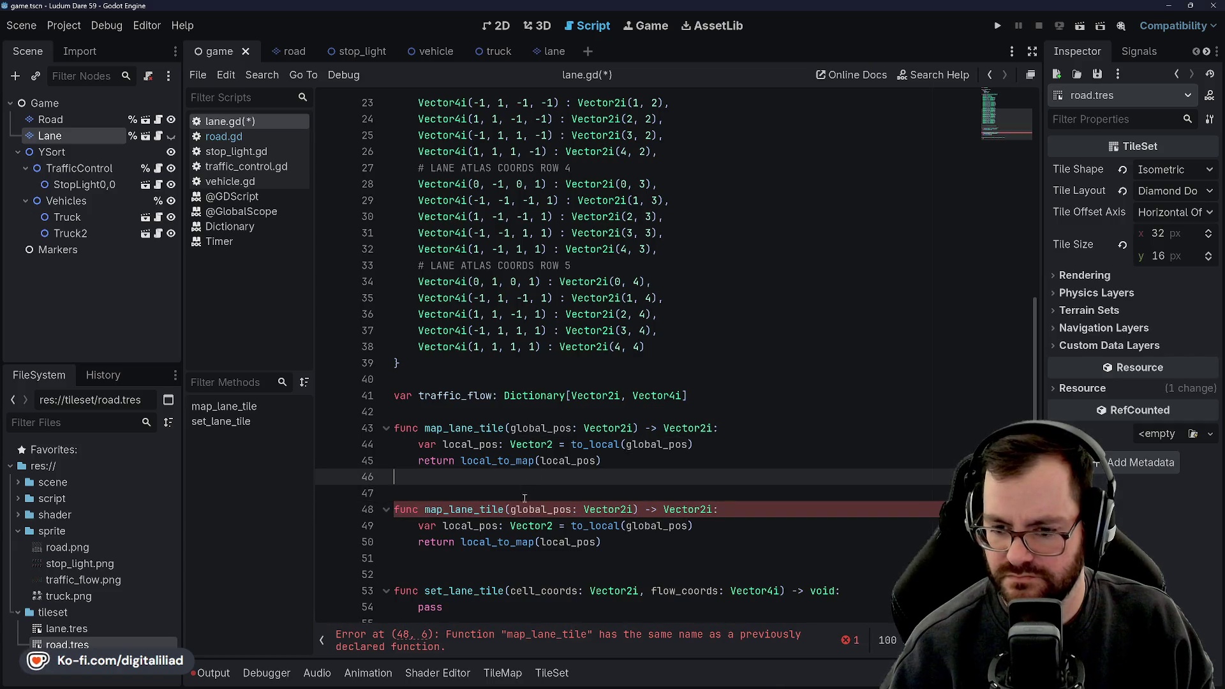
click(532, 460)
click(455, 508)
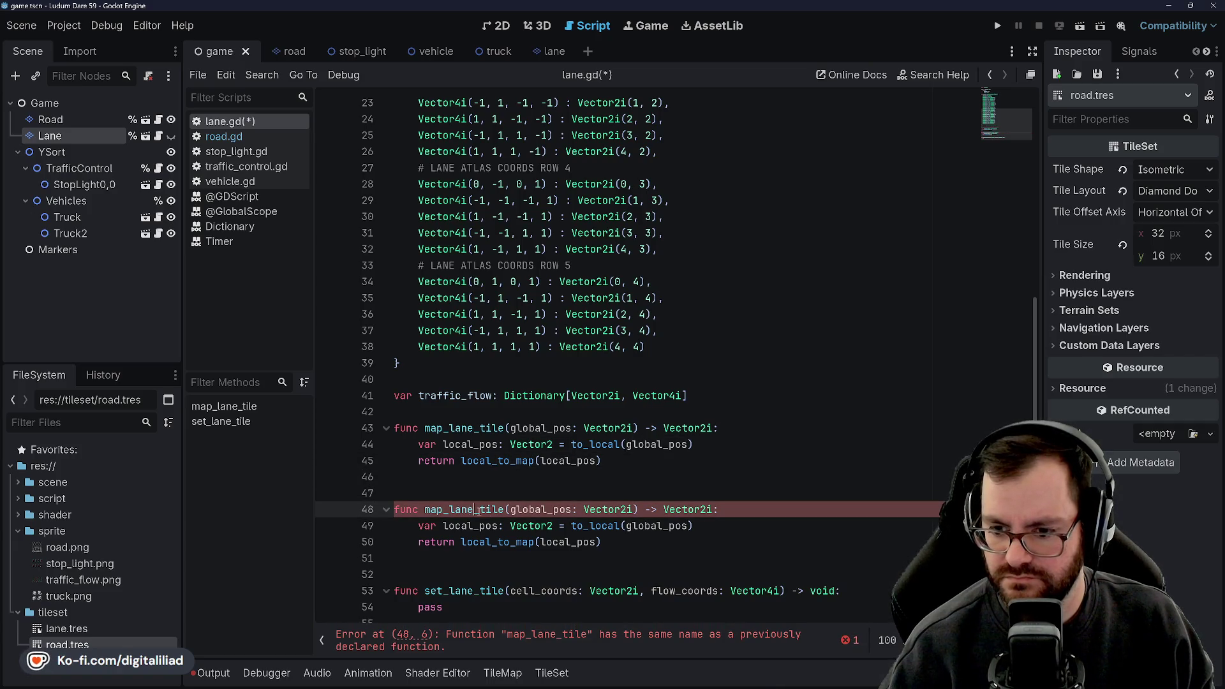
click(487, 526)
click(480, 446)
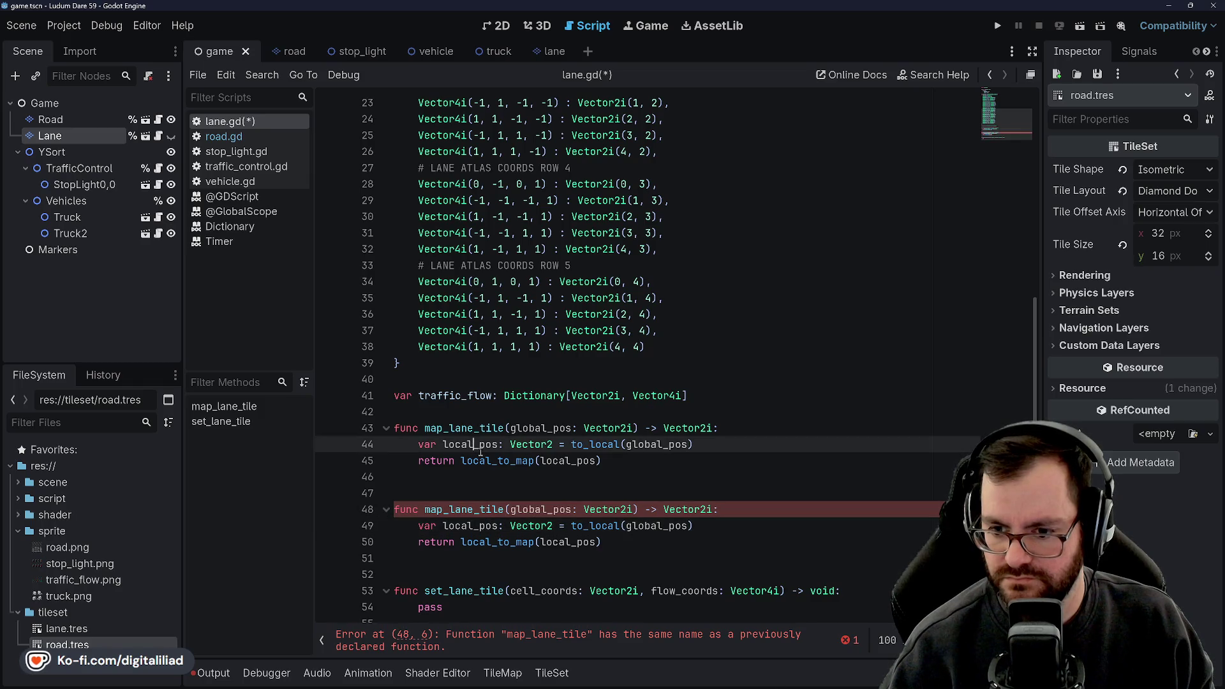
double_click(539, 428)
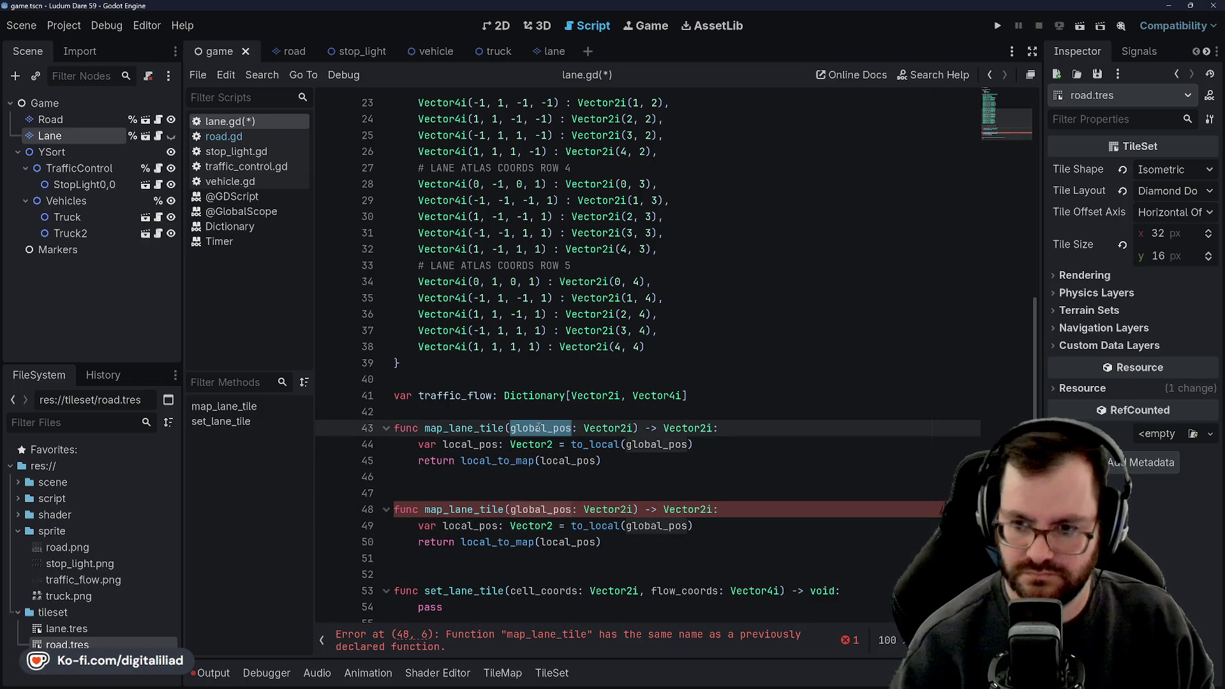
text(map)
key(BackSpace)
key(BackSpace)
key(BackSpace)
text(lane)
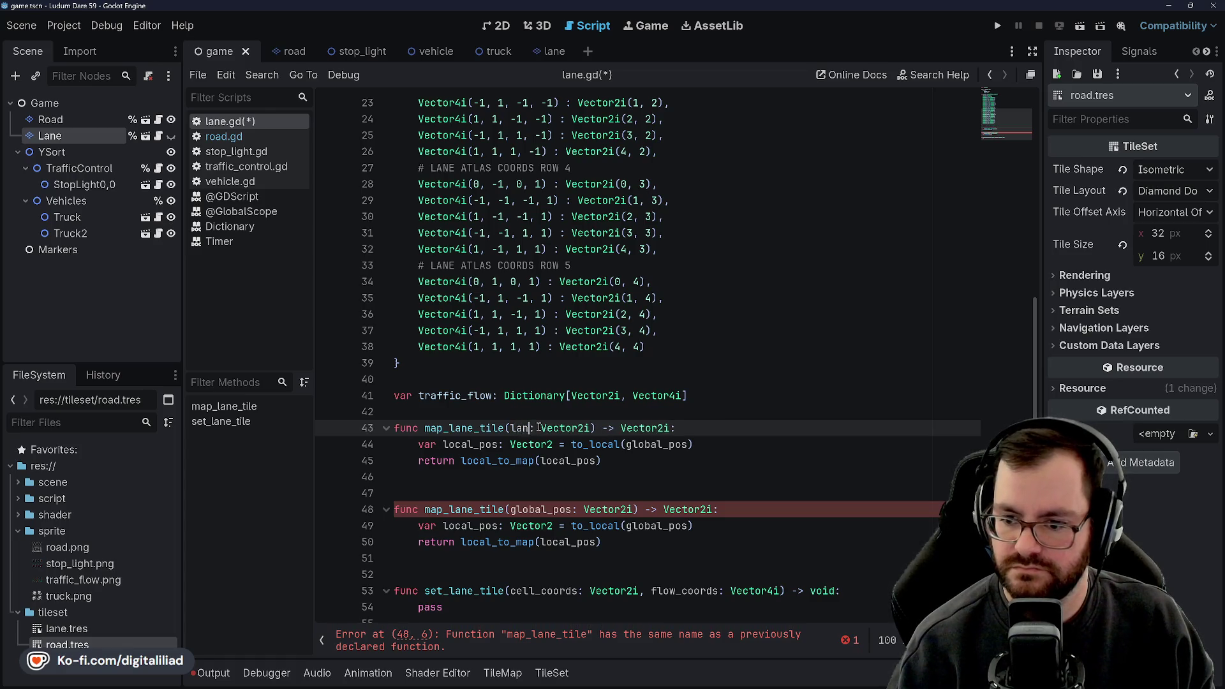
text(_tile)
click(567, 381)
key(ctrl+s)
- Rename the parameter to tile_cell and the upper function to get_lane_tile, then save
click(536, 428)
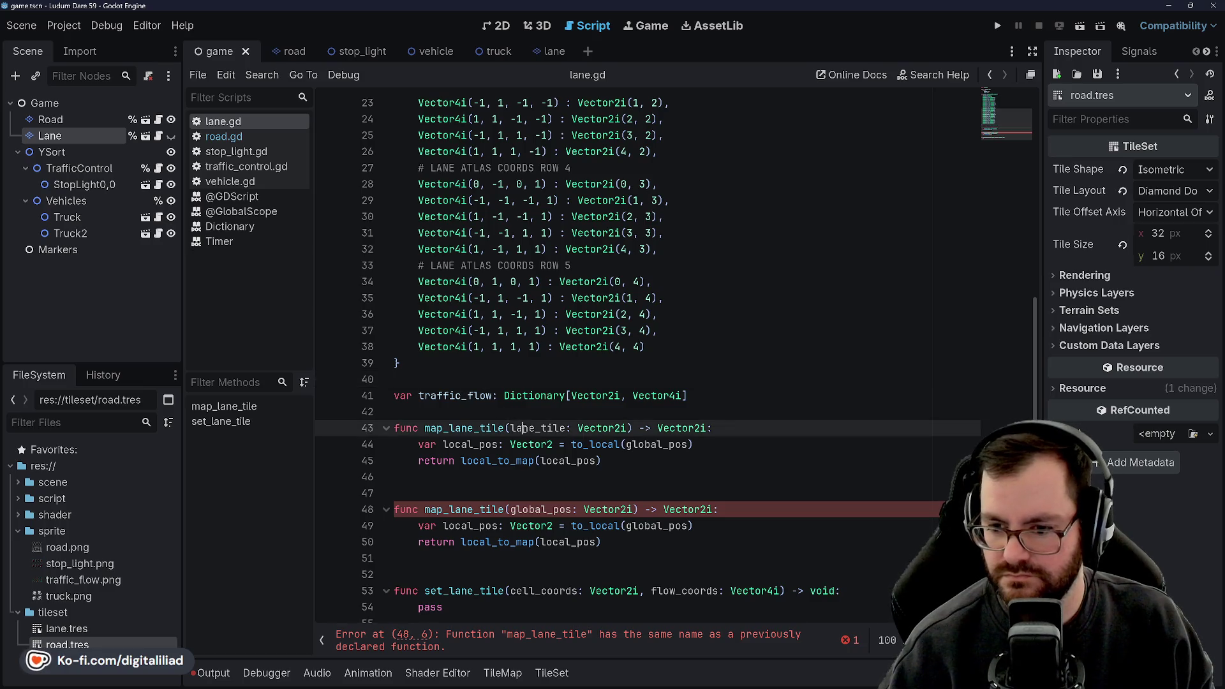
double_click(536, 428)
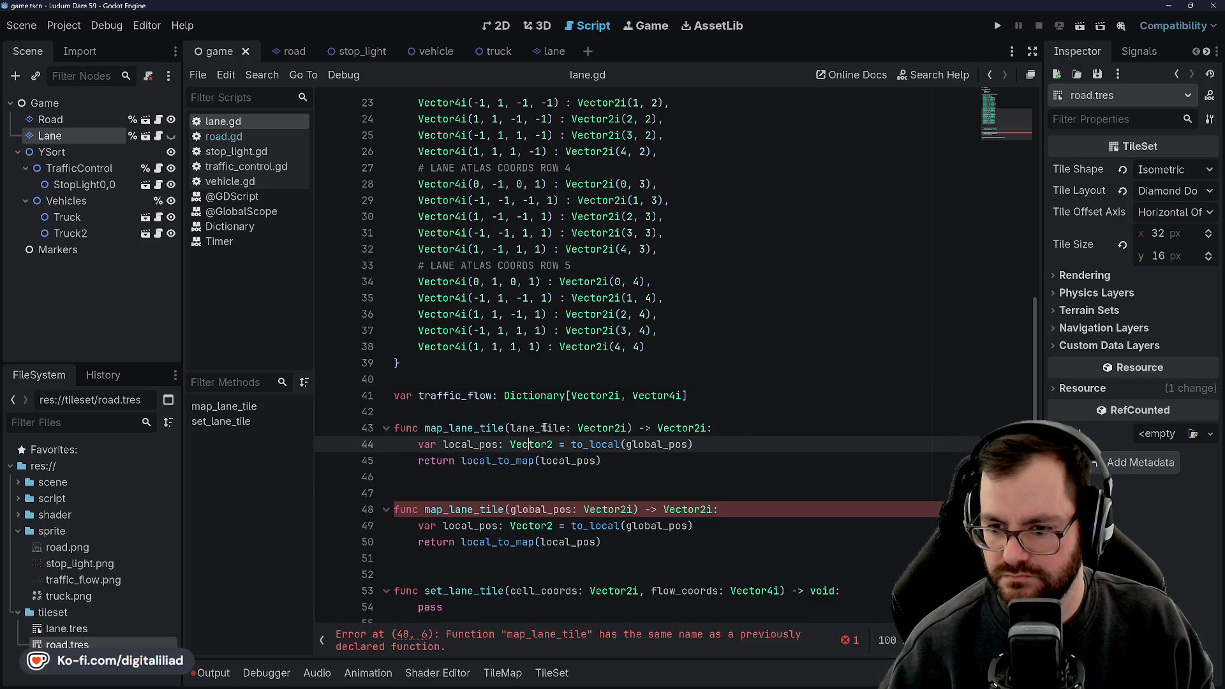
text(tile_cell)
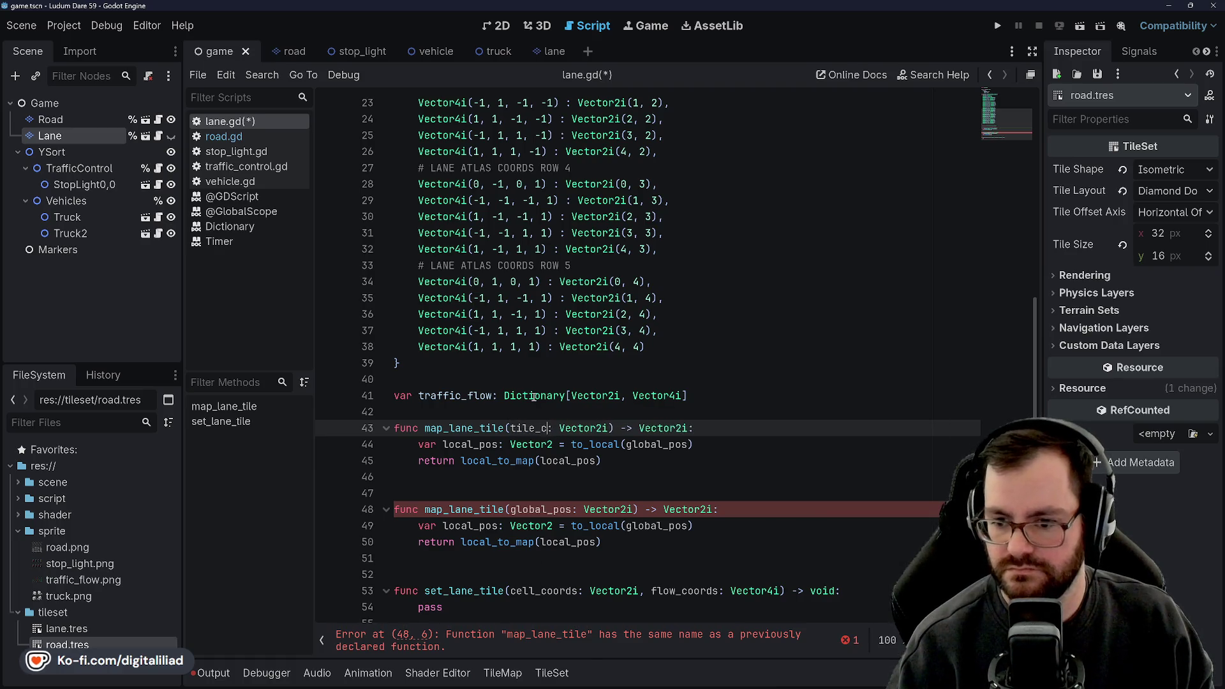
click(564, 298)
click(589, 411)
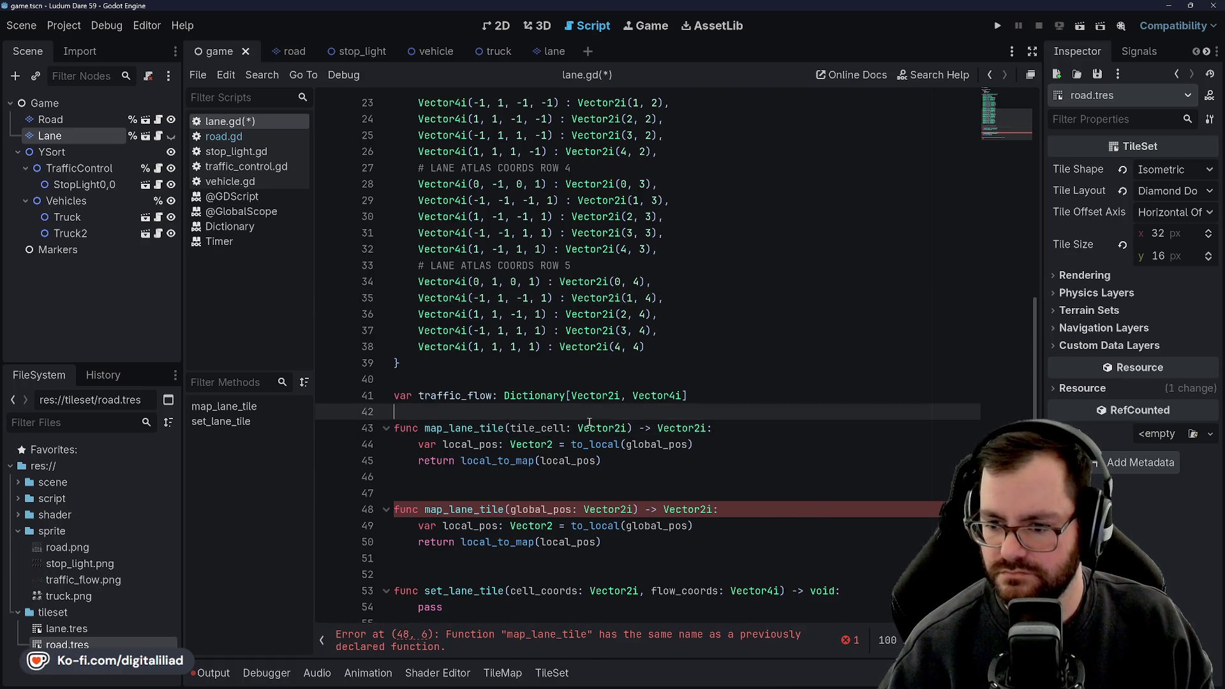
click(698, 428)
click(603, 407)
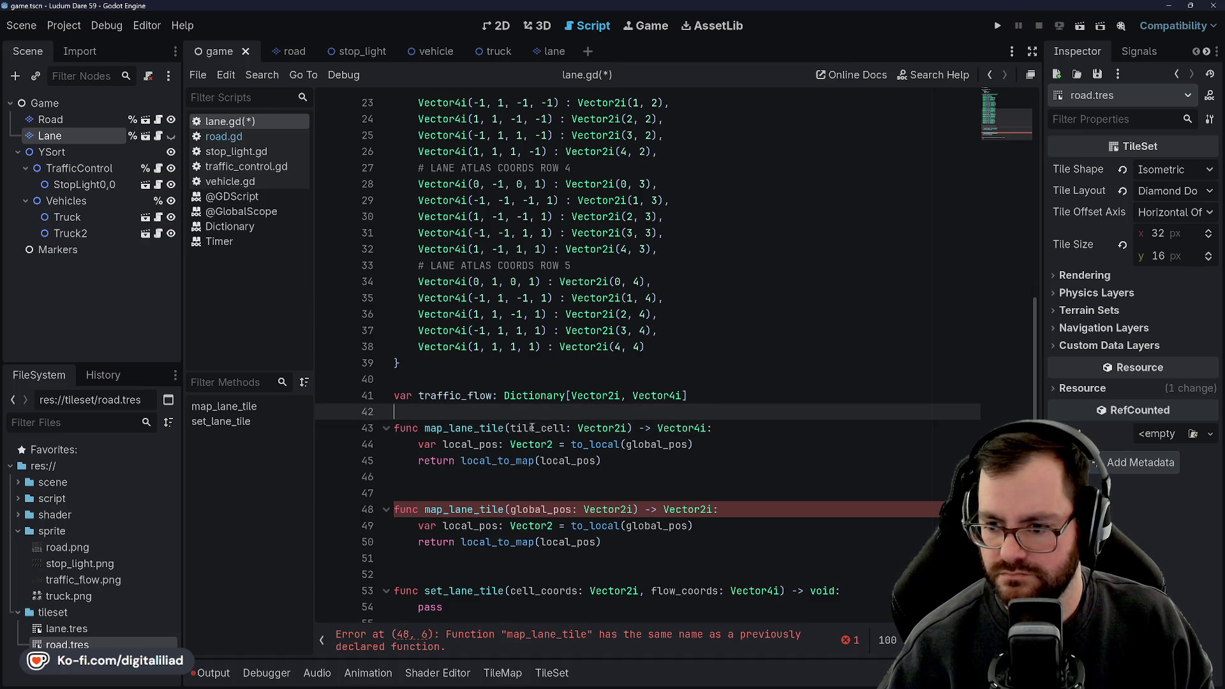
double_click(443, 428)
text(get_lane_tile)
key(ctrl+s)
click(455, 461)
scroll(454, 453, down, 1)
click(449, 431)
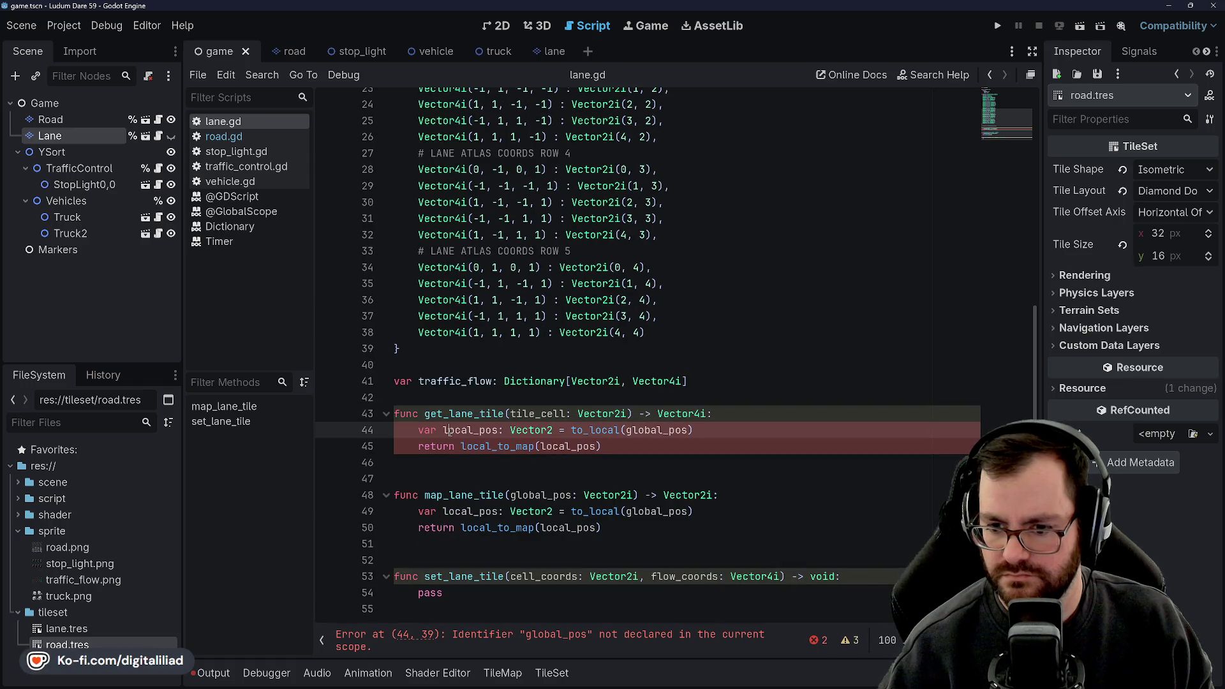
- Replace get_lane_tile's body with pass, then with 'return traffic_flow'
drag(627, 444, 428, 430)
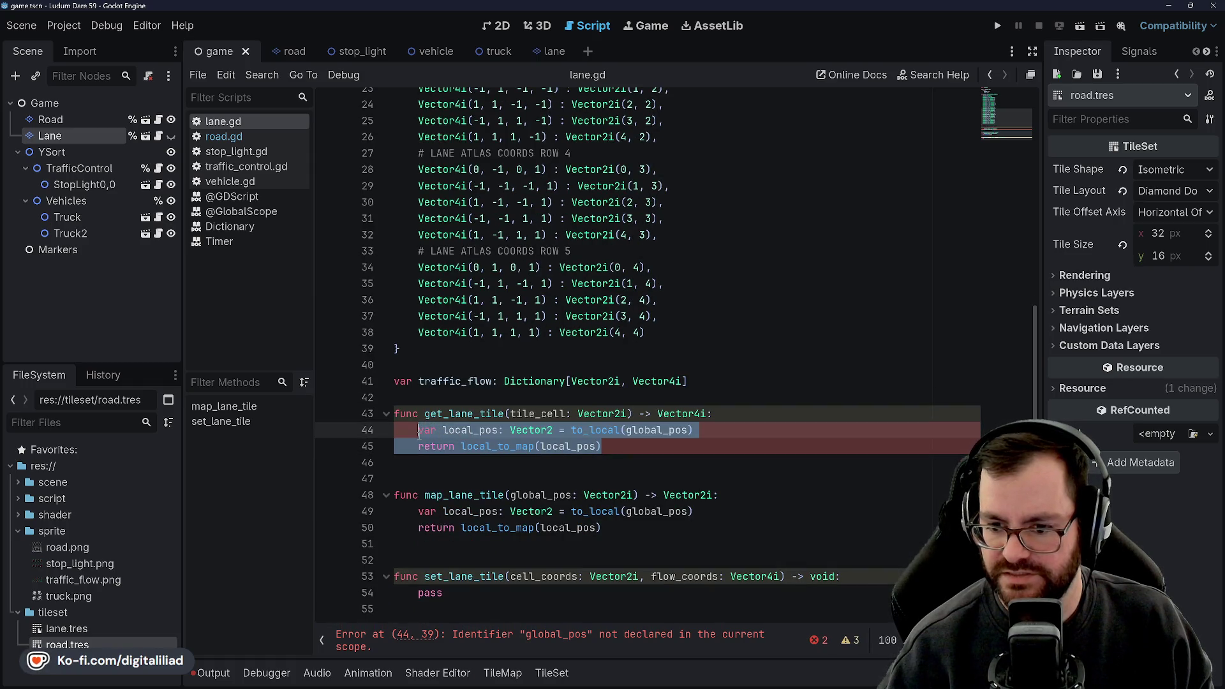
key(BackSpace)
text(pass)
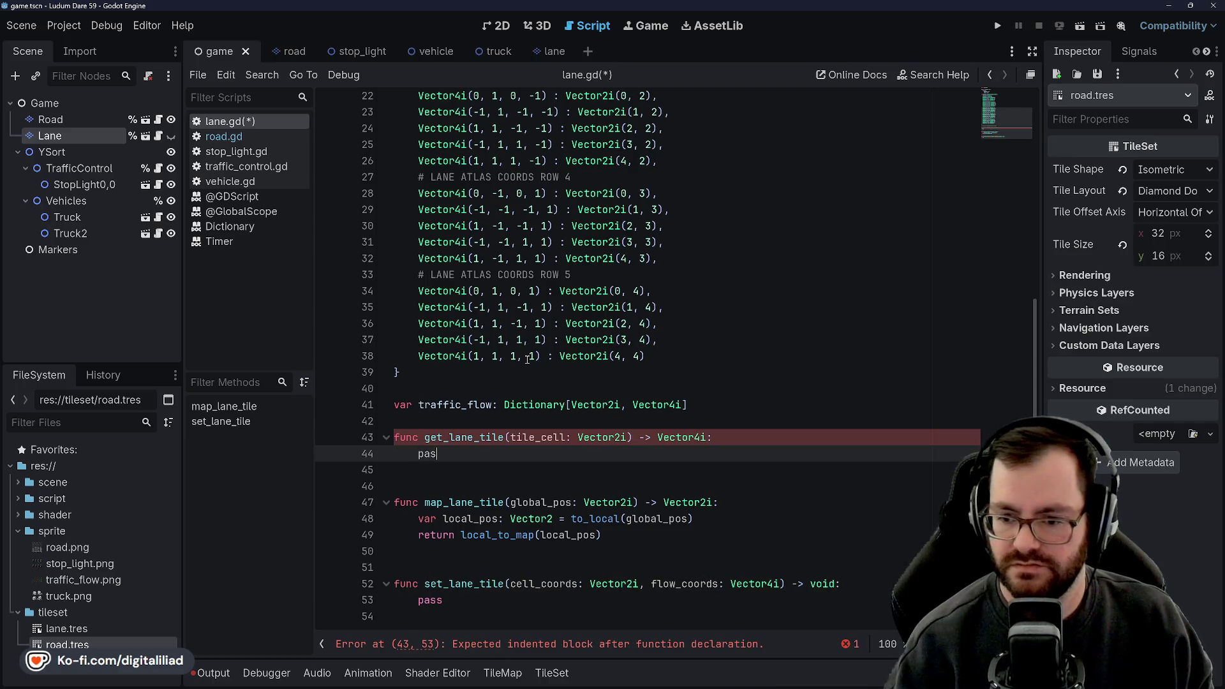
key(ctrl+s)
click(465, 553)
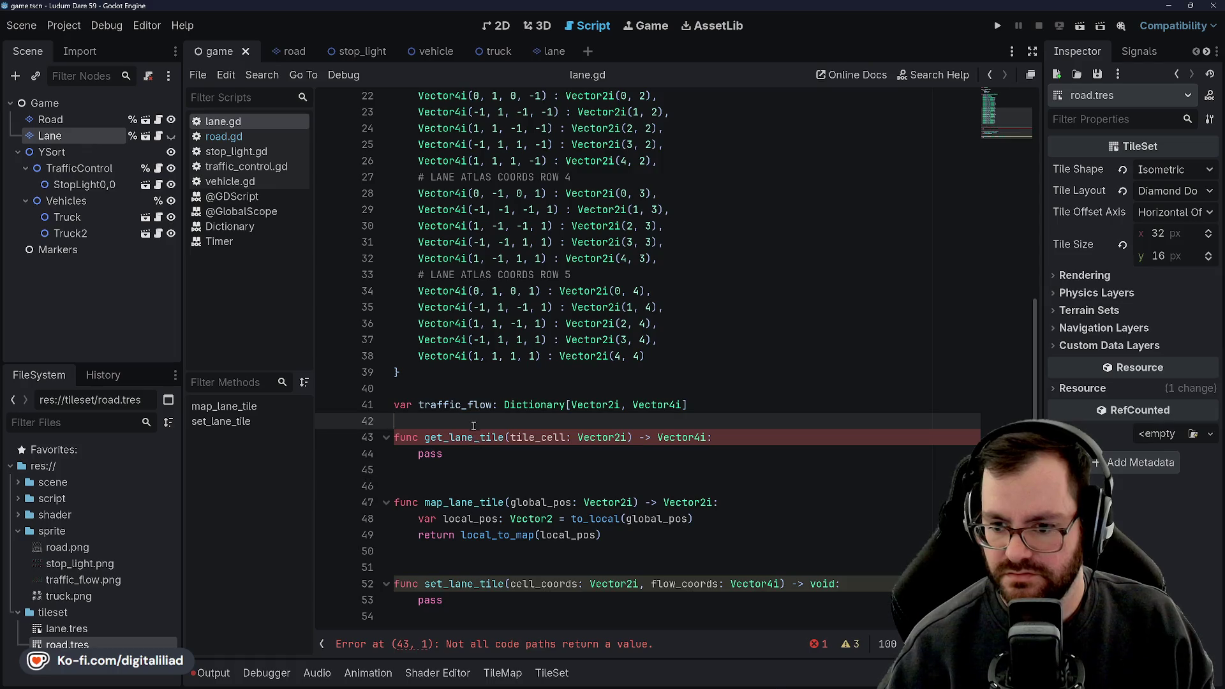
click(488, 461)
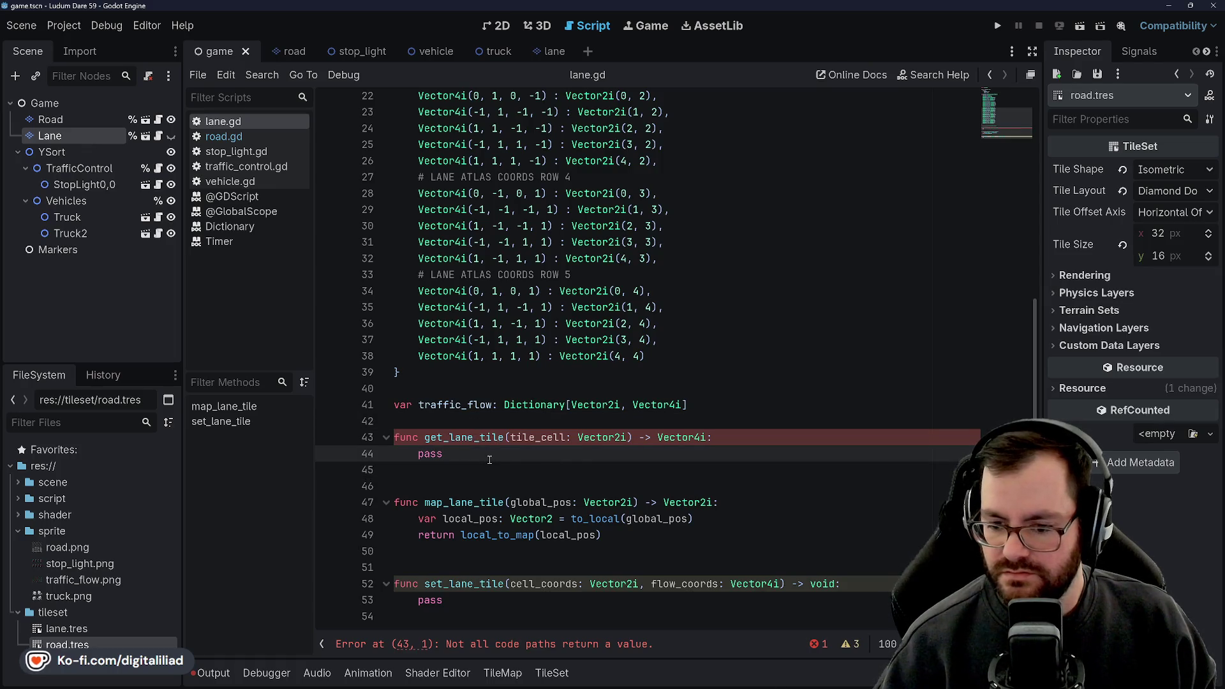
double_click(686, 438)
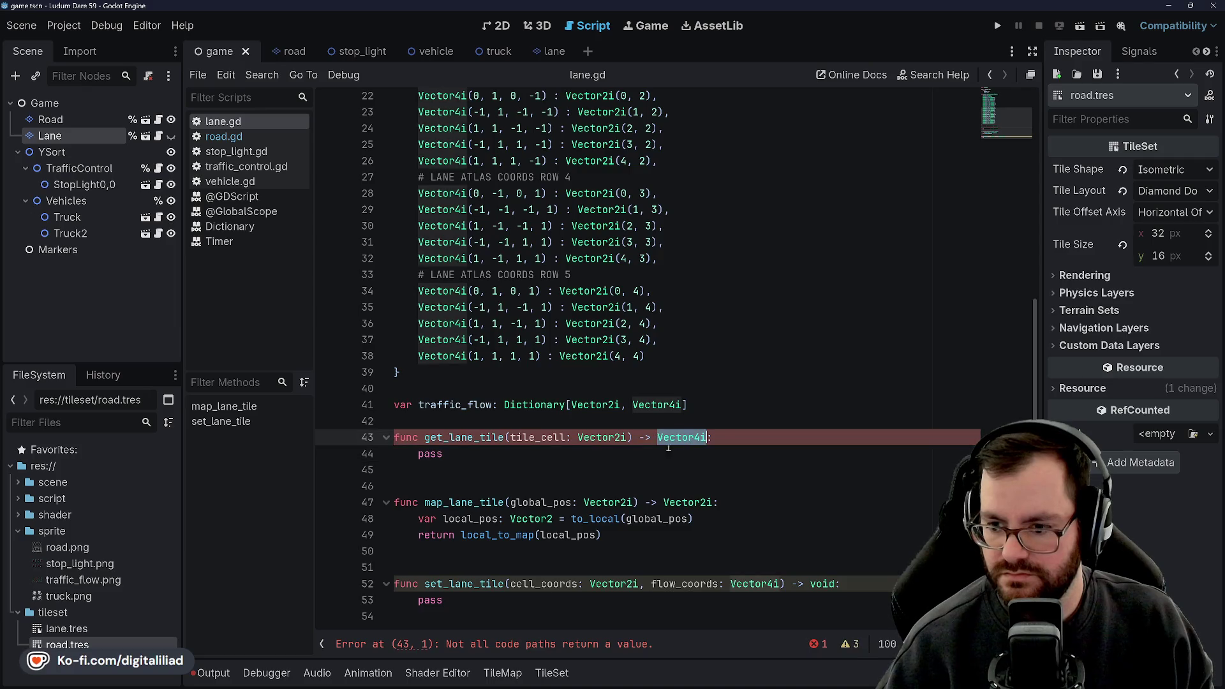
click(477, 449)
drag(454, 452, 419, 453)
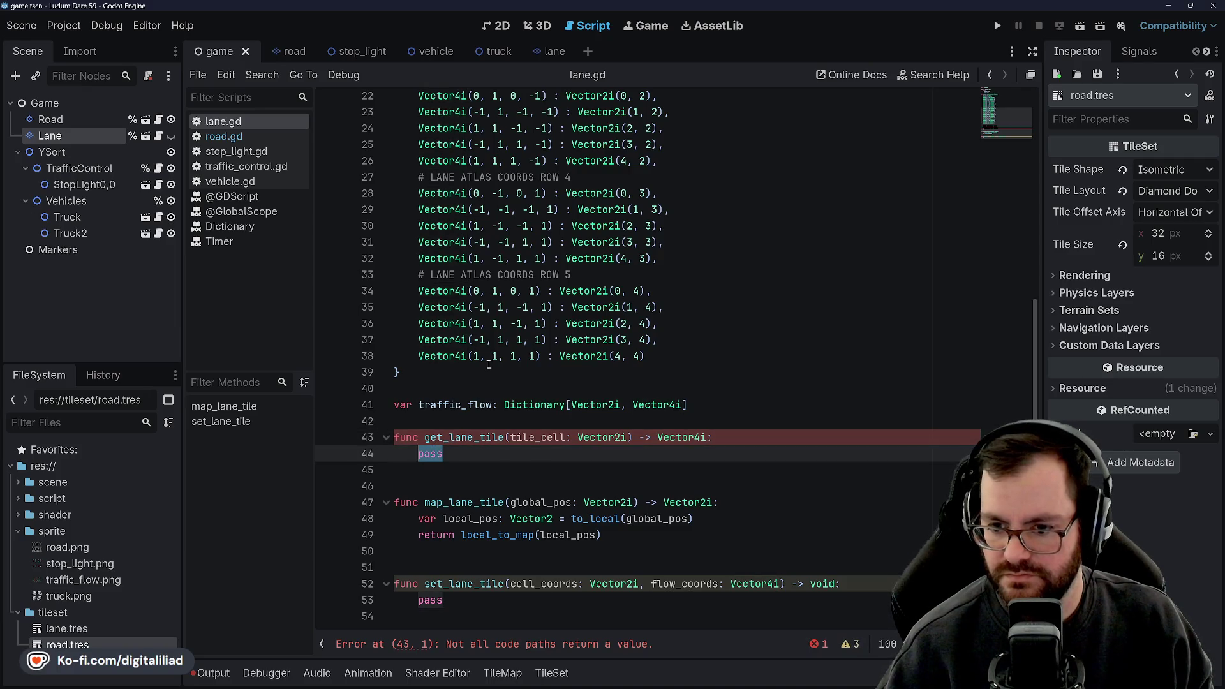
text(return )
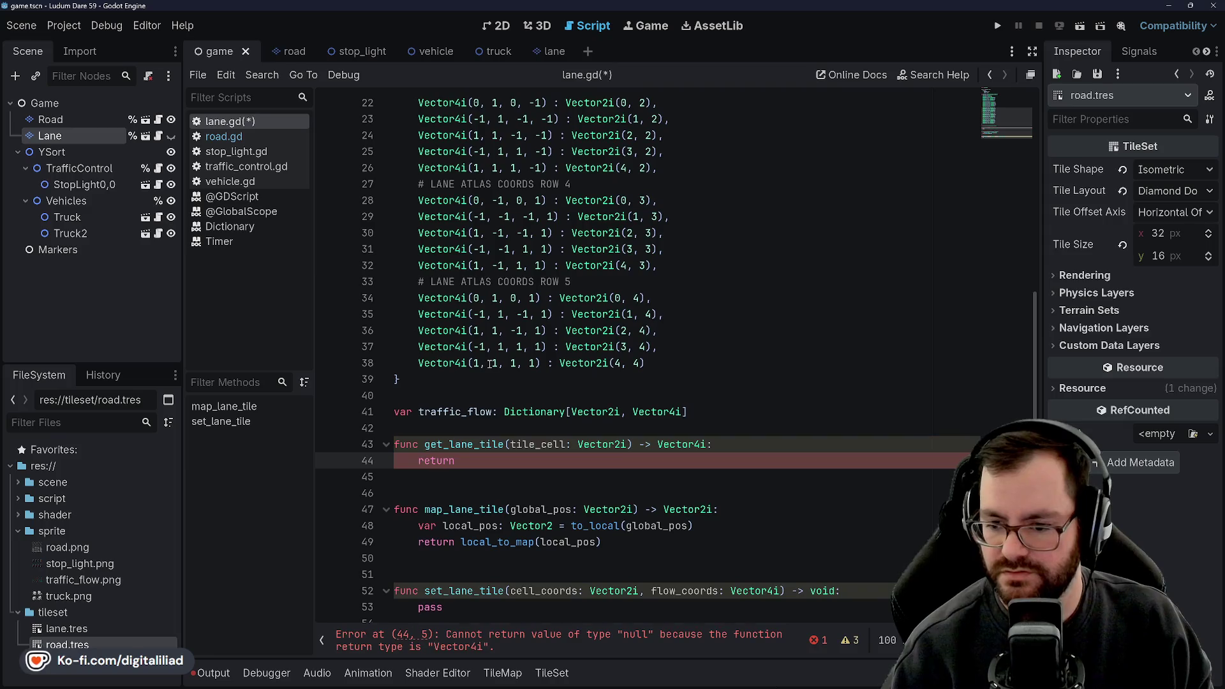
text(traffic_flow[)
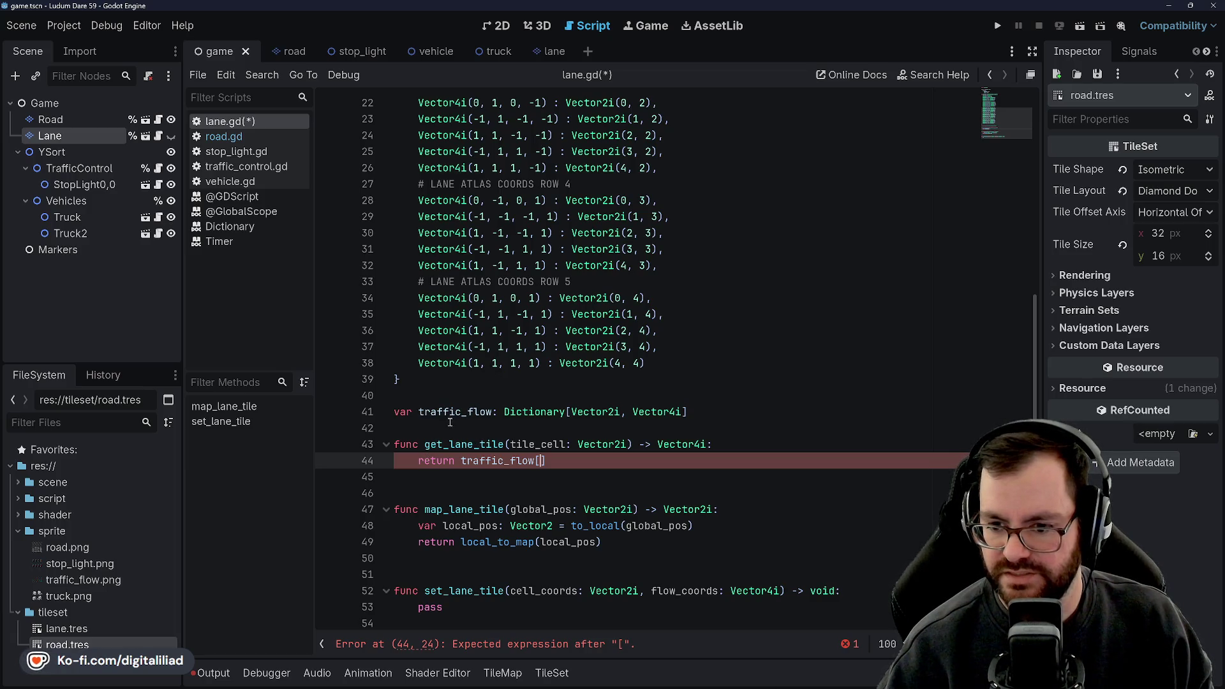
- Delete the entire get_lane_tile function and its blank line, then save lane.gd
mouse_move(577, 461)
mouse_down()
mouse_move(415, 462)
mouse_move(437, 445)
mouse_move(395, 444)
mouse_move(388, 430)
mouse_up()
key(BackSpace)
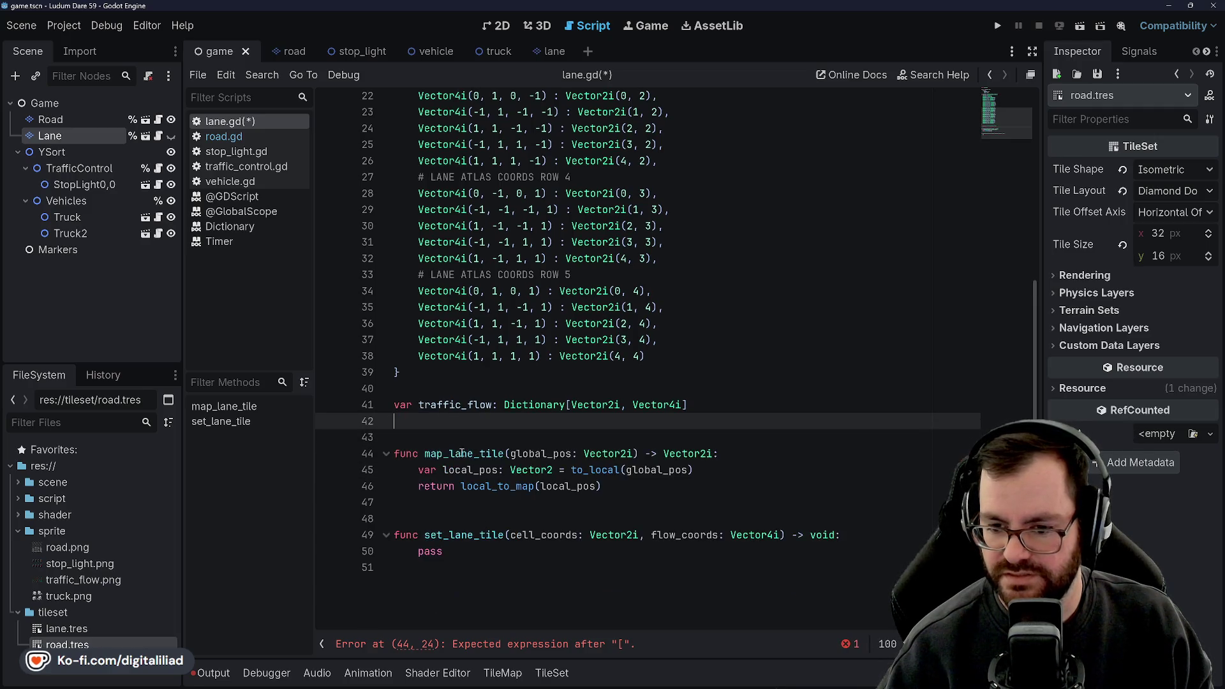
key(Delete)
key(ctrl+s)
- Open road.gd in the script editor
click(448, 454)
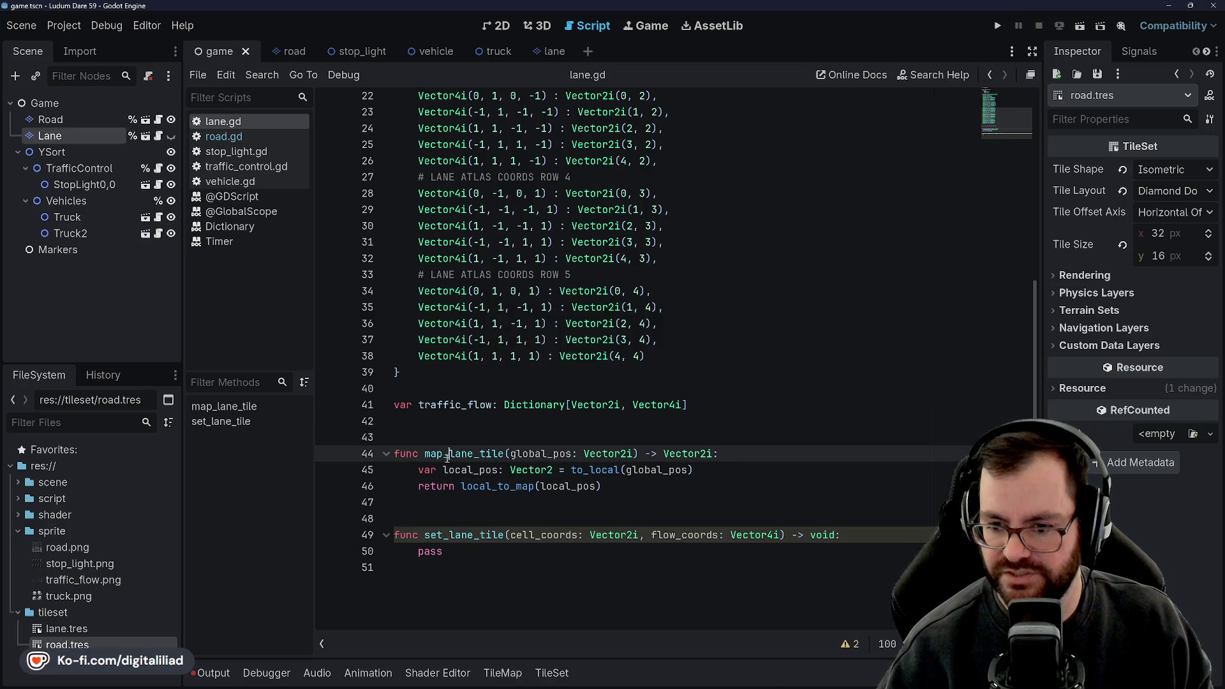
click(454, 437)
scroll(447, 446, up, 1)
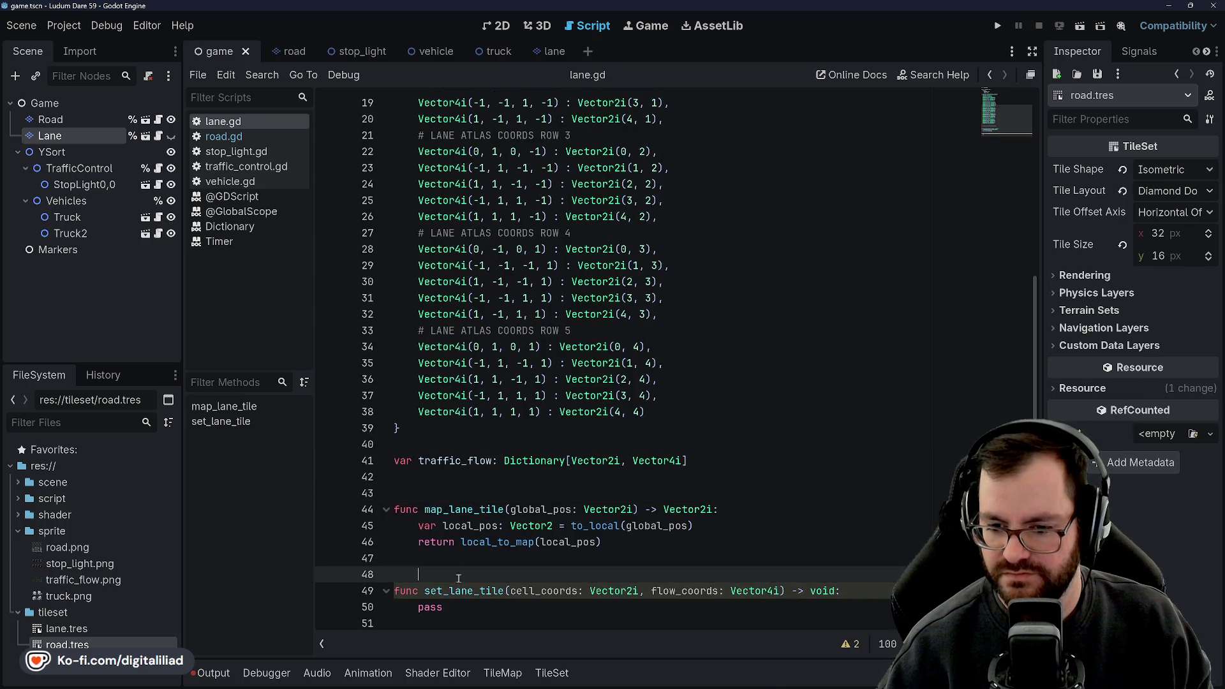
click(209, 137)
scroll(473, 480, down, 2)
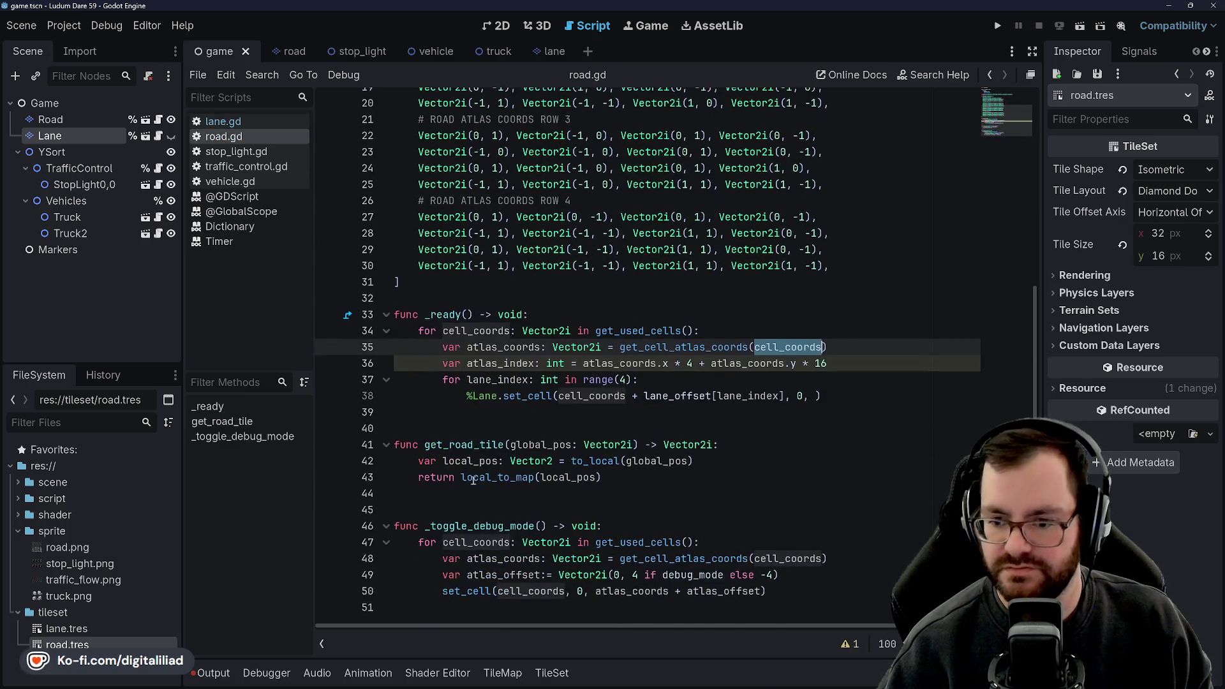
- Swap the 'get' prefix for 'map' so get_road_tile becomes map_road_tile
click(439, 445)
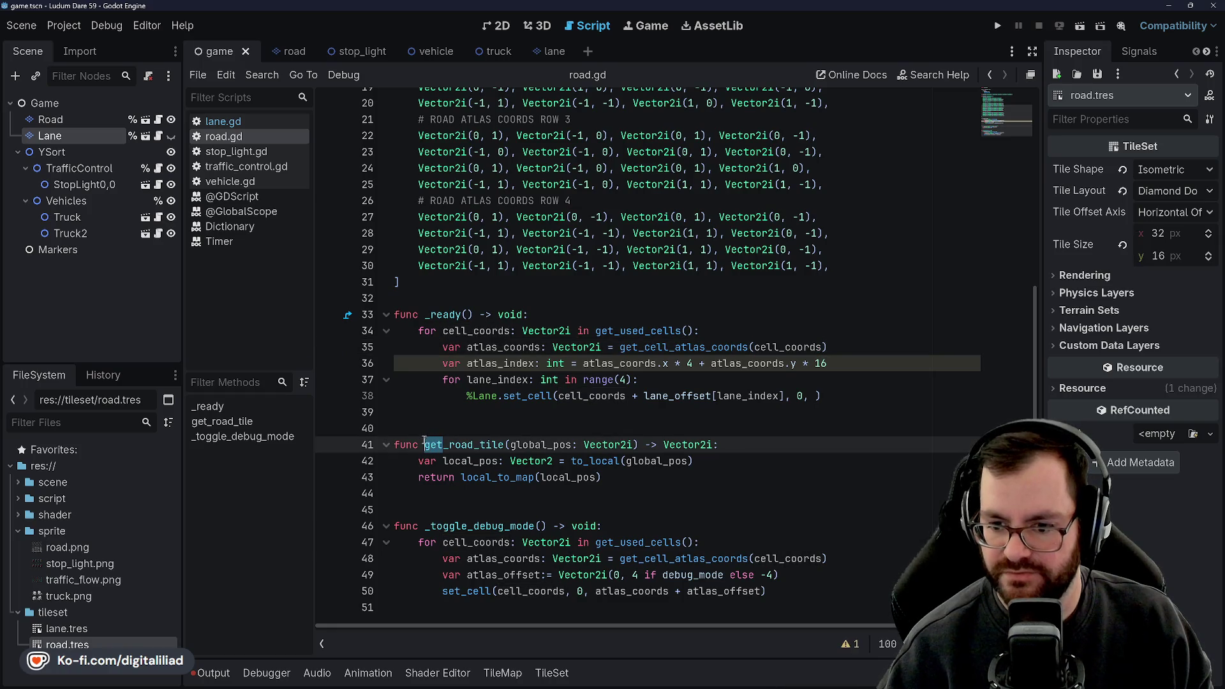
text(map)
click(450, 396)
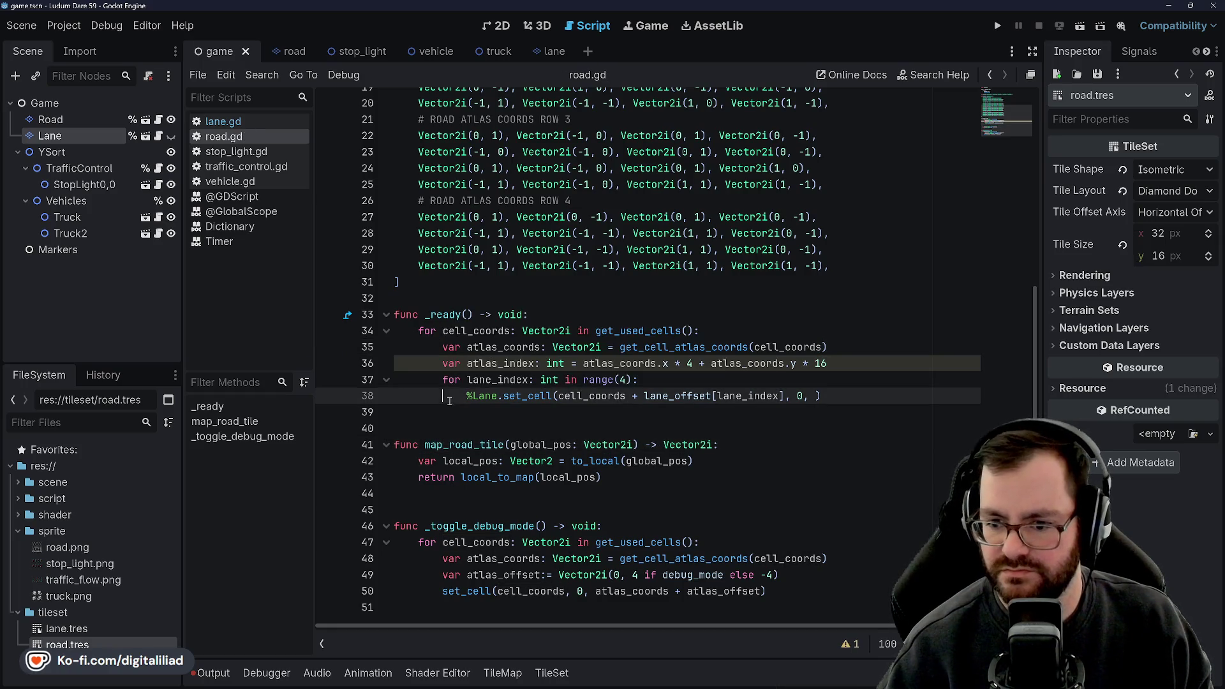
click(552, 298)
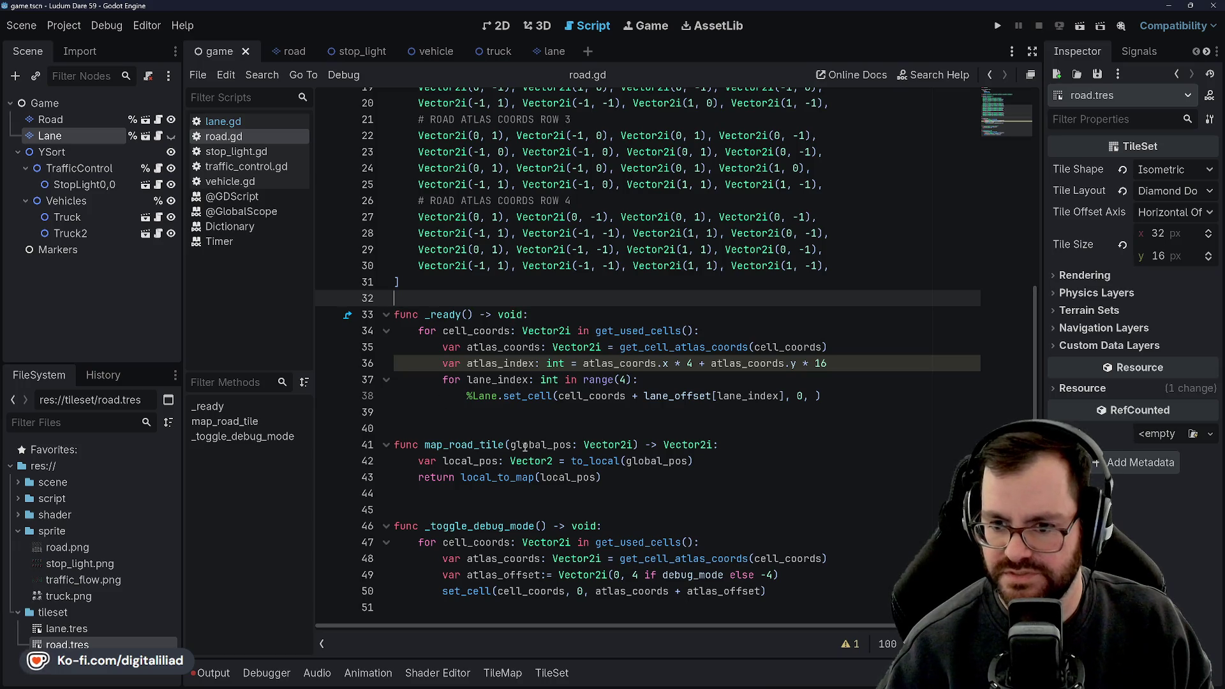
click(508, 427)
click(508, 413)
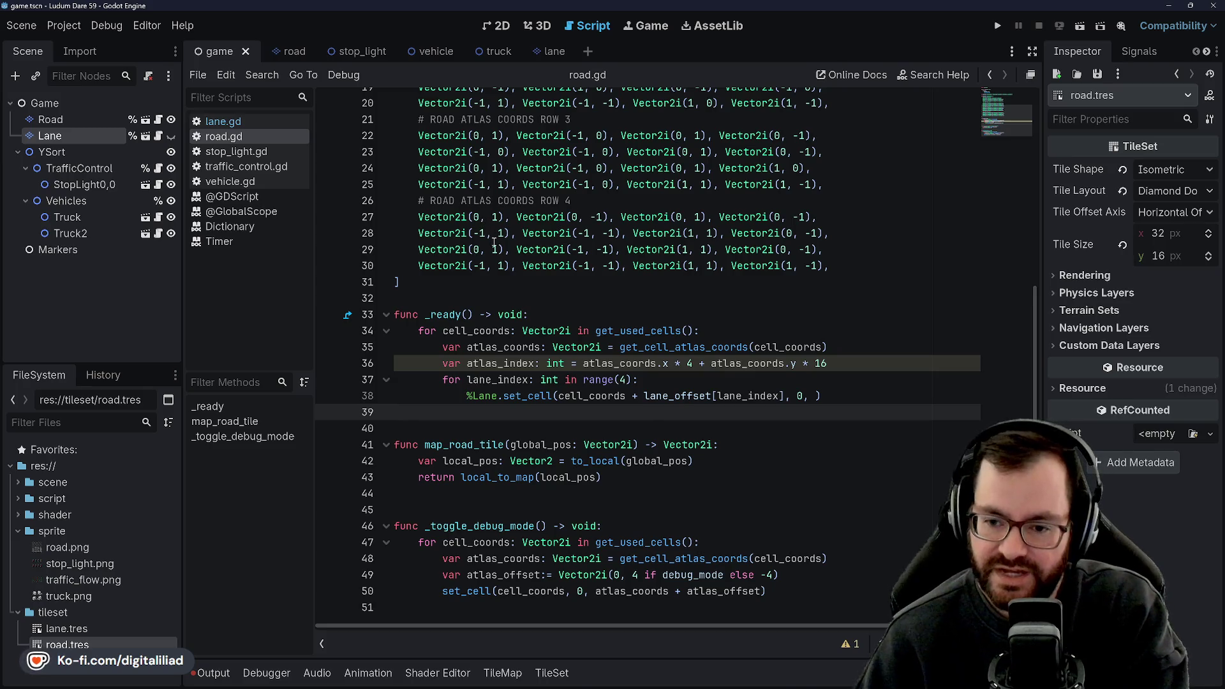
click(458, 296)
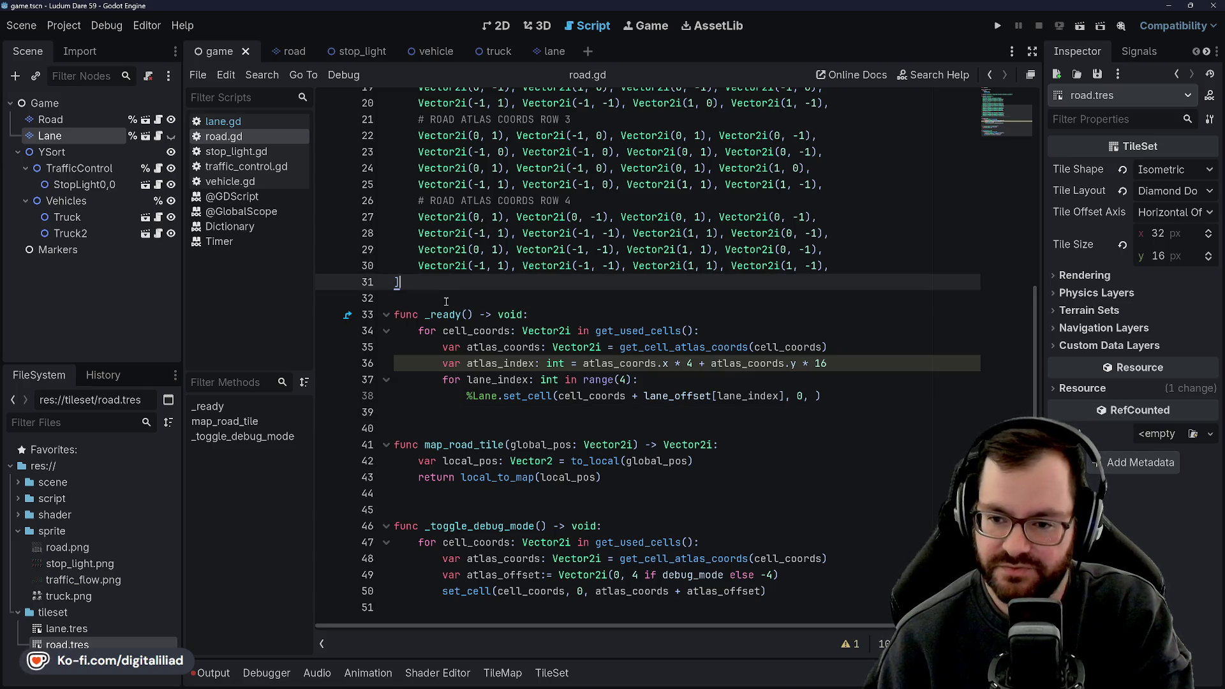
- Delete the stray indentation on empty line 44 after map_road_tile
click(459, 411)
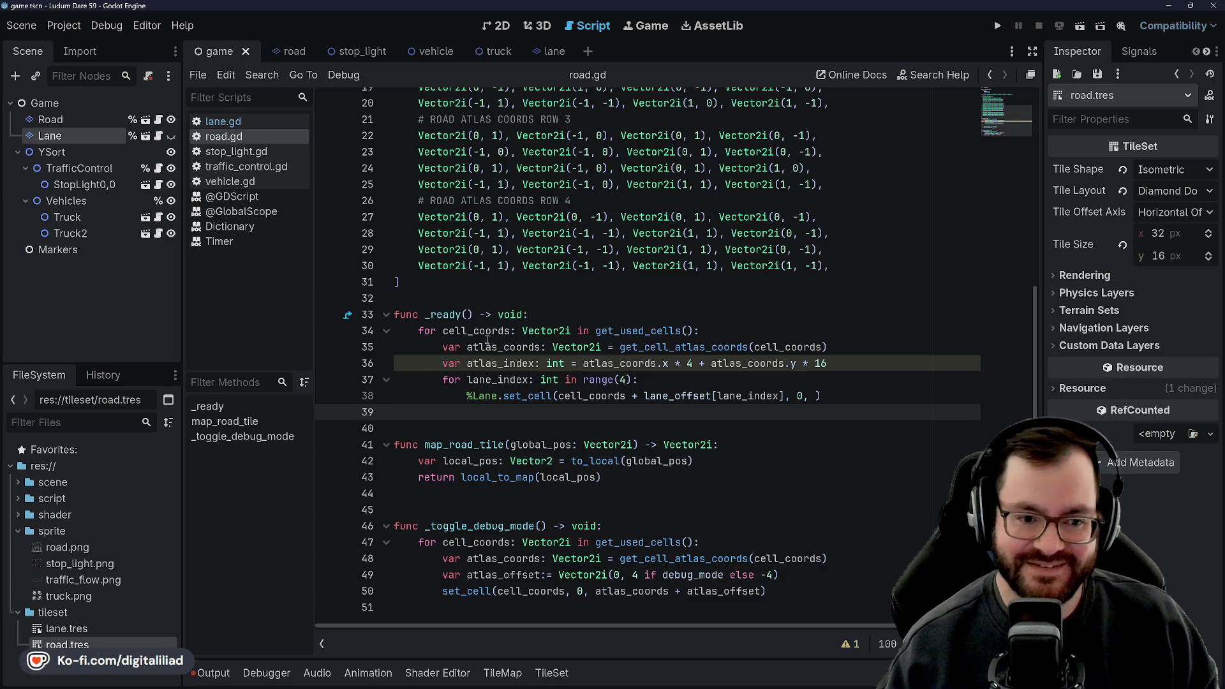
click(470, 296)
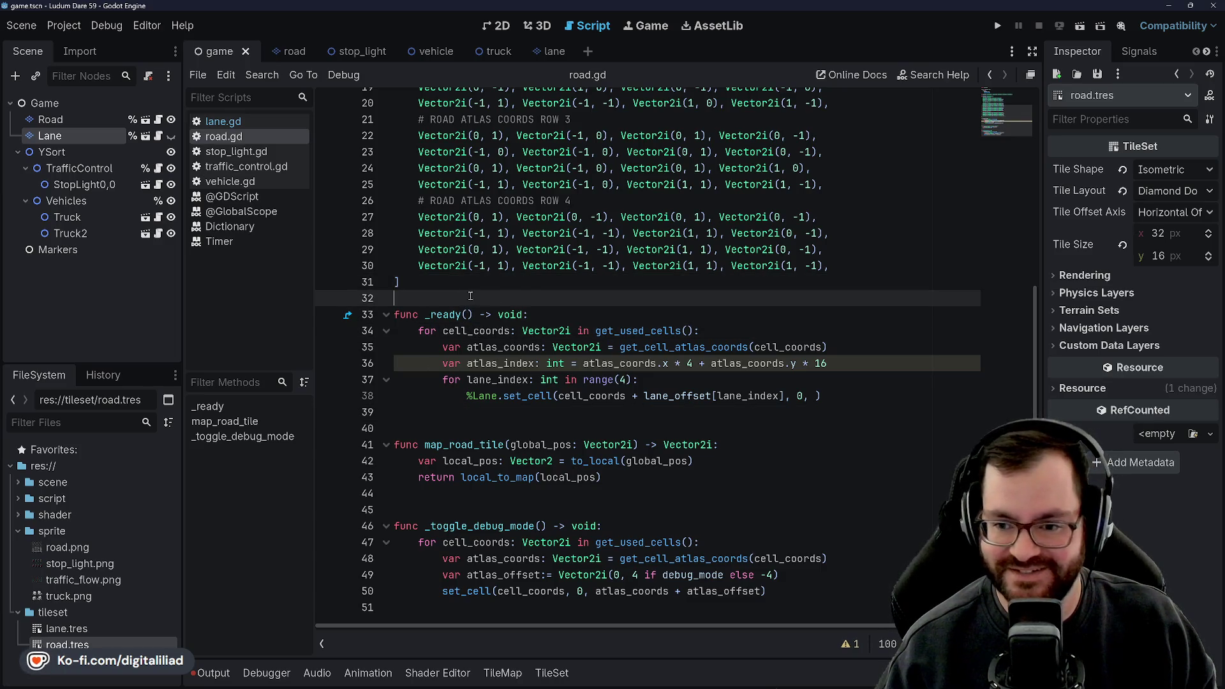
click(848, 363)
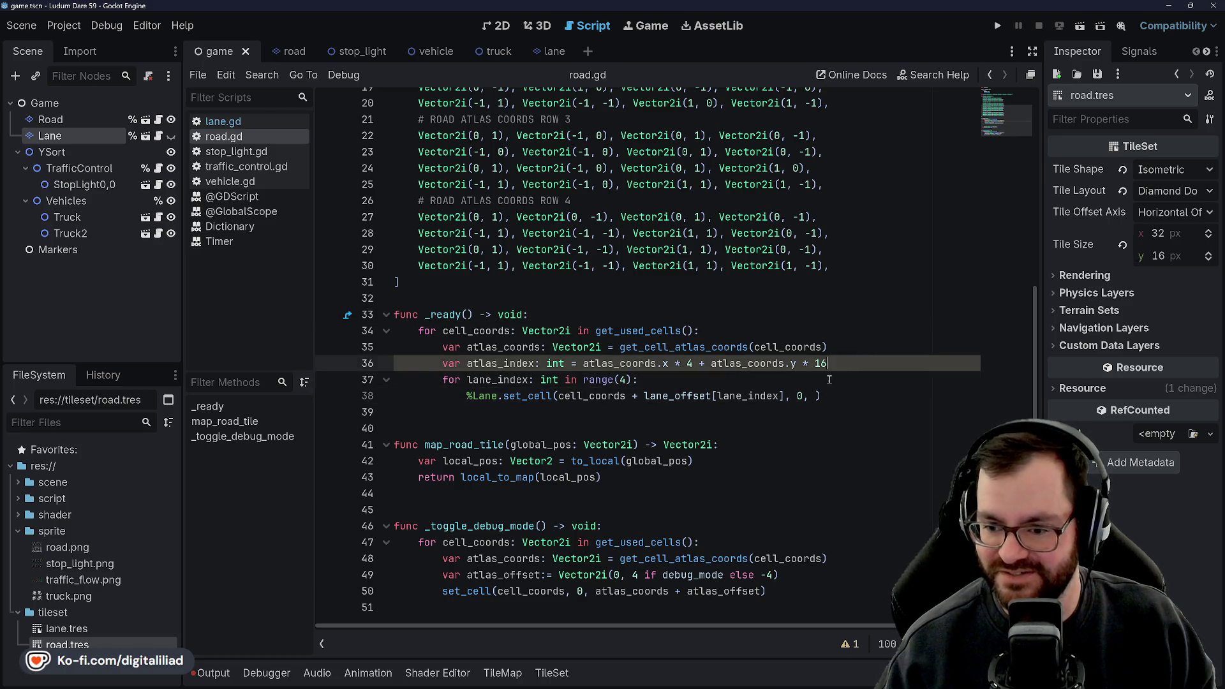
click(465, 495)
drag(459, 490, 391, 491)
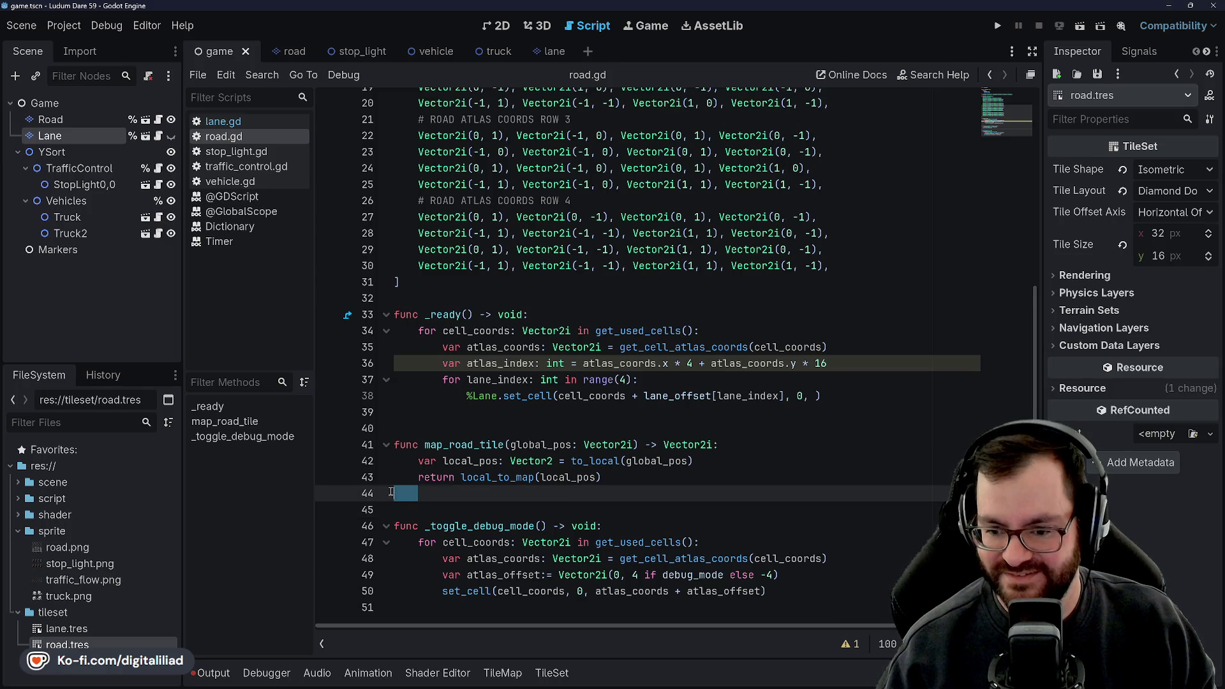
key(BackSpace)
- Review the _ready function's cell loop and atlas_coords and atlas_index lines
click(415, 428)
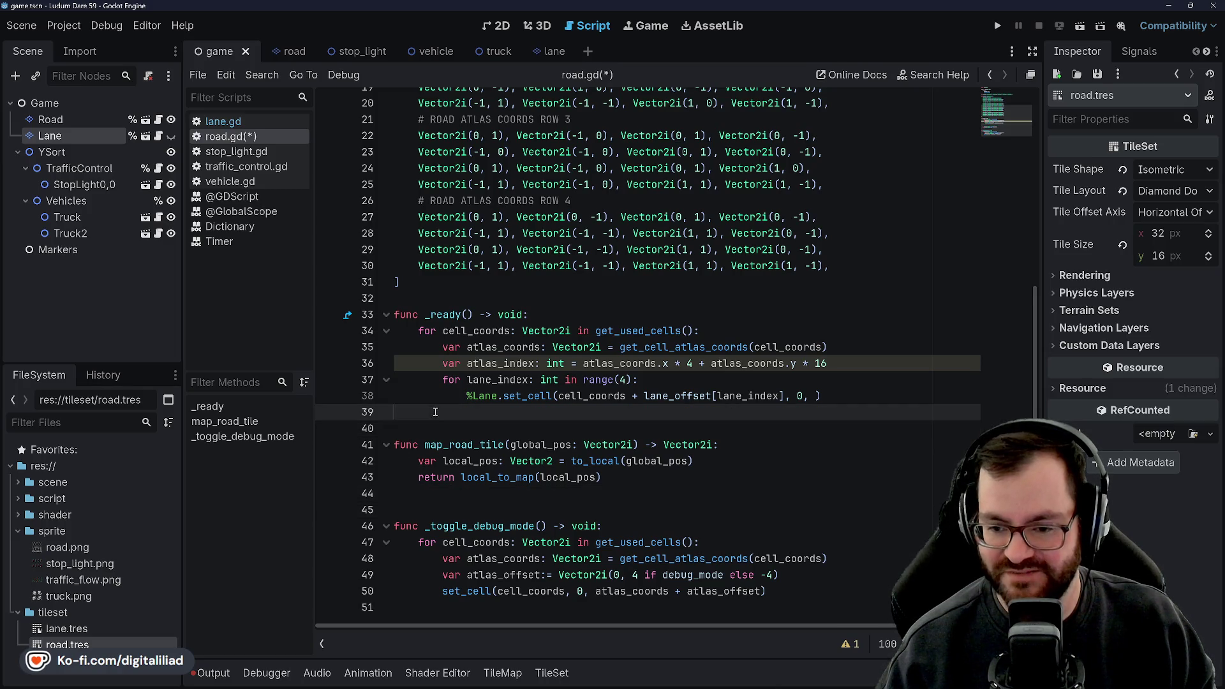
click(436, 410)
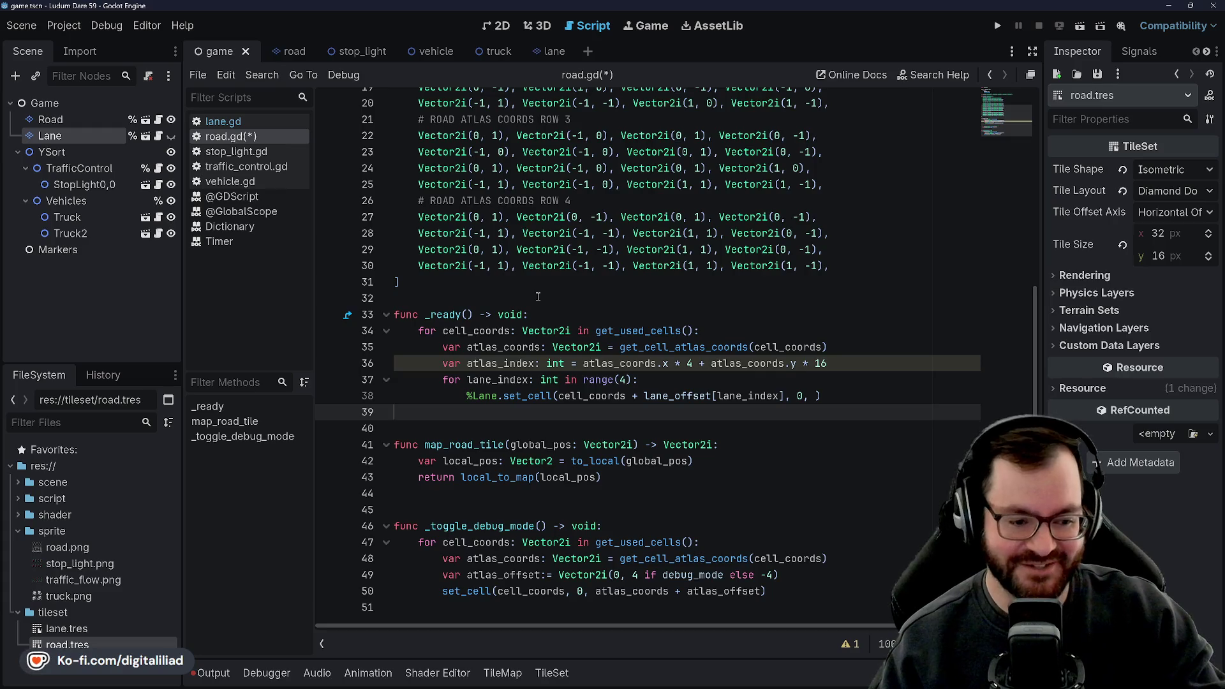
click(543, 295)
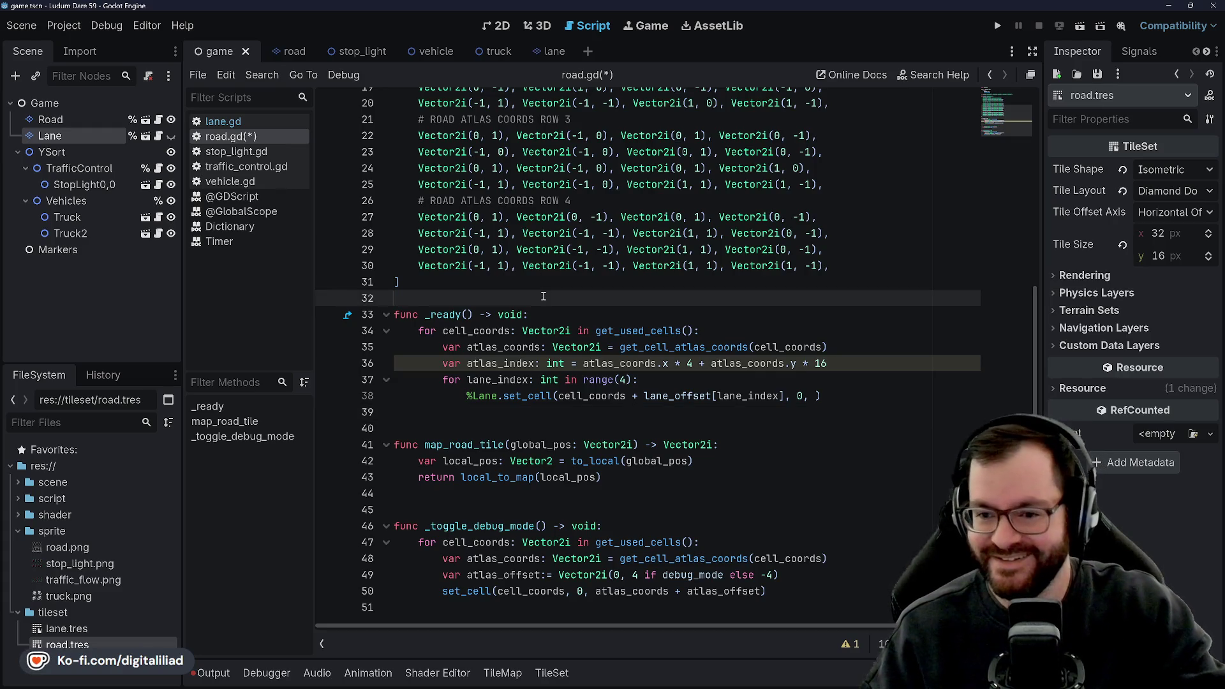
click(553, 308)
key(Up)
key(Up)
key(Down)
key(Down)
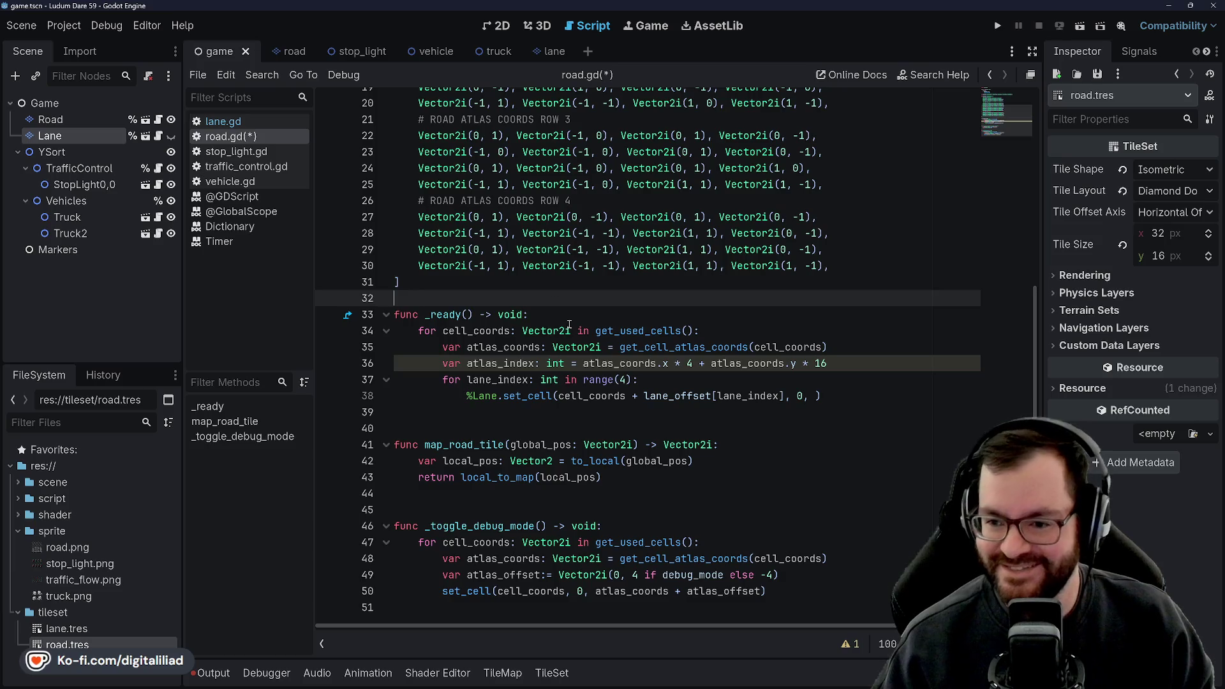
click(721, 400)
key(Down)
key(Down)
key(Up)
key(Up)
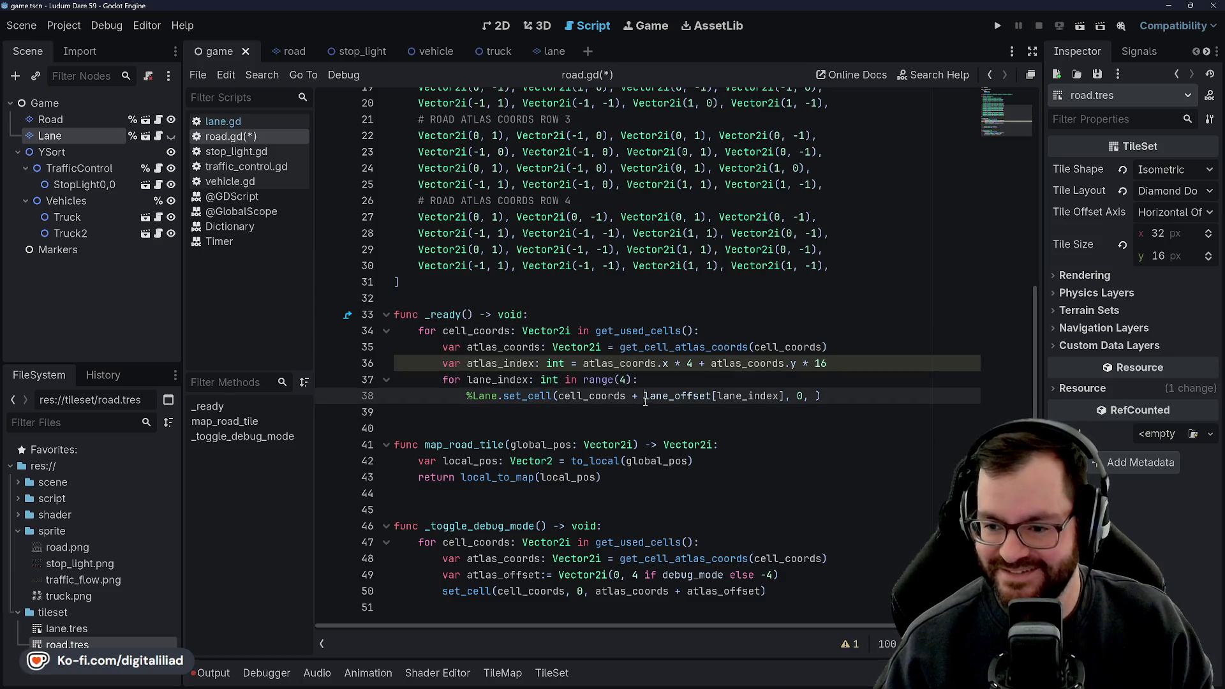
key(Down)
click(545, 490)
key(Down)
key(Up)
click(553, 433)
click(556, 417)
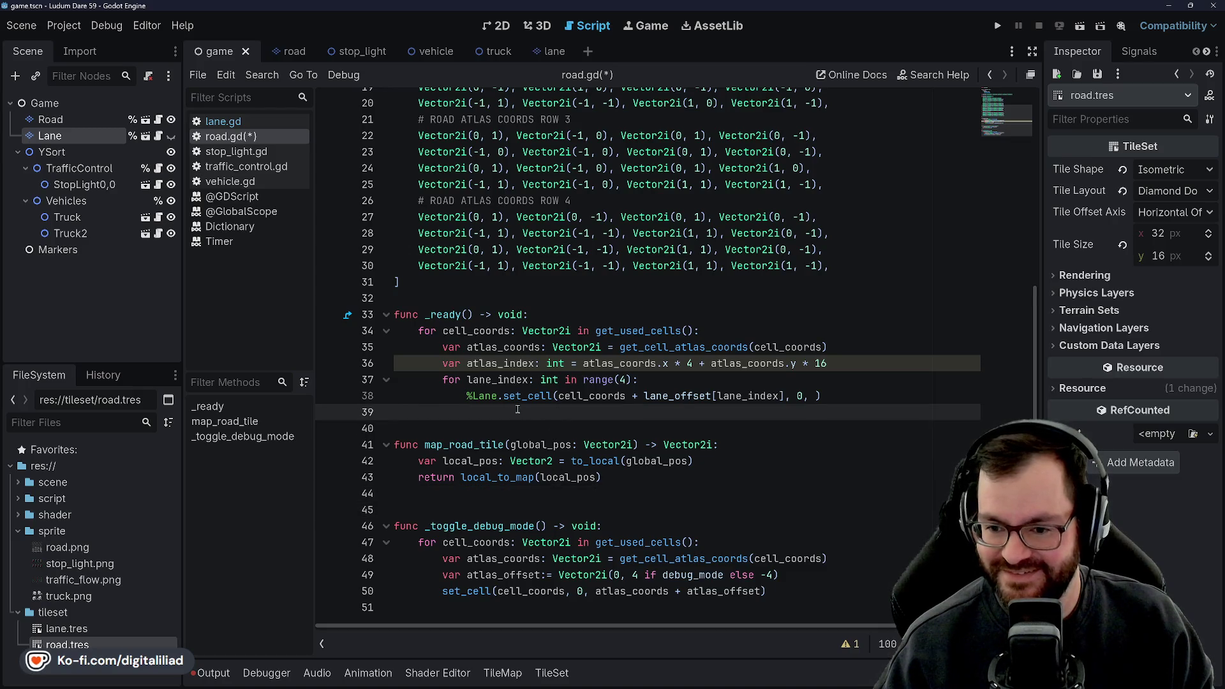
click(461, 364)
click(485, 346)
click(494, 363)
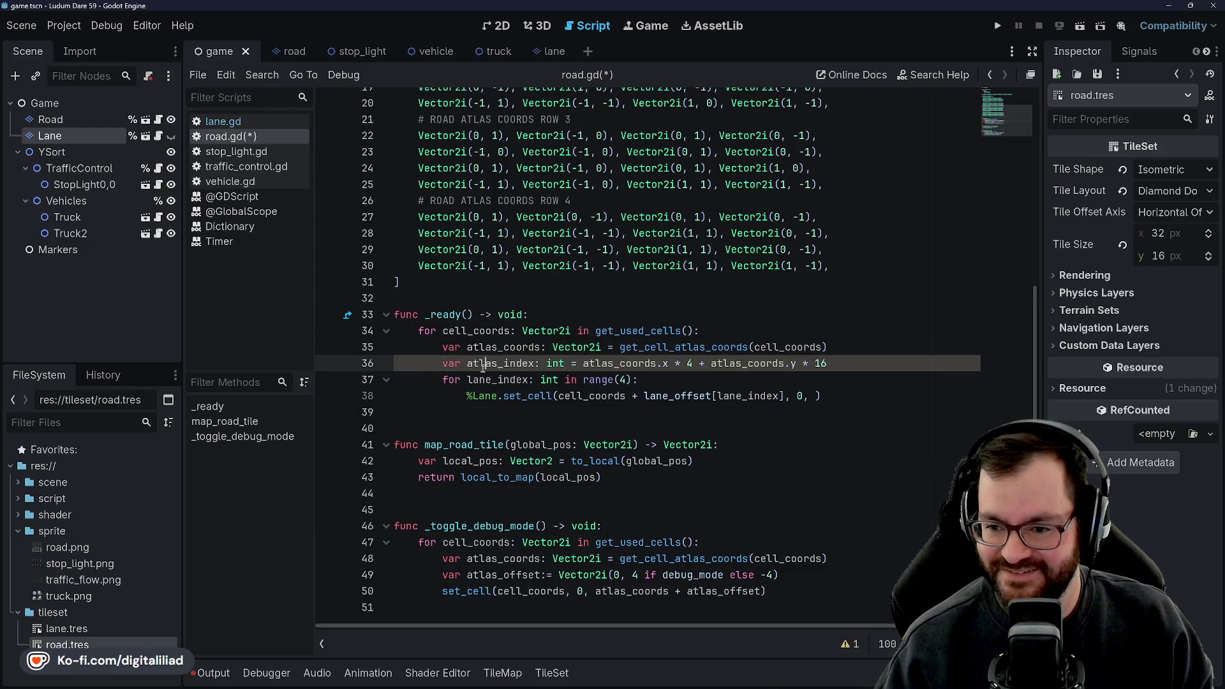
- Check where atlas_coords and get_cell_atlas_coords are used, then save road.gd
double_click(619, 363)
click(637, 351)
double_click(637, 358)
double_click(637, 348)
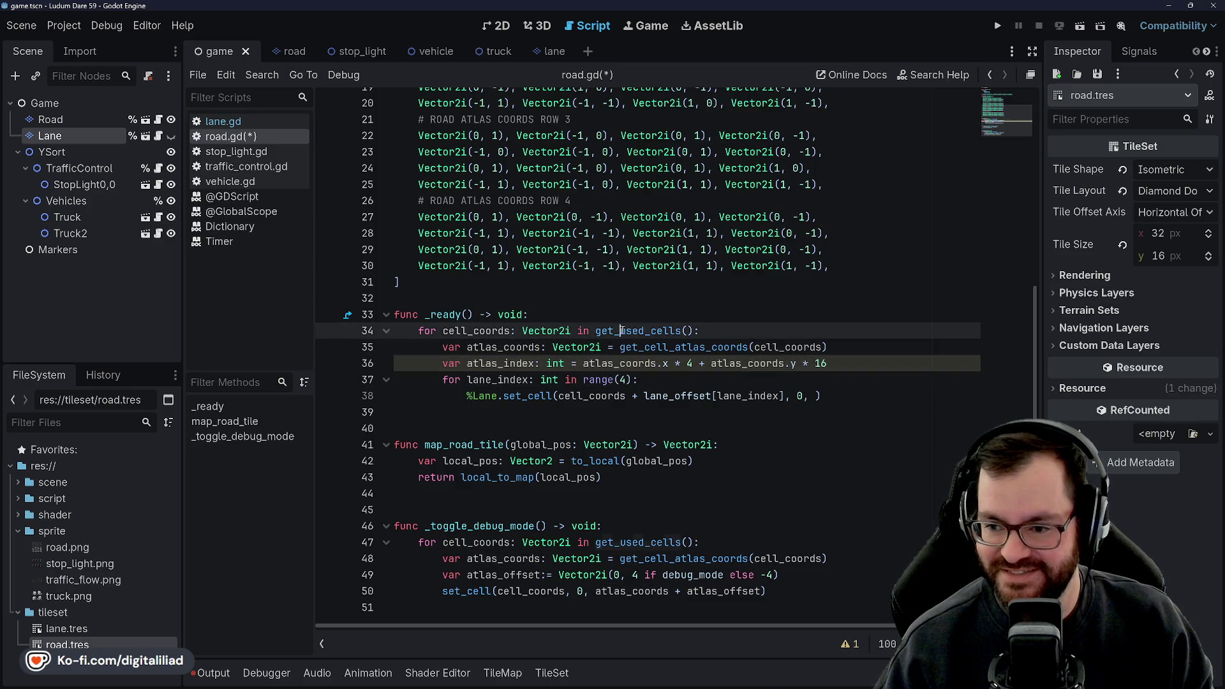
click(749, 348)
double_click(620, 362)
double_click(686, 347)
click(645, 362)
key(Down)
key(End)
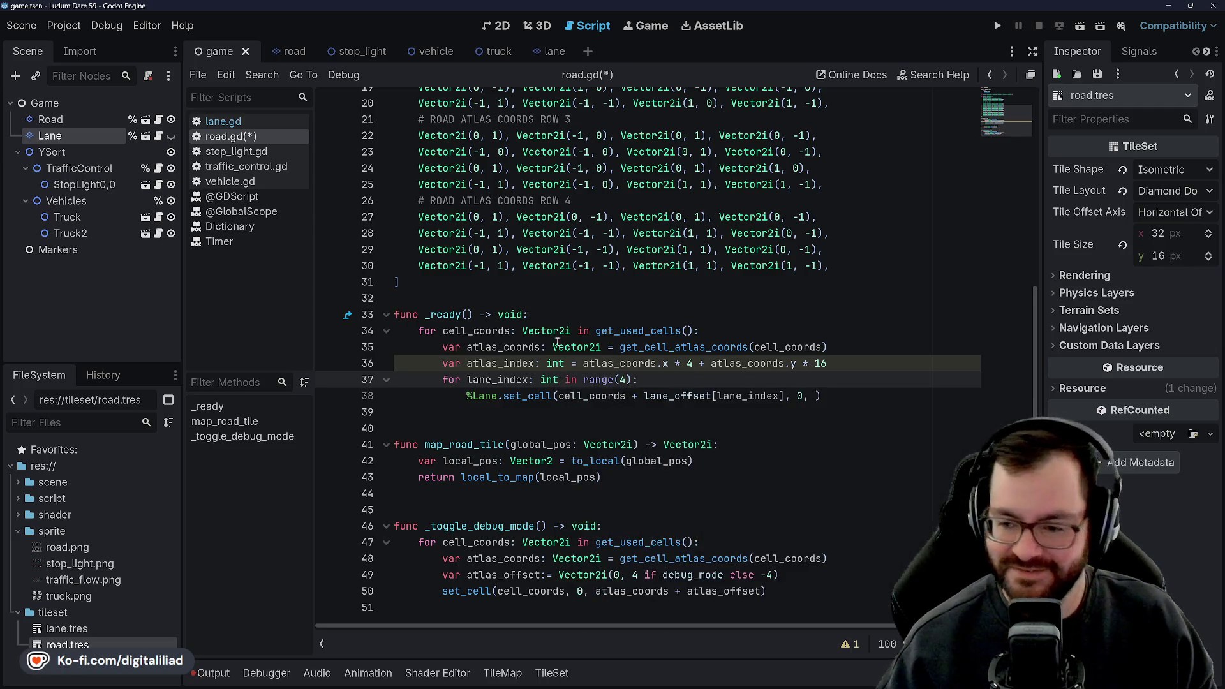
click(520, 409)
key(ctrl+s)
click(475, 493)
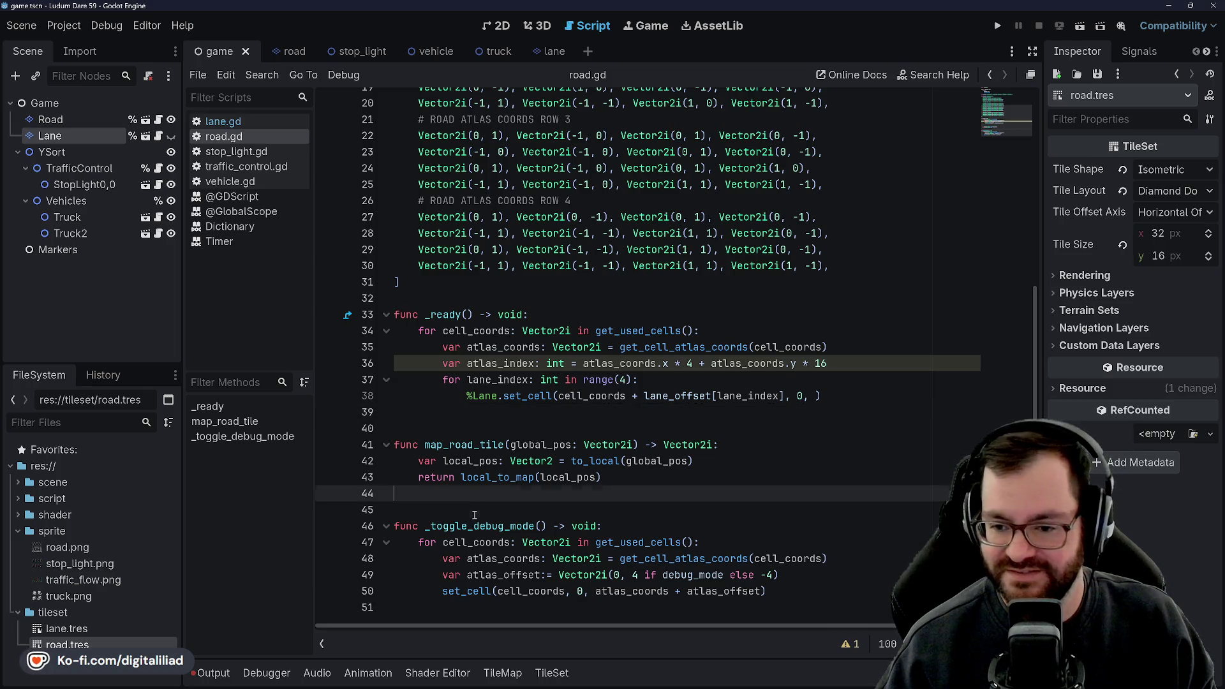
- Put the caret at the end of line 36 in road.gd's _ready function
click(473, 429)
click(476, 413)
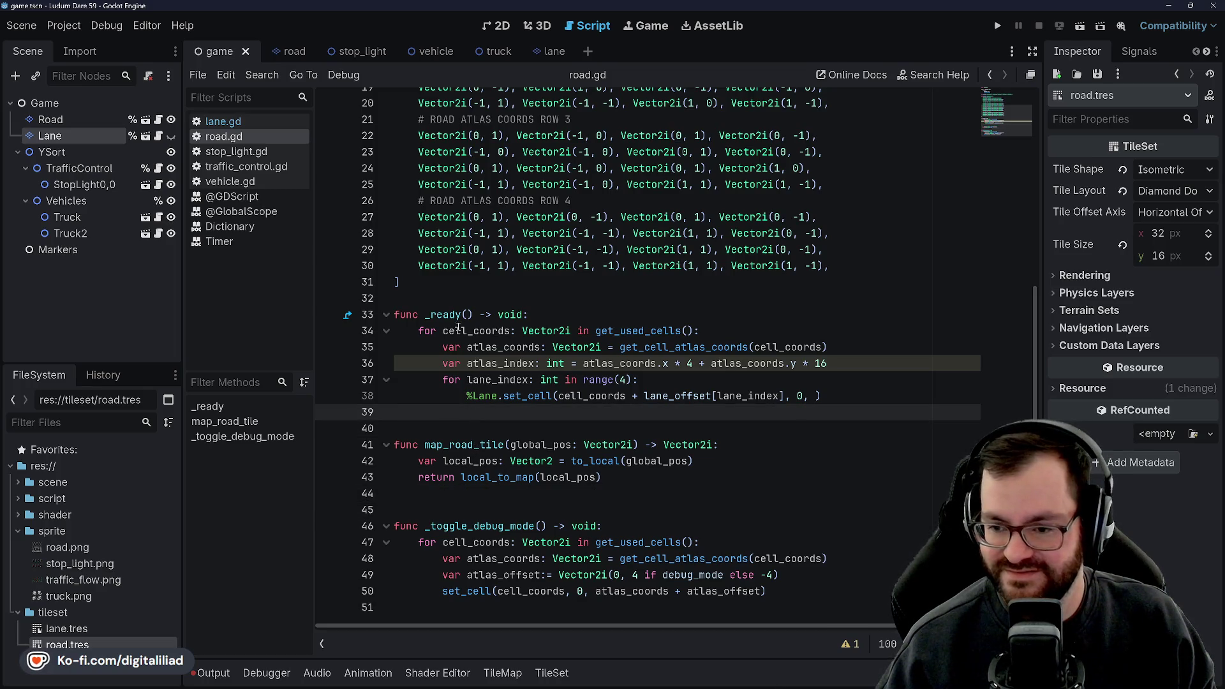
click(561, 314)
key(Down)
key(Down)
key(Down)
key(End)
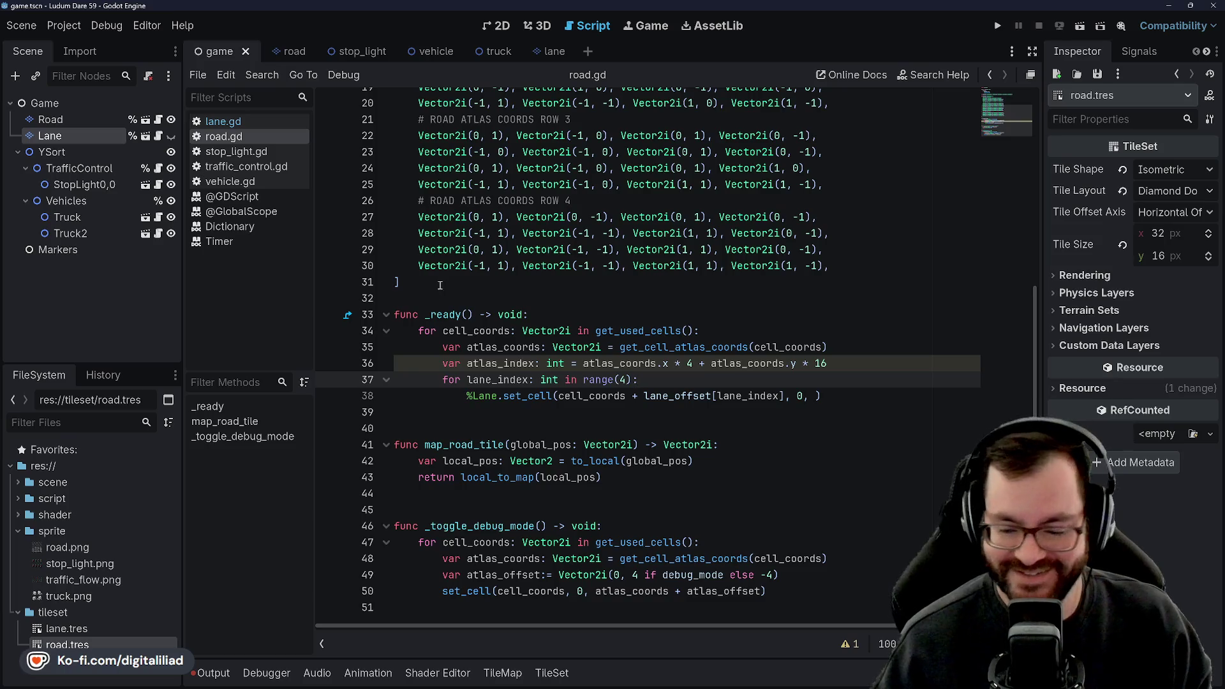
- Move the caret through lines 33–40 to reach empty line 39 for the lane loop
click(492, 281)
key(Down)
key(Down)
key(Down)
key(Down)
key(Down)
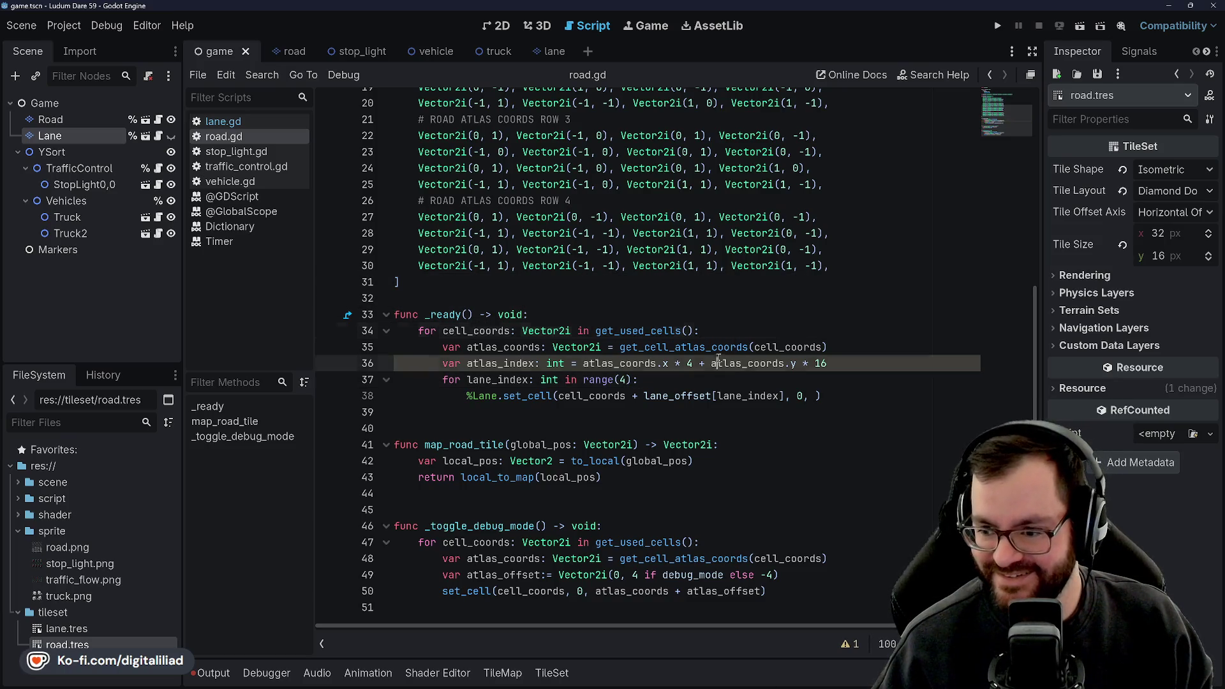
key(Up)
key(Up)
key(Down)
key(Down)
key(Down)
key(Down)
key(Up)
key(Down)
key(Up)
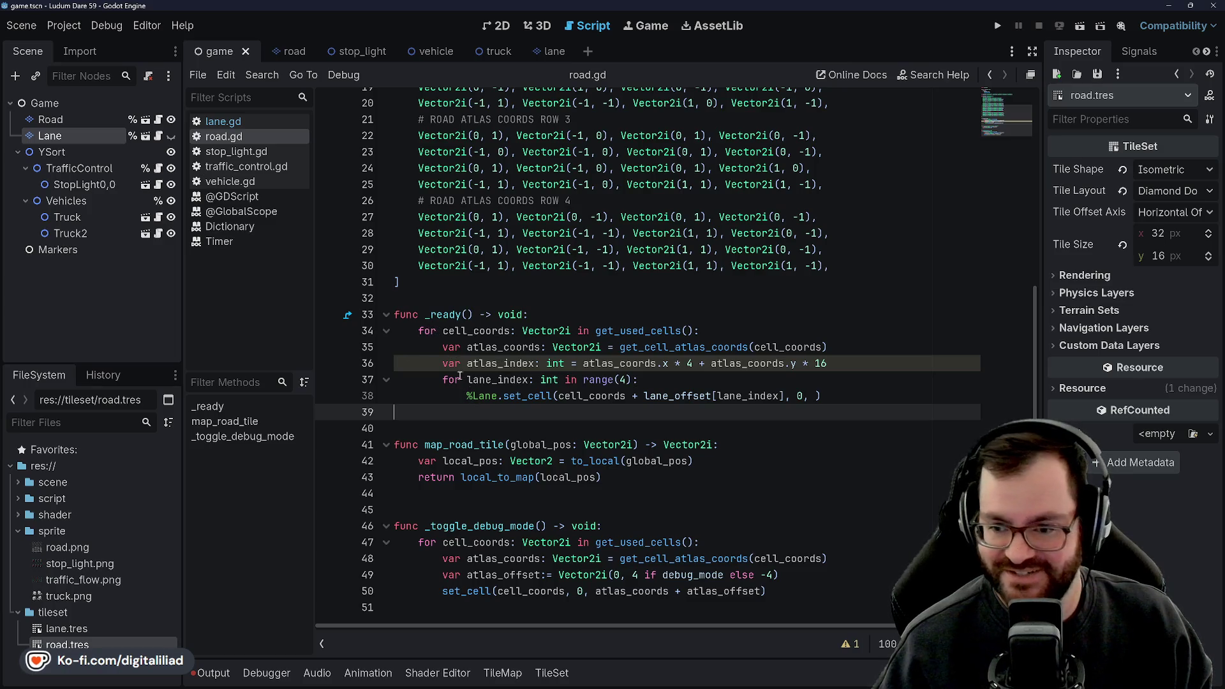
key(Up)
key(Up)
key(Down)
key(Down)
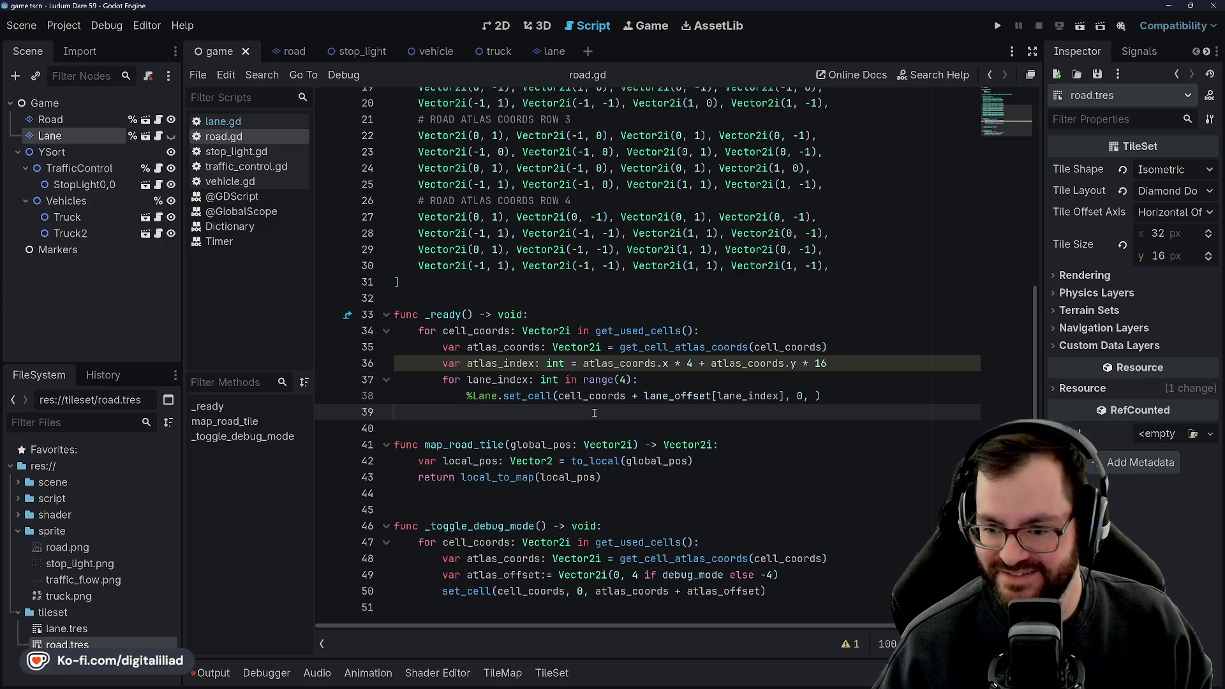
key(Down)
key(Up)
key(Down)
key(Up)
key(Down)
key(Up)
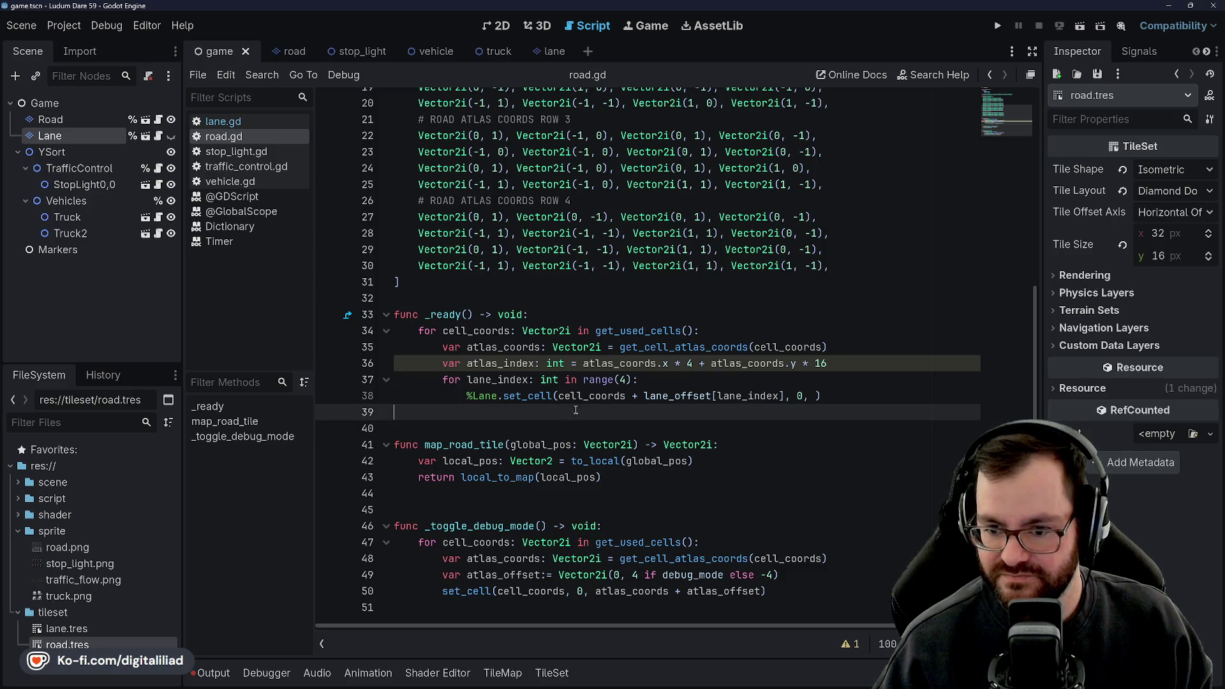
- Step the caret through lines 40–45 around map_road_tile's return line
click(624, 477)
key(Down)
key(Down)
key(Down)
key(Up)
key(Up)
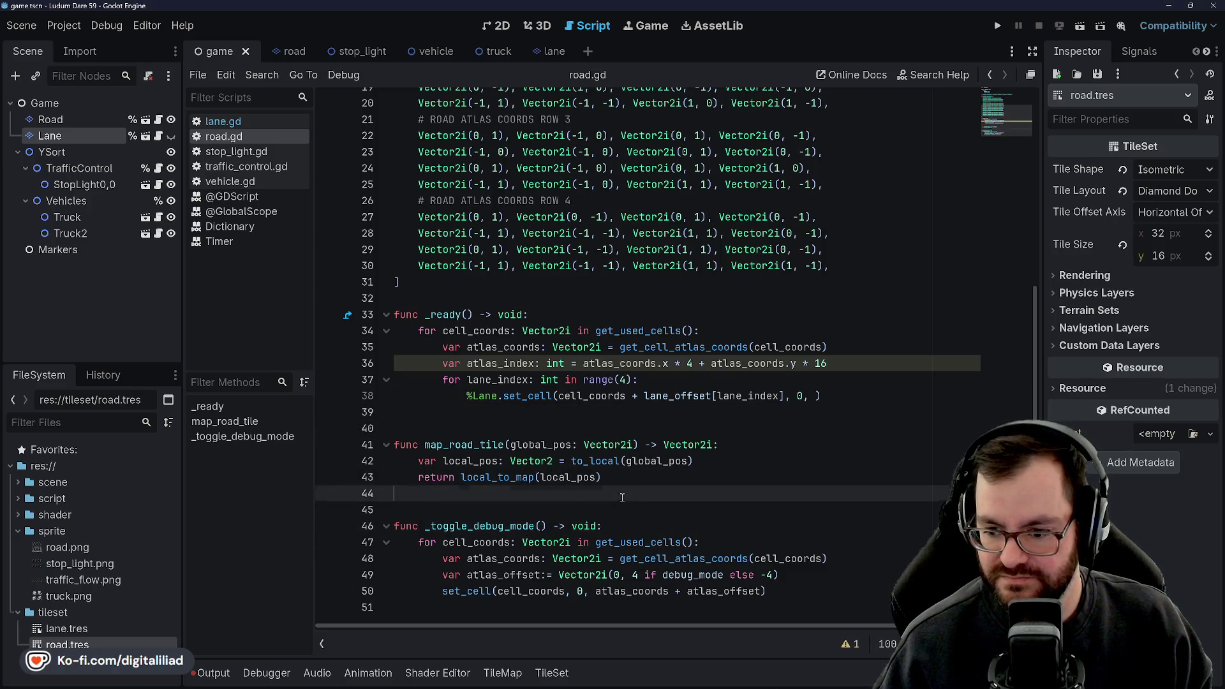
key(Up)
key(Up)
key(Up)
key(Down)
click(625, 477)
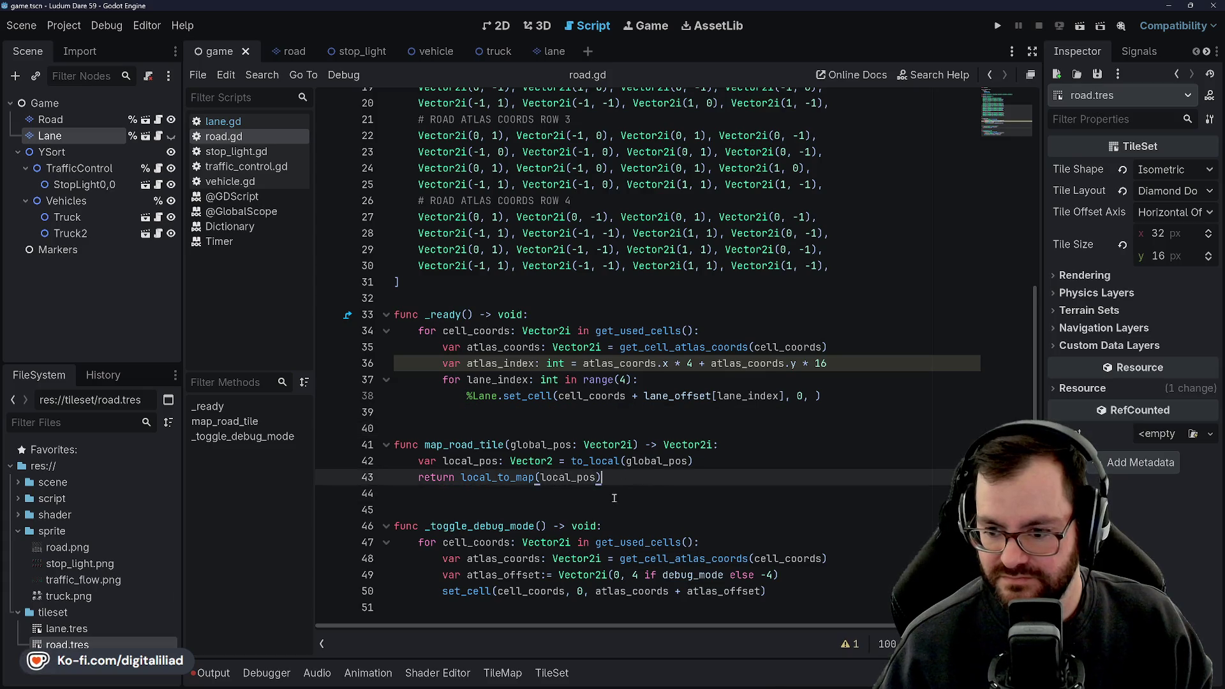
key(Down)
key(Down)
key(Up)
key(Up)
key(Down)
key(Down)
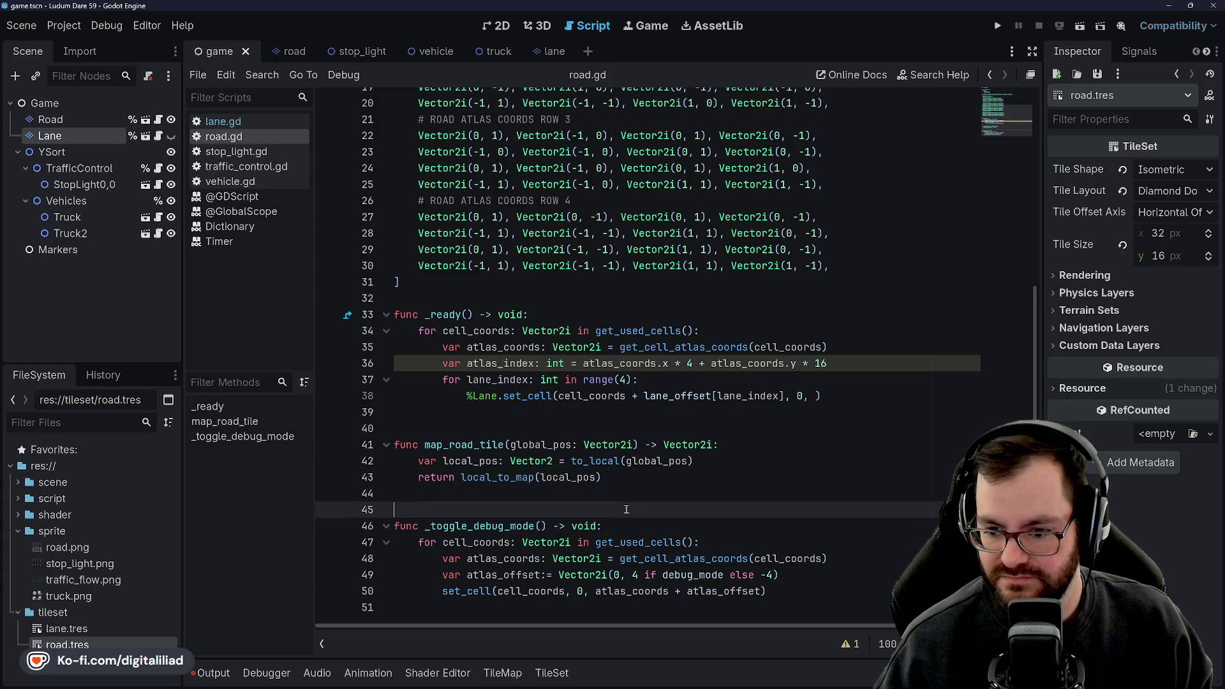
key(Up)
key(Up)
key(Down)
key(Down)
key(Up)
key(Up)
key(Down)
key(Down)
key(Up)
key(Up)
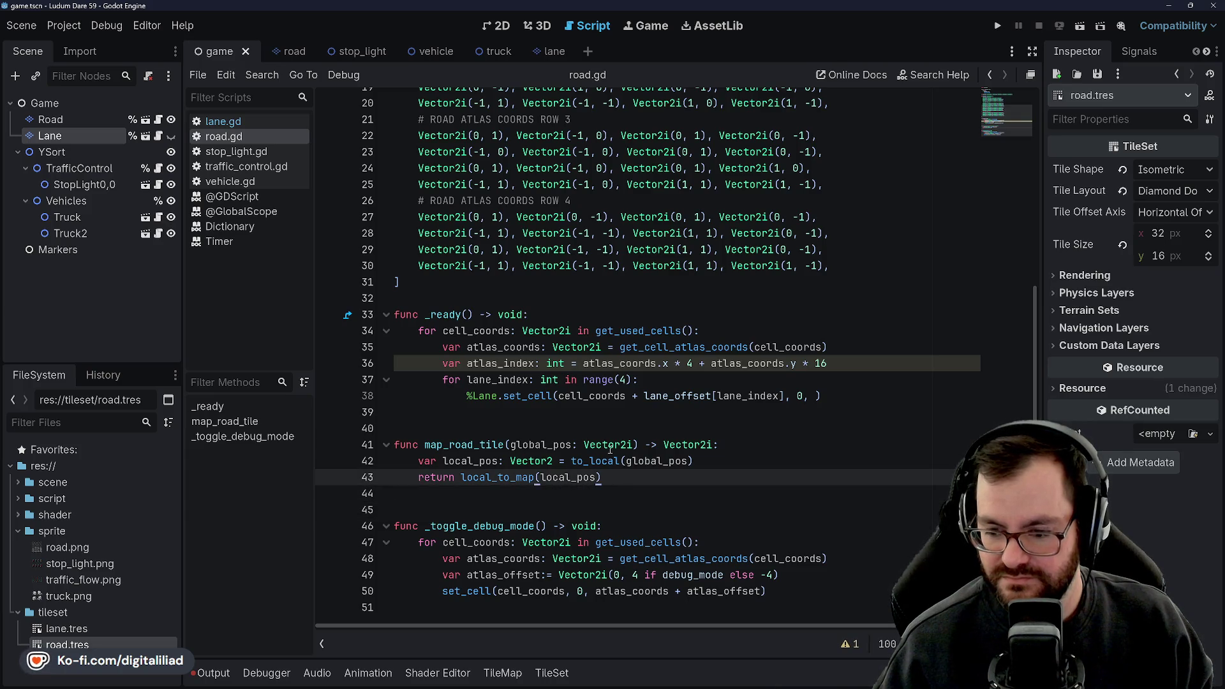
key(Up)
key(Up)
key(Up)
key(Down)
key(Down)
key(Down)
key(Down)
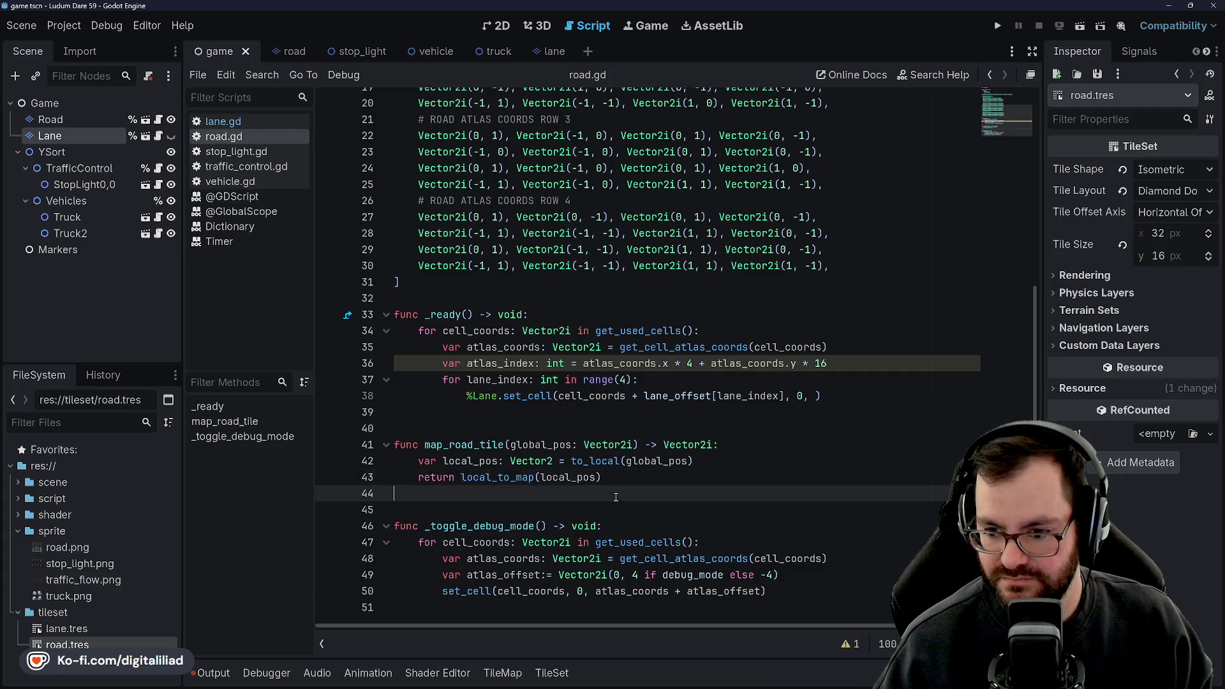
key(Up)
key(Up)
key(Up)
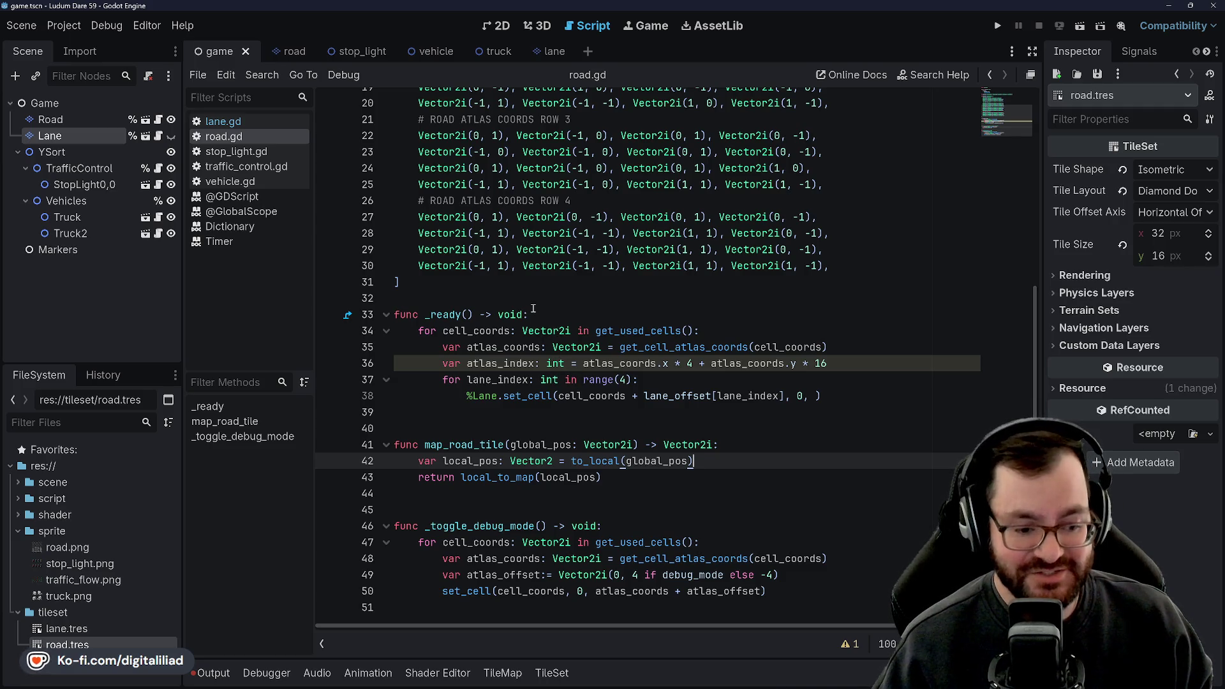
- Bring the caret back to empty lines 39–40 above map_road_tile
click(454, 398)
key(Down)
key(Down)
key(Up)
key(Down)
click(458, 494)
key(Down)
key(Up)
click(451, 428)
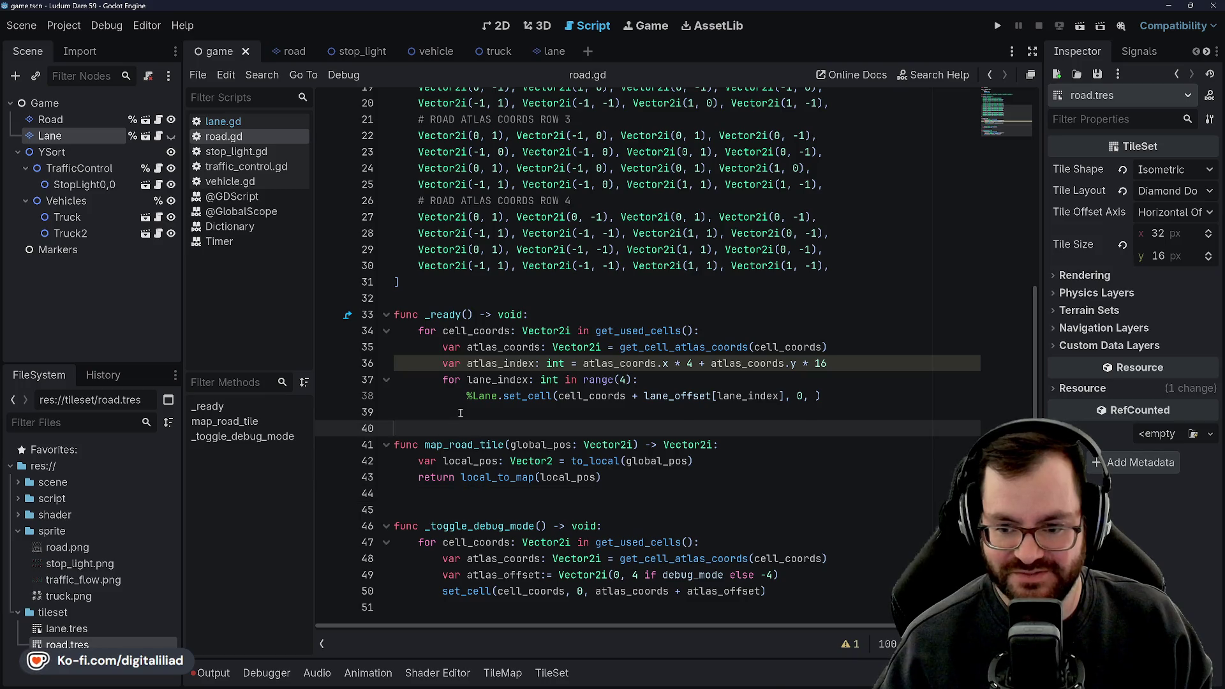
click(459, 413)
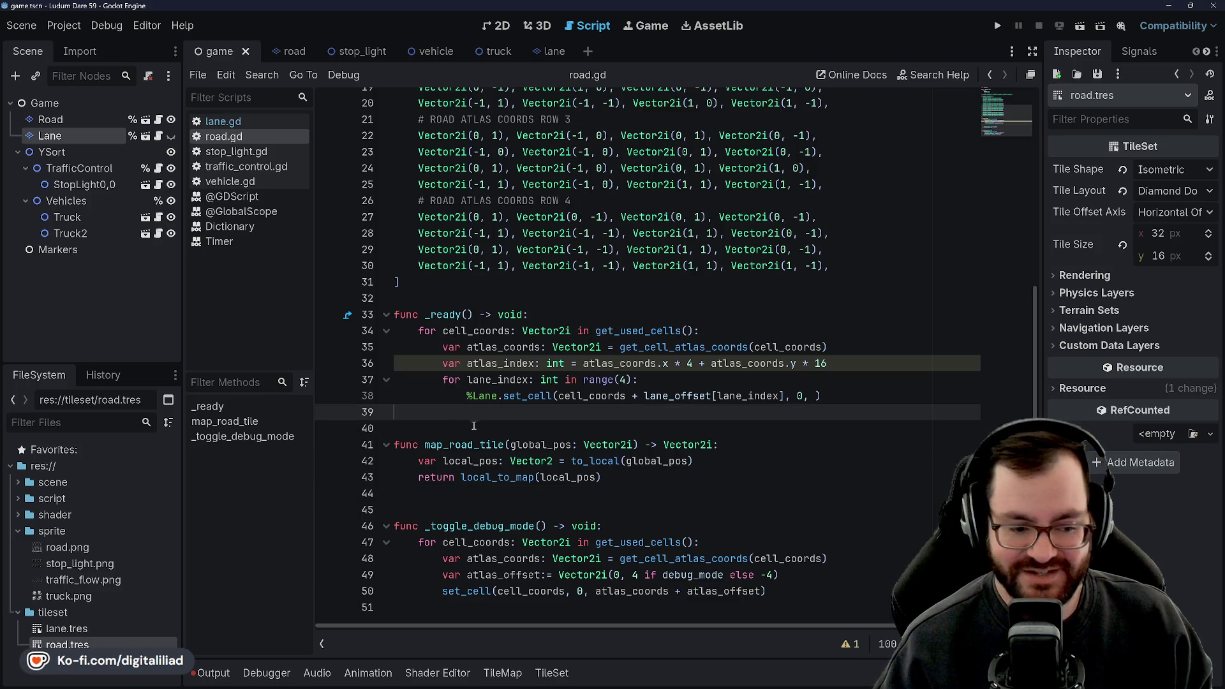
- Reposition the caret around the lane loop lines, then scroll up in road.gd
click(468, 297)
key(Down)
click(518, 411)
key(Down)
click(518, 417)
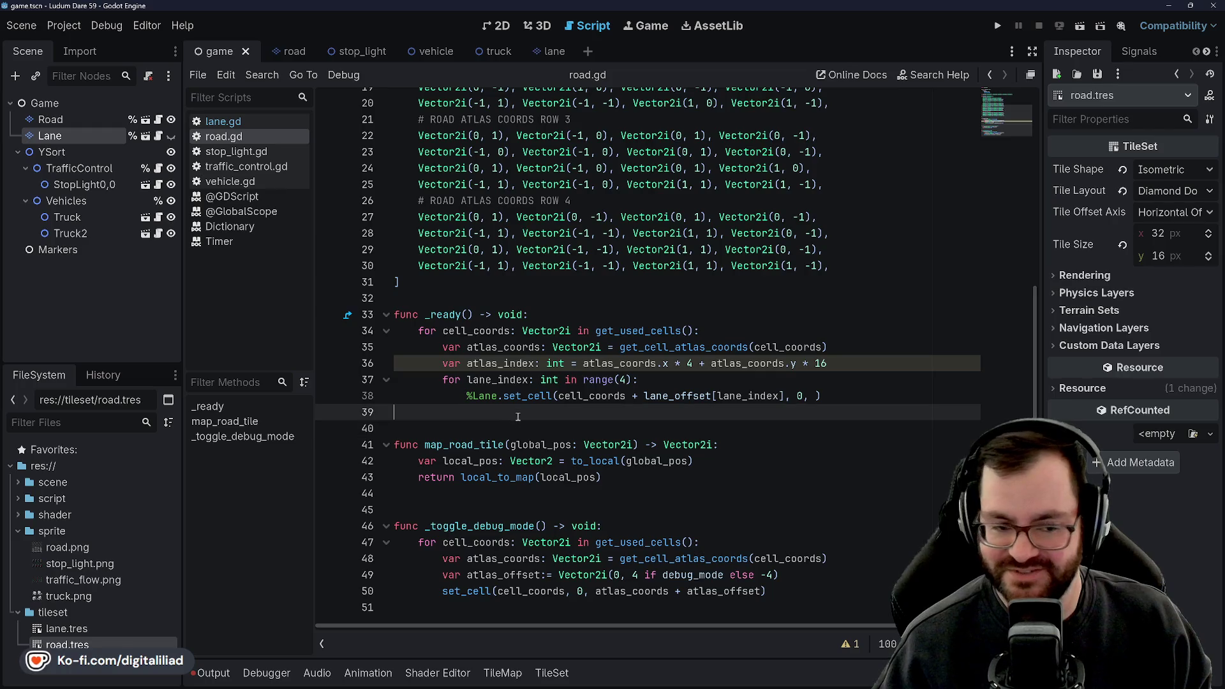
click(621, 475)
click(545, 504)
key(Up)
click(517, 417)
key(Down)
key(Up)
scroll(509, 413, up, 6)
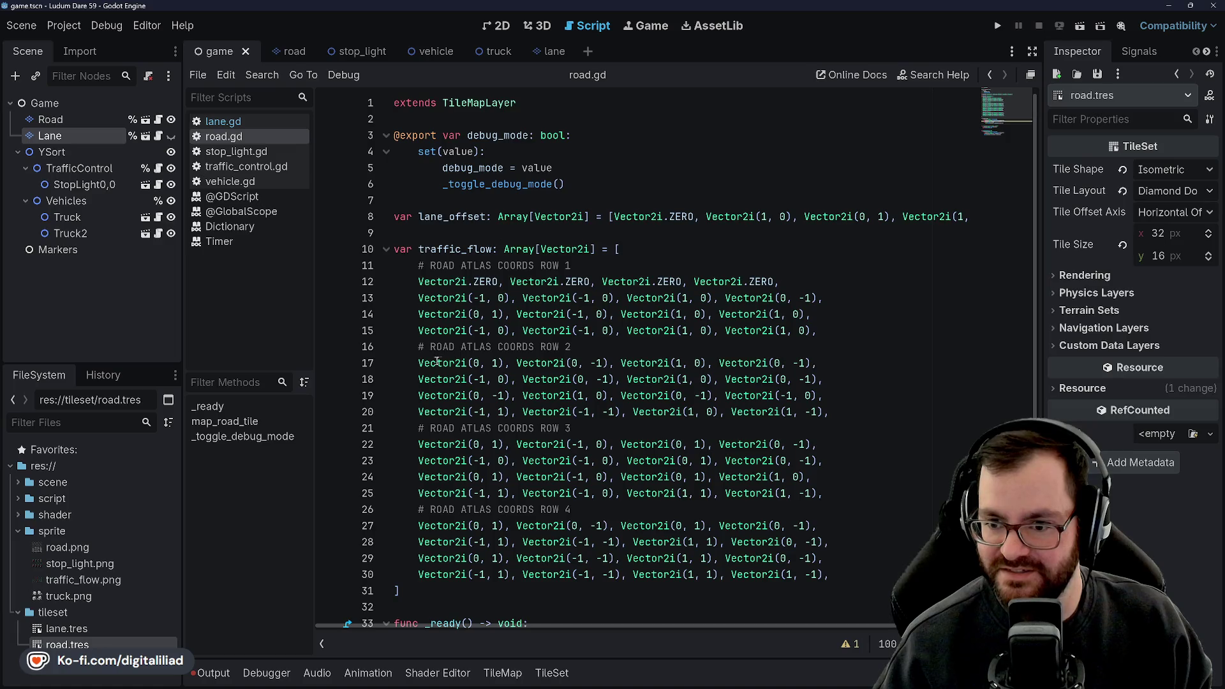
- Save road.gd with Ctrl+S, then return the caret below the _ready lane loop
key(ctrl+s)
click(475, 233)
key(Up)
key(Up)
key(Down)
key(Down)
scroll(462, 274, down, 4)
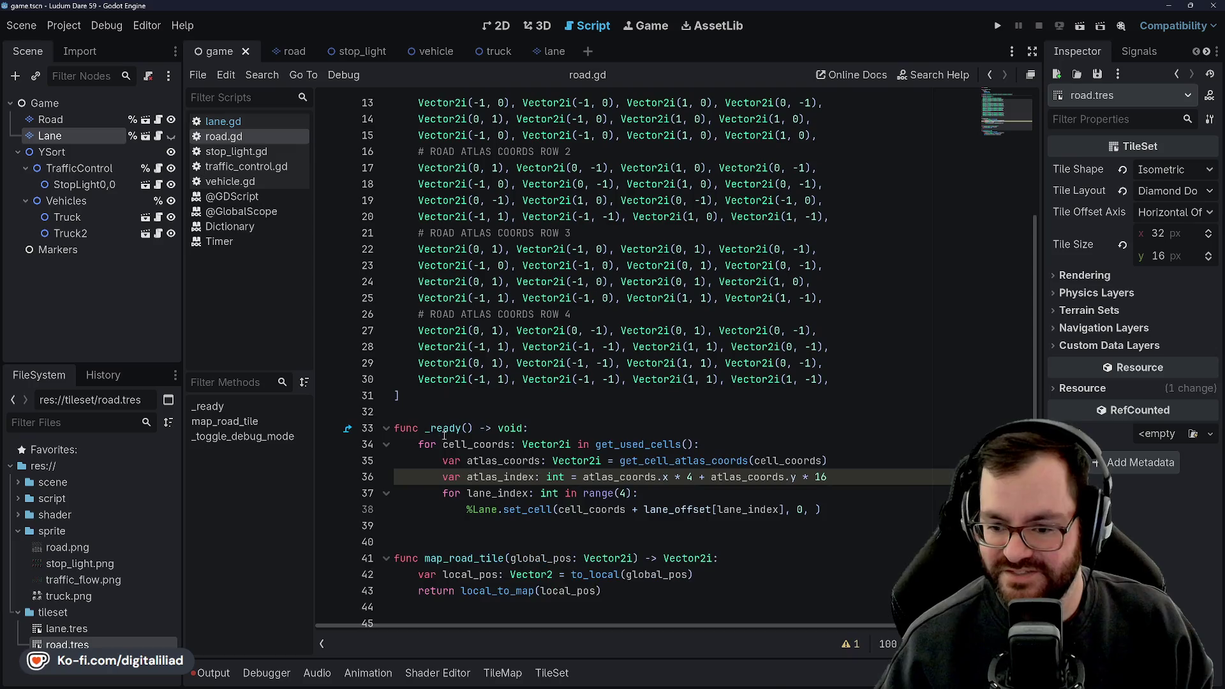
click(549, 430)
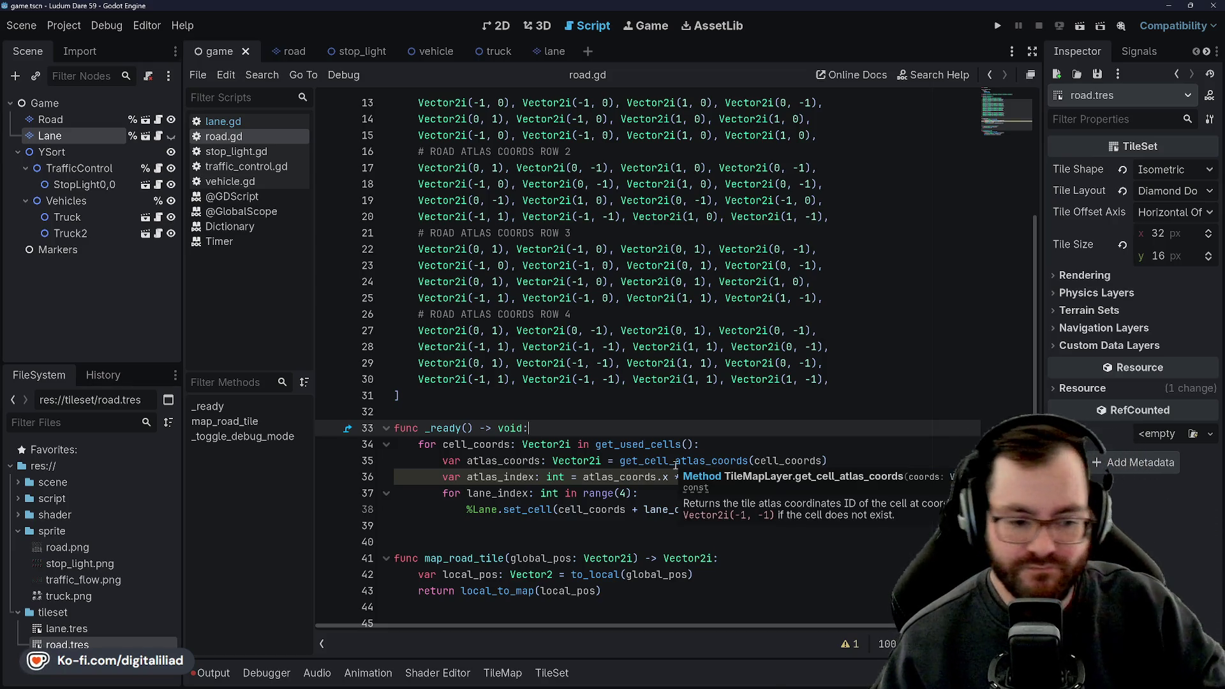
scroll(695, 355, down, 3)
click(567, 415)
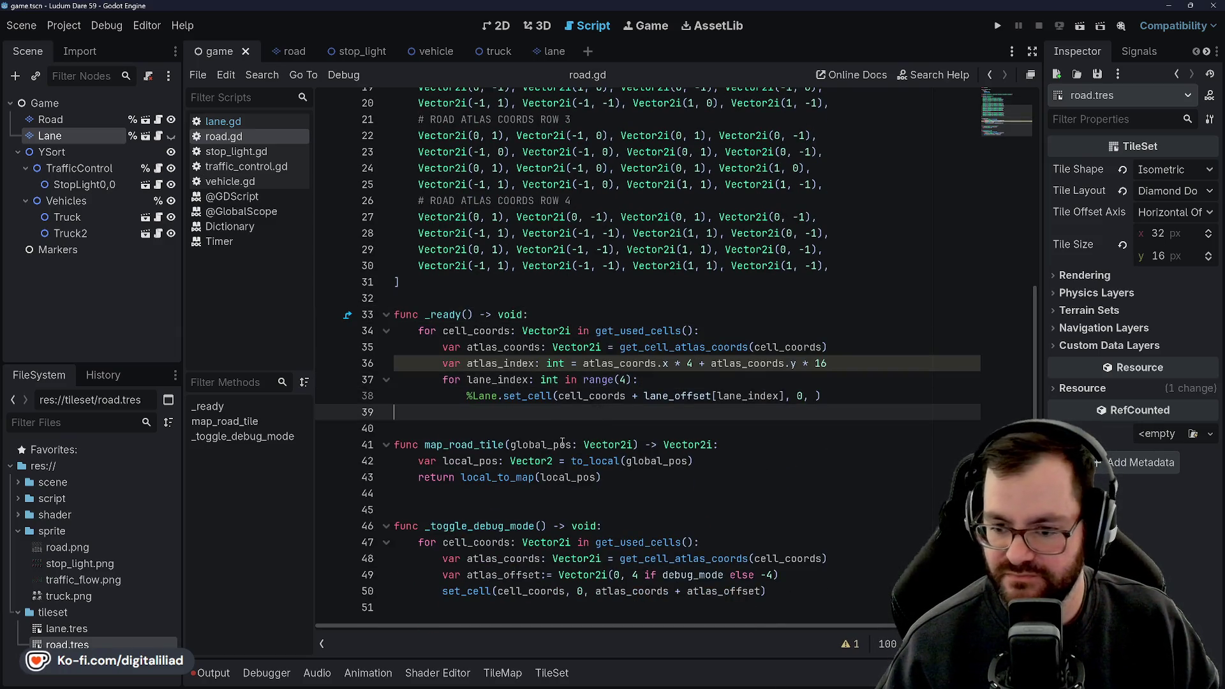
- Step the caret up and down through the _ready lane loop to review it
key(Down)
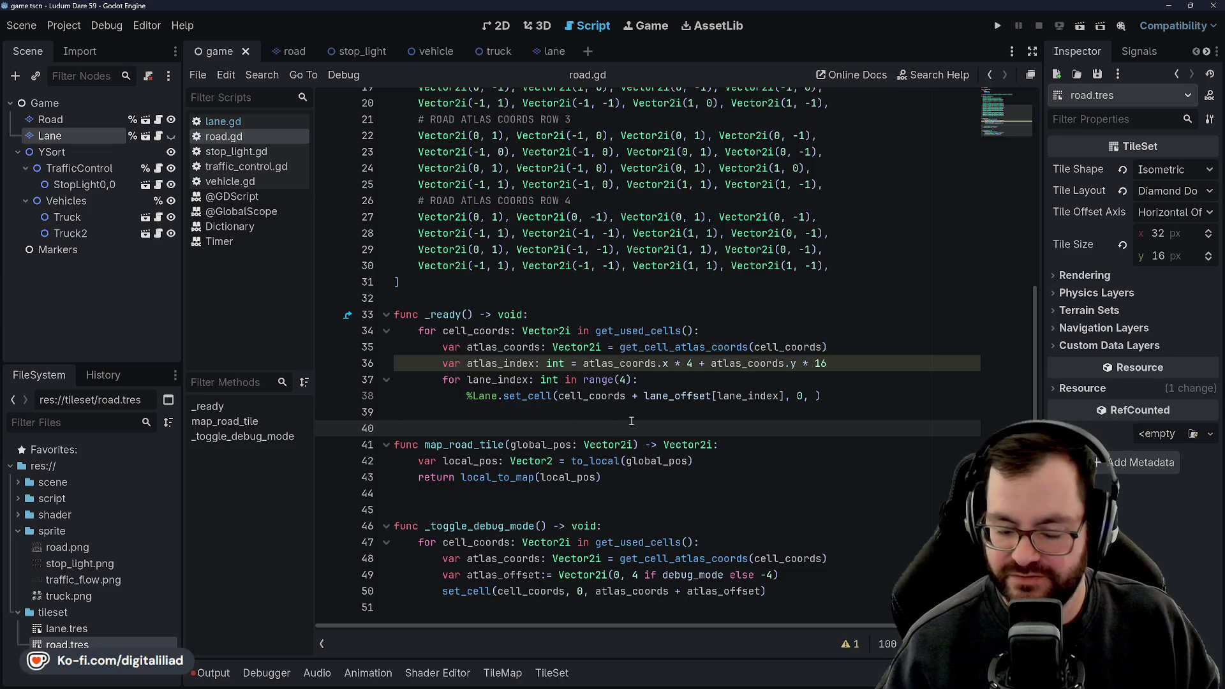
key(Up)
key(Down)
key(Up)
key(Up)
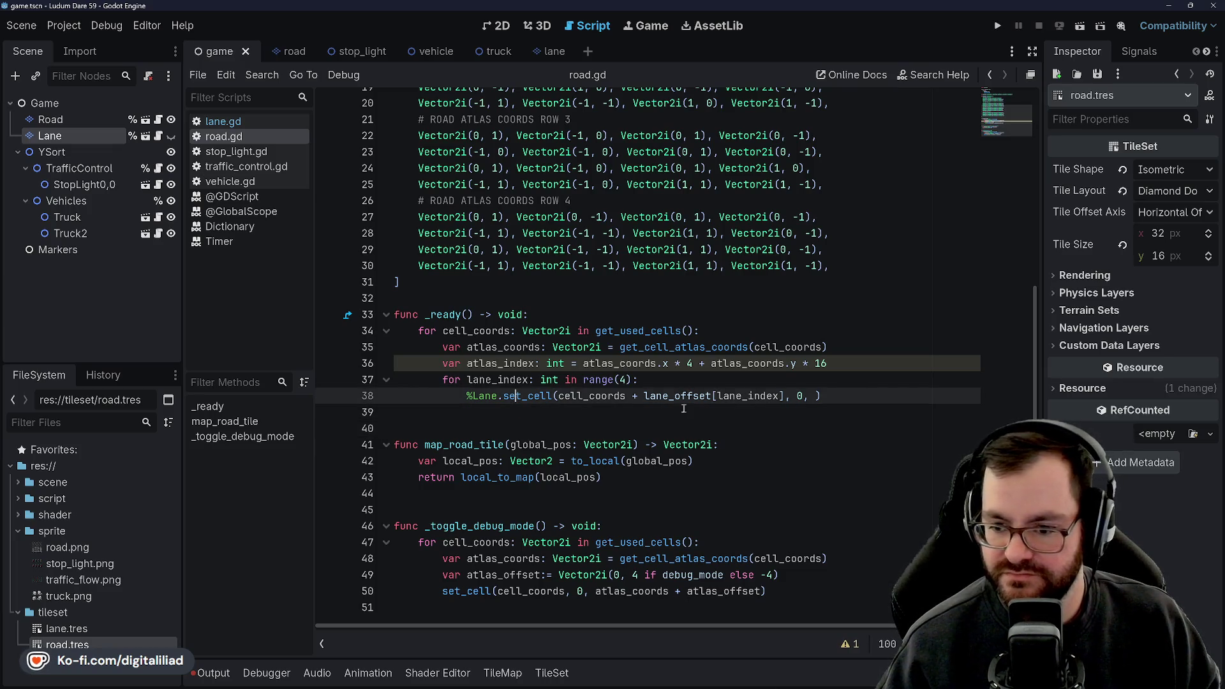
key(Down)
key(Down)
key(Down)
key(Down)
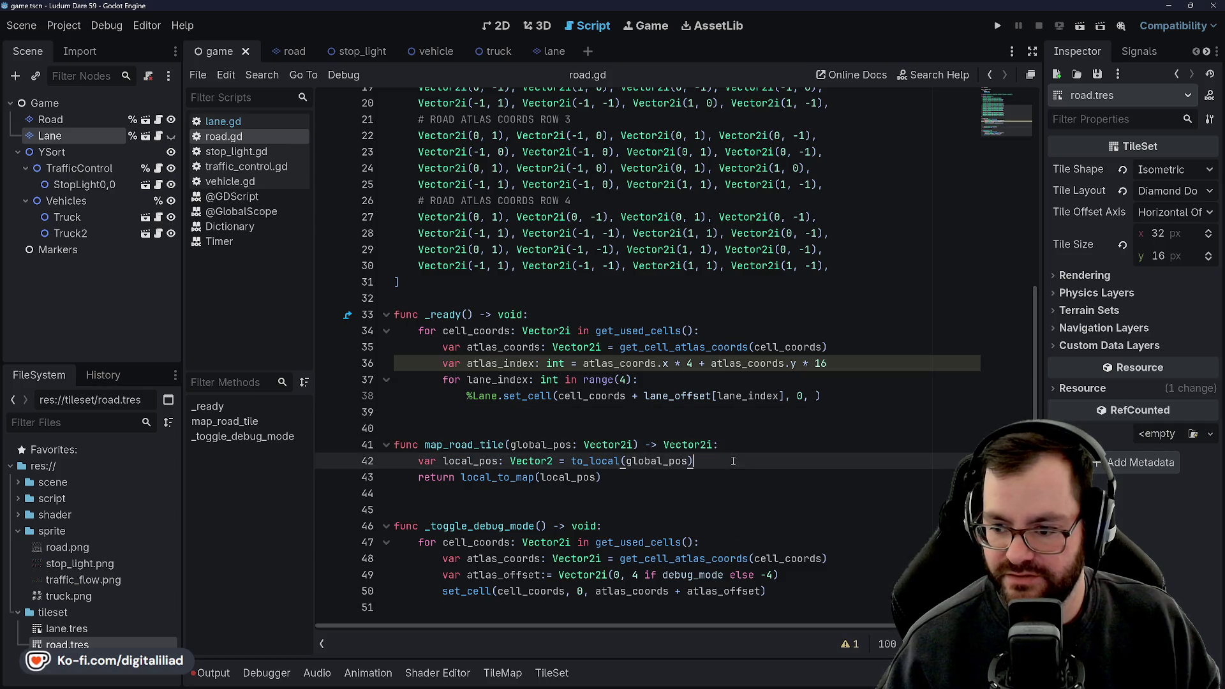
click(663, 480)
click(644, 500)
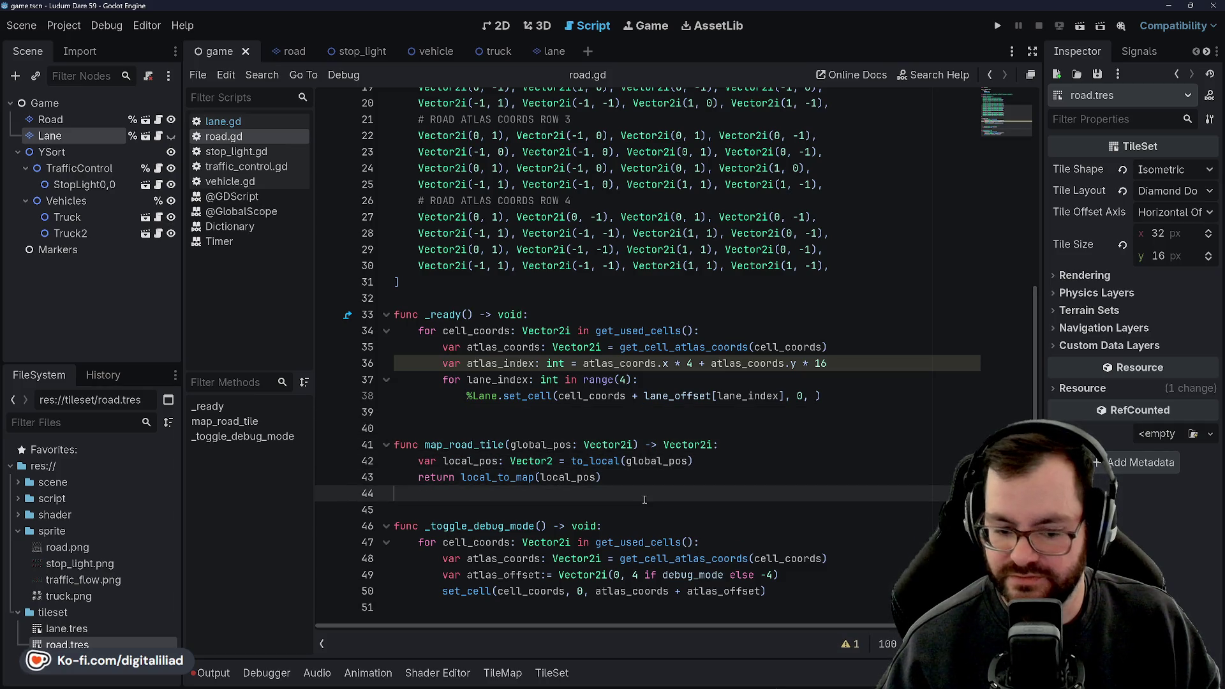
click(496, 416)
key(Down)
key(Up)
key(Down)
key(Up)
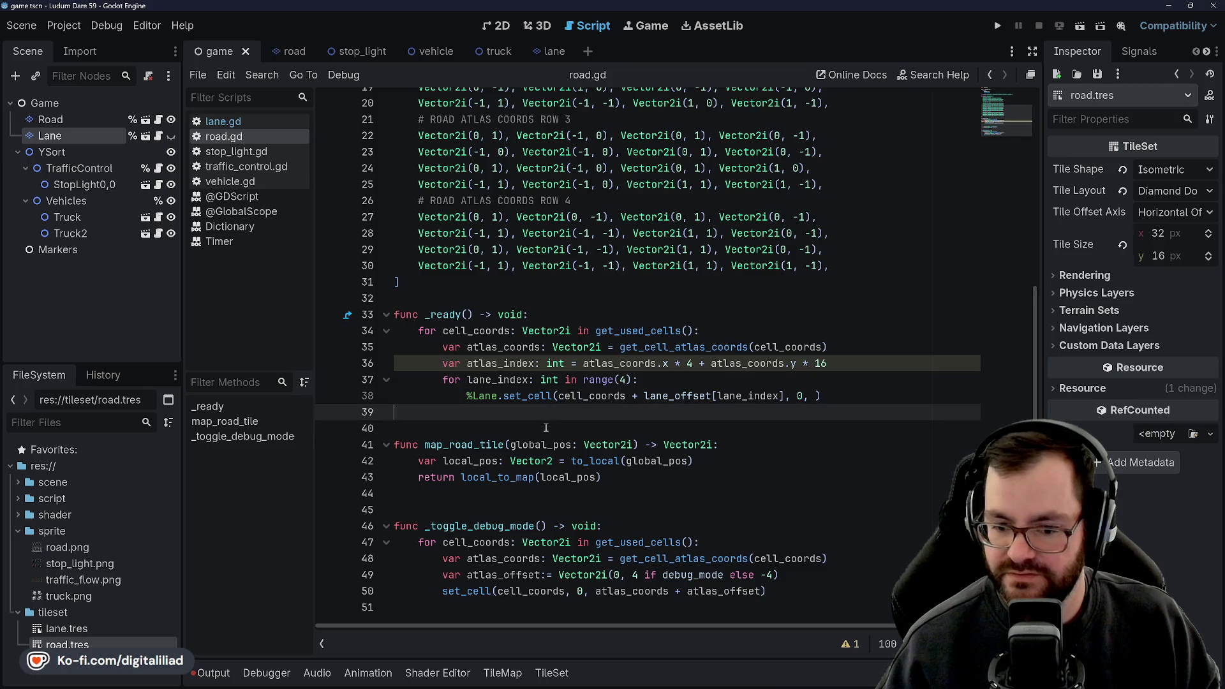
key(Down)
key(Up)
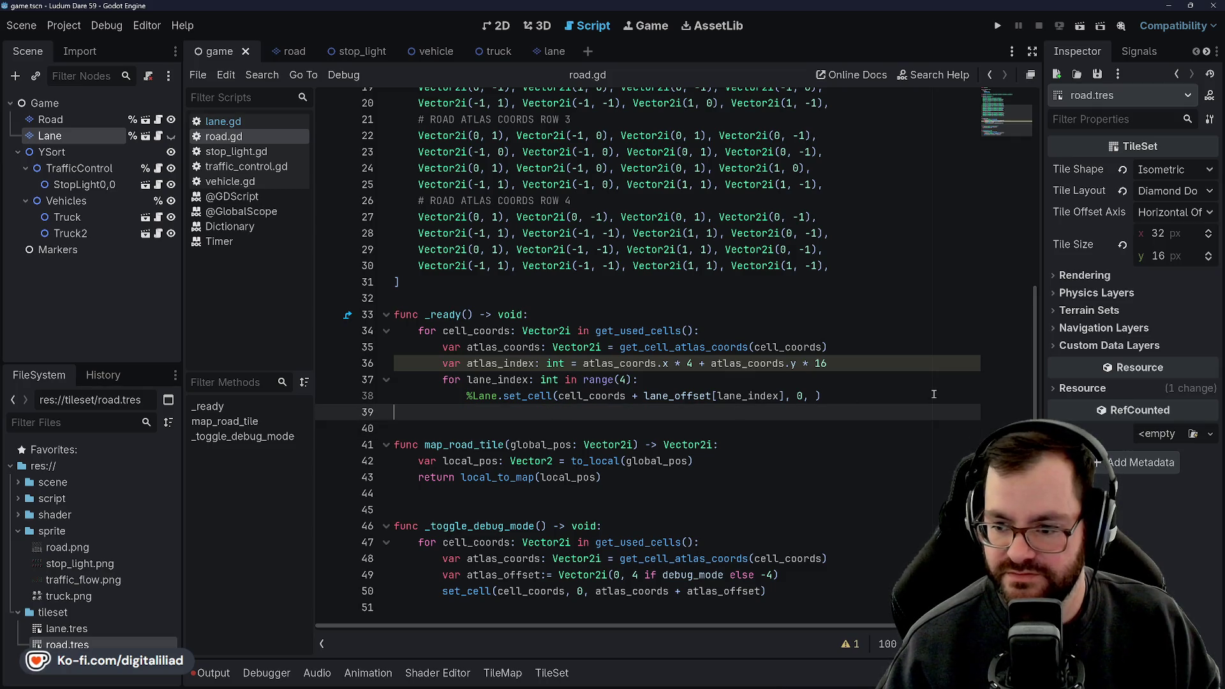
key(Up)
key(Up)
key(Up)
click(856, 362)
key(Up)
key(Up)
key(Down)
key(Down)
key(Down)
key(Down)
key(Down)
key(Up)
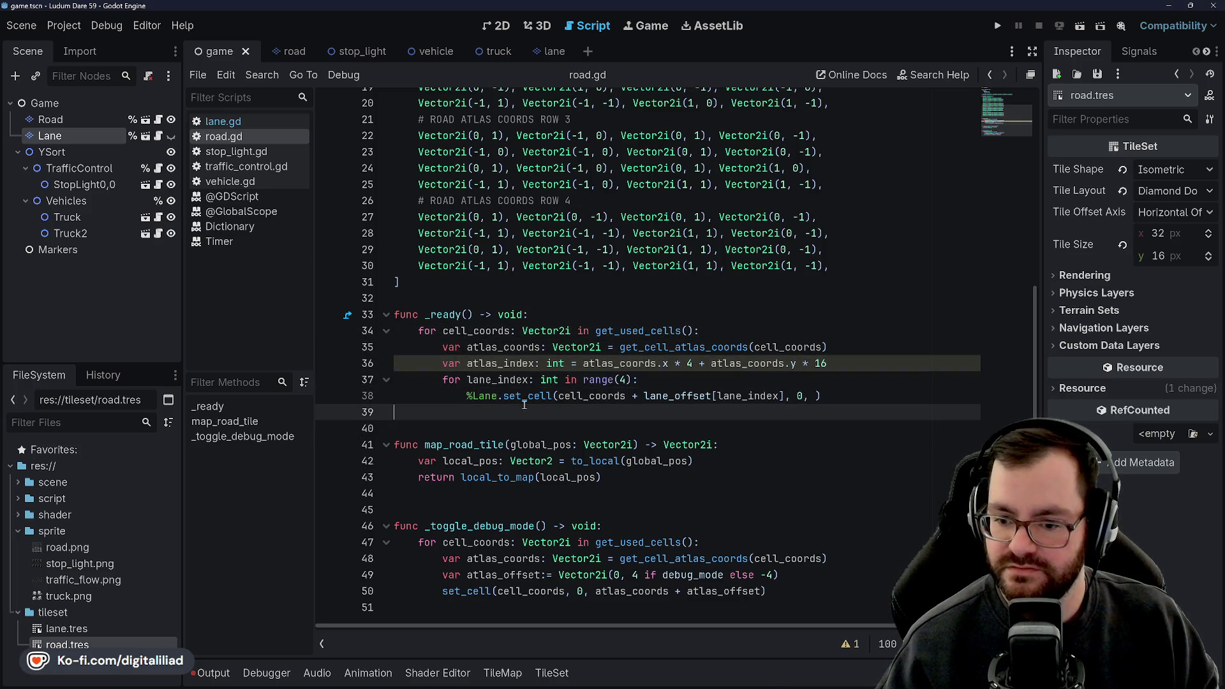
key(Down)
key(Down)
key(Down)
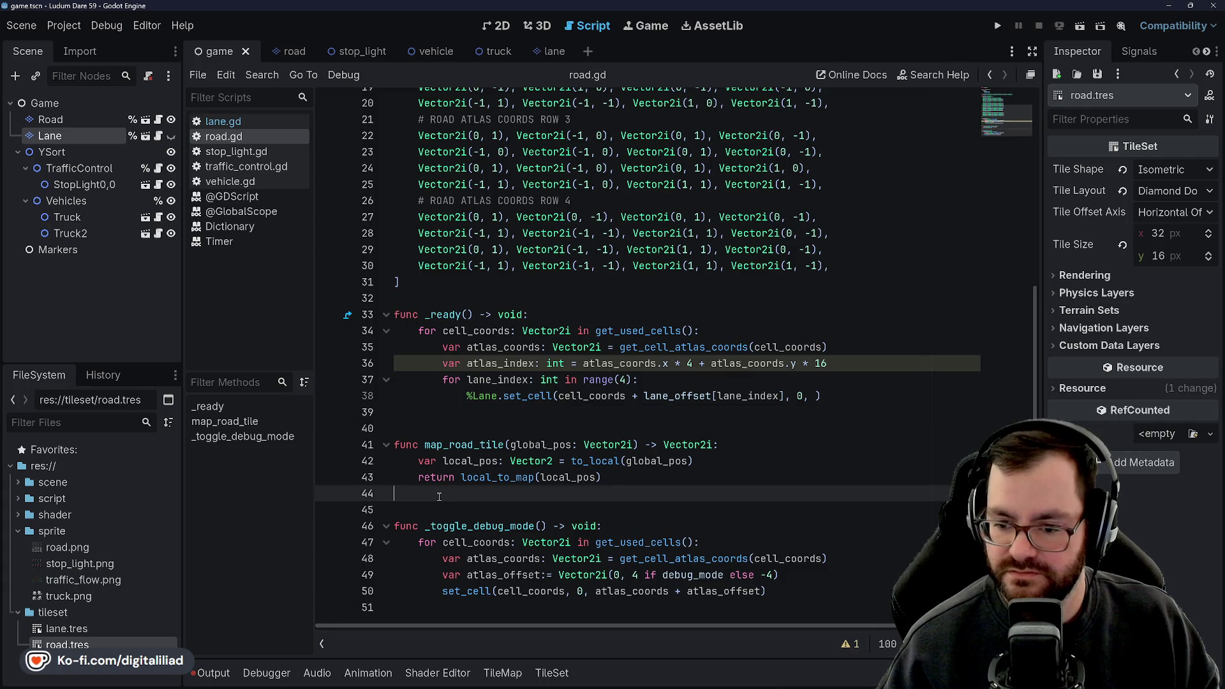
key(Up)
key(Up)
key(Up)
key(Down)
key(Up)
key(Up)
key(Up)
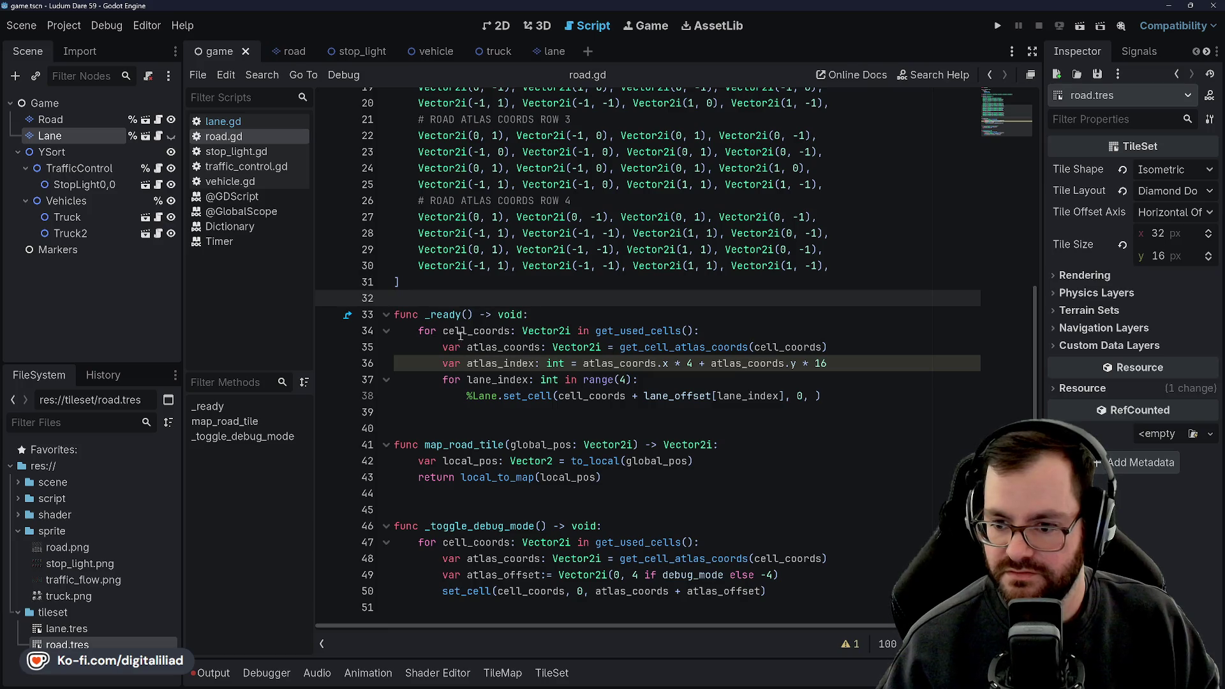
key(Down)
key(Down)
key(Down)
- Highlight the lane_index, atlas_index and atlas_coords names to check their uses
double_click(483, 380)
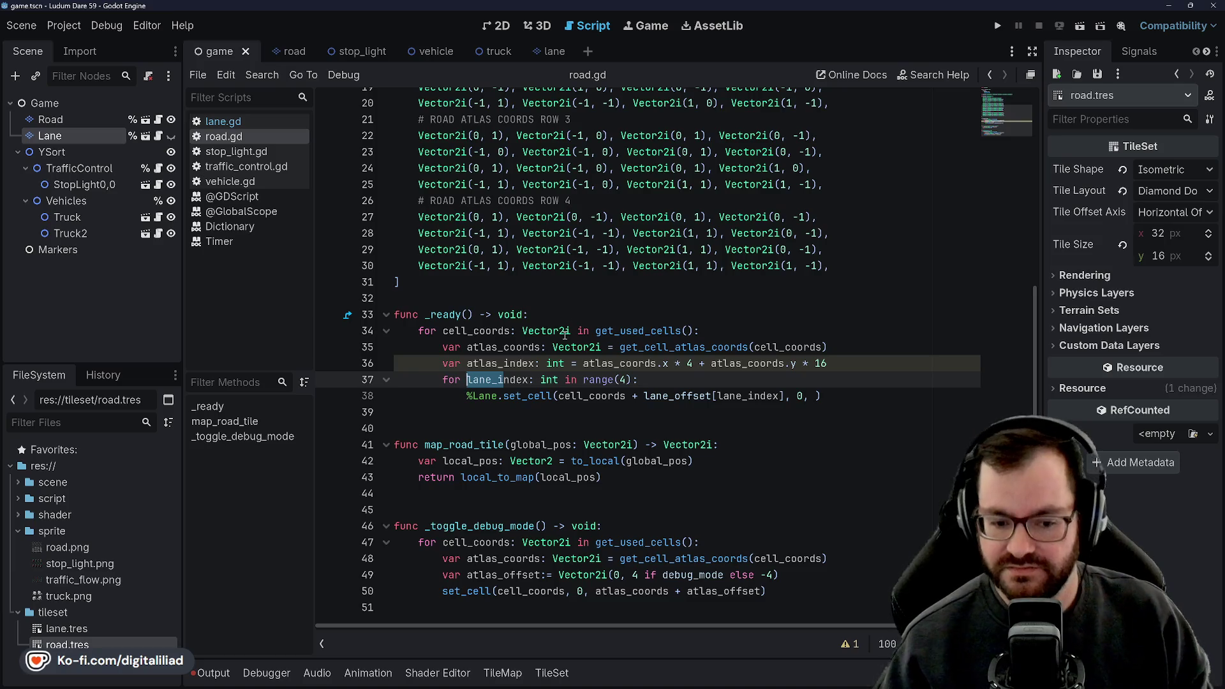
click(509, 423)
key(Up)
key(Down)
key(Down)
key(Down)
click(474, 426)
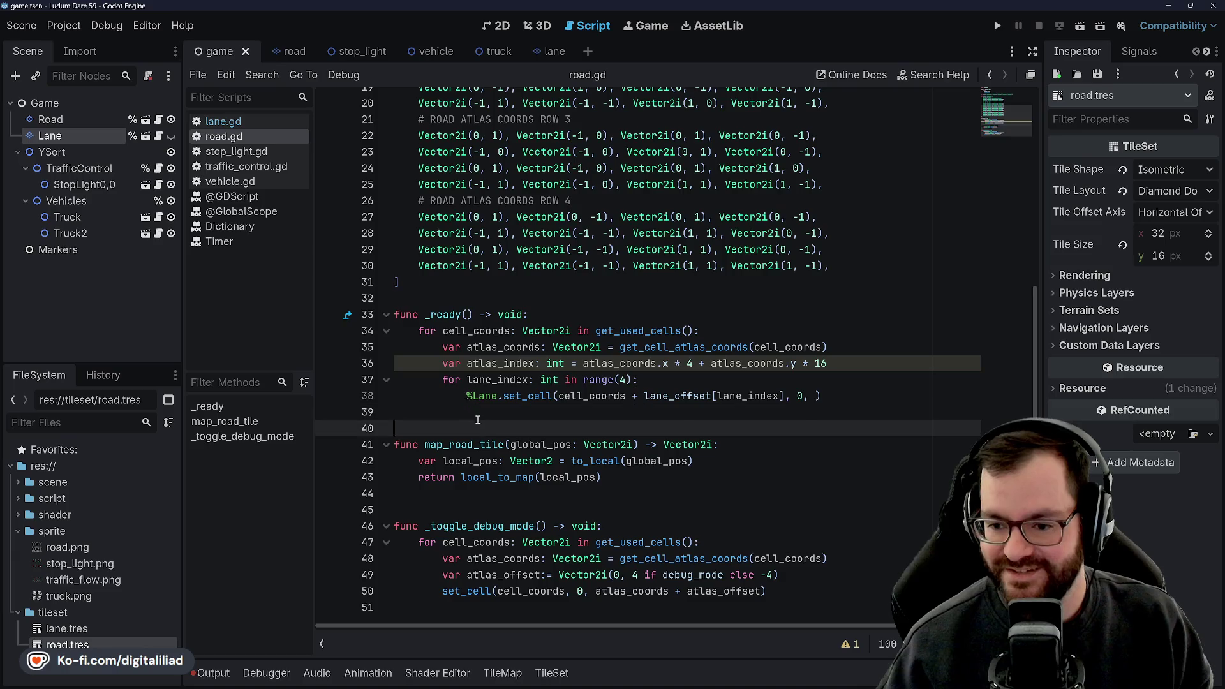
click(483, 396)
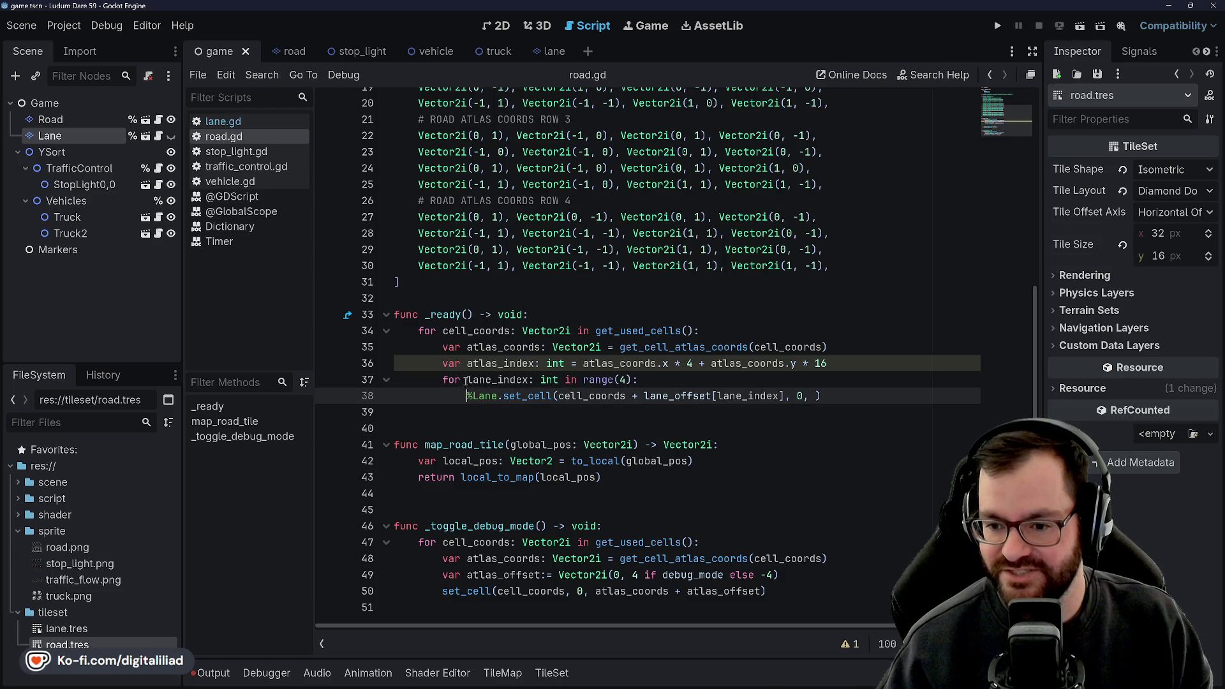
click(449, 363)
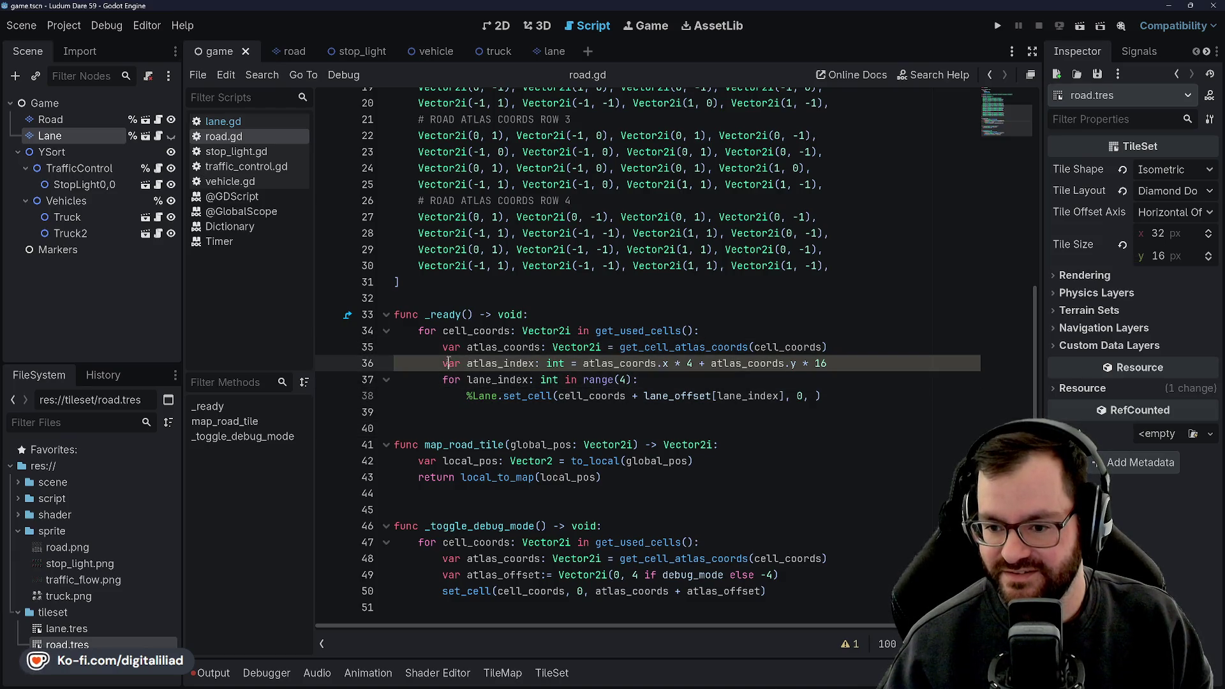
double_click(500, 363)
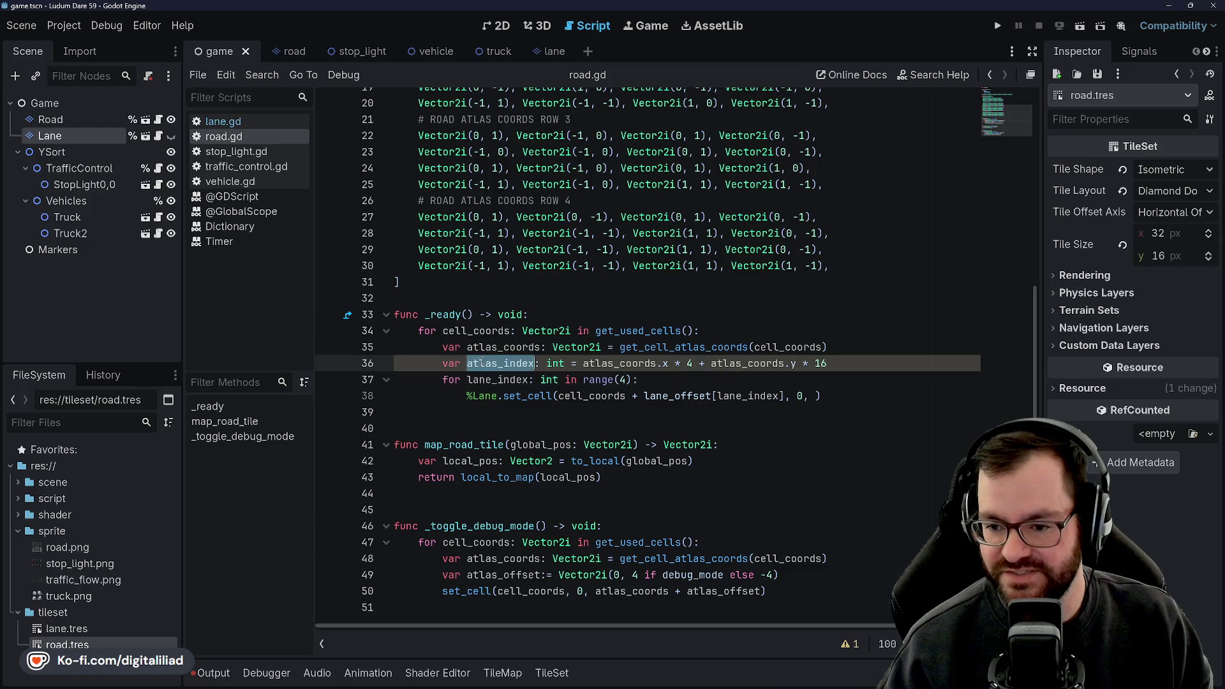
click(504, 379)
click(514, 395)
double_click(513, 395)
click(502, 363)
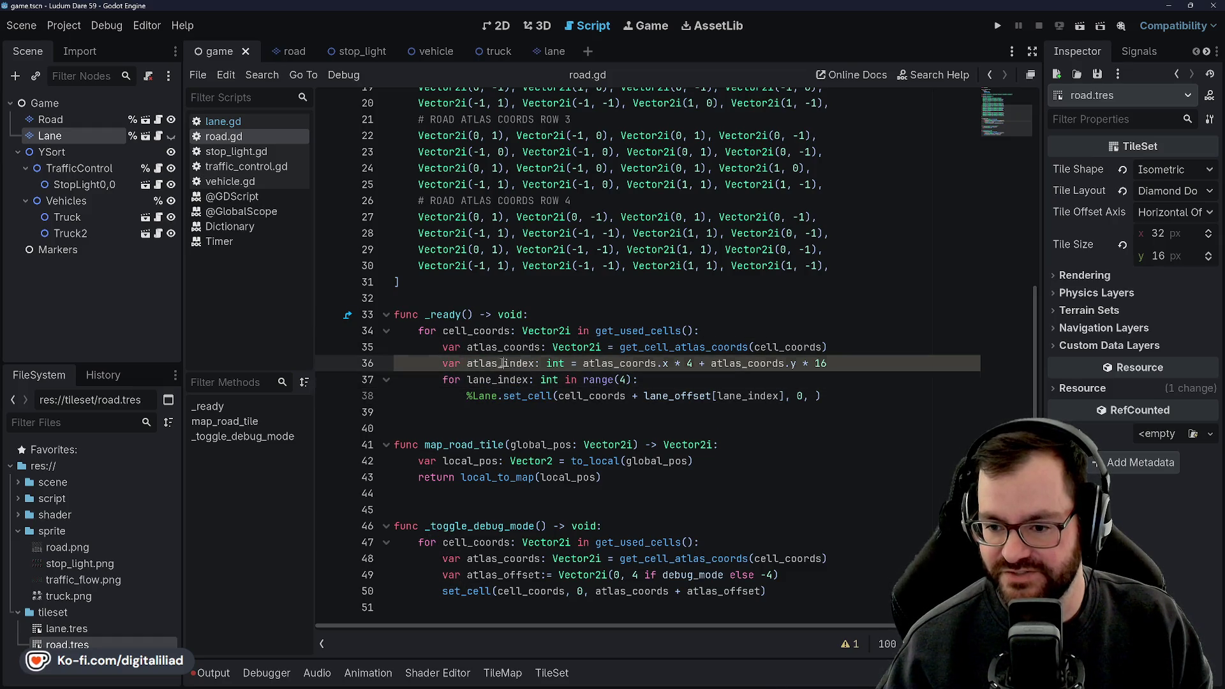
double_click(619, 363)
click(656, 363)
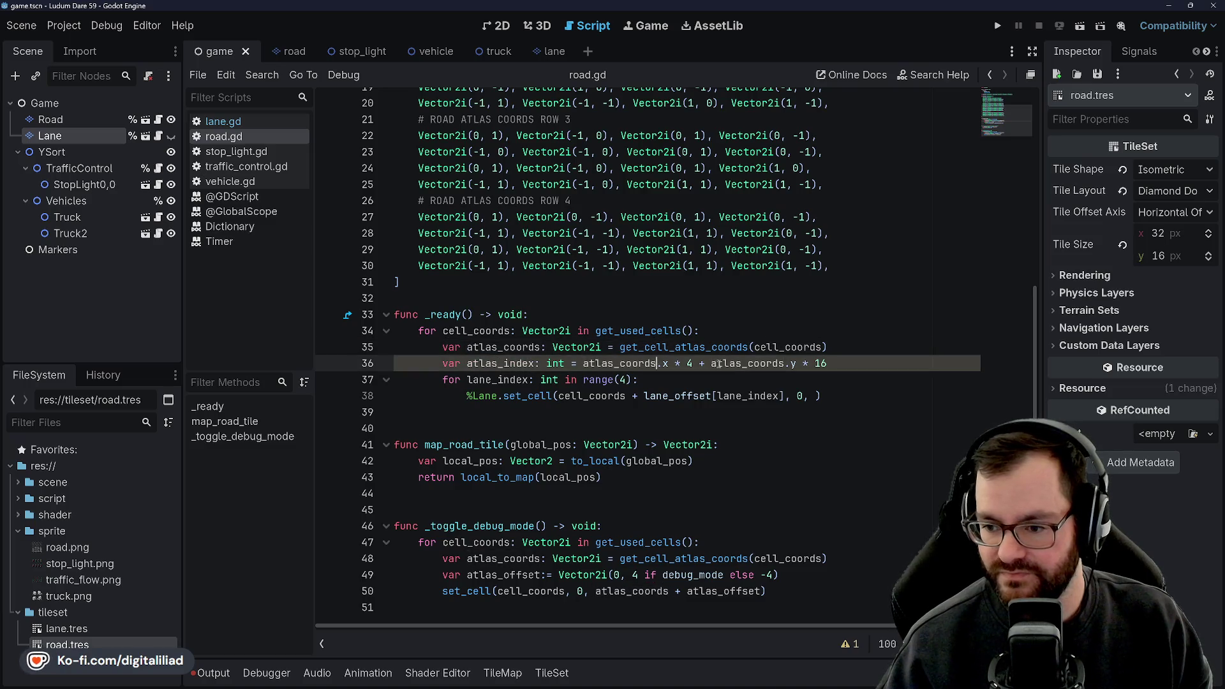
- Check the range(4) line, then switch to the 2D workspace showing the crossroads
click(661, 379)
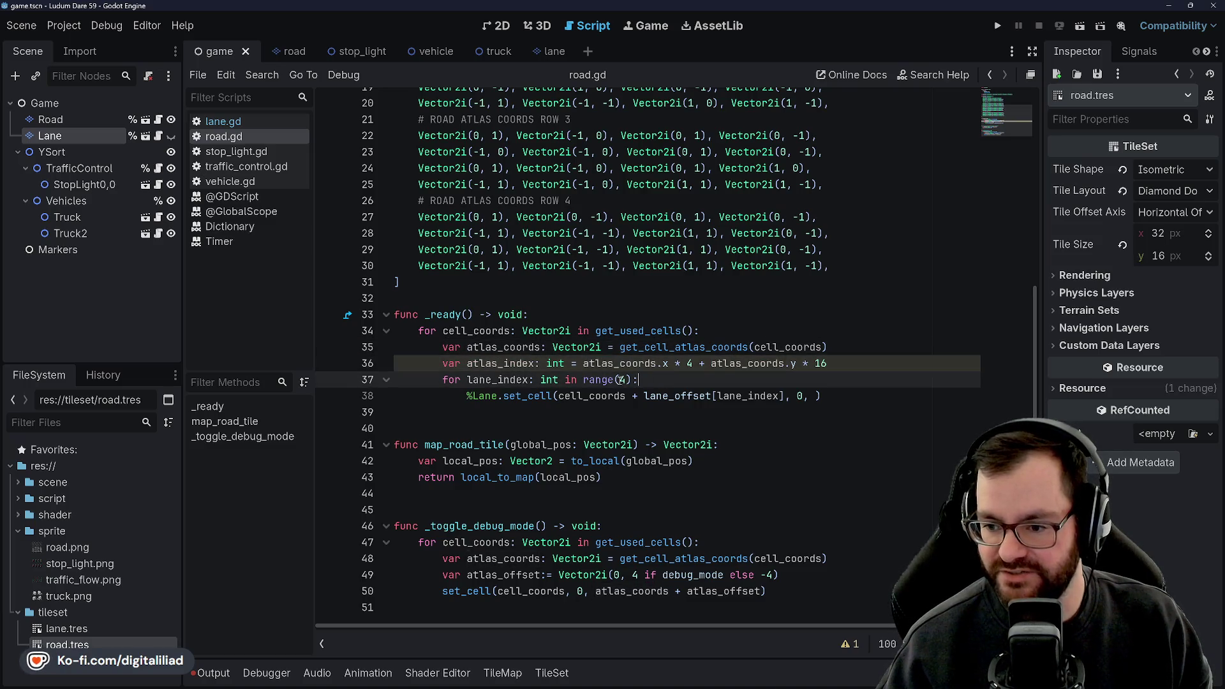
key(Down)
key(Down)
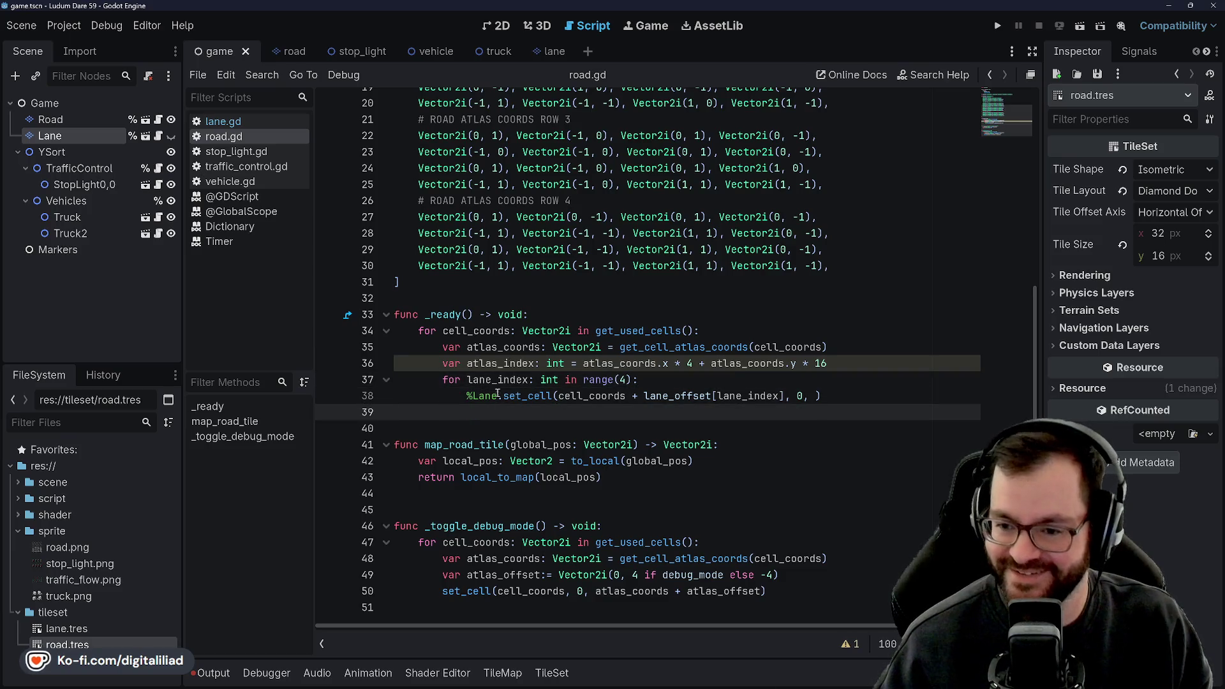
key(Up)
key(Up)
key(Up)
scroll(485, 268, up, 6)
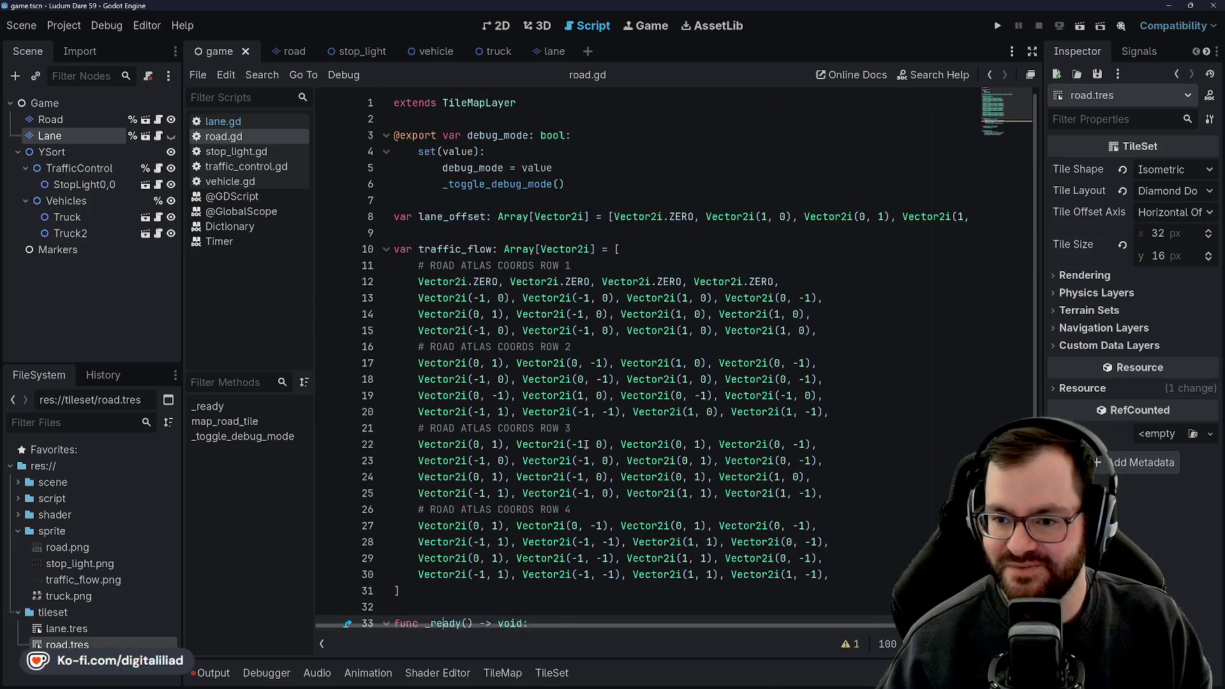
scroll(496, 214, down, 5)
click(496, 25)
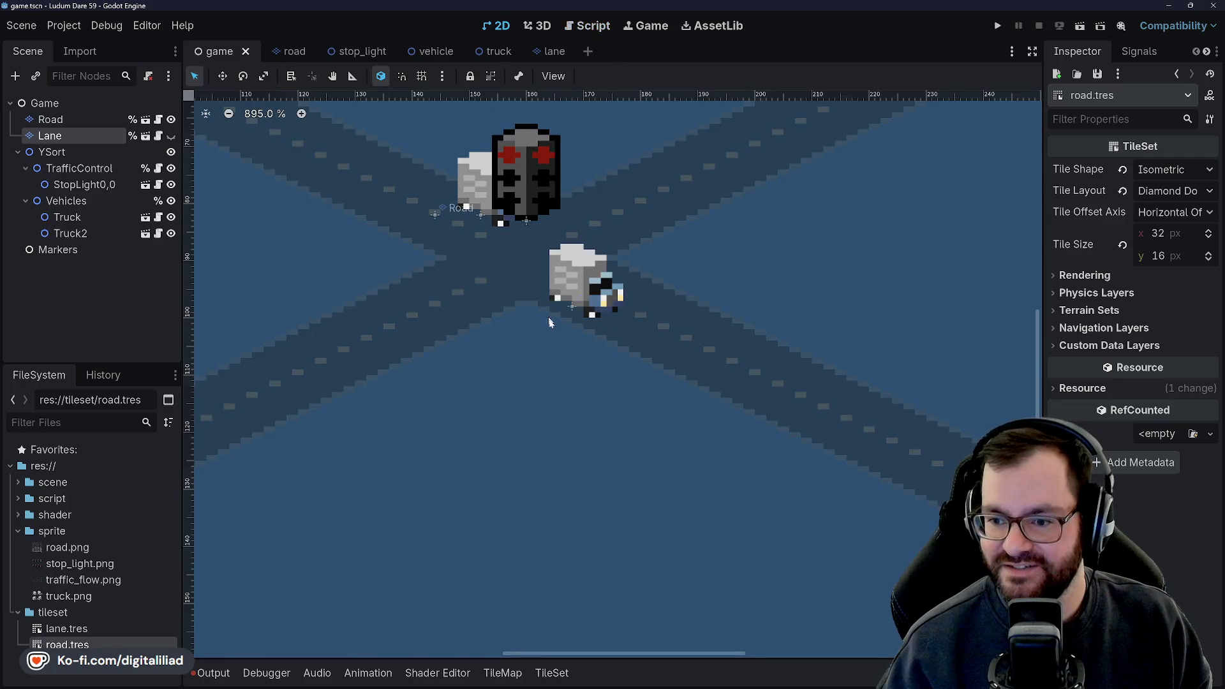
- Select Road, then Lane in the Scene dock, and make the hidden Lane layer visible
scroll(412, 208, down, 2)
click(79, 118)
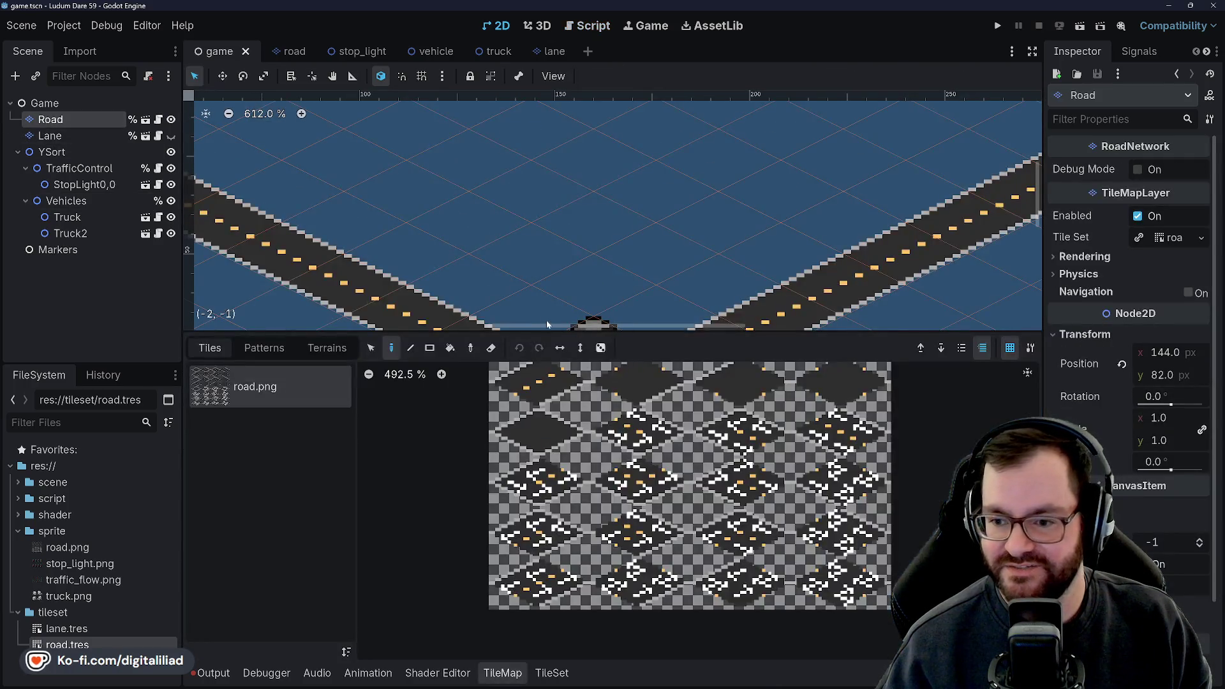
scroll(696, 414, down, 2)
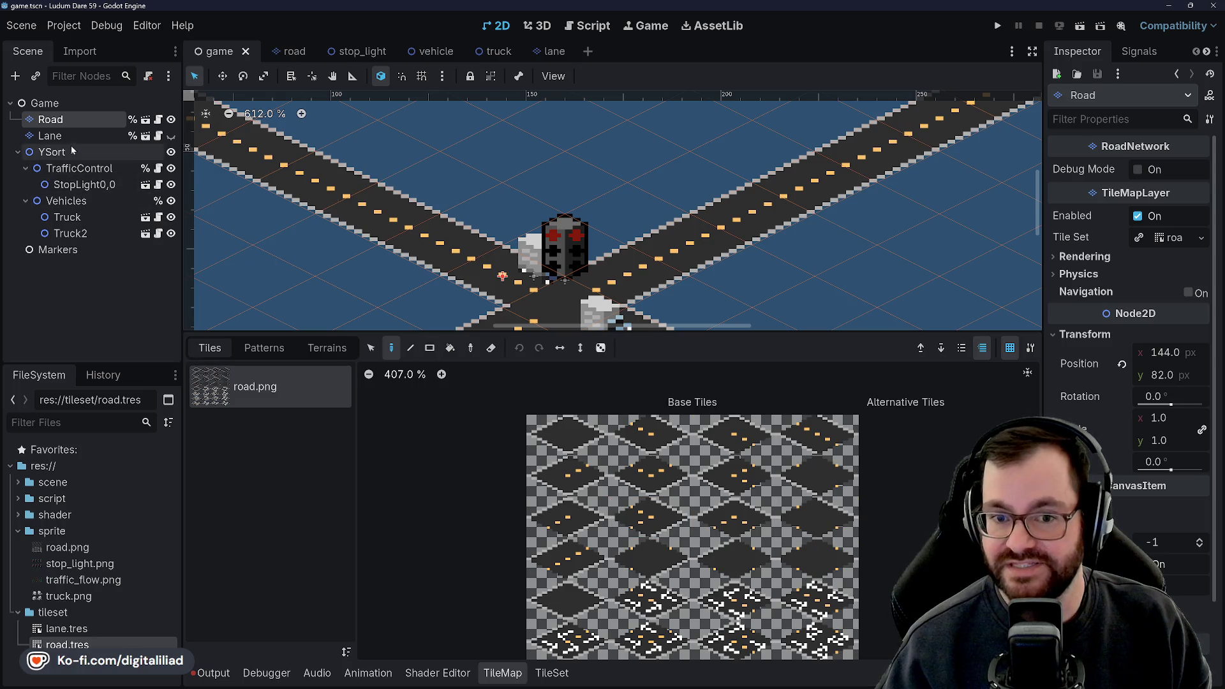
click(50, 135)
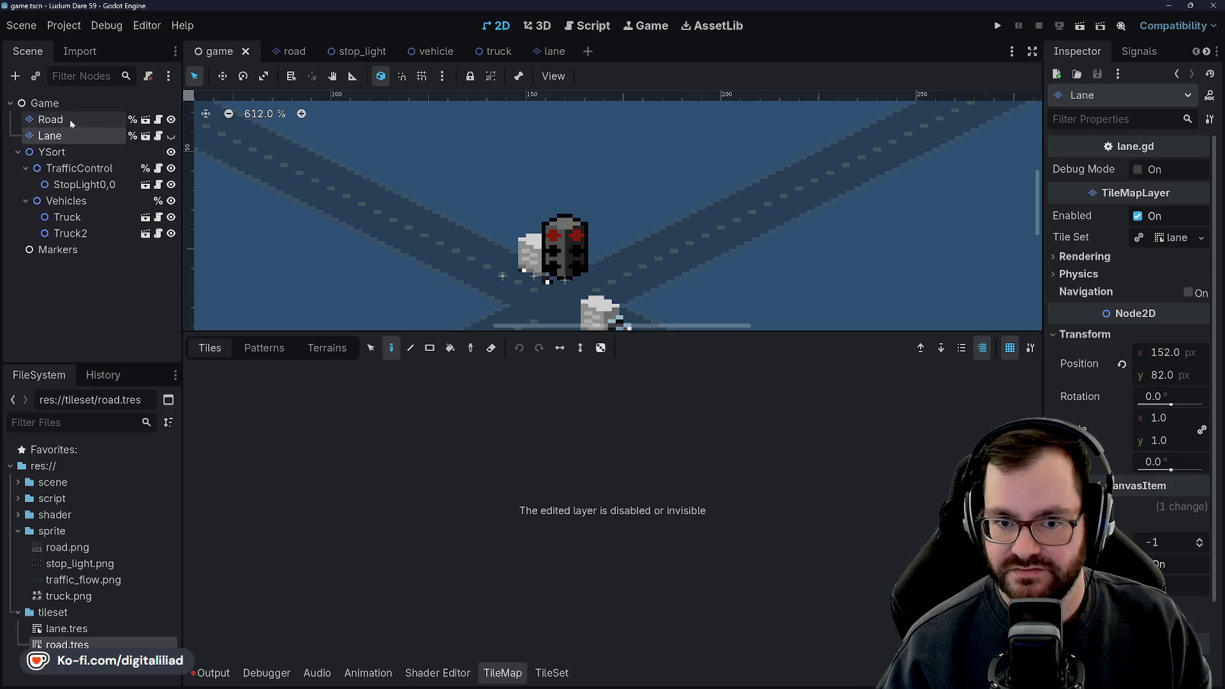
click(171, 135)
- Reselect the Road and Lane tile layers, then select the StopLight0,0 node
scroll(684, 430, up, 8)
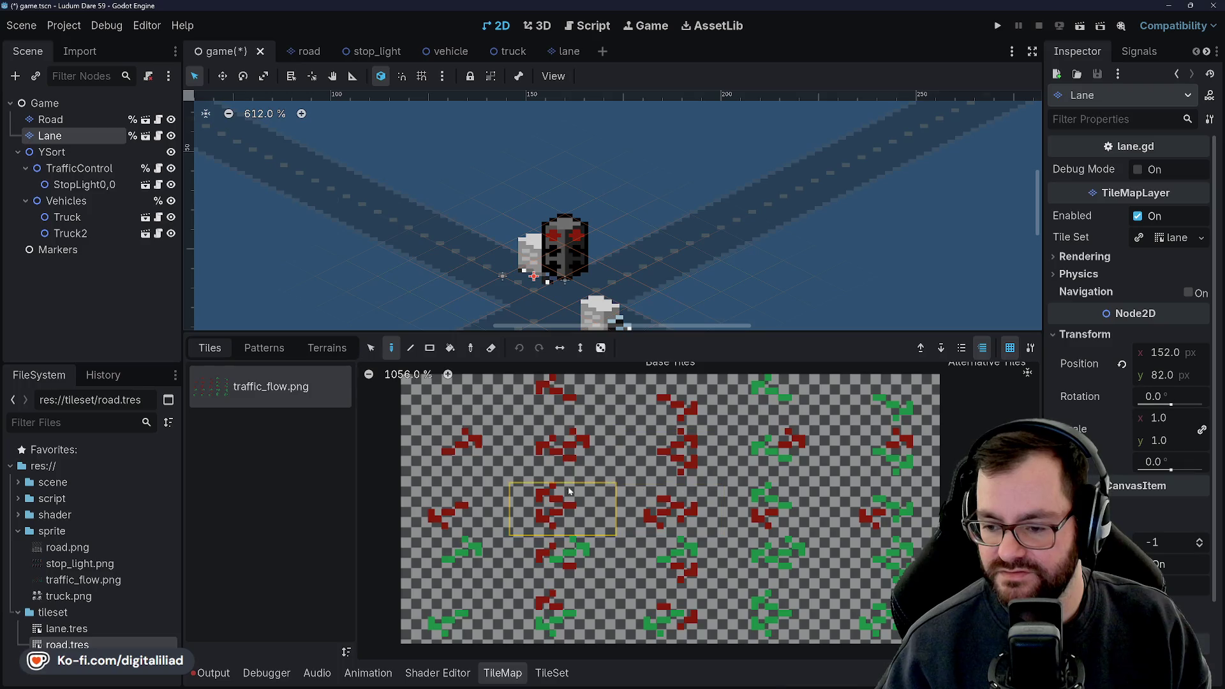
scroll(469, 411, down, 2)
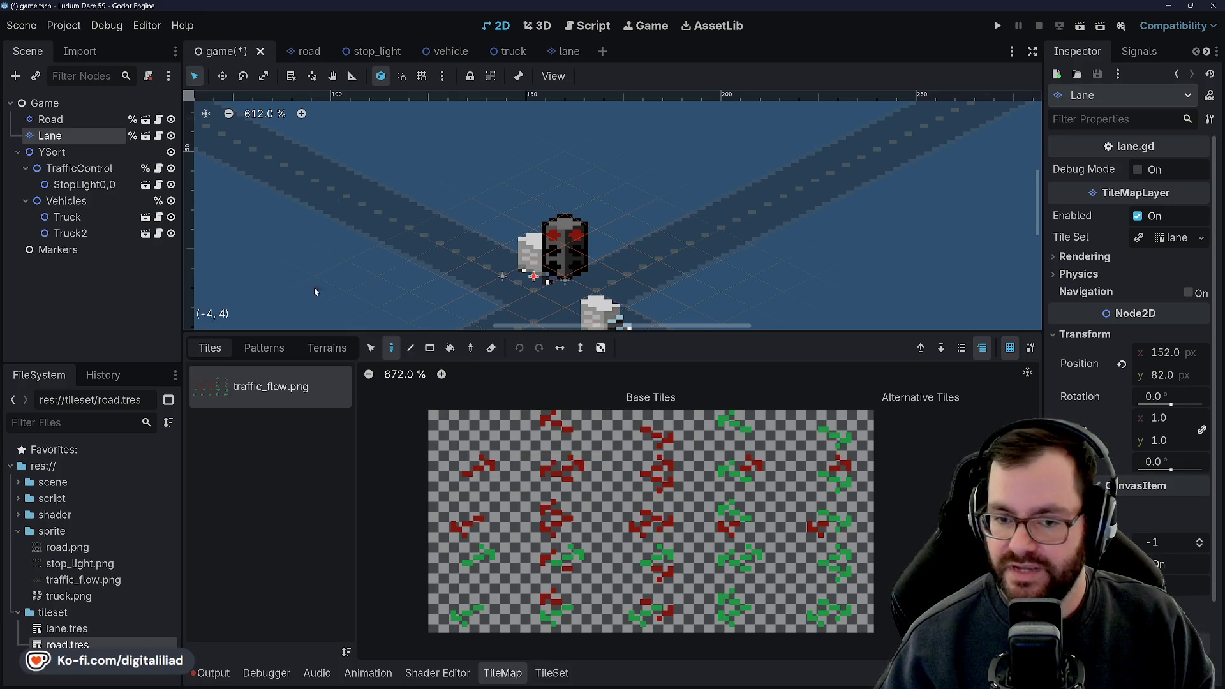
click(77, 119)
click(72, 136)
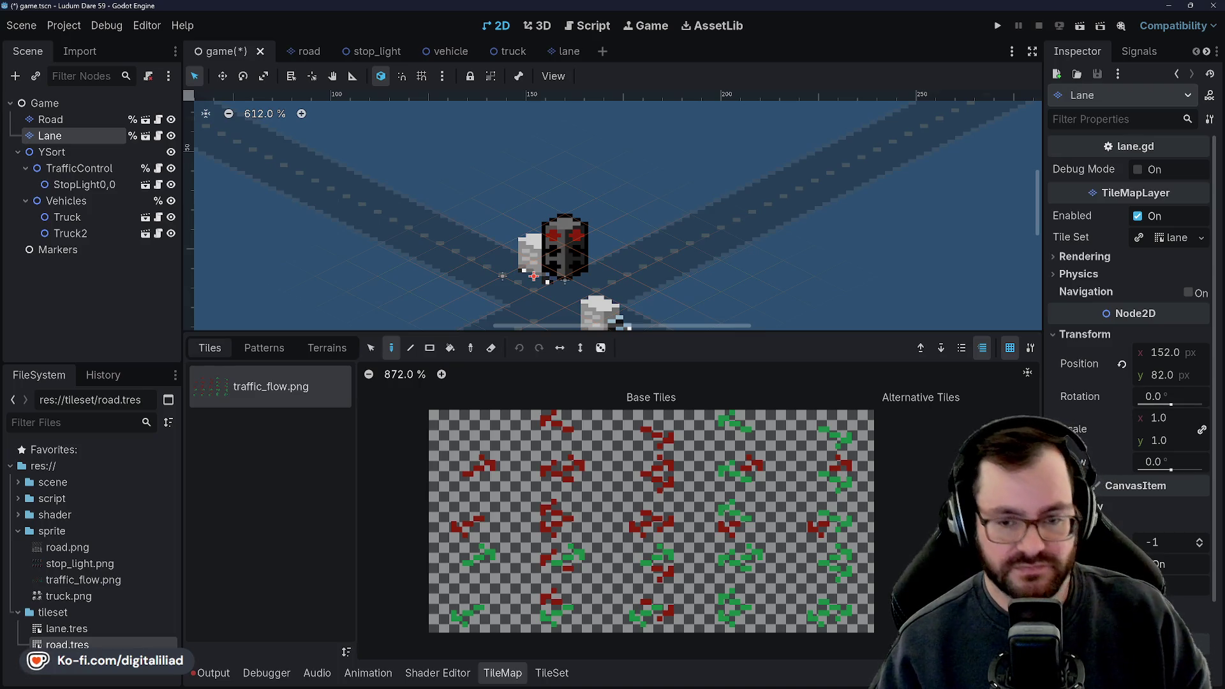
click(110, 185)
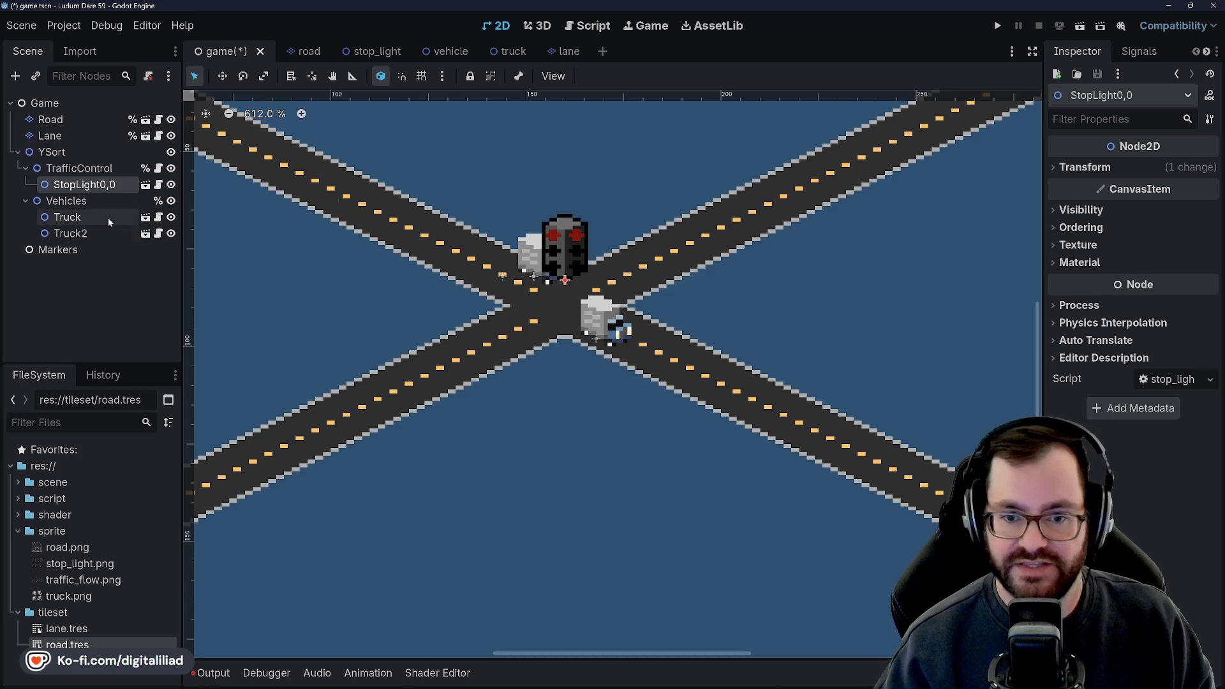
- Select Truck, zoom and pan to inspect it at the intersection, then save the scene
click(70, 217)
scroll(529, 298, up, 3)
scroll(639, 330, up, 12)
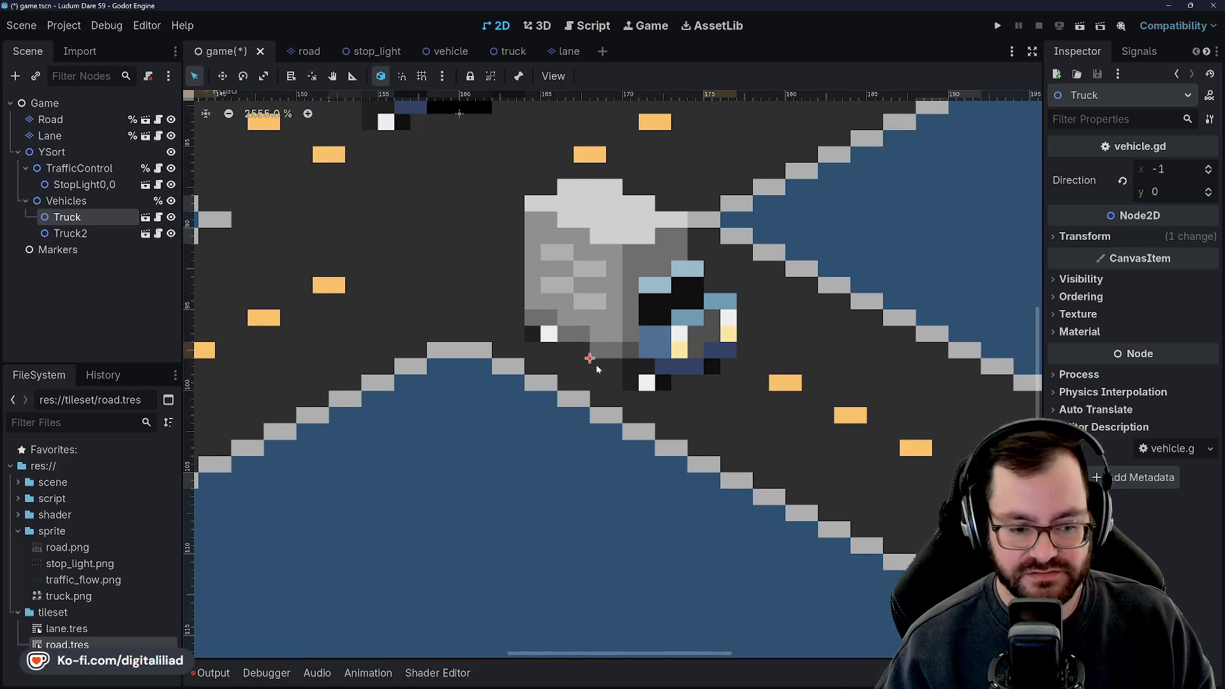
scroll(596, 365, down, 3)
scroll(580, 405, up, 2)
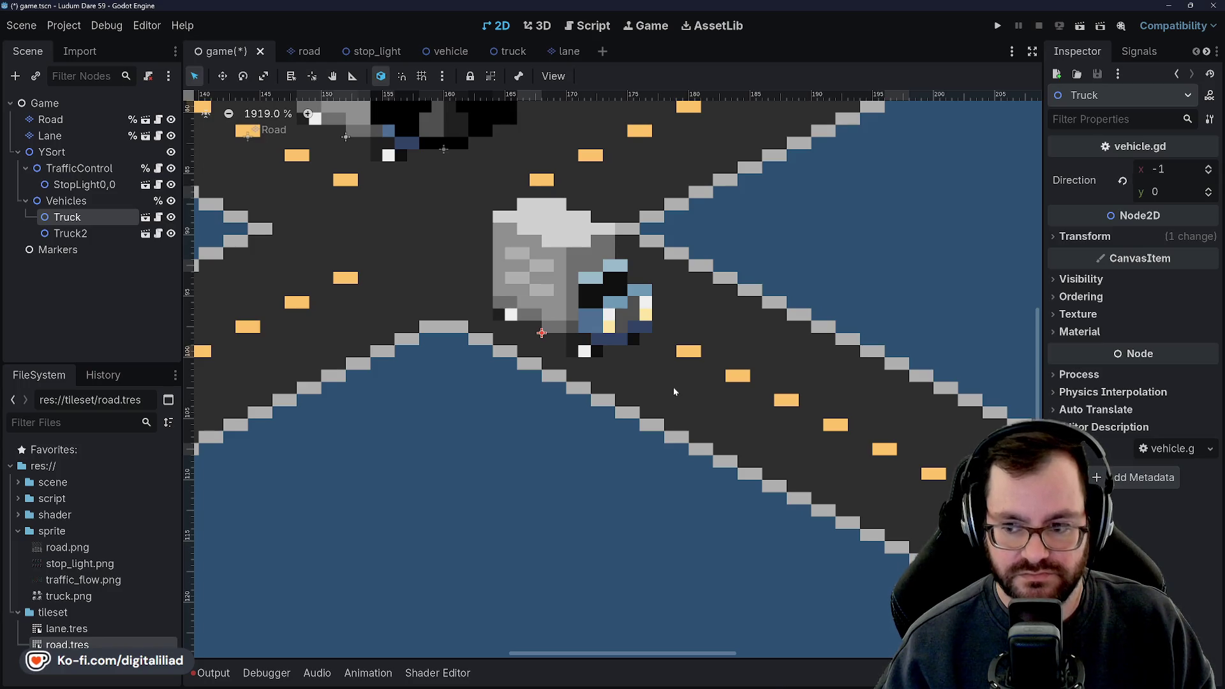
scroll(621, 485, down, 3)
scroll(618, 477, down, 2)
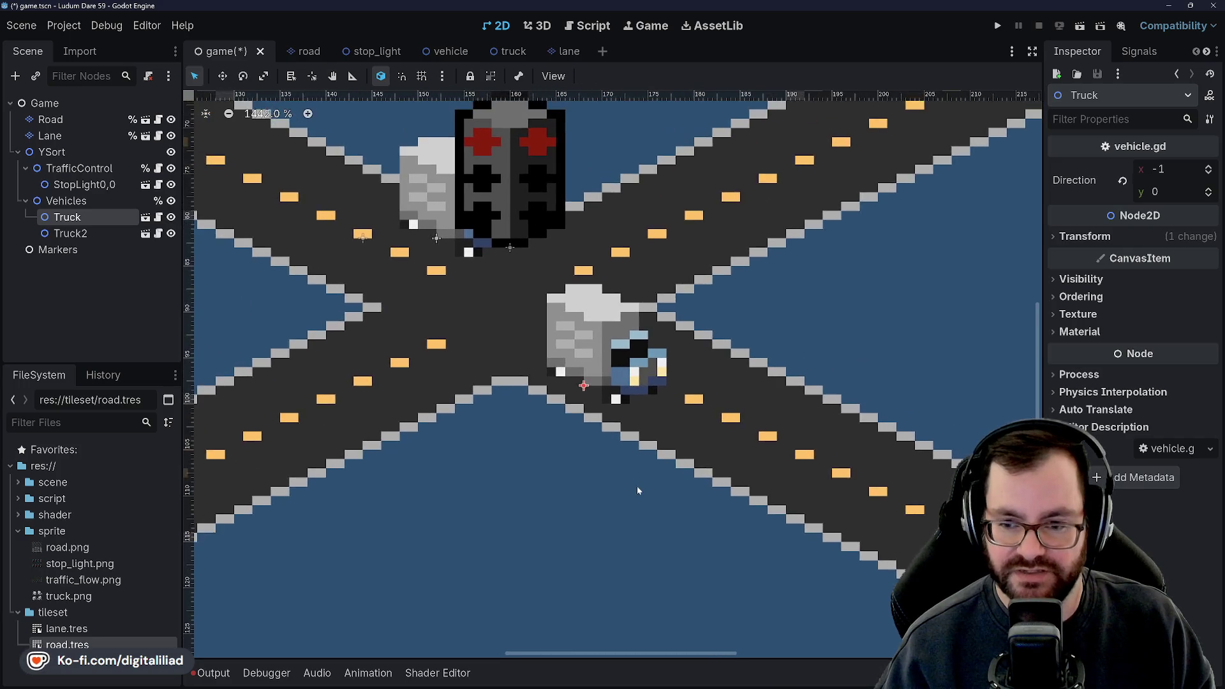
mouse_move(634, 480)
mouse_down()
mouse_move(665, 492)
mouse_move(712, 478)
mouse_move(655, 474)
mouse_up()
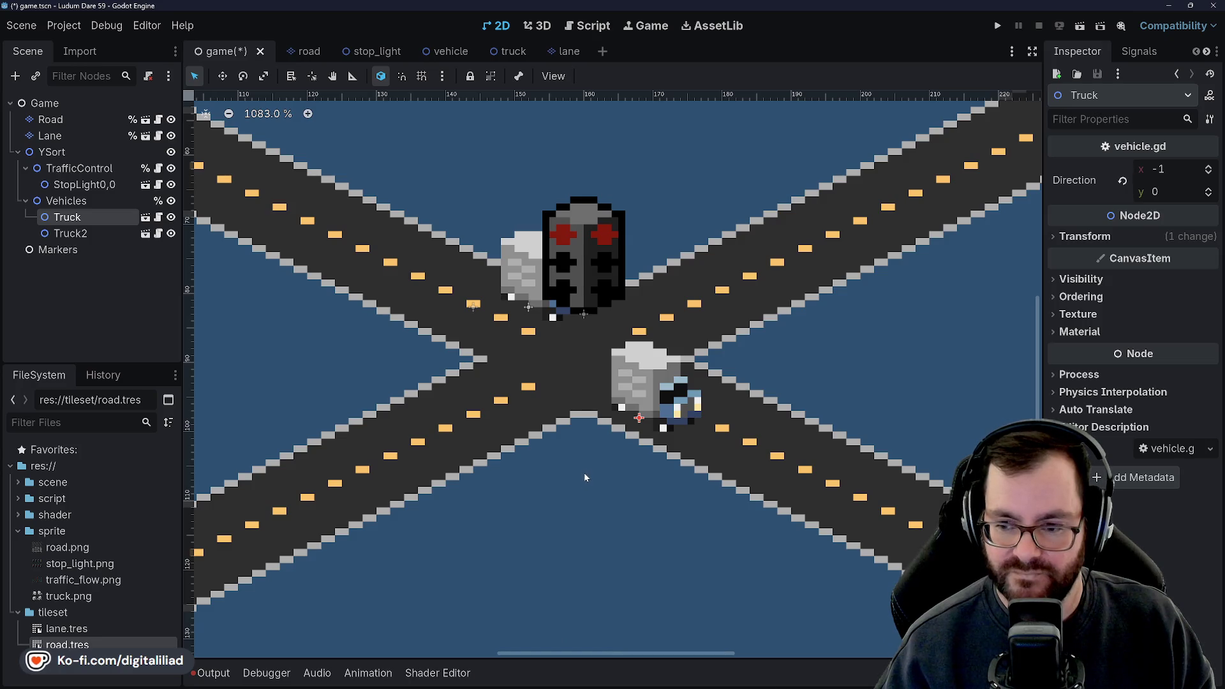
scroll(586, 476, up, 1)
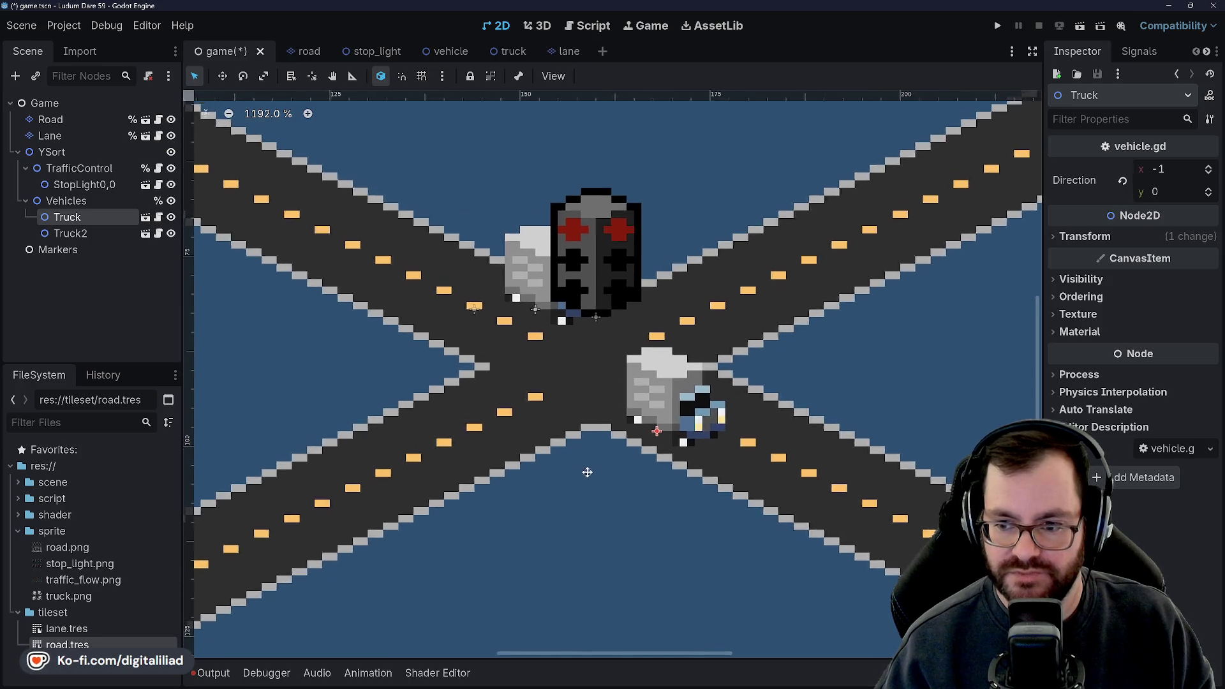
drag(590, 483, 609, 506)
scroll(692, 411, up, 1)
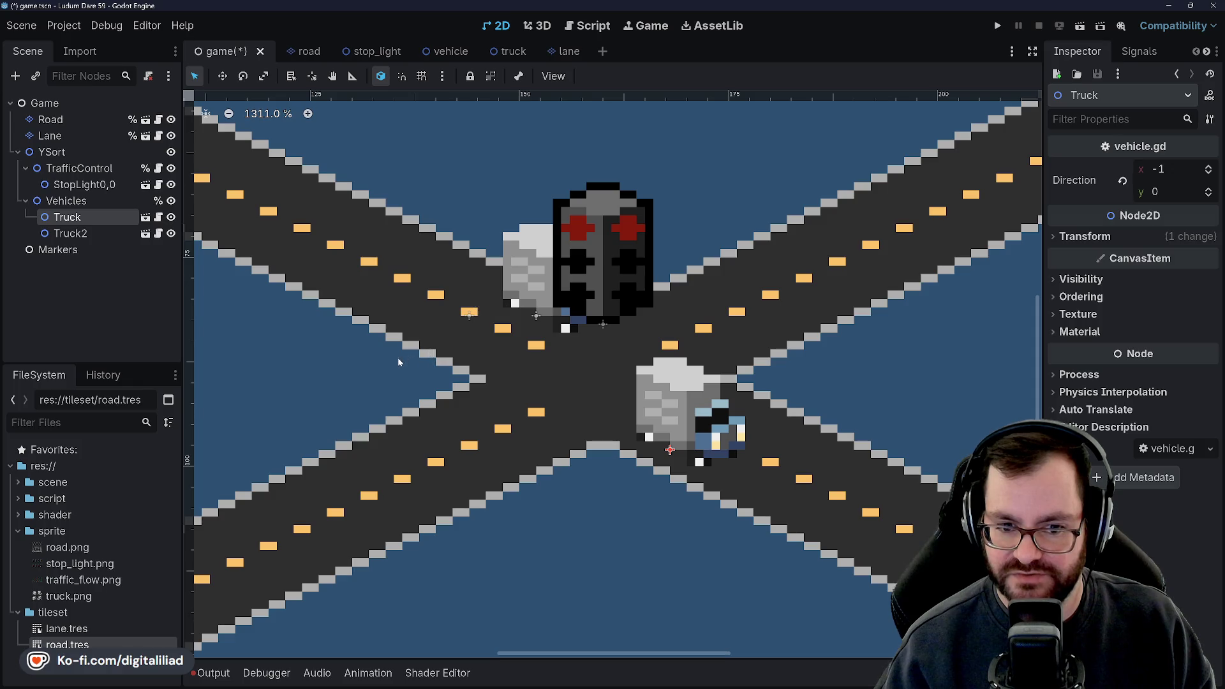
scroll(514, 400, down, 4)
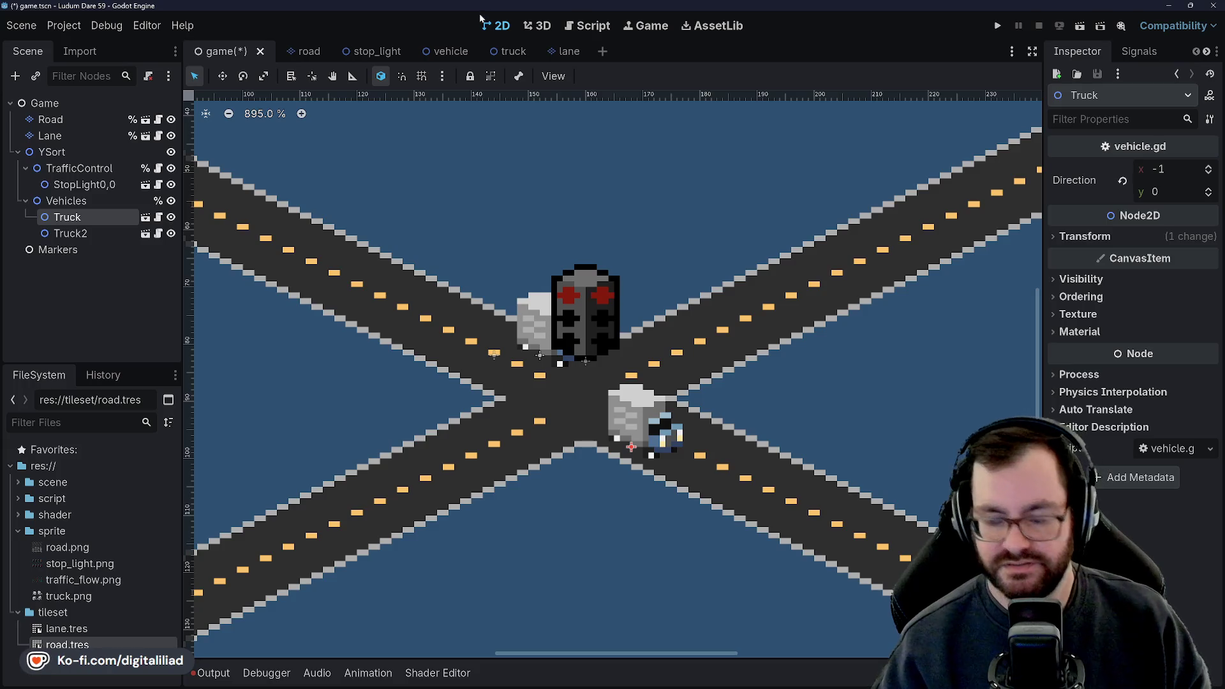
key(ctrl+s)
- Open the Road layer's road.png tile atlas and pan the view up to the intersection
click(642, 488)
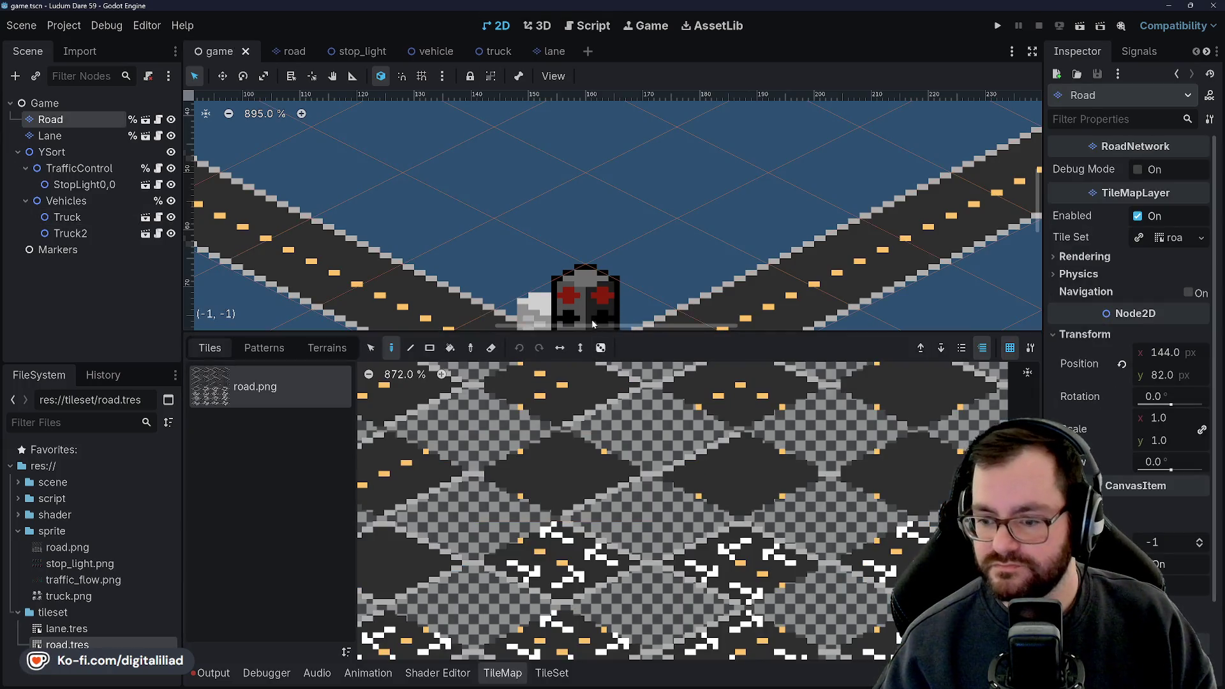
scroll(574, 470, down, 3)
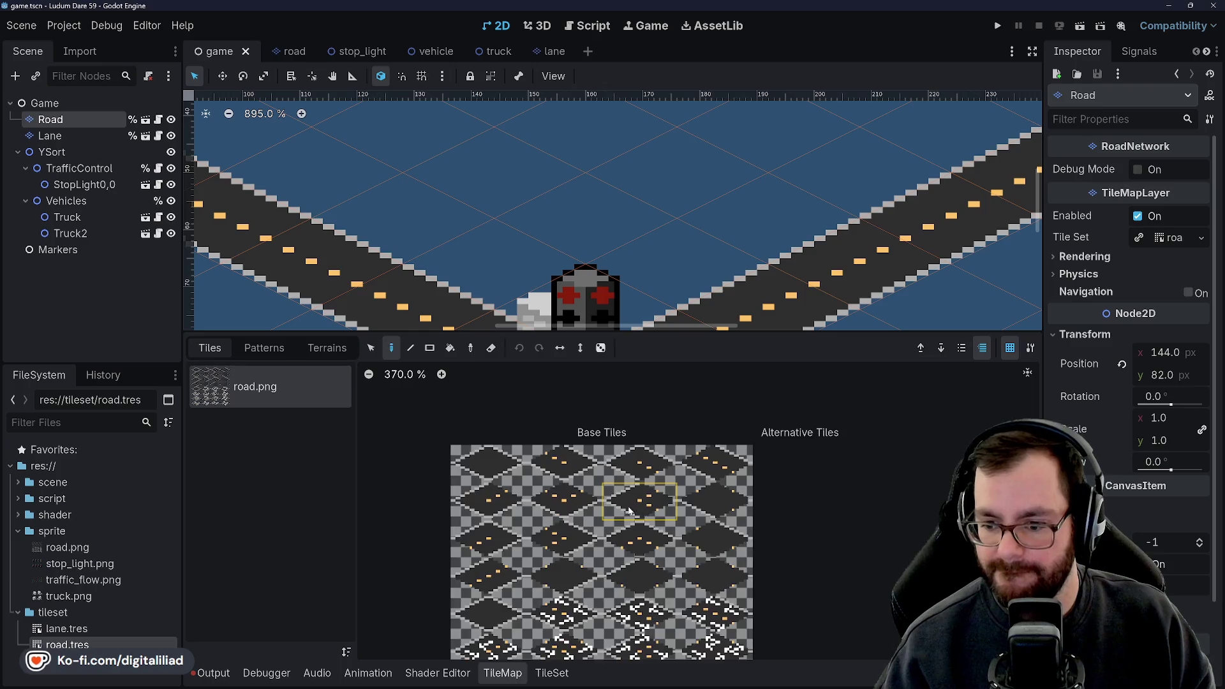
scroll(627, 495, up, 2)
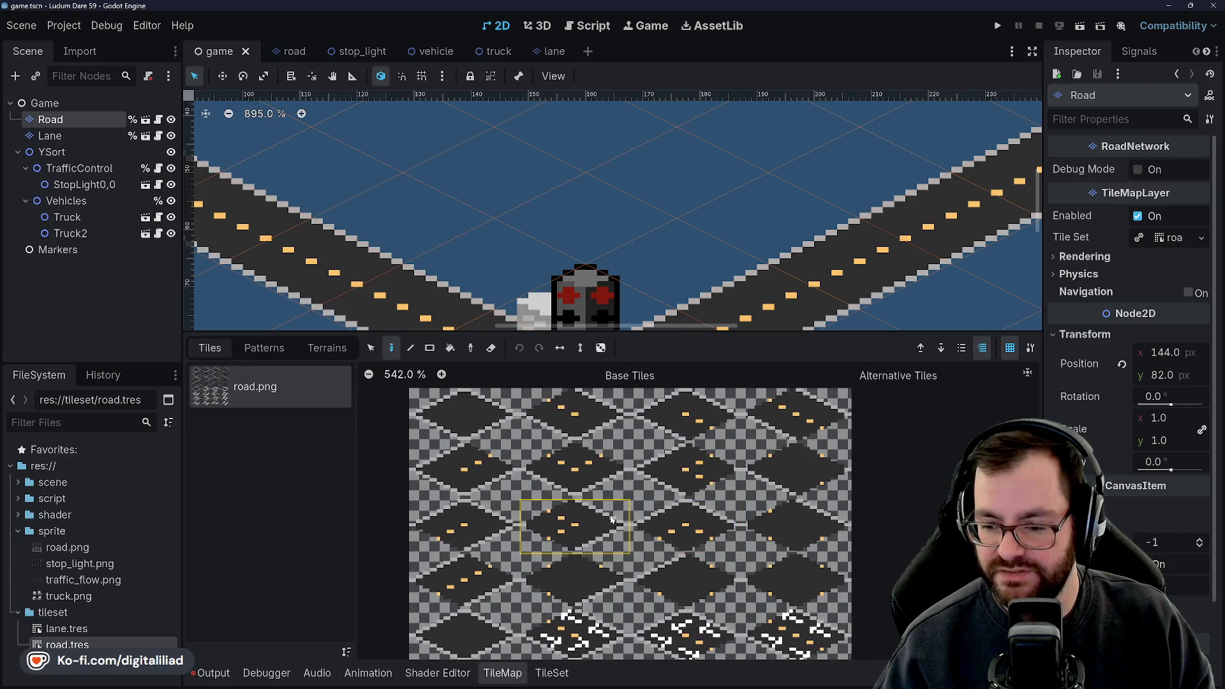
drag(663, 262, 657, 139)
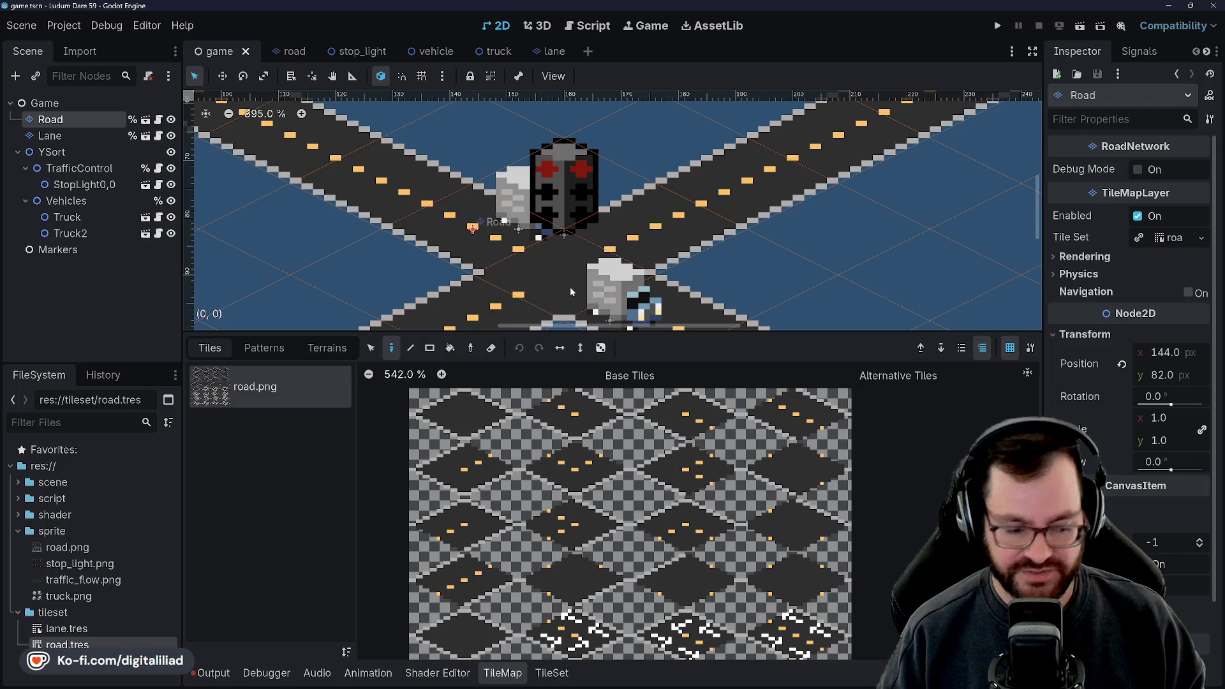
scroll(544, 255, down, 1)
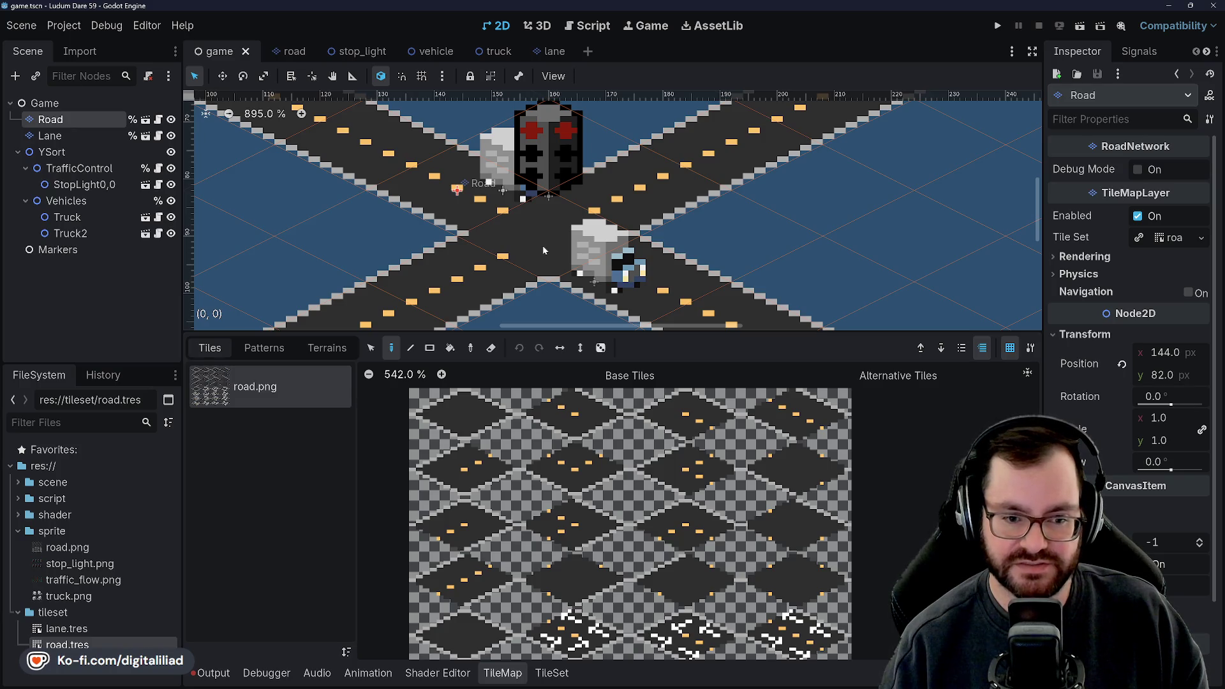
scroll(544, 250, down, 8)
scroll(552, 248, down, 1)
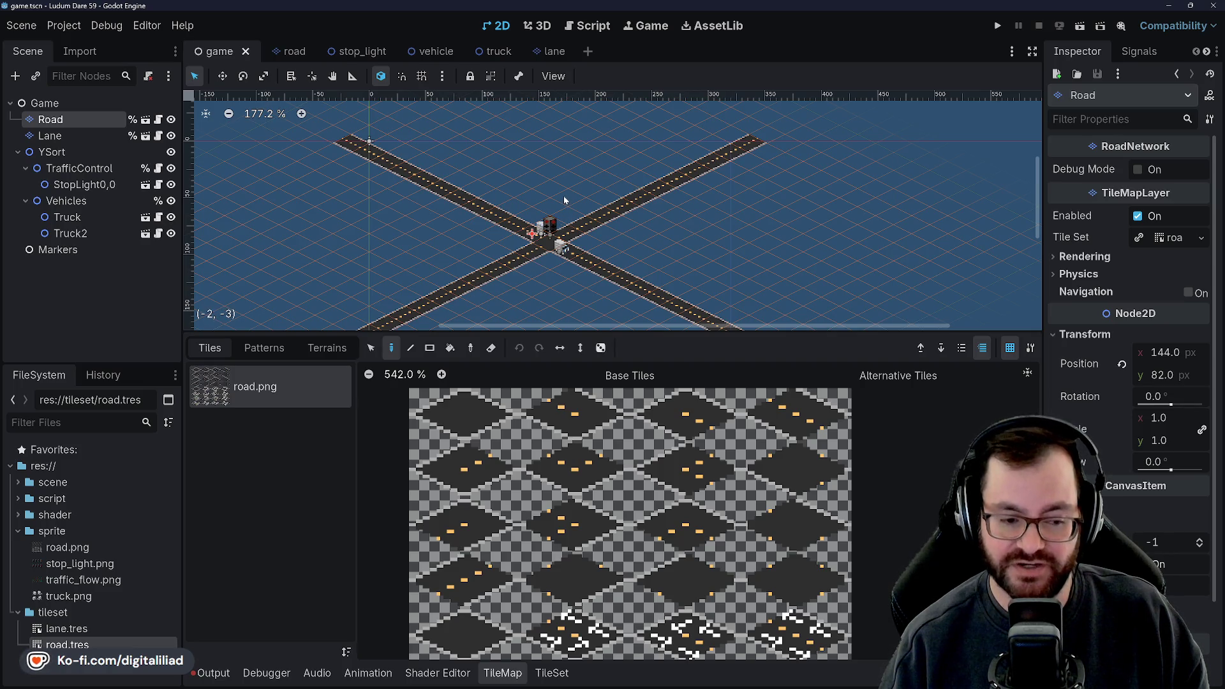
scroll(552, 218, up, 6)
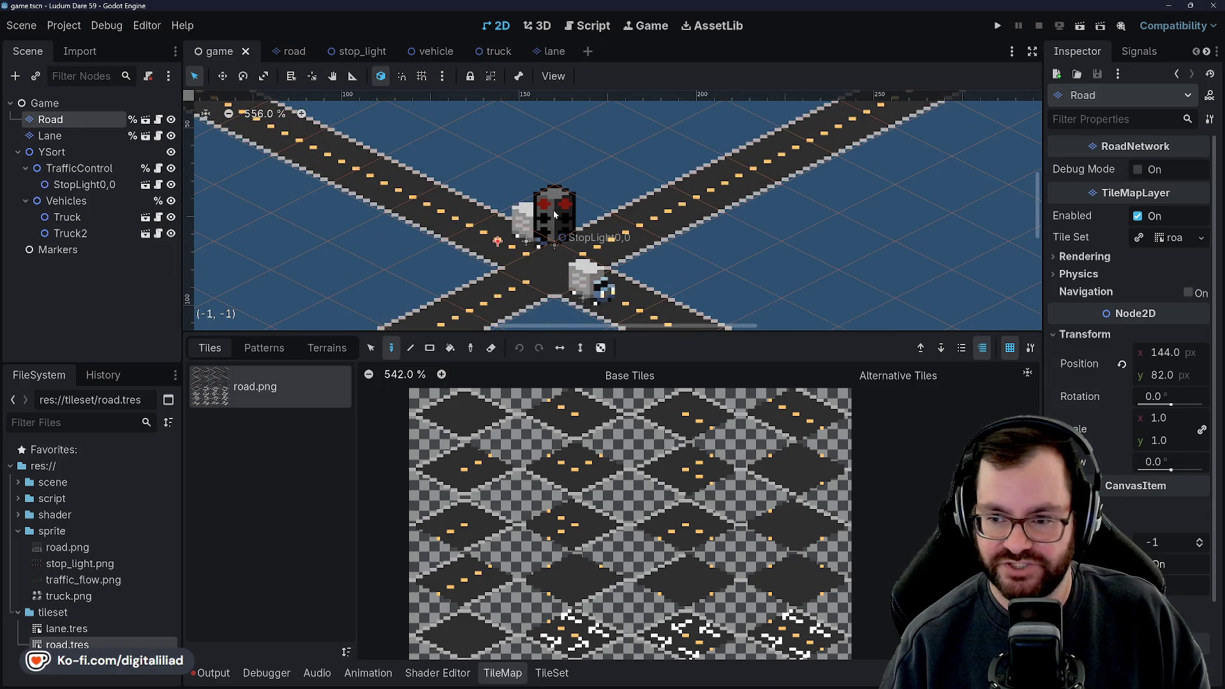
scroll(571, 204, down, 2)
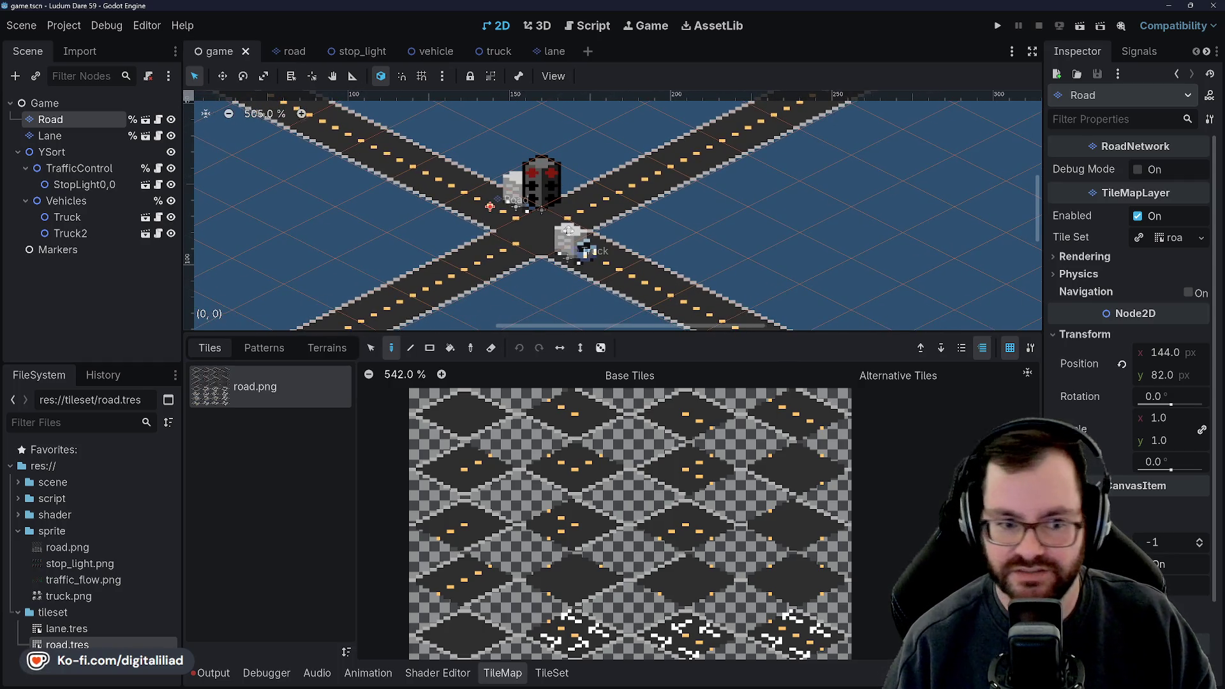
scroll(577, 227, left, 1)
scroll(574, 232, up, 4)
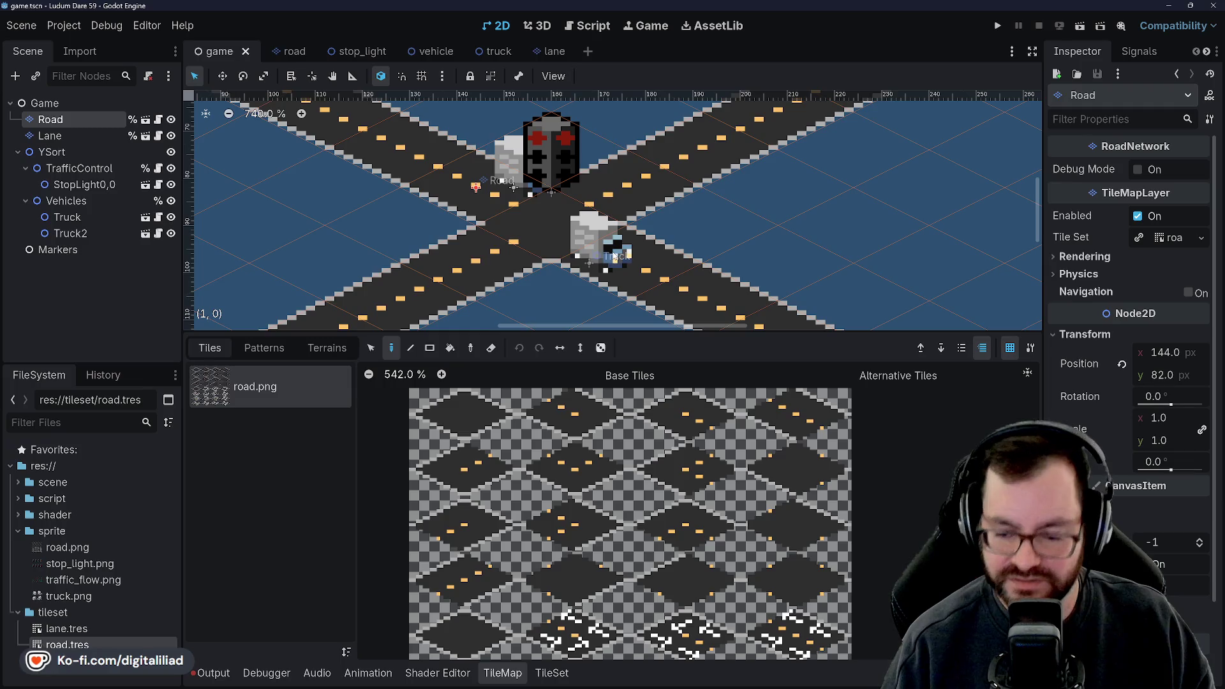
mouse_move(612, 688)
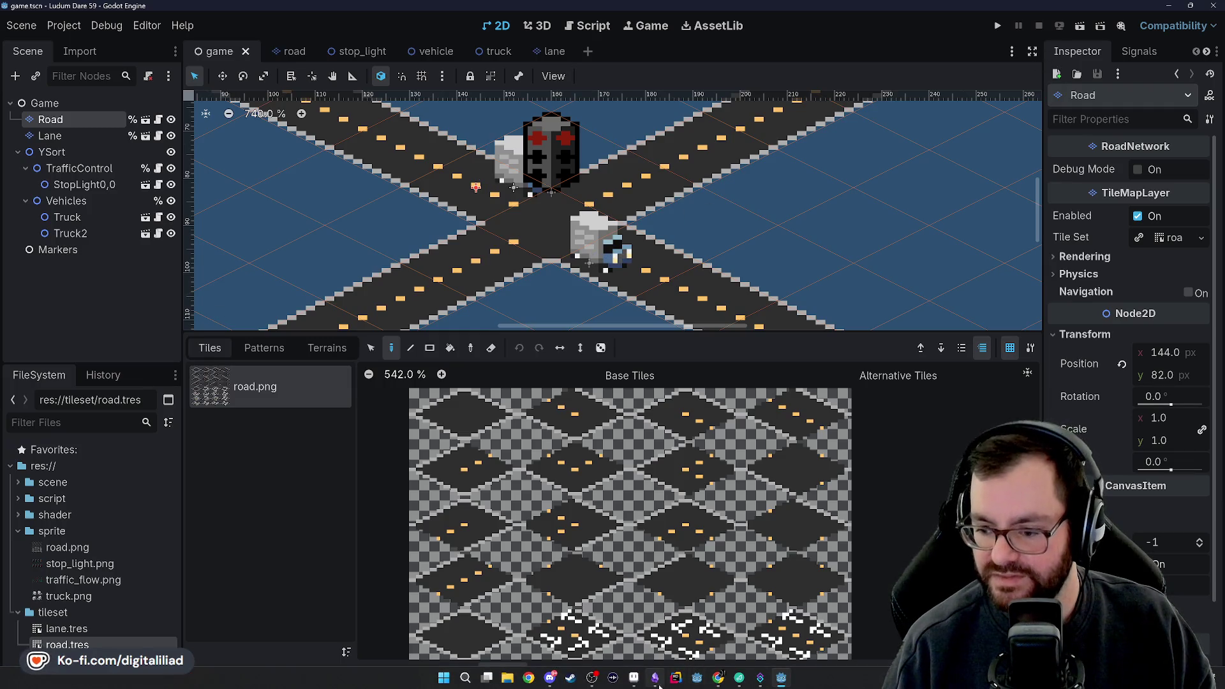
- Comment out lines 33–38 of road.gd's _ready function with Ctrl+K
click(583, 28)
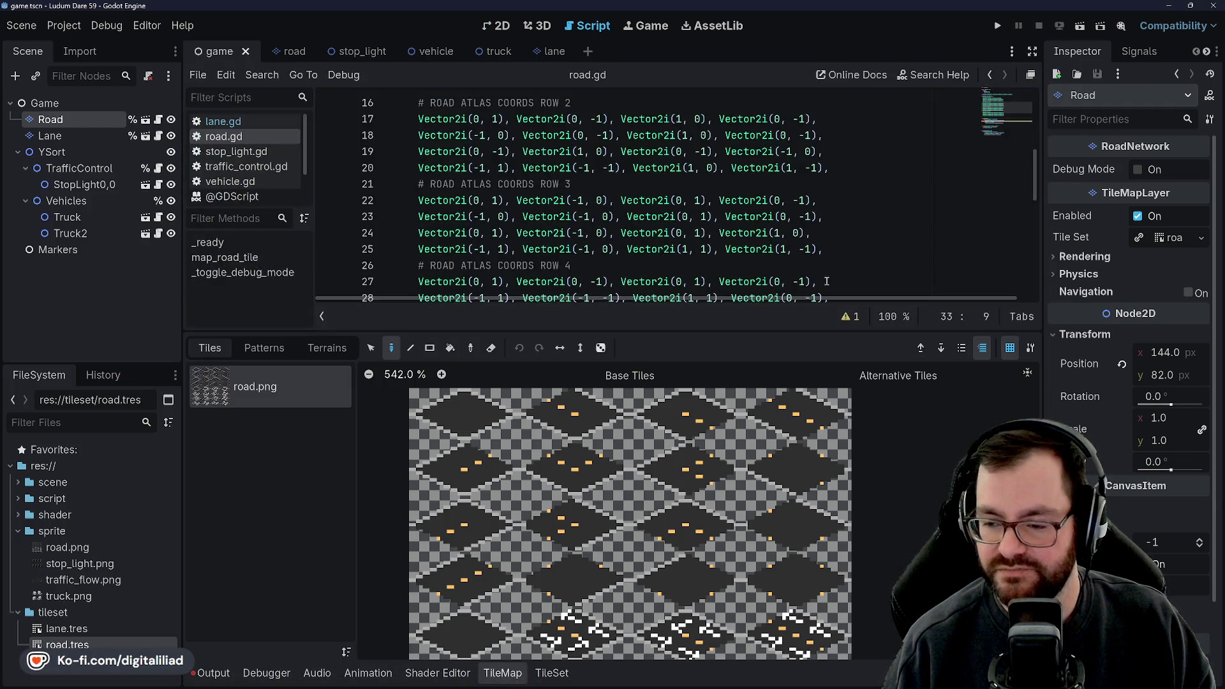
click(514, 675)
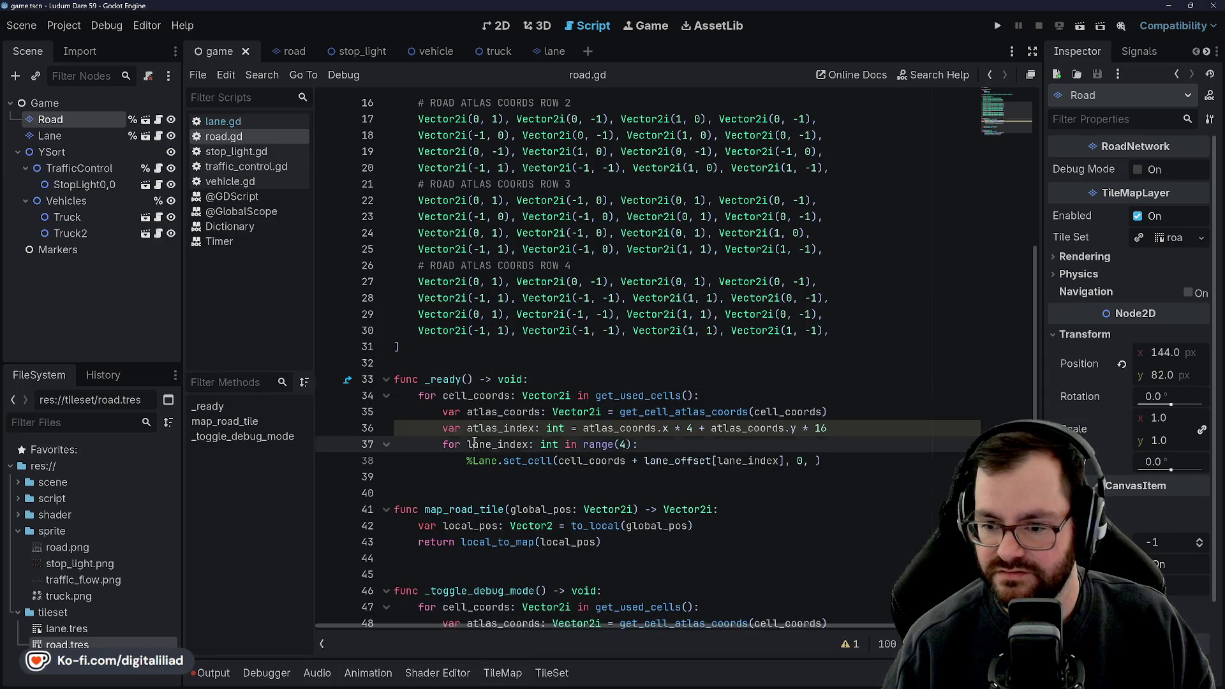
click(447, 410)
mouse_move(394, 380)
mouse_down()
mouse_move(485, 412)
mouse_move(848, 463)
mouse_up()
key(ctrl+k)
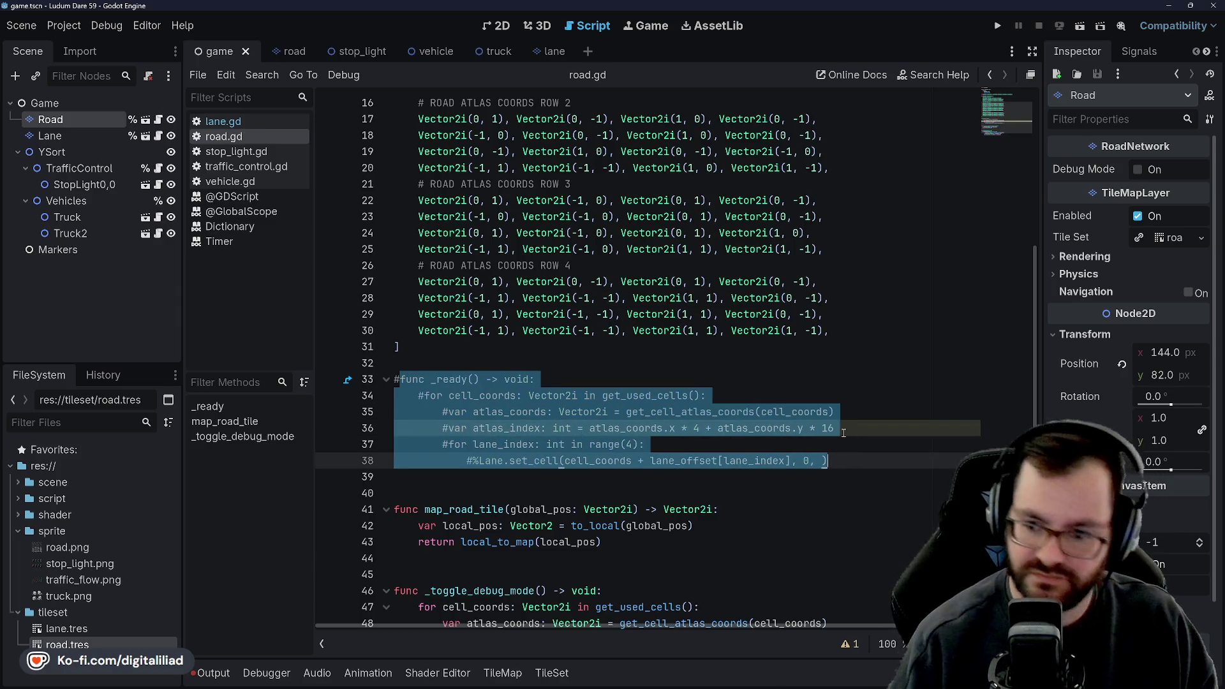
- Run the game, change get_road_tile to map_road_tile in traffic_control.gd, and rerun
click(997, 25)
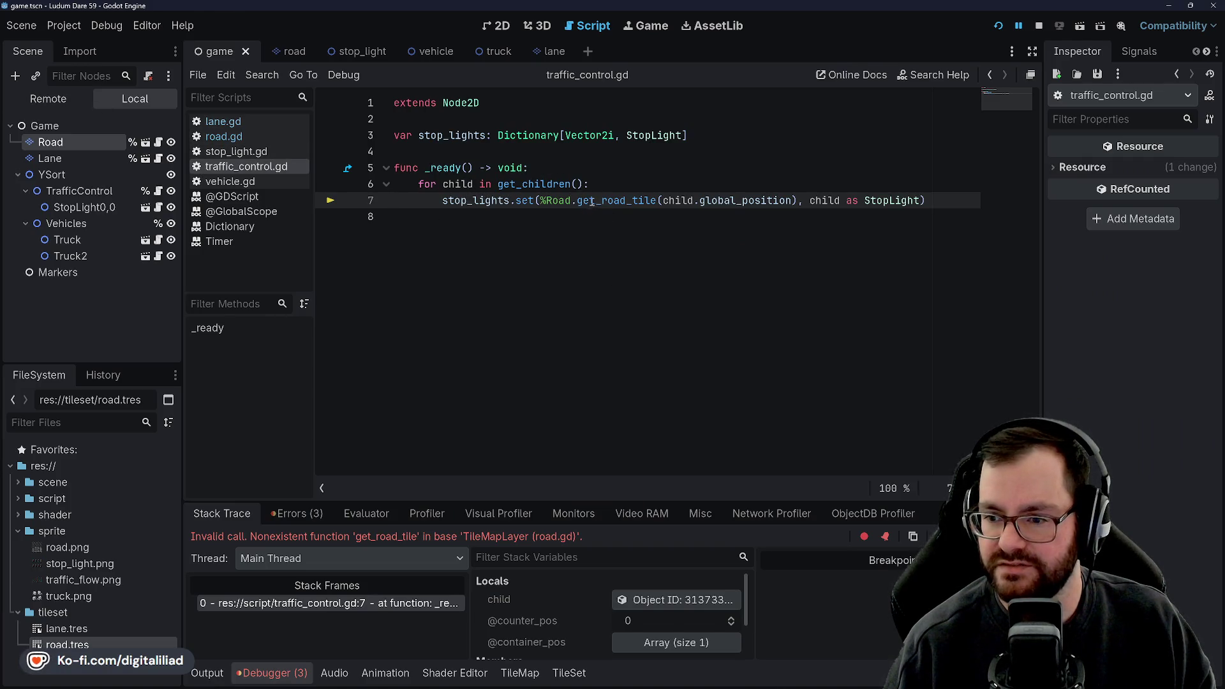
key(BackSpace)
key(BackSpace)
key(BackSpace)
text(map)
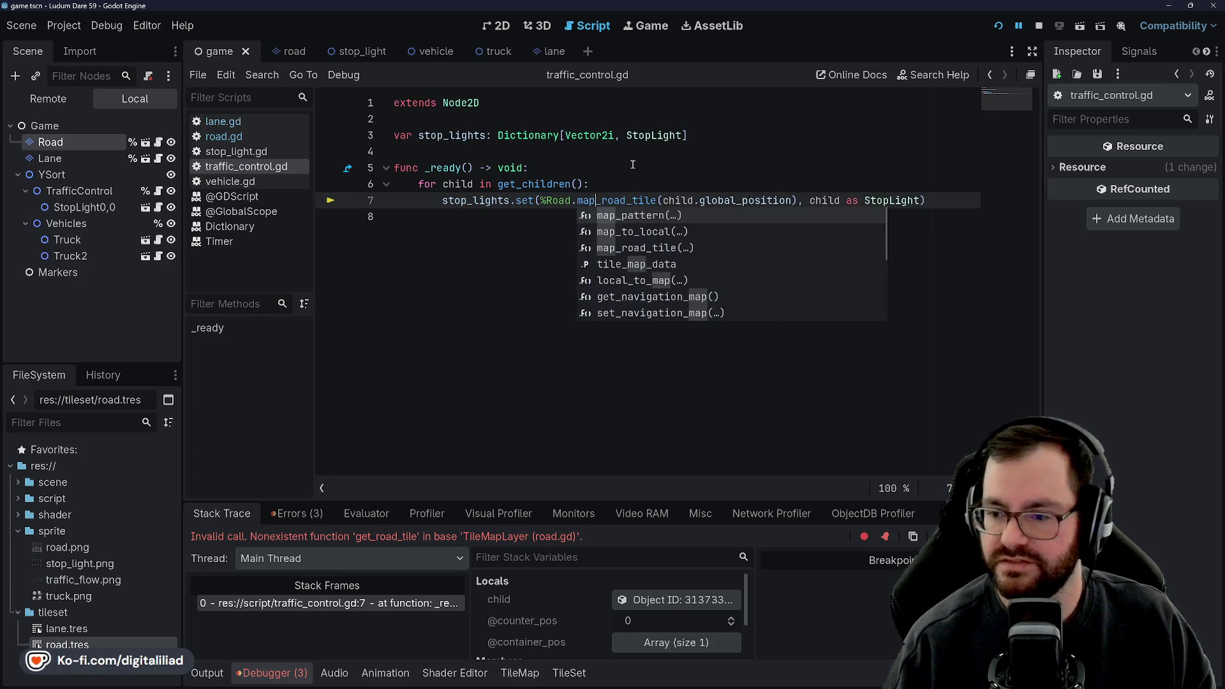
click(632, 167)
click(997, 26)
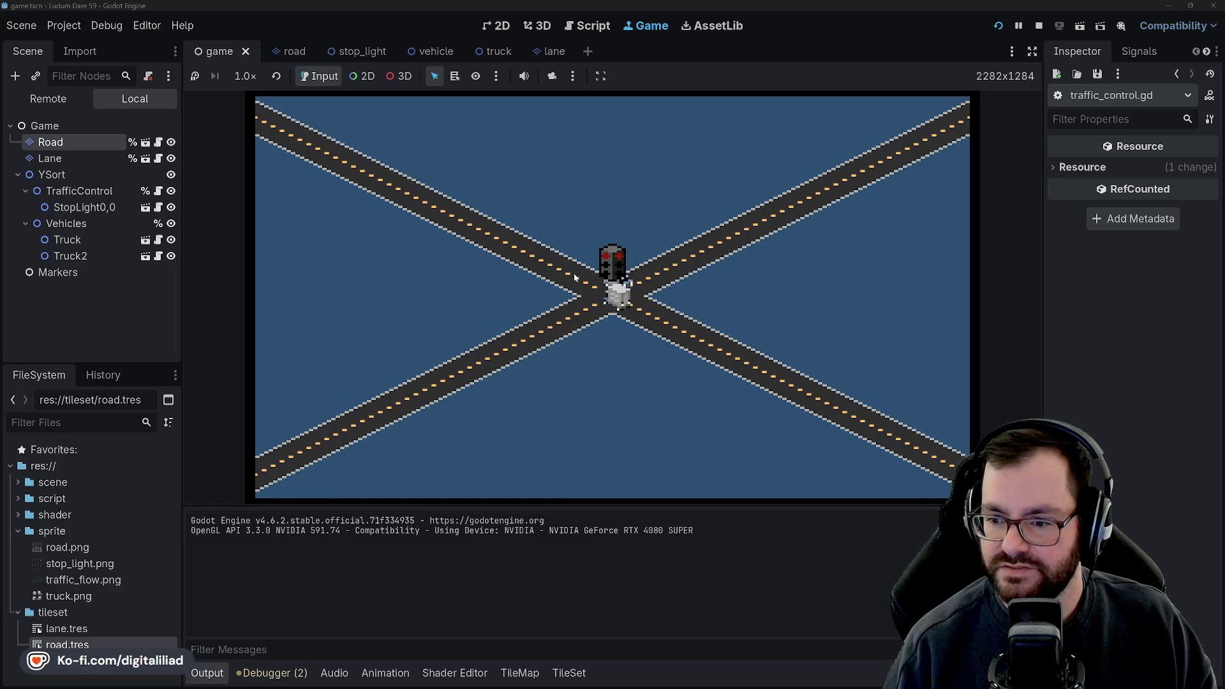
- Select the Road node and toggle its Debug Mode overlay on and off in the Inspector
click(53, 142)
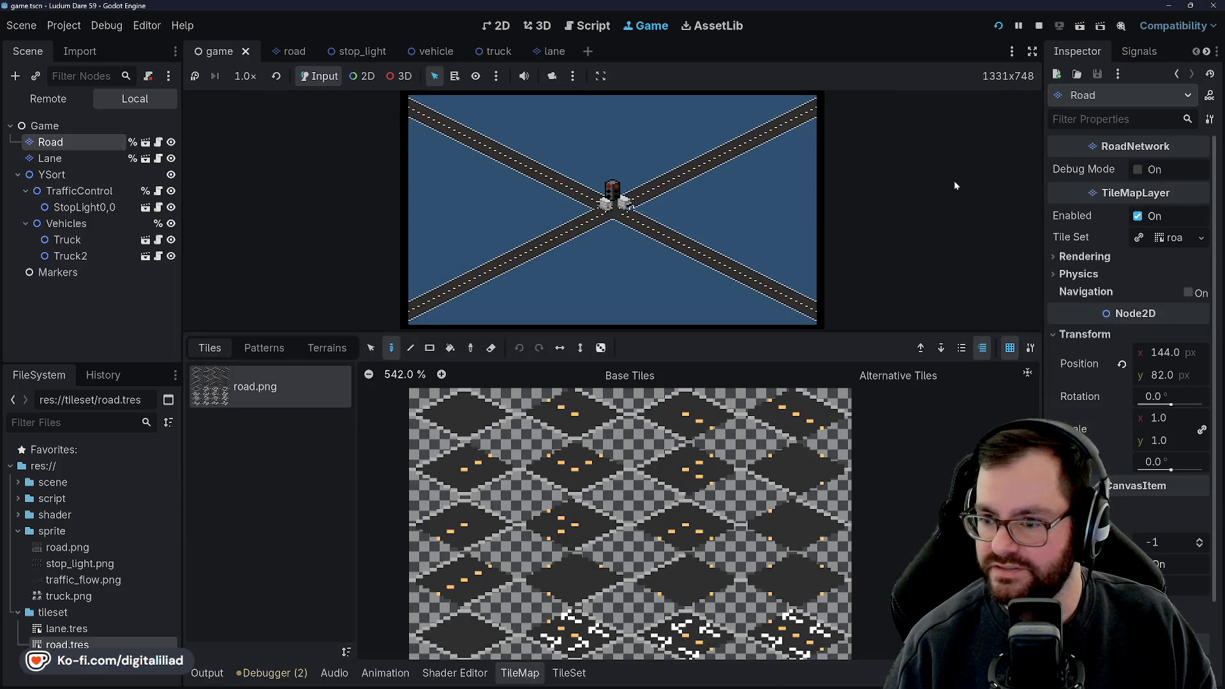
click(520, 673)
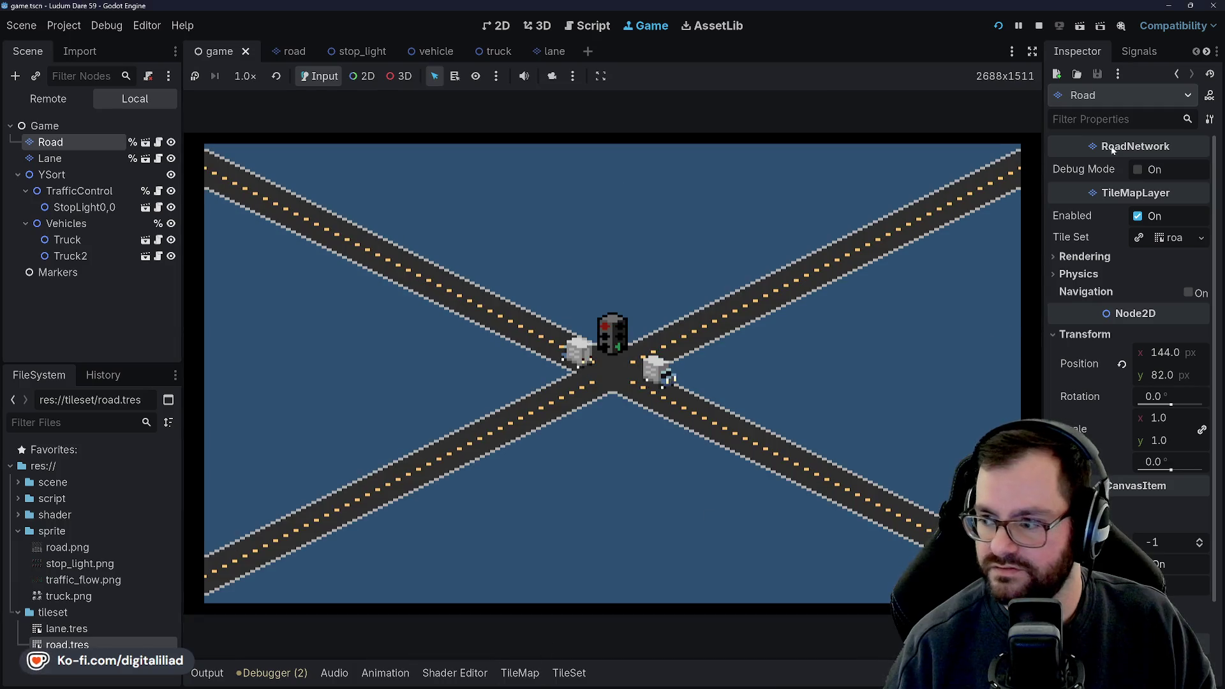
click(1139, 170)
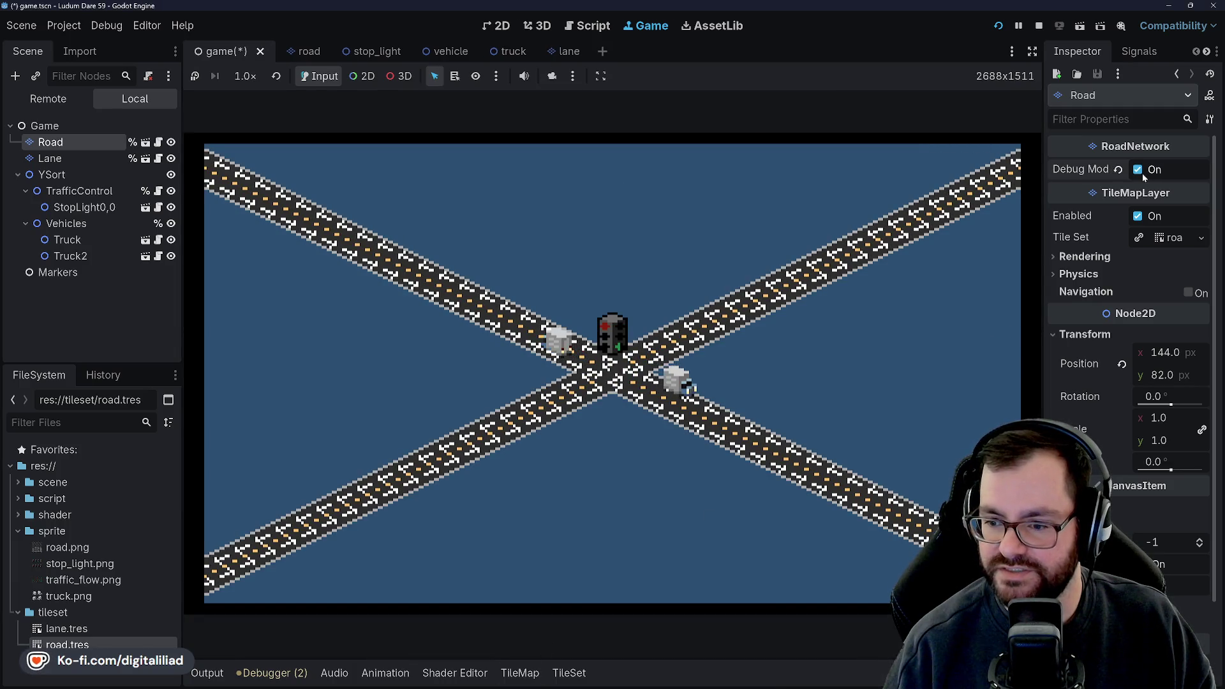
click(1141, 174)
click(1140, 173)
click(1140, 174)
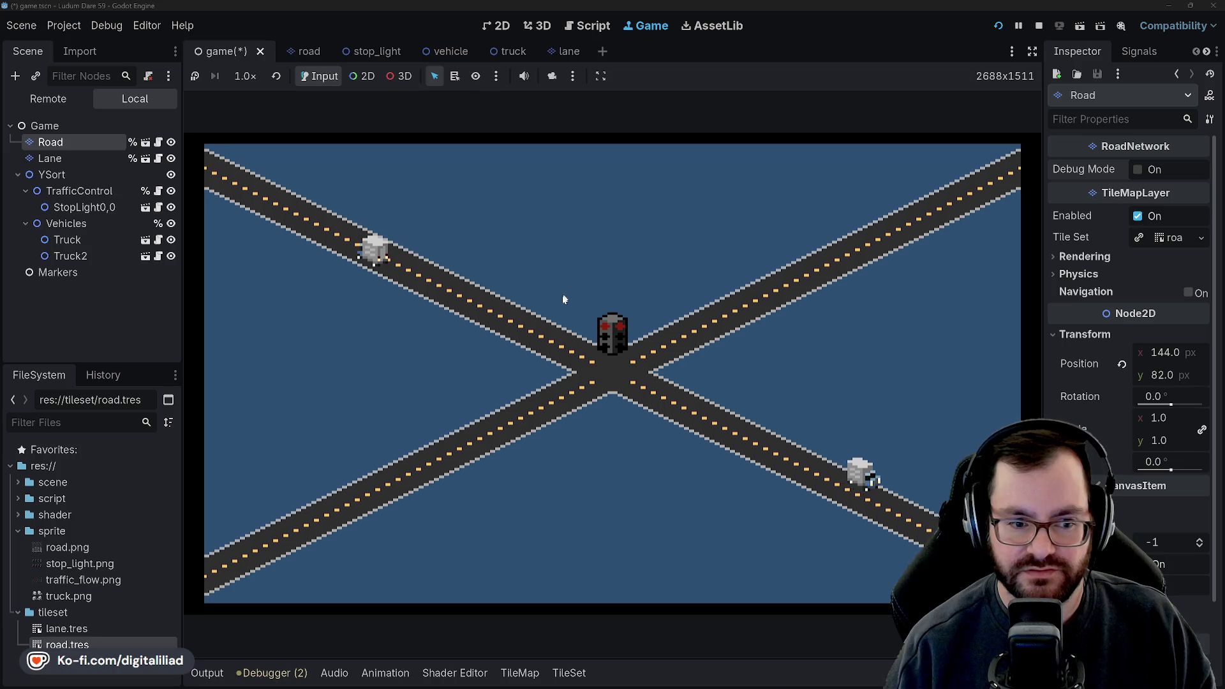
- Flip the stop light's direction in the running game, stop it, and open lane.gd
click(617, 337)
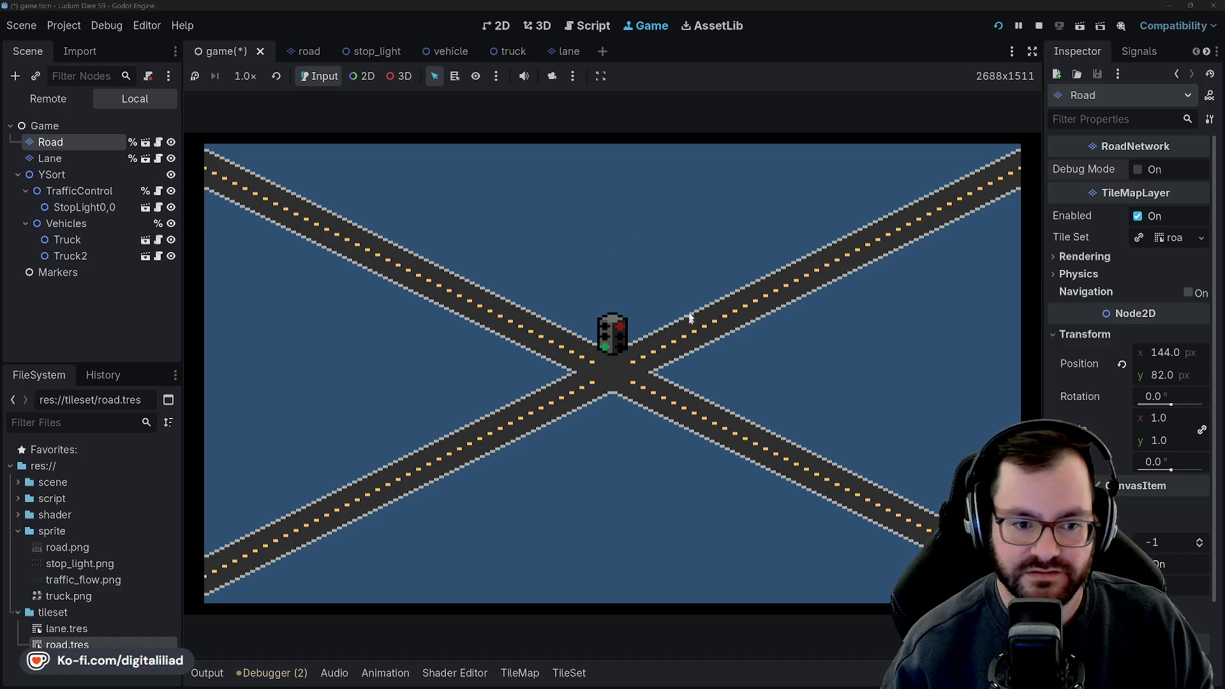
click(1037, 27)
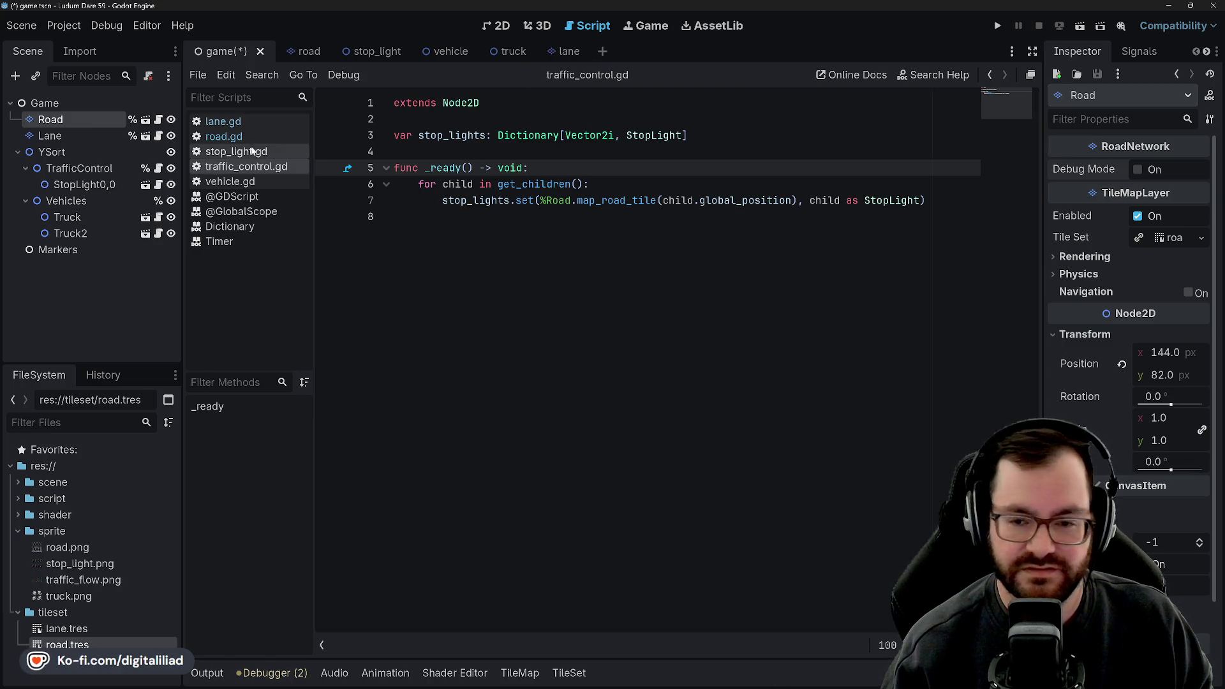
click(252, 125)
click(252, 132)
click(252, 121)
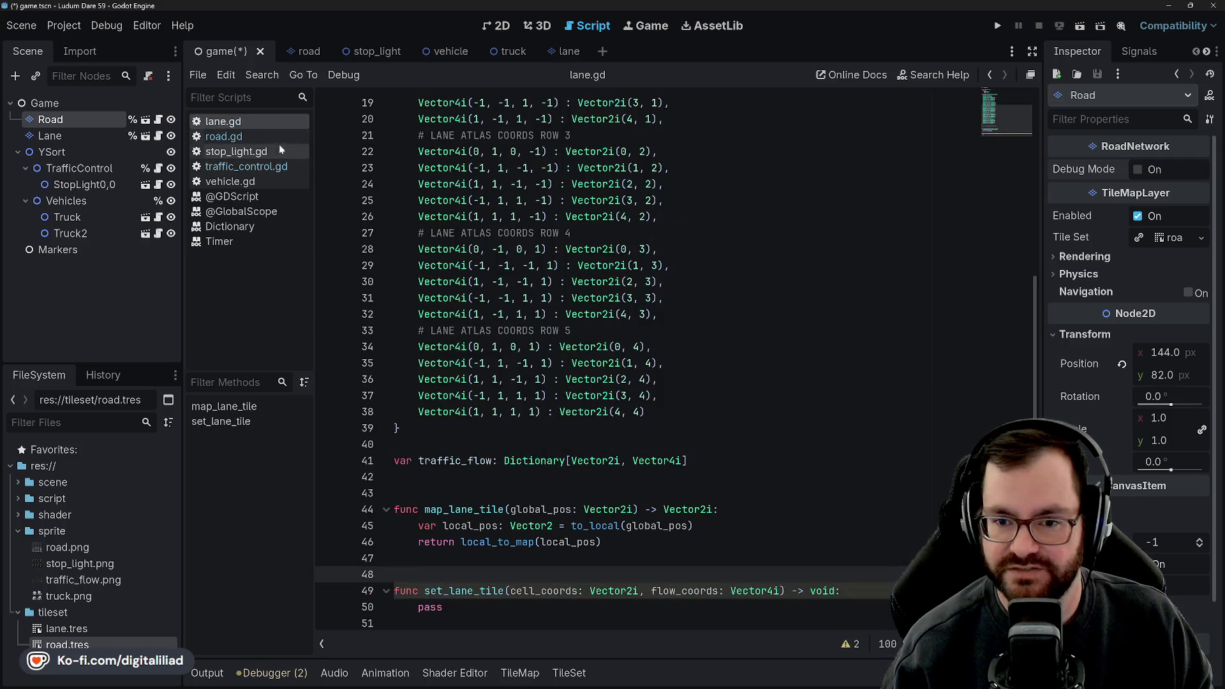
- Save the scene, compare the Road and Lane tile atlases, then collapse the tile panel
key(ctrl+s)
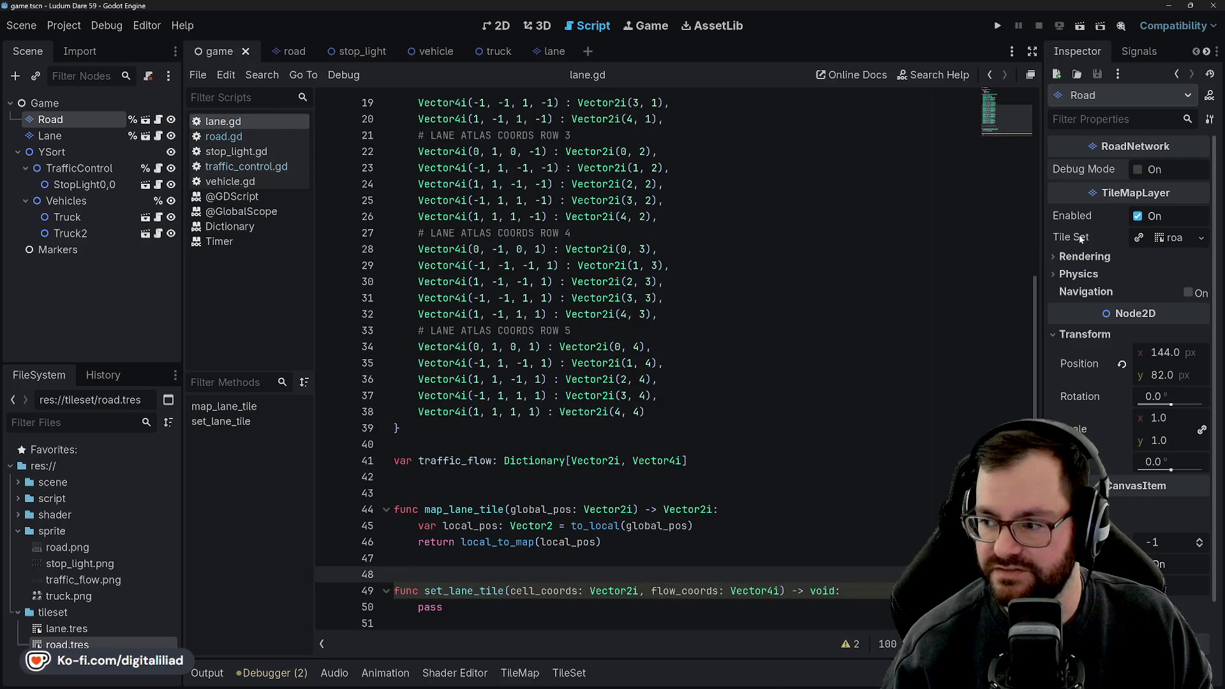
click(70, 136)
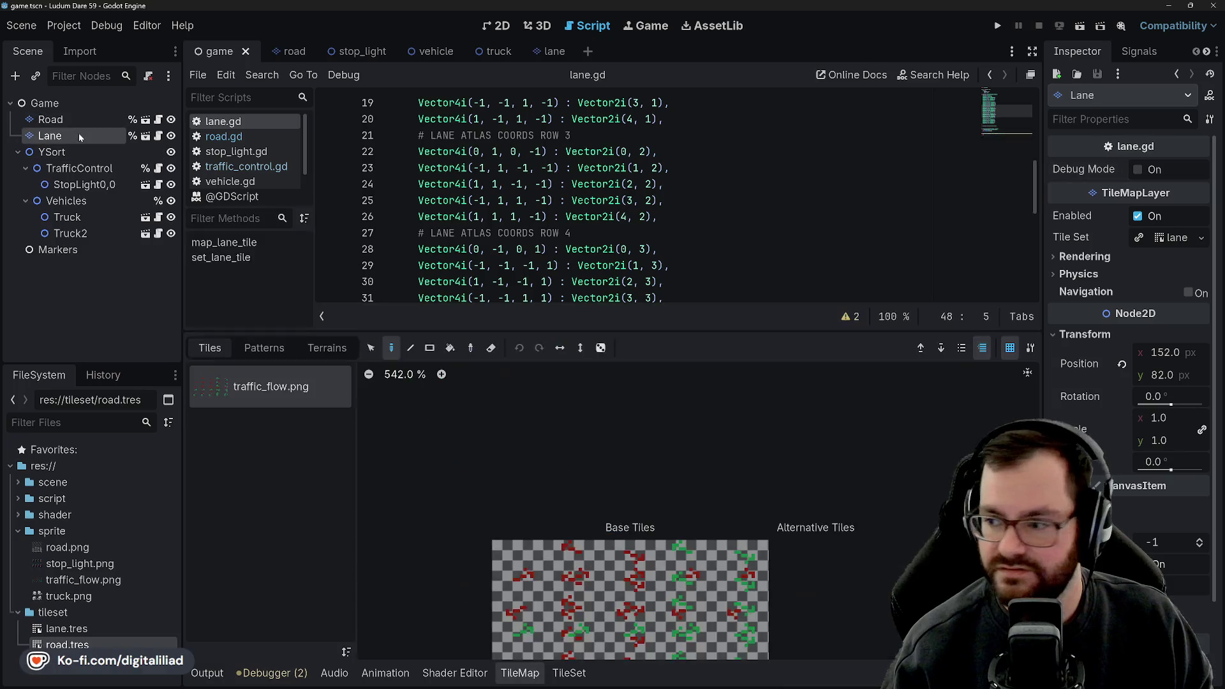
click(79, 115)
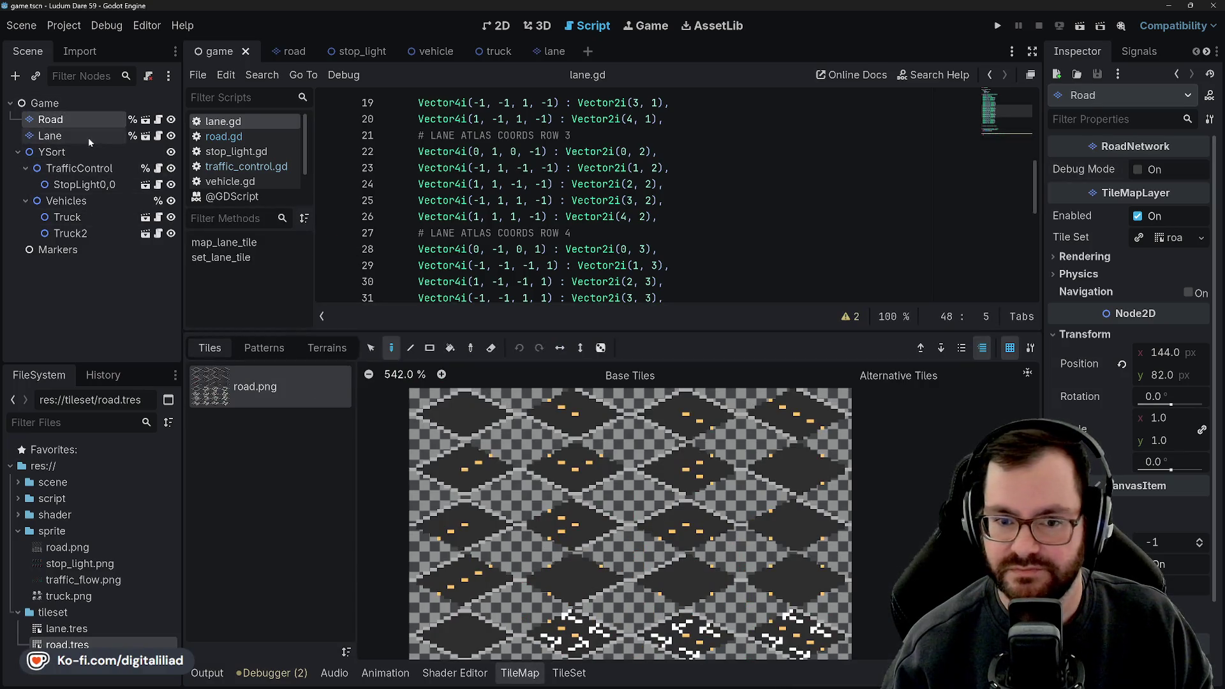
click(88, 135)
click(80, 119)
click(75, 134)
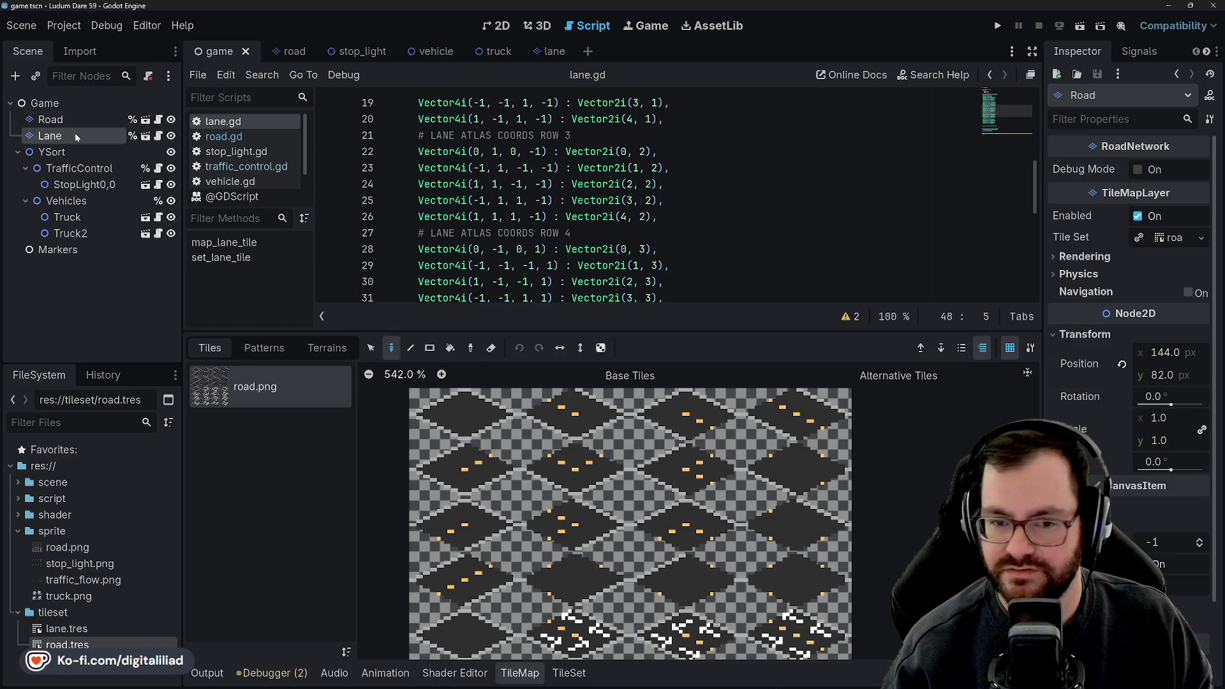
scroll(645, 511, down, 3)
scroll(664, 618, up, 7)
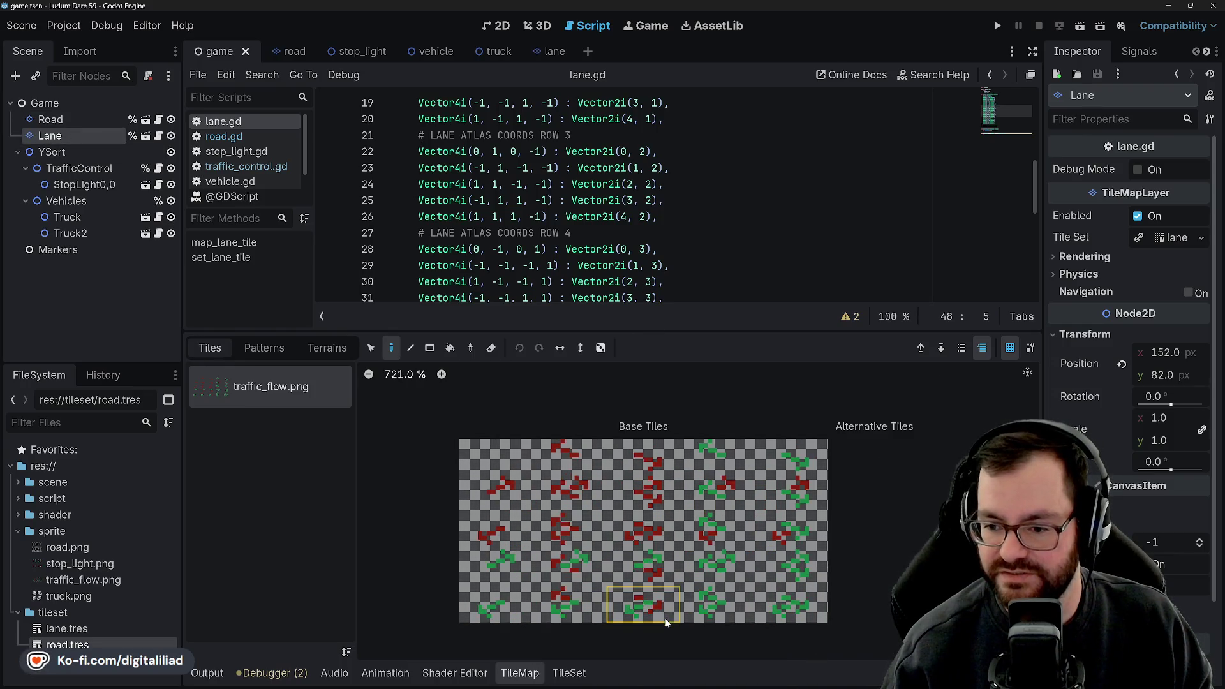
click(514, 672)
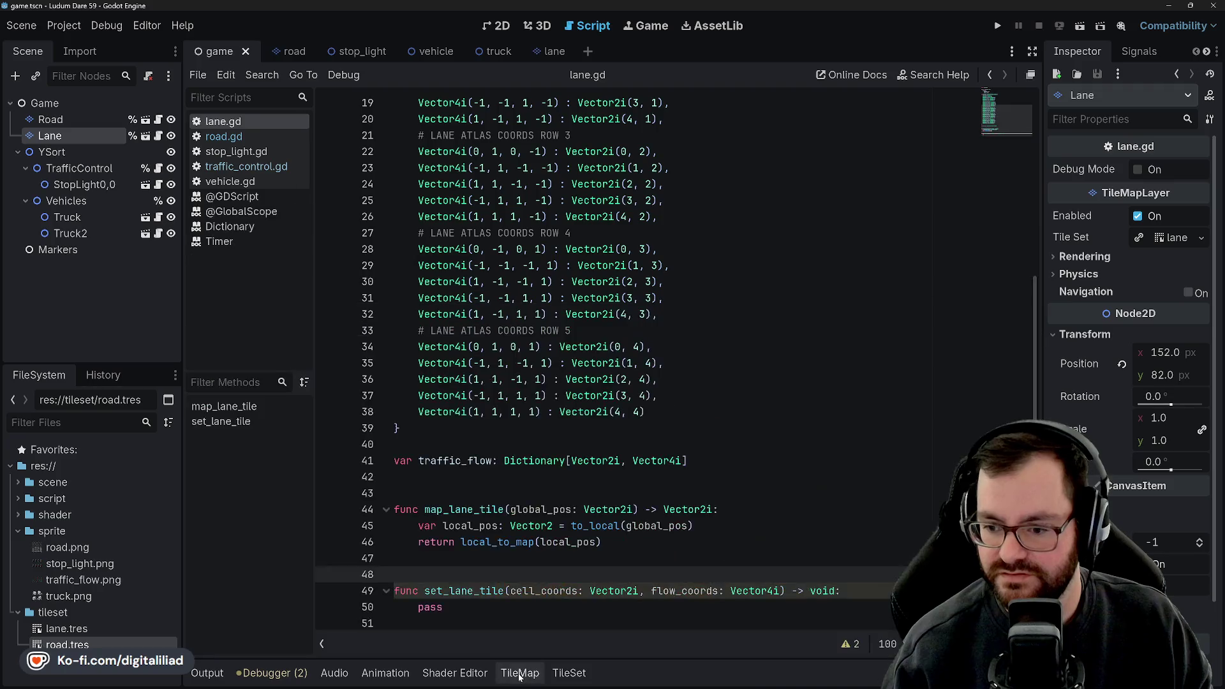
scroll(574, 383, up, 5)
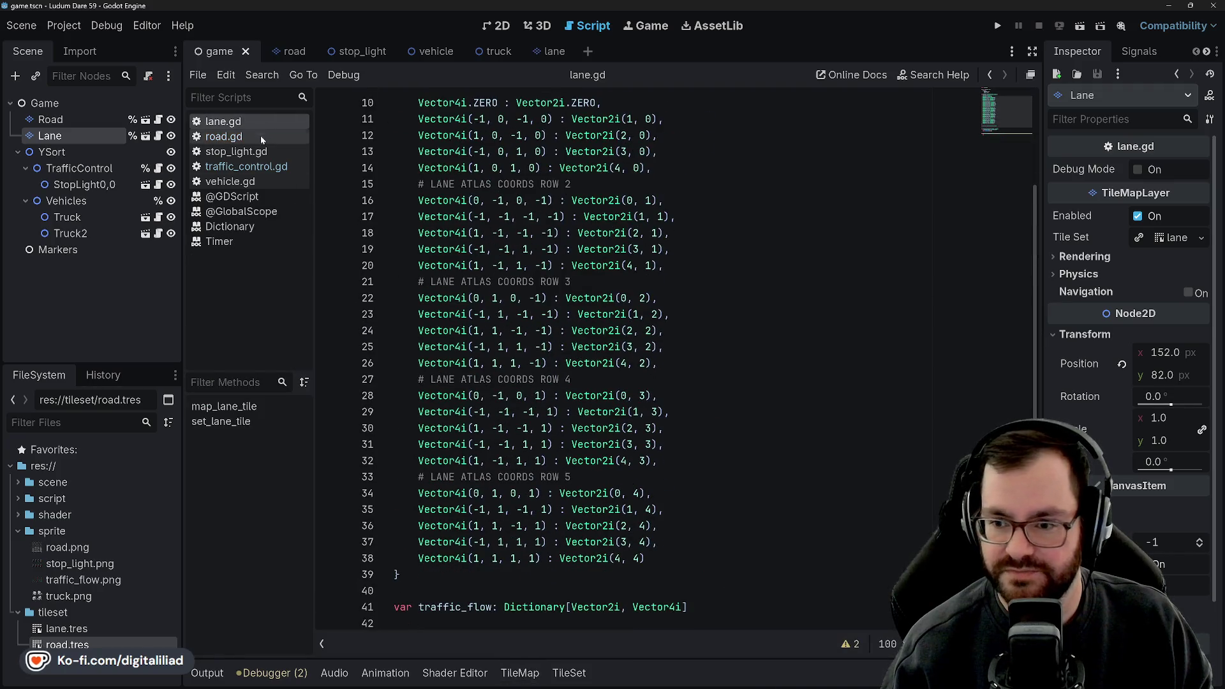
scroll(520, 289, up, 3)
scroll(467, 425, down, 6)
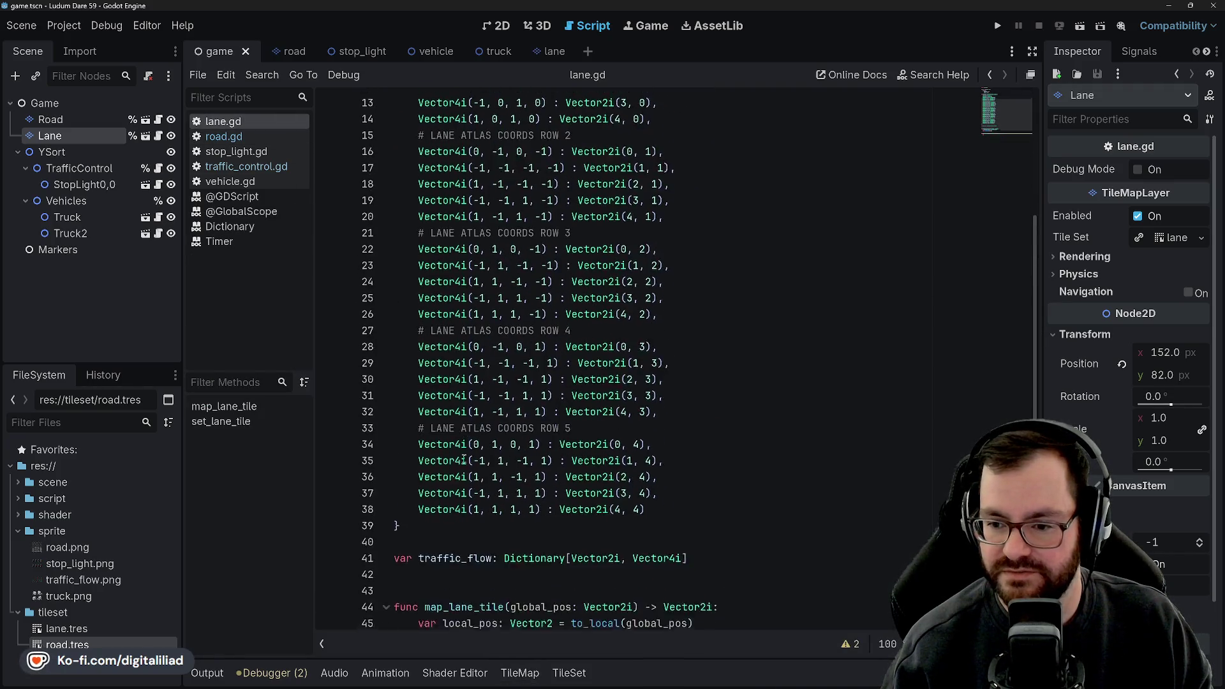
click(452, 445)
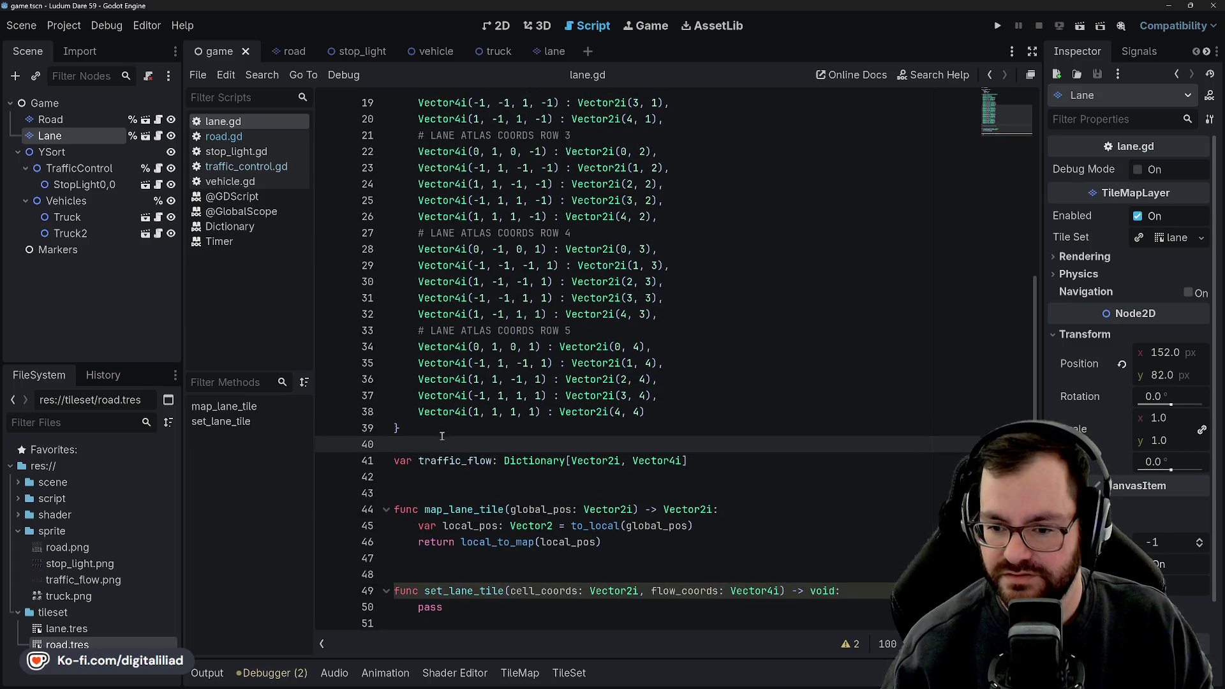
key(Down)
key(Down)
key(Down)
key(Up)
key(Up)
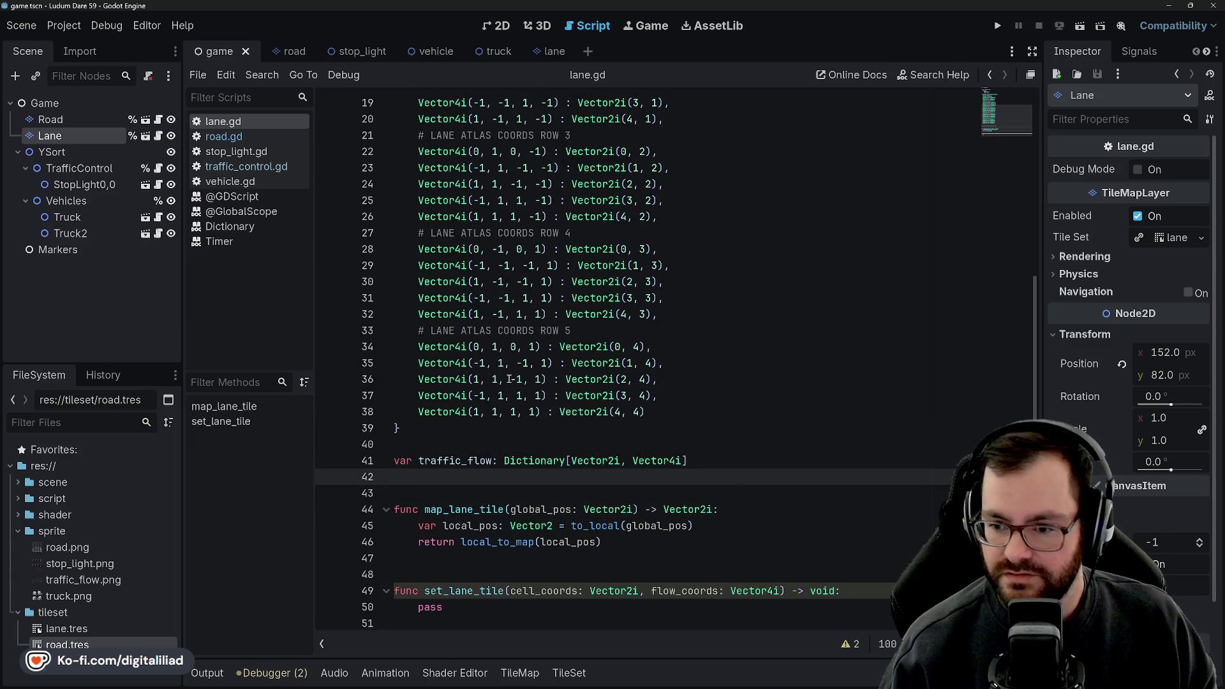
click(441, 572)
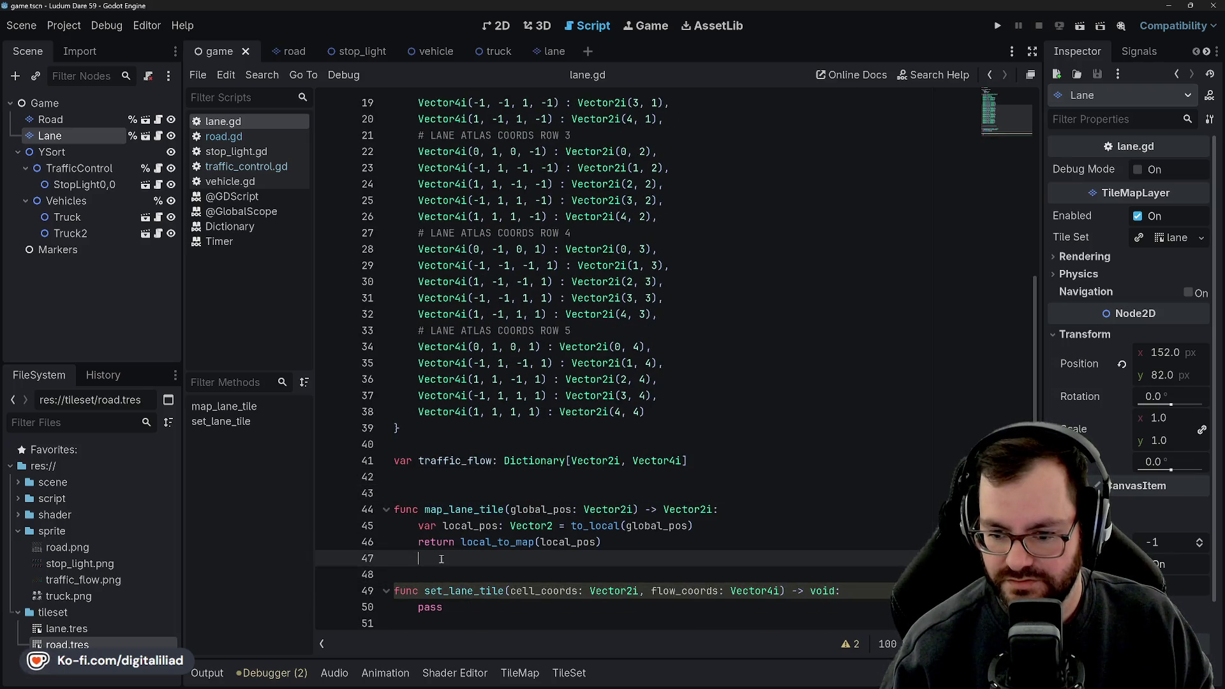
key(Up)
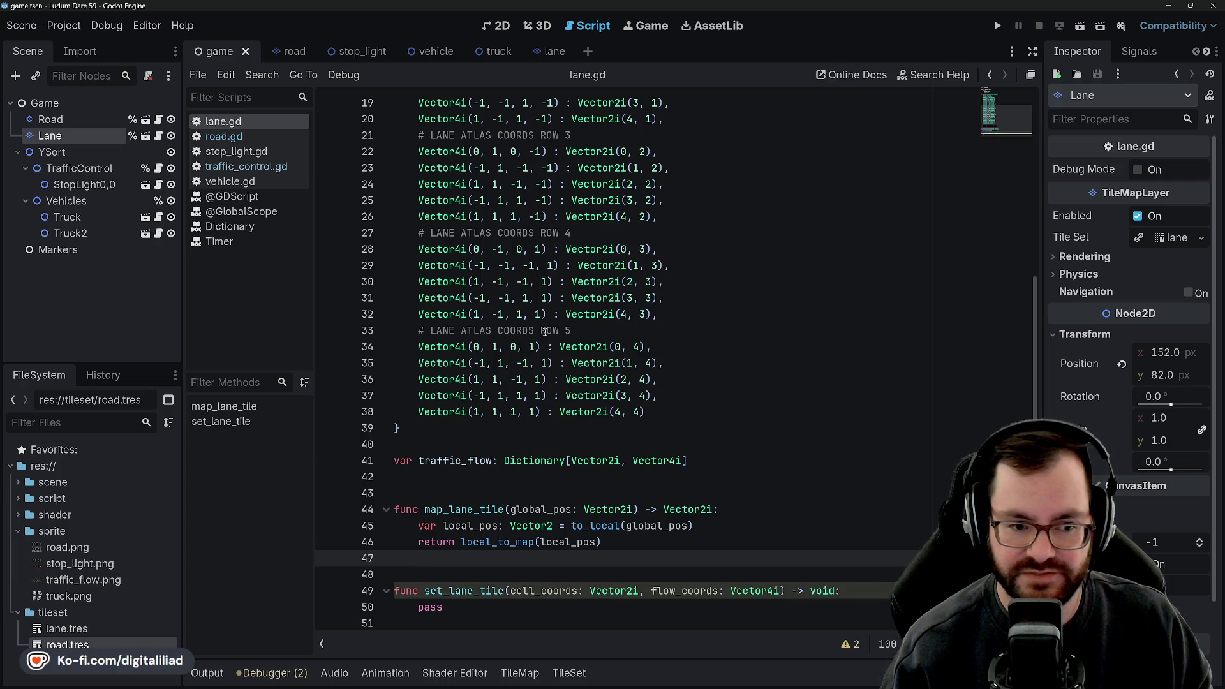
key(Down)
key(Down)
key(Down)
key(End)
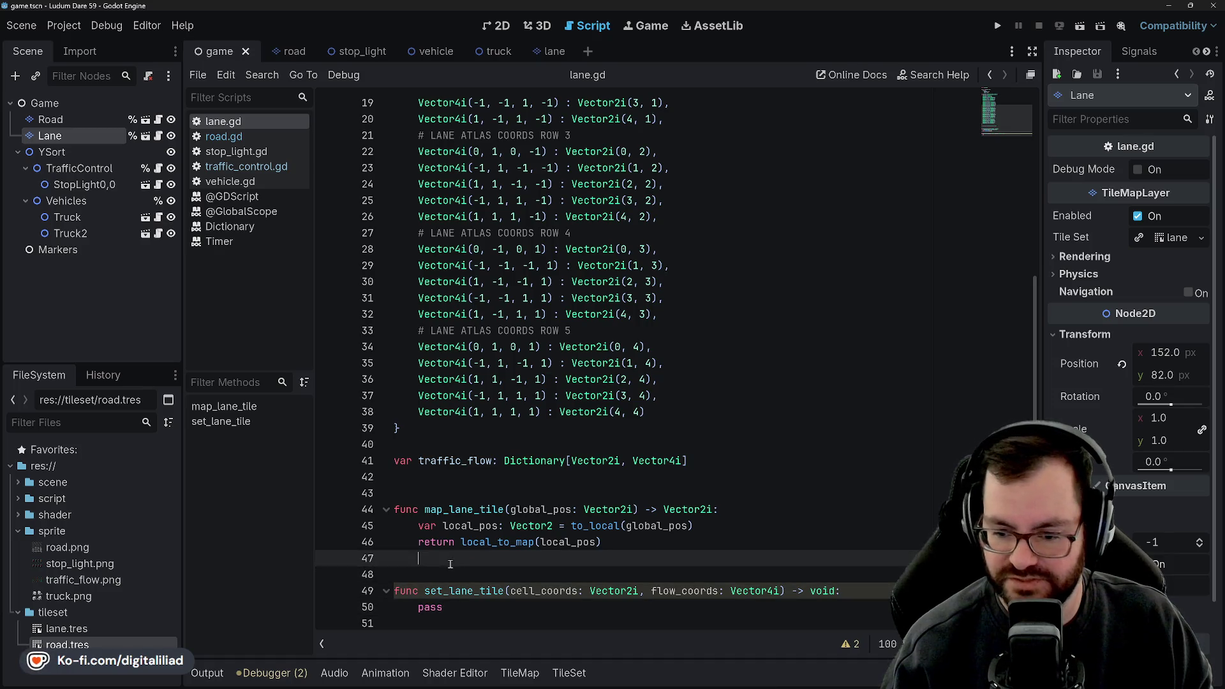
key(shift+Left)
key(shift+Left)
click(480, 624)
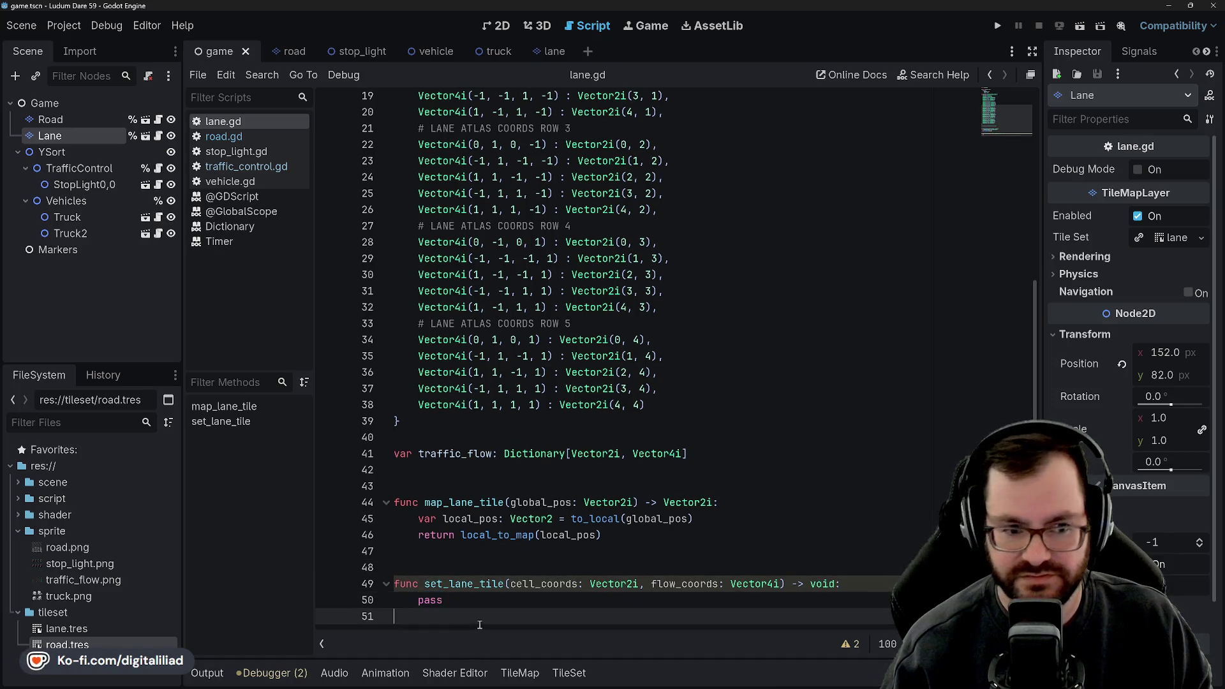
click(482, 572)
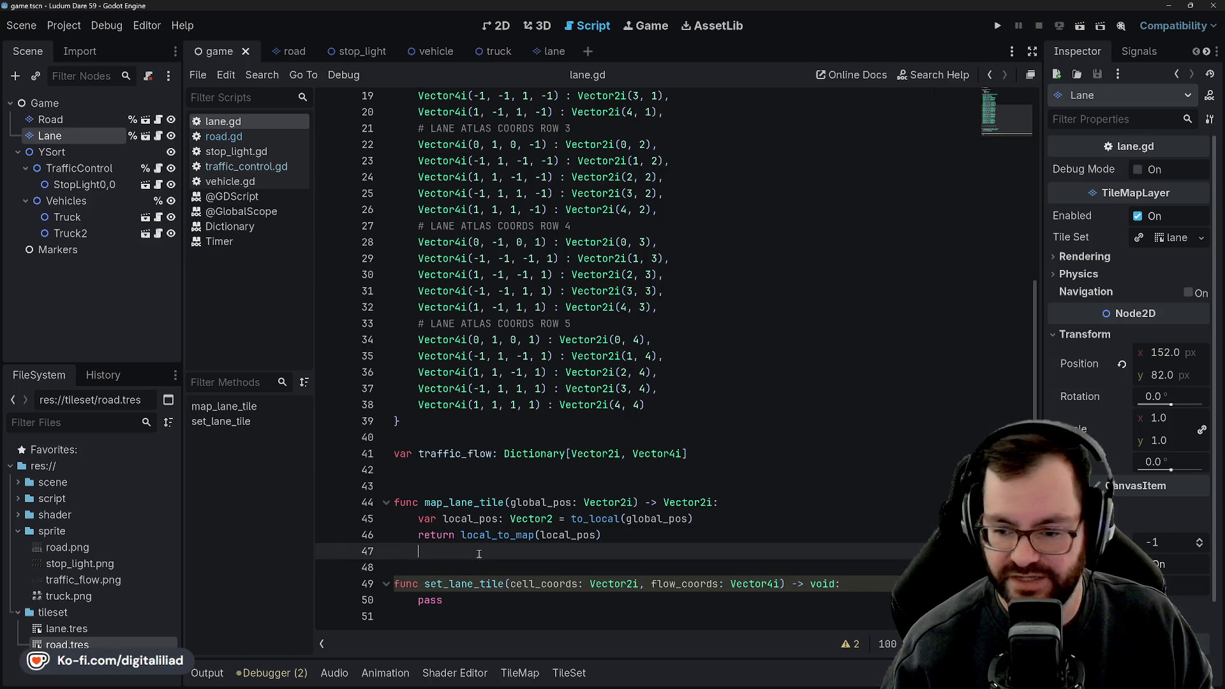
click(473, 551)
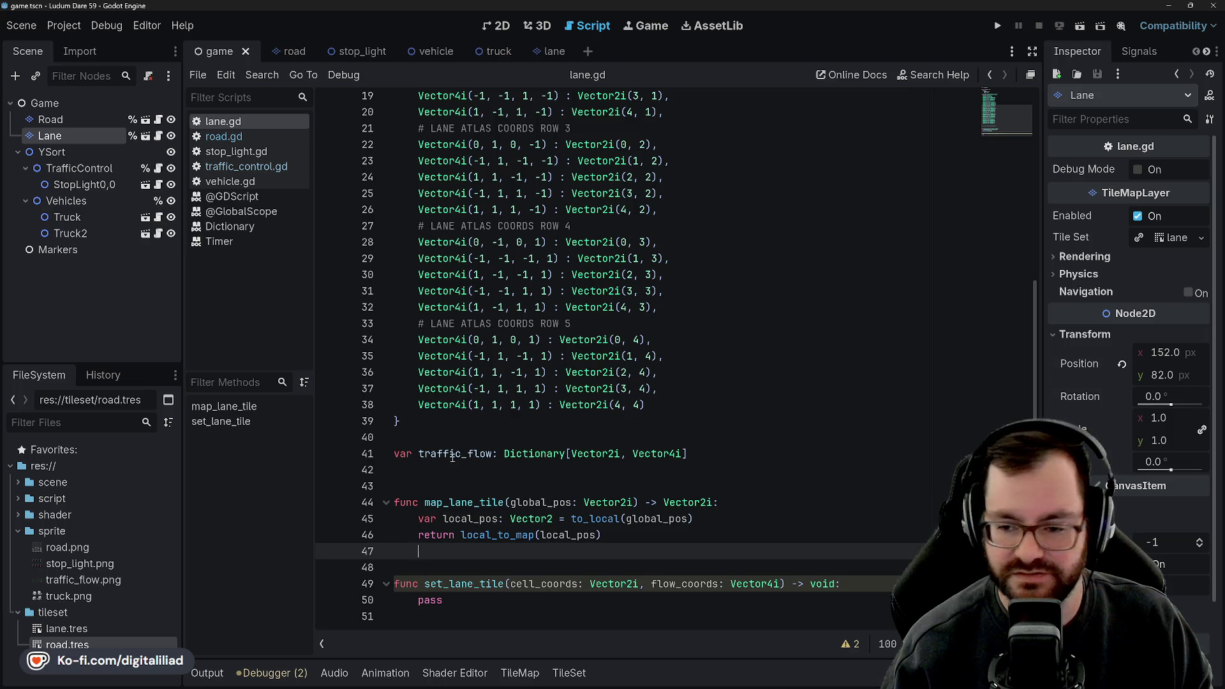
click(451, 486)
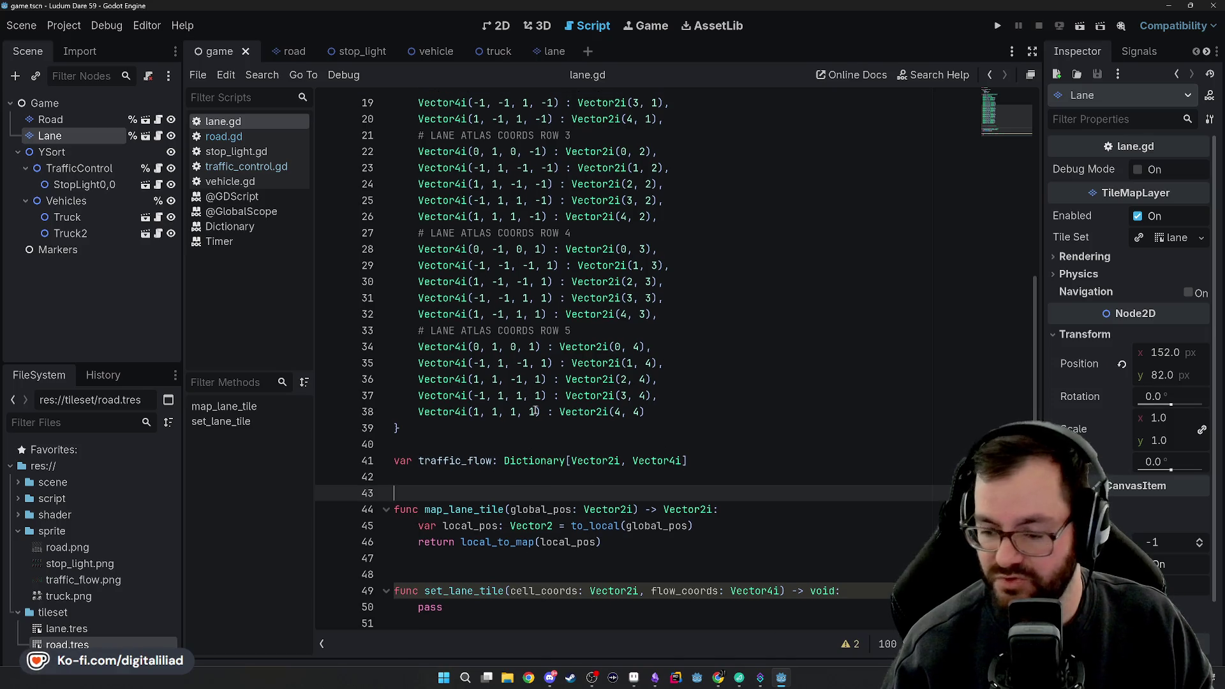
click(479, 558)
click(481, 574)
click(484, 611)
click(472, 557)
click(473, 574)
click(473, 542)
click(472, 572)
drag(473, 572, 467, 558)
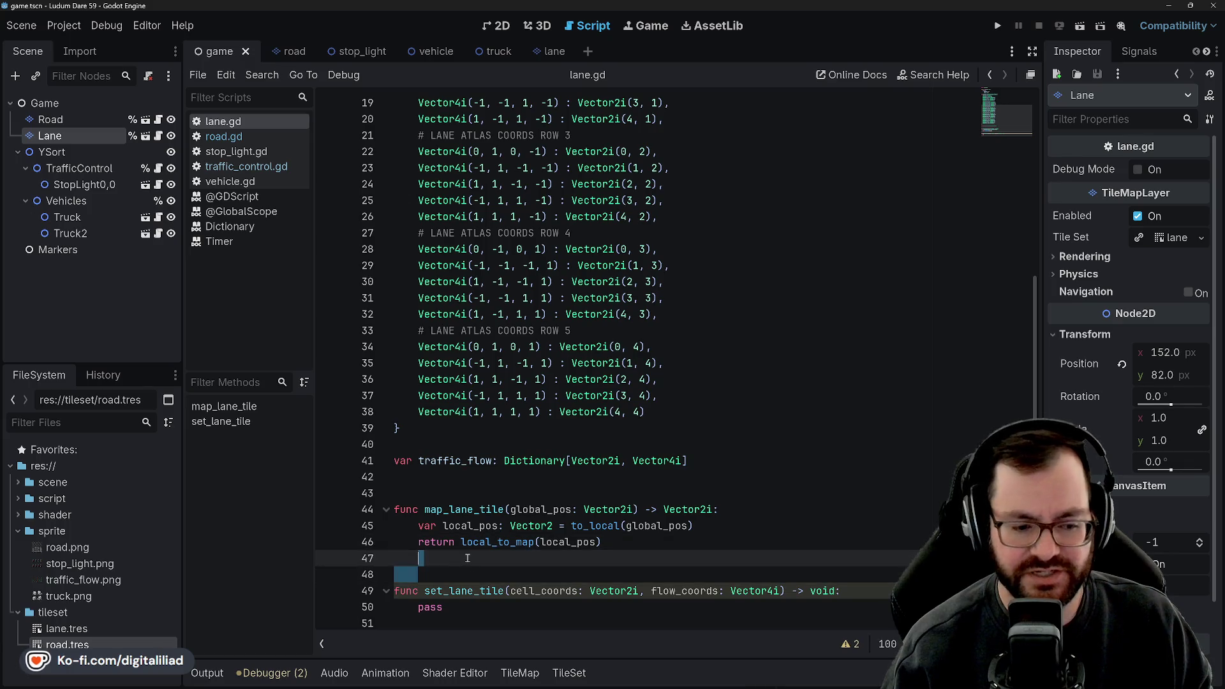
click(462, 509)
click(466, 493)
click(469, 476)
click(472, 444)
click(476, 430)
click(475, 443)
click(489, 488)
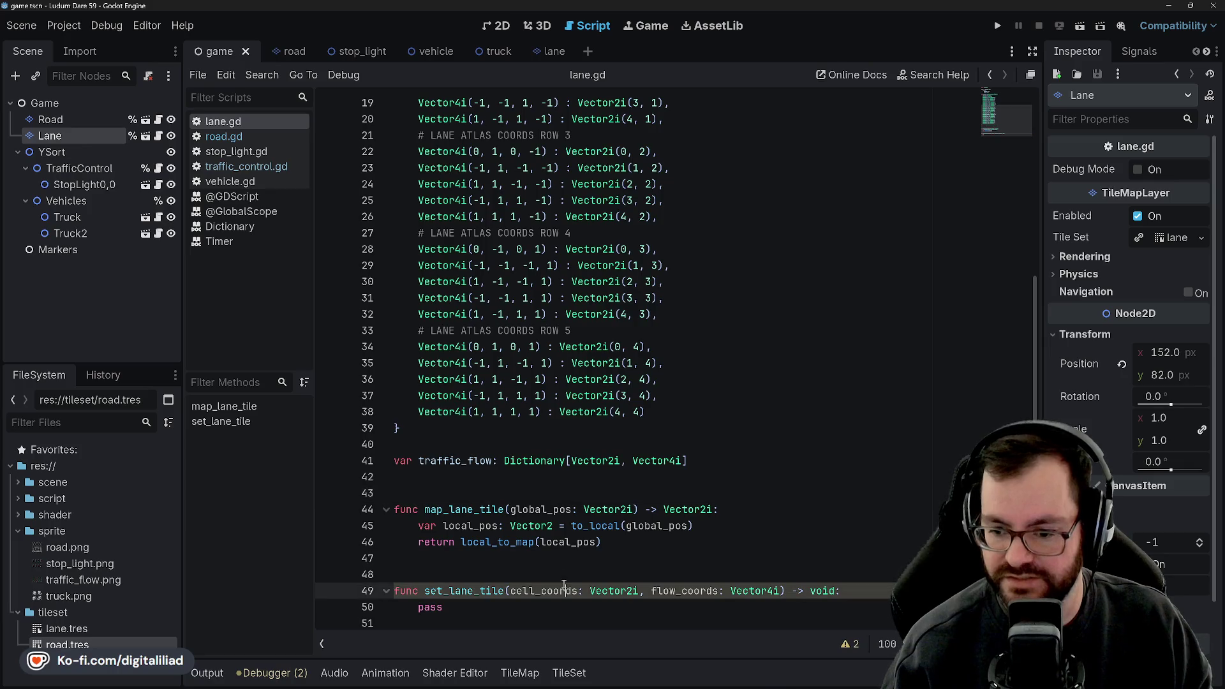
click(562, 566)
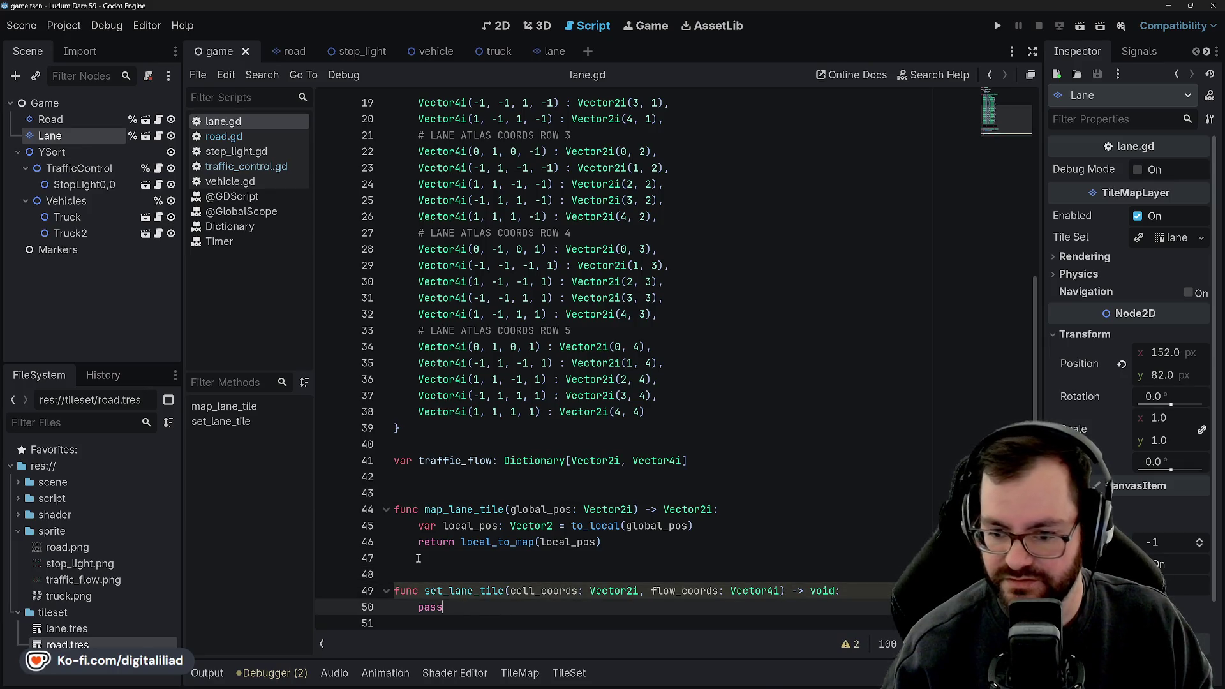
click(460, 606)
drag(435, 607, 421, 606)
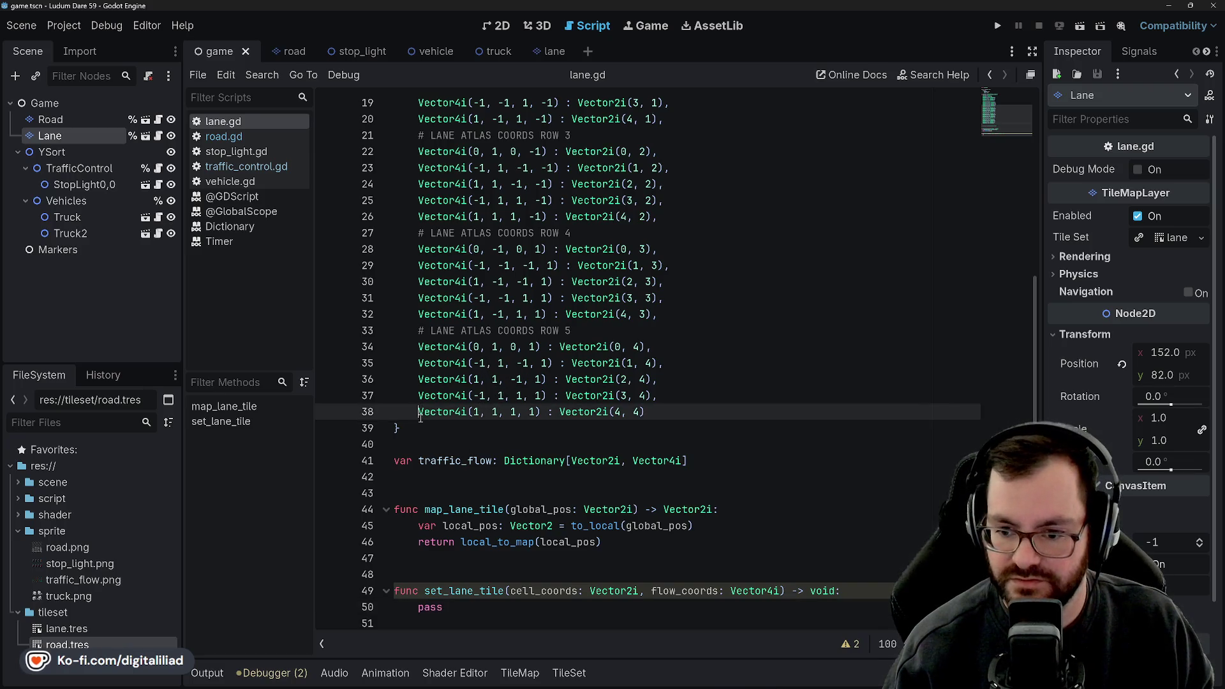
click(442, 493)
key(Up)
key(Up)
key(Up)
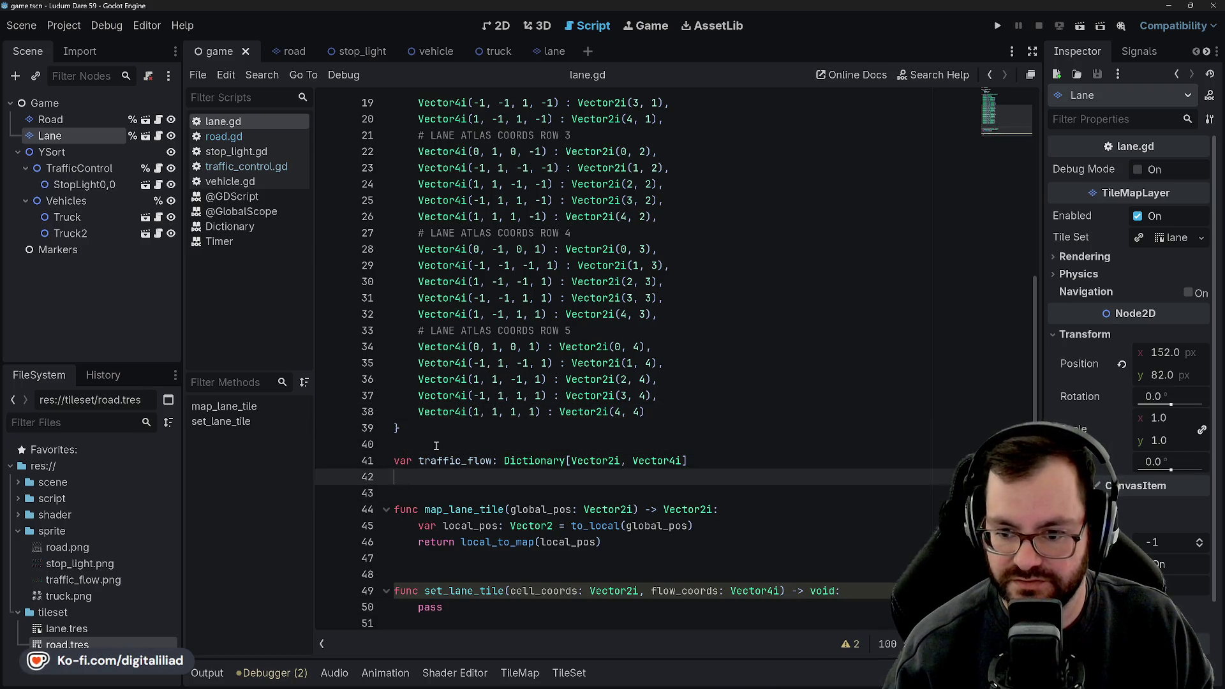
key(Down)
key(Down)
key(Down)
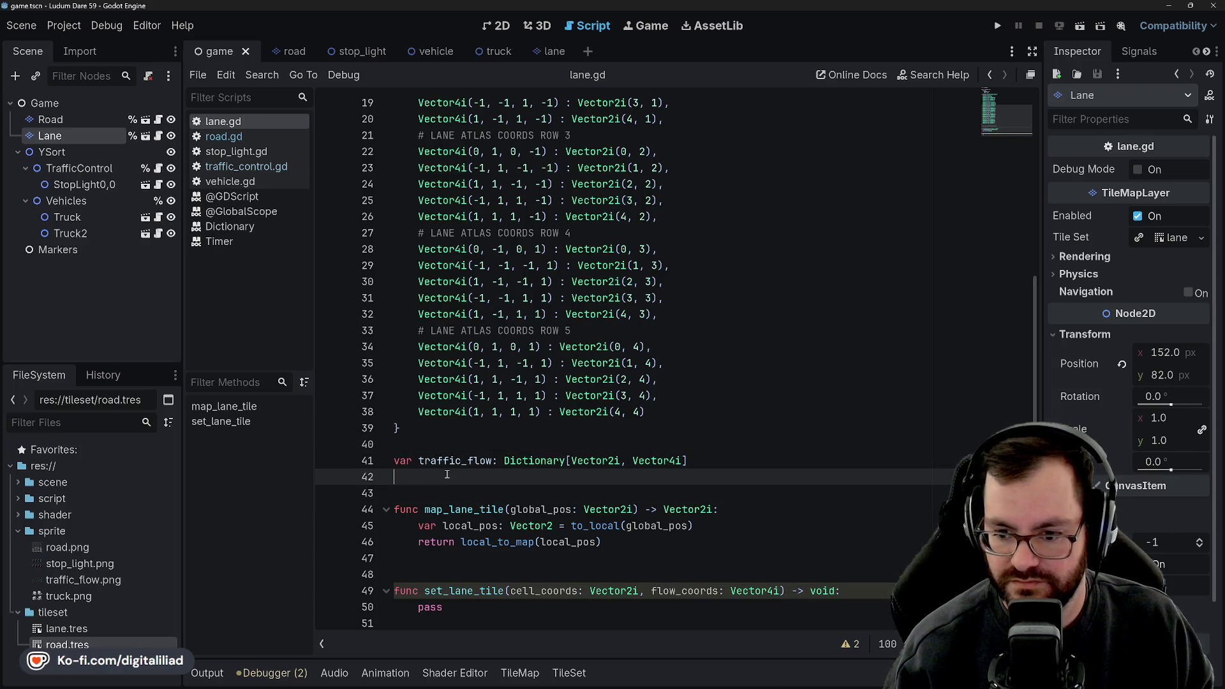
click(471, 574)
drag(474, 606, 424, 608)
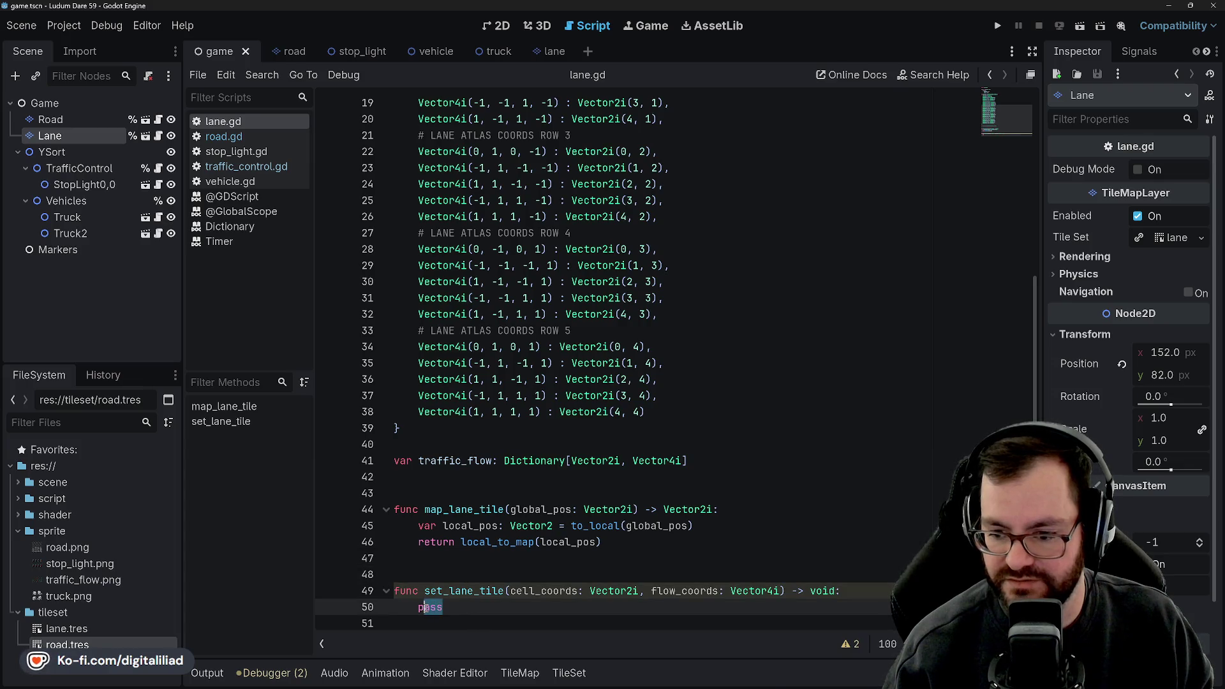
double_click(675, 590)
key(Up)
scroll(574, 591, down, 1)
drag(443, 600, 418, 600)
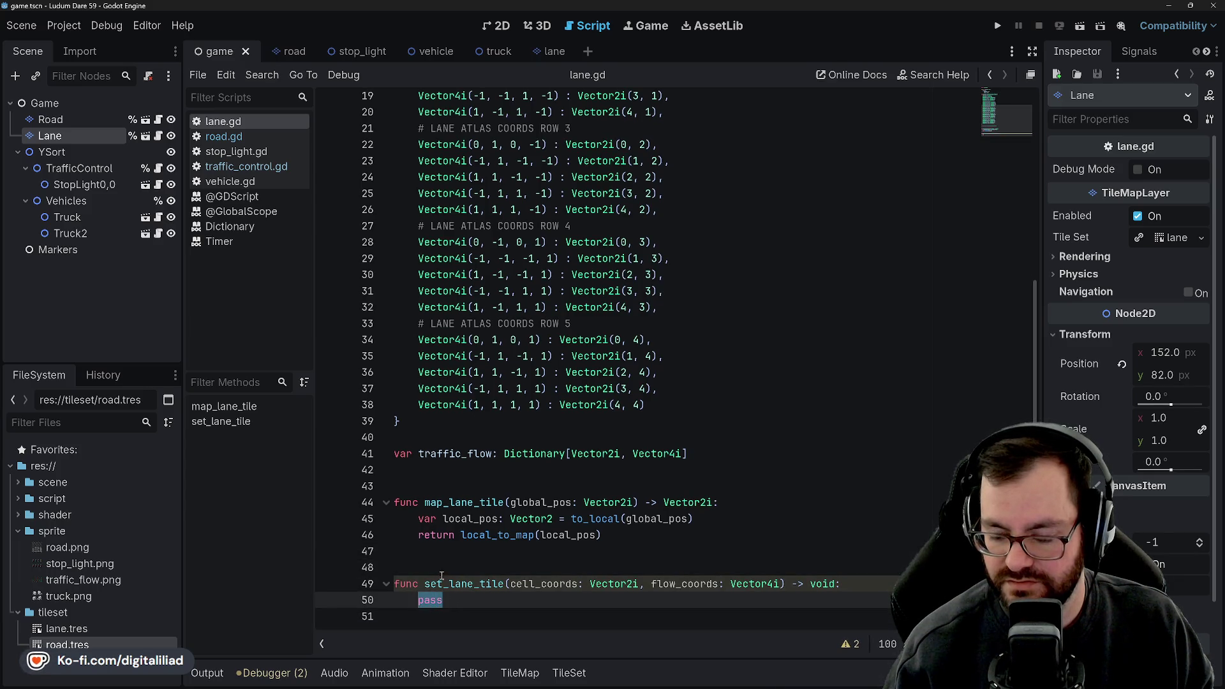
double_click(454, 454)
double_click(455, 454)
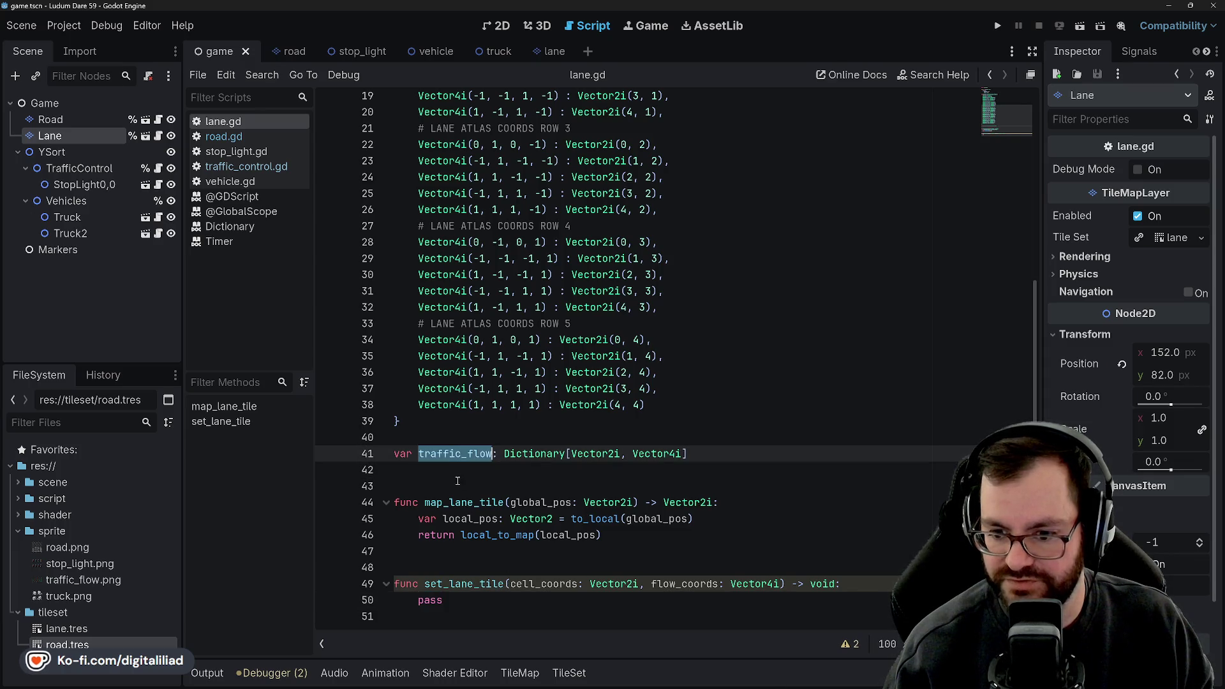
click(476, 470)
double_click(448, 455)
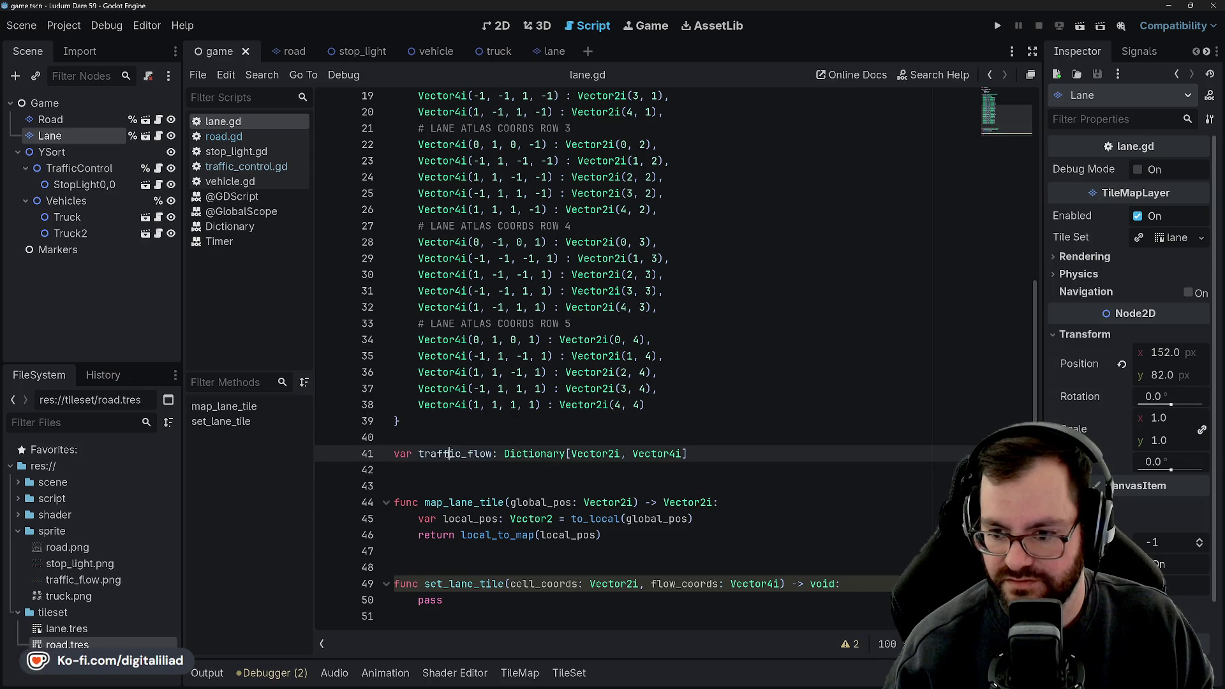
click(449, 454)
click(455, 469)
double_click(454, 455)
click(454, 469)
double_click(454, 454)
click(454, 469)
double_click(455, 454)
click(454, 469)
double_click(455, 454)
click(453, 472)
double_click(454, 453)
click(454, 472)
double_click(454, 454)
click(462, 472)
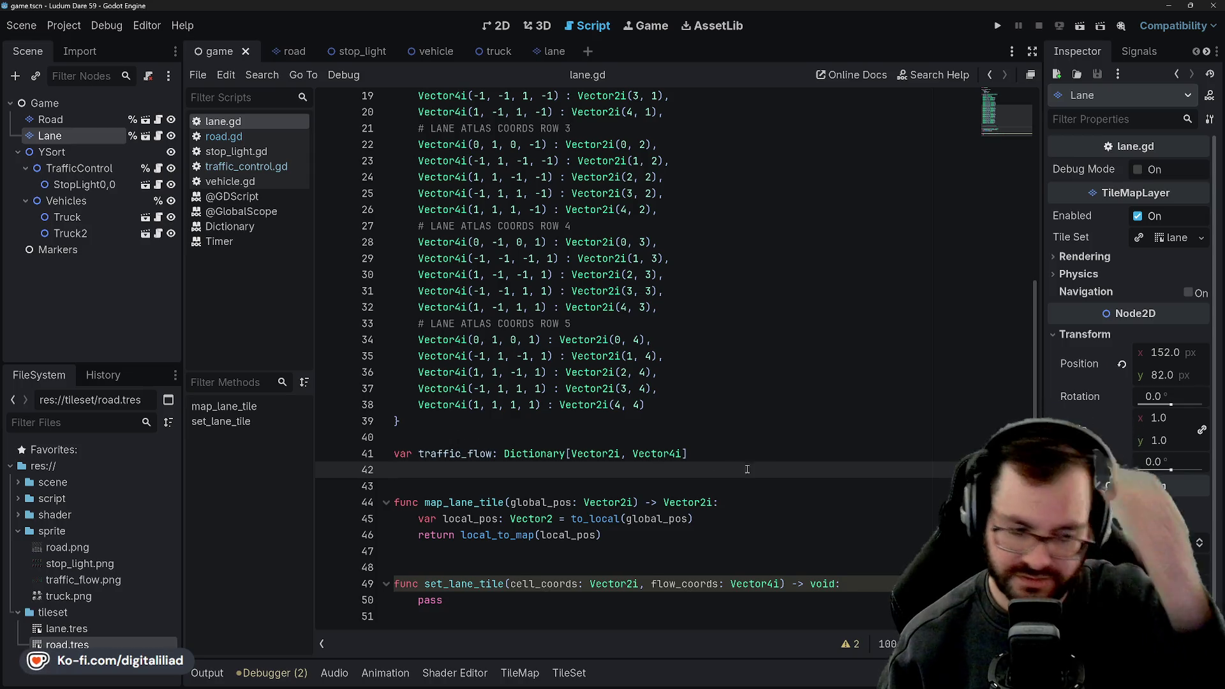
click(748, 446)
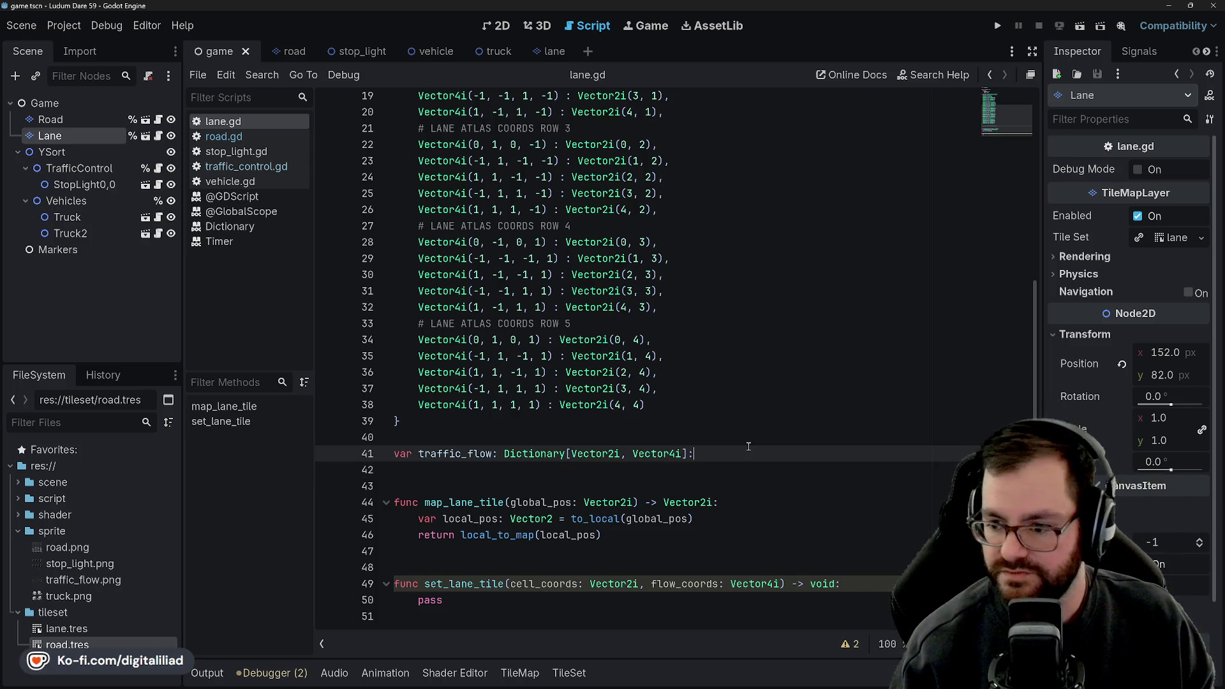
text(:)
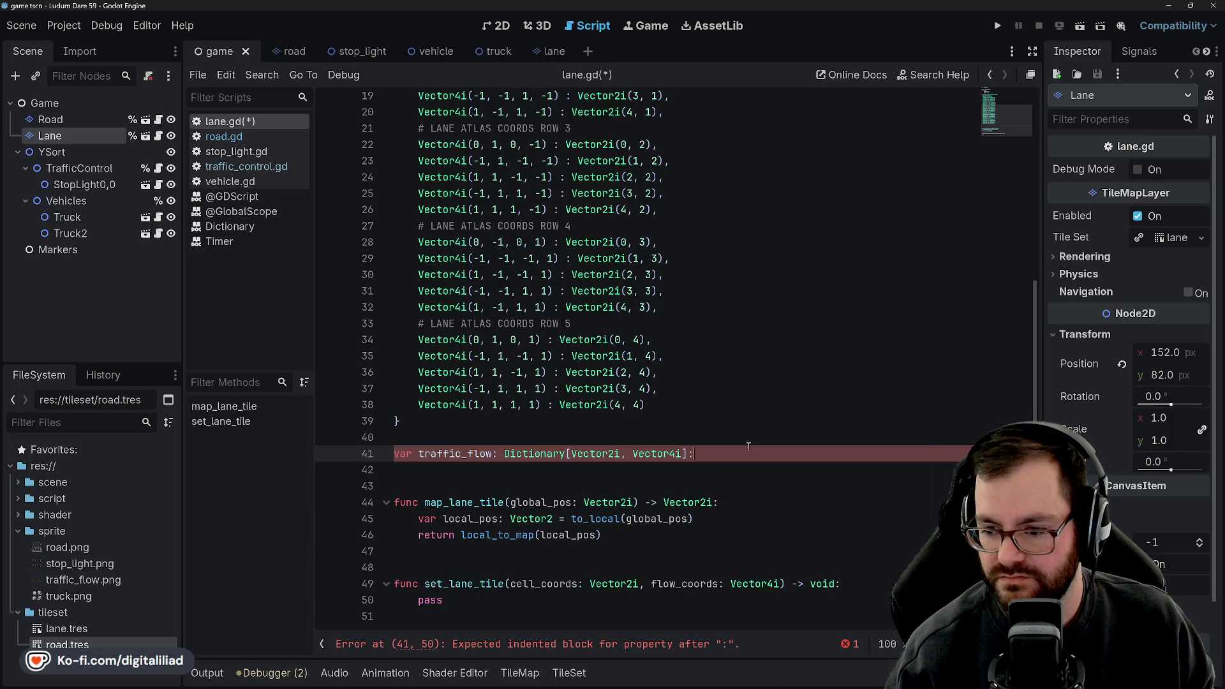
key(BackSpace)
key(ctrl+s)
click(498, 146)
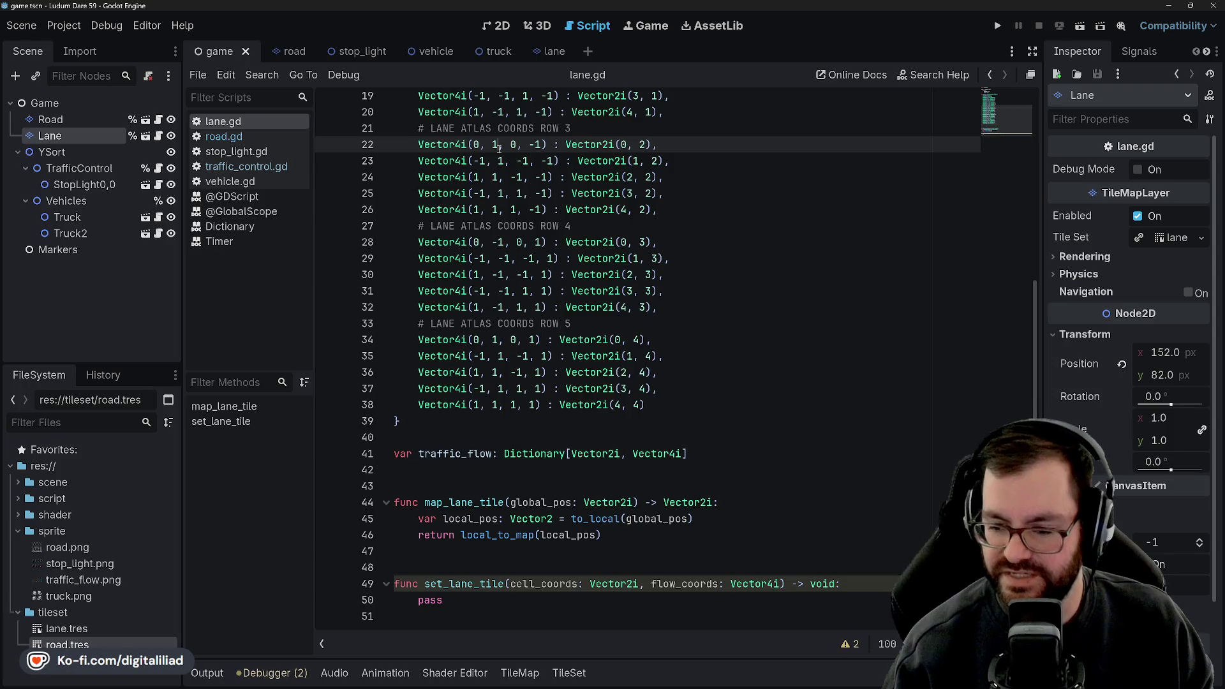
- Read through the built-in Dictionary help page, then go back to lane.gd
ctrl+click(529, 451)
scroll(554, 433, down, 5)
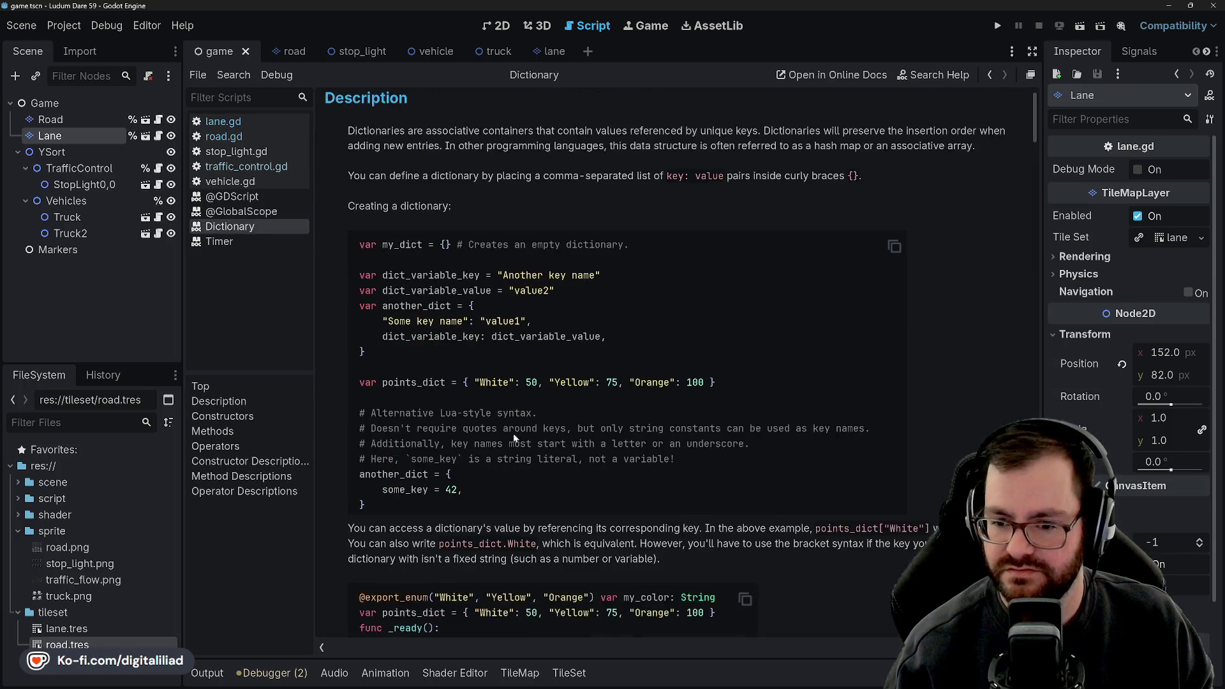
scroll(553, 431, down, 6)
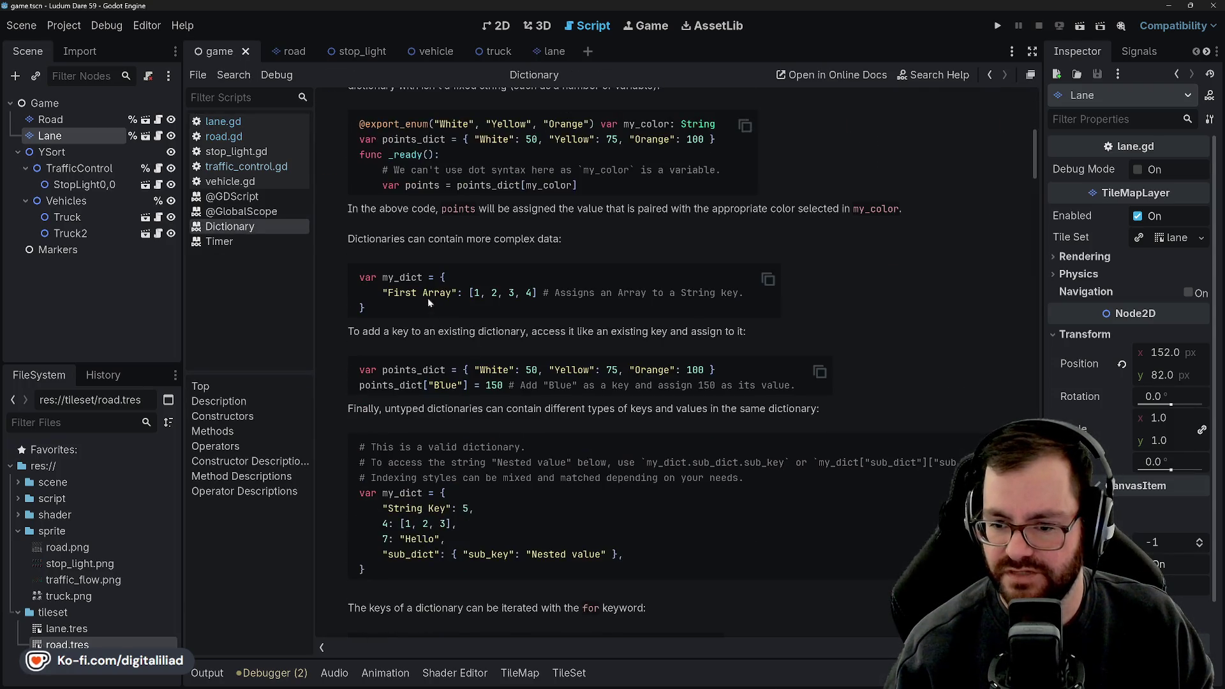
scroll(464, 374, down, 4)
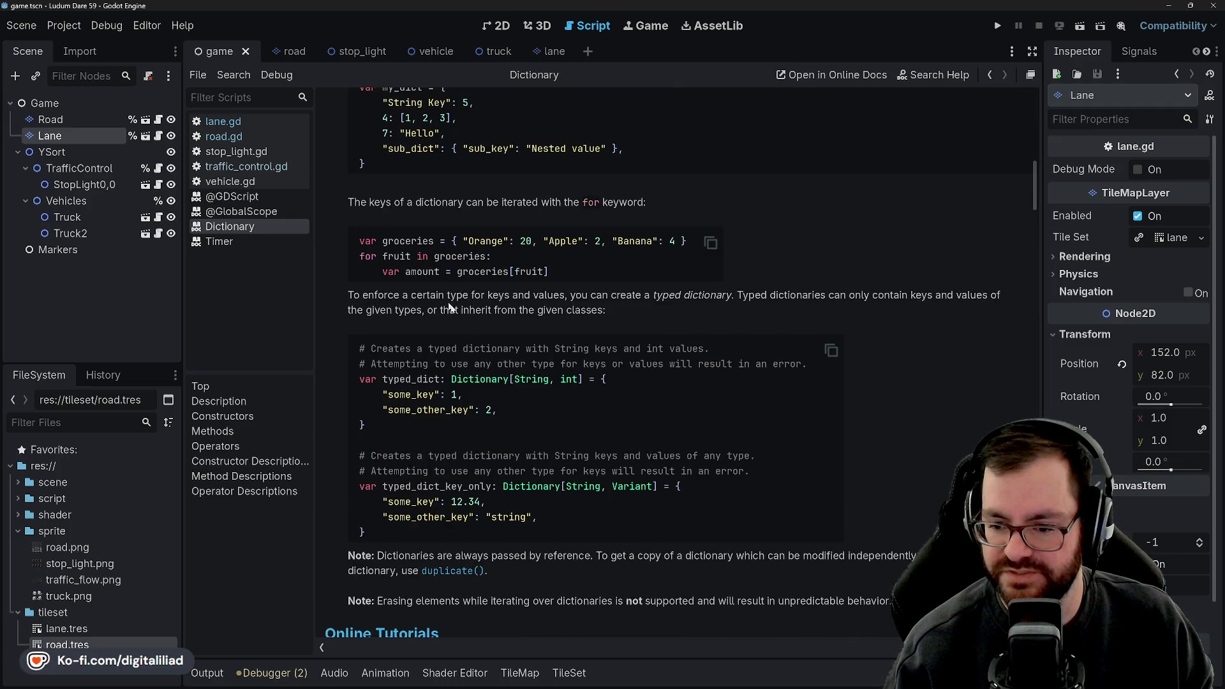
scroll(450, 308, down, 6)
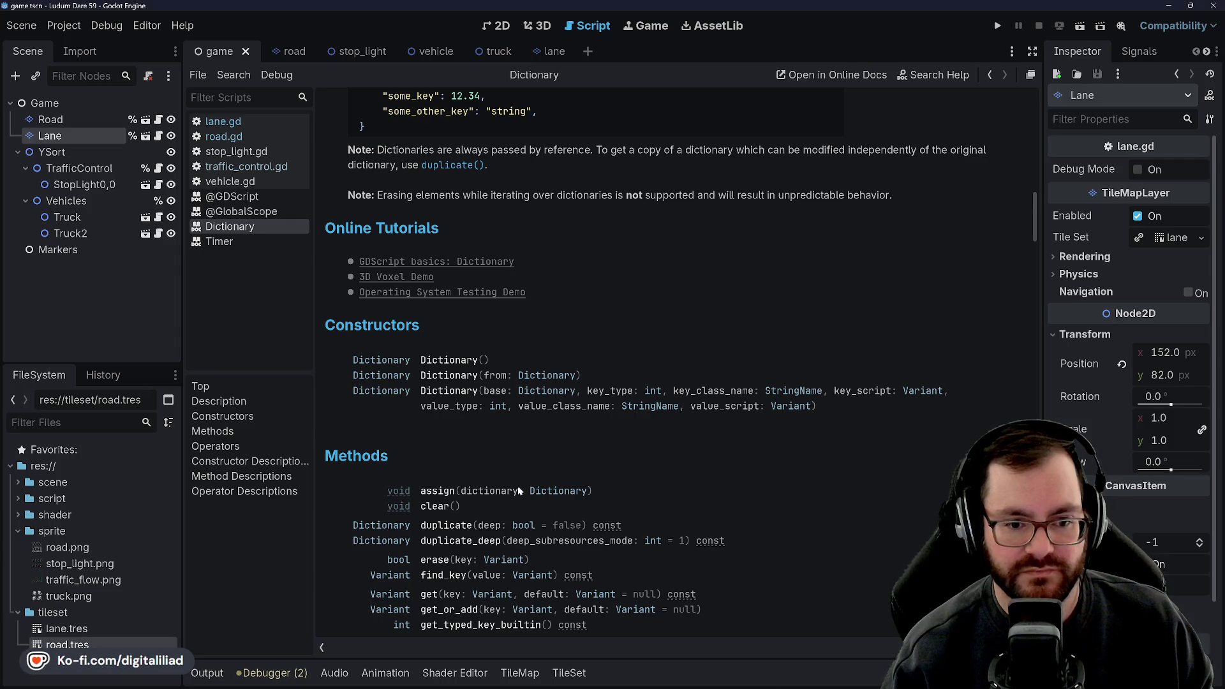
scroll(519, 490, down, 5)
scroll(498, 426, up, 8)
scroll(499, 426, up, 5)
scroll(504, 325, down, 10)
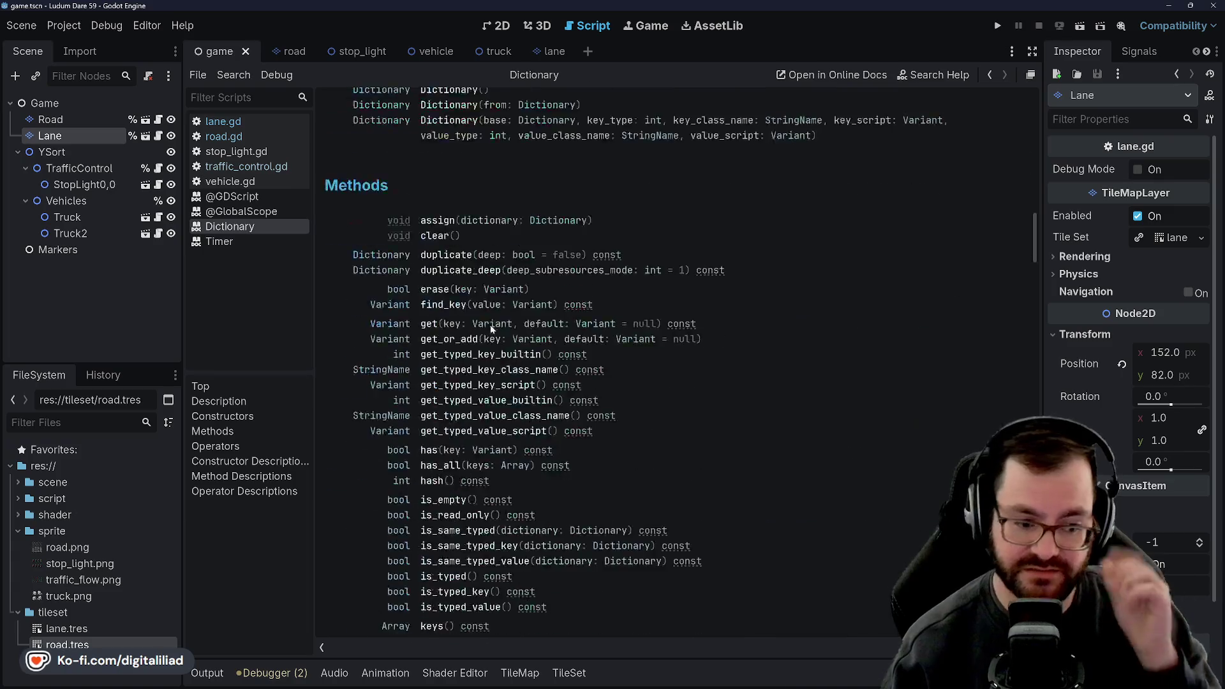
scroll(491, 329, down, 6)
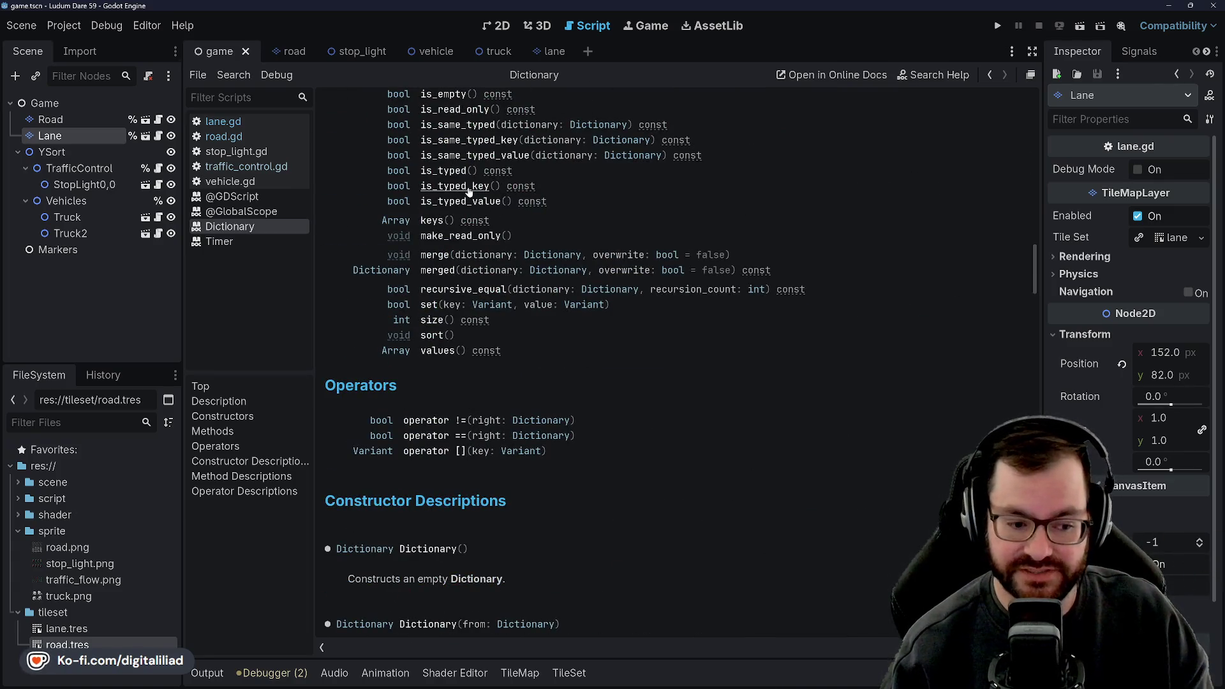
scroll(536, 366, down, 10)
scroll(536, 366, down, 8)
scroll(535, 361, up, 20)
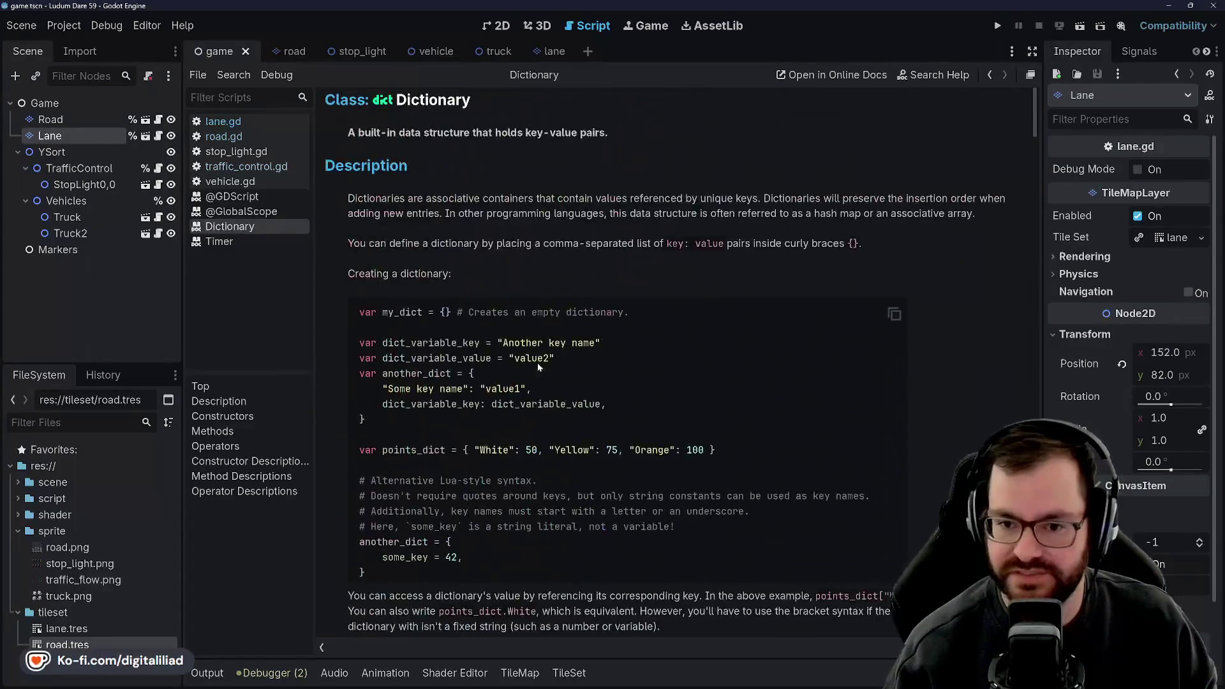
click(223, 121)
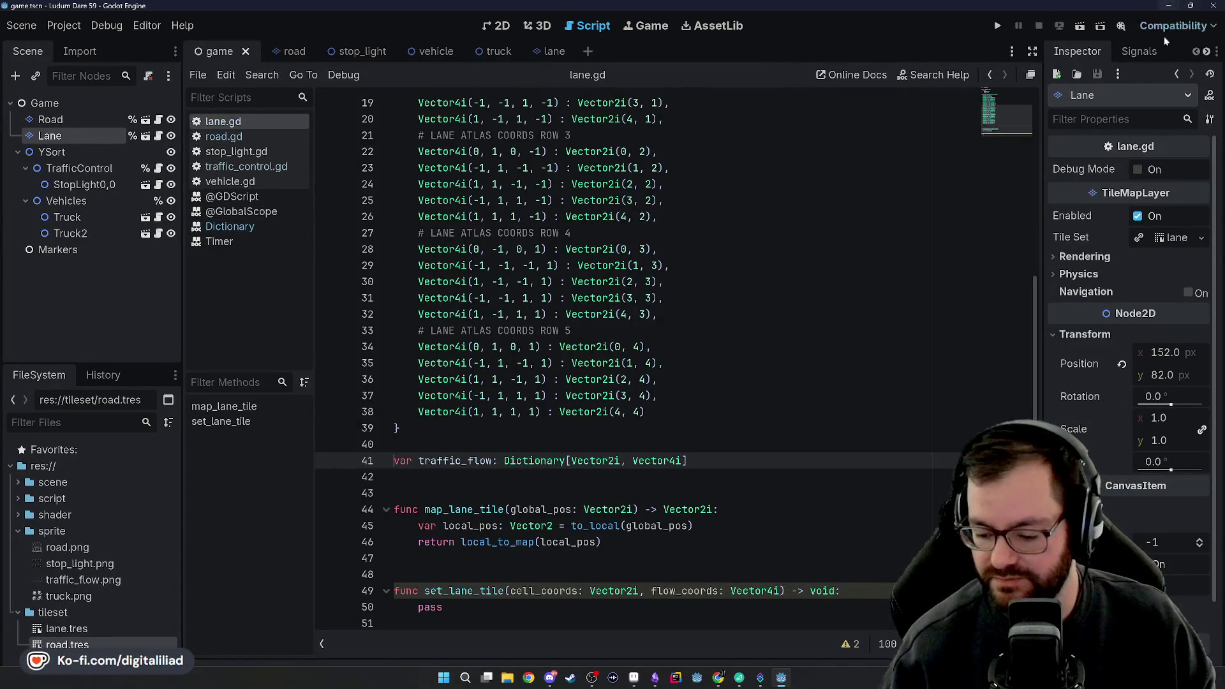
click(429, 481)
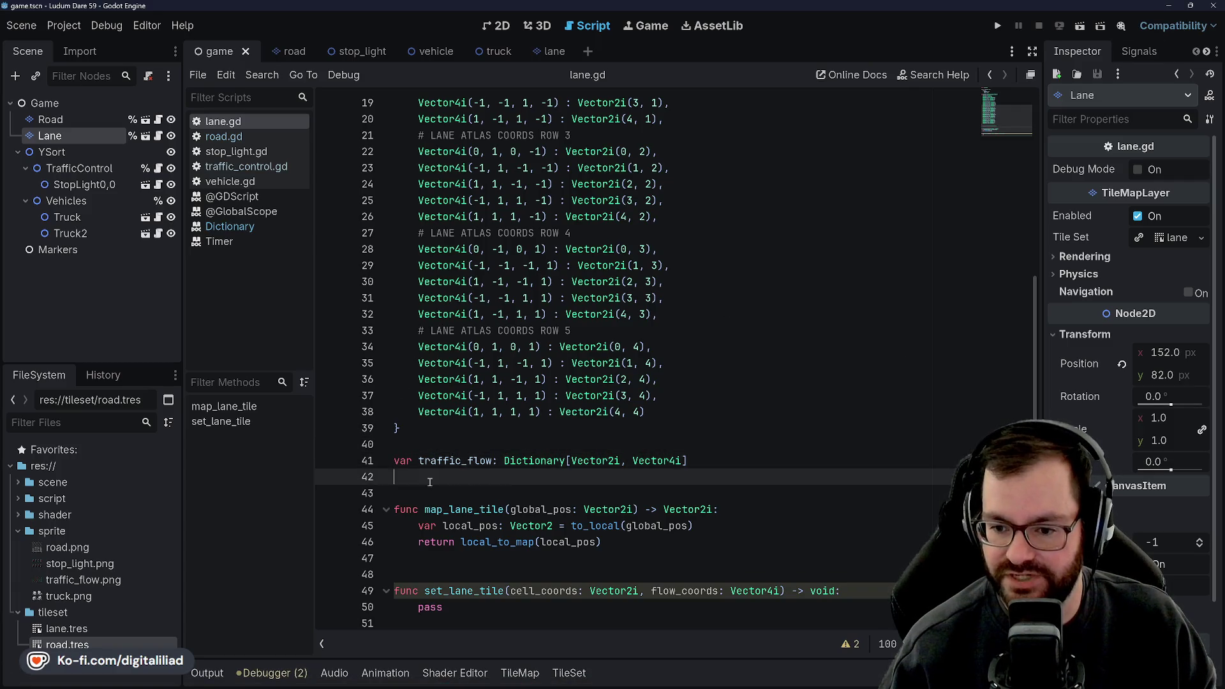
click(437, 494)
click(452, 561)
click(430, 477)
key(Down)
key(Up)
key(Up)
key(Up)
key(Down)
key(Down)
key(Down)
click(472, 560)
key(Down)
click(448, 594)
key(Down)
key(Up)
key(Left)
key(Right)
key(Down)
key(Up)
key(Up)
key(Up)
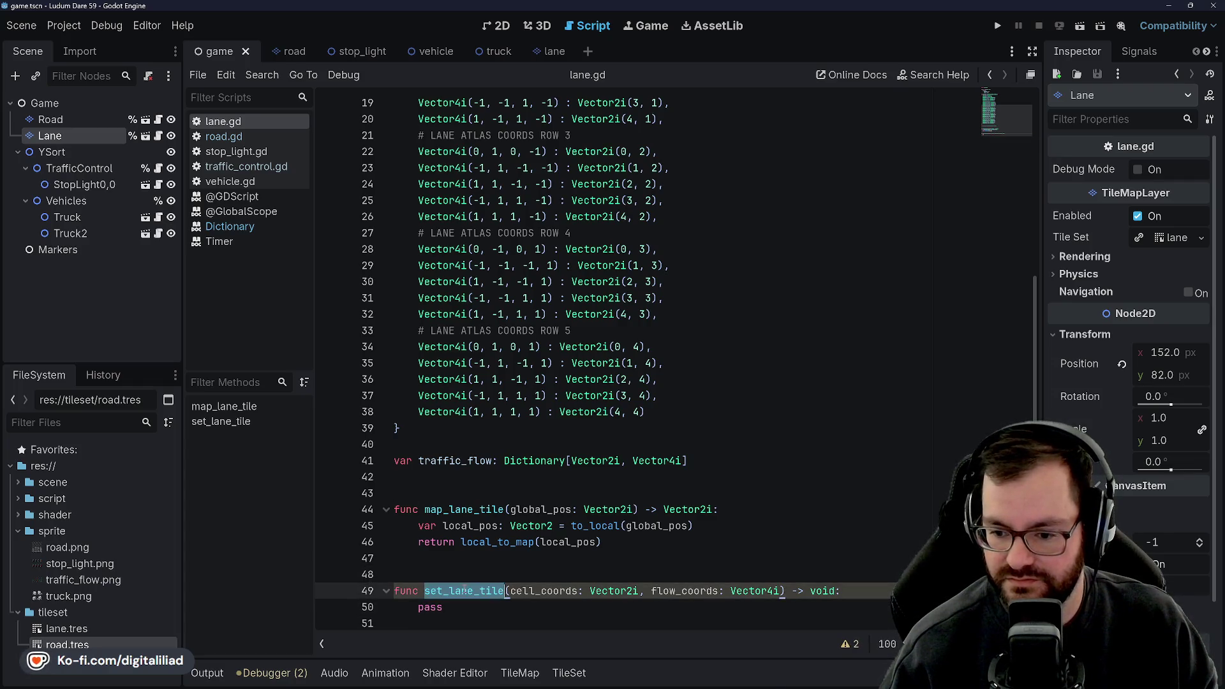
key(Down)
click(462, 590)
click(464, 575)
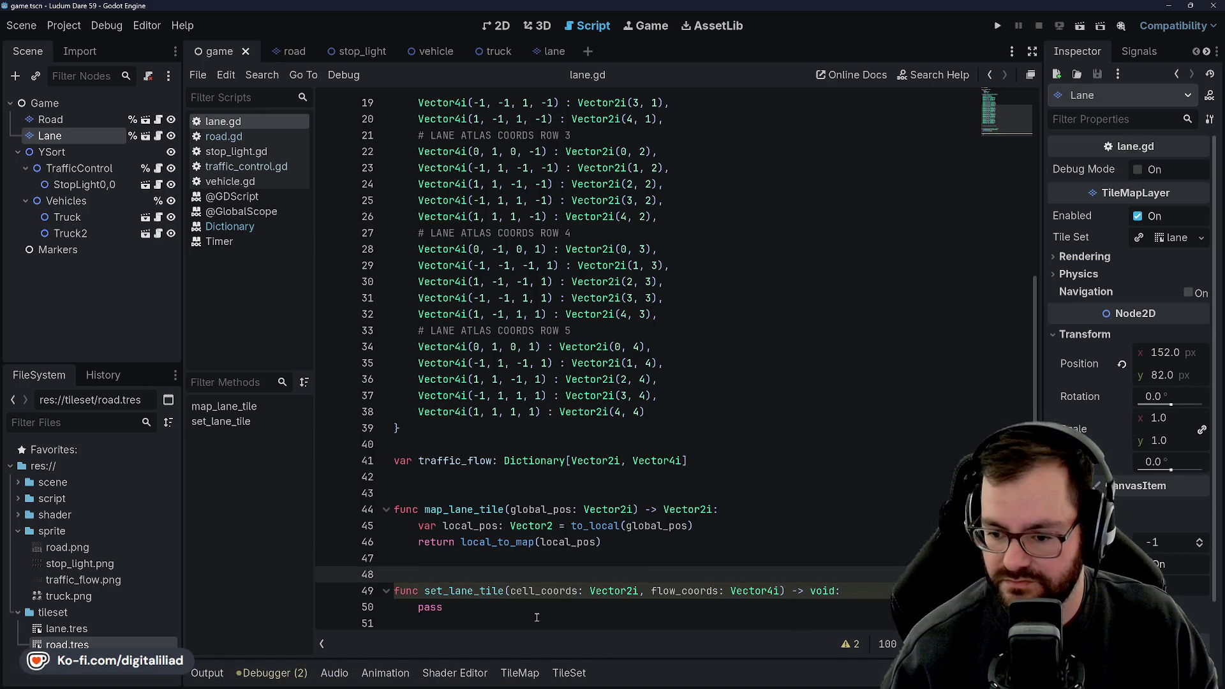
scroll(536, 616, down, 1)
click(487, 615)
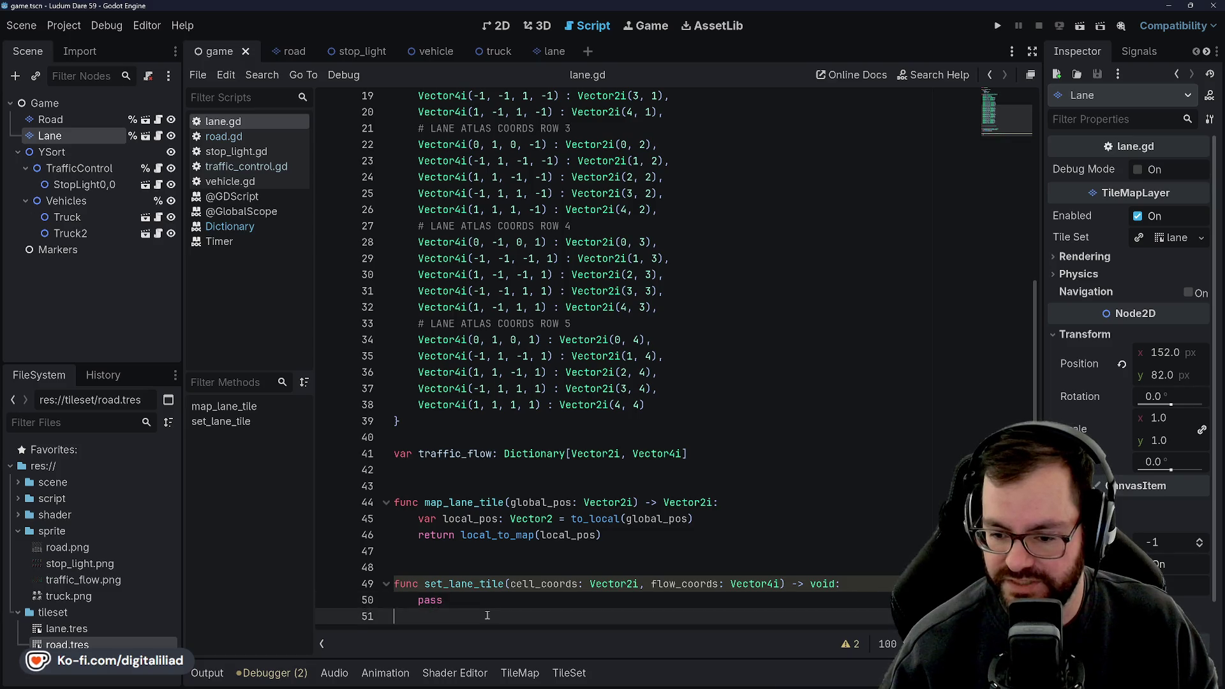
key(Up)
key(Up)
key(Up)
key(Up)
key(Up)
key(Down)
key(Down)
key(Down)
click(467, 565)
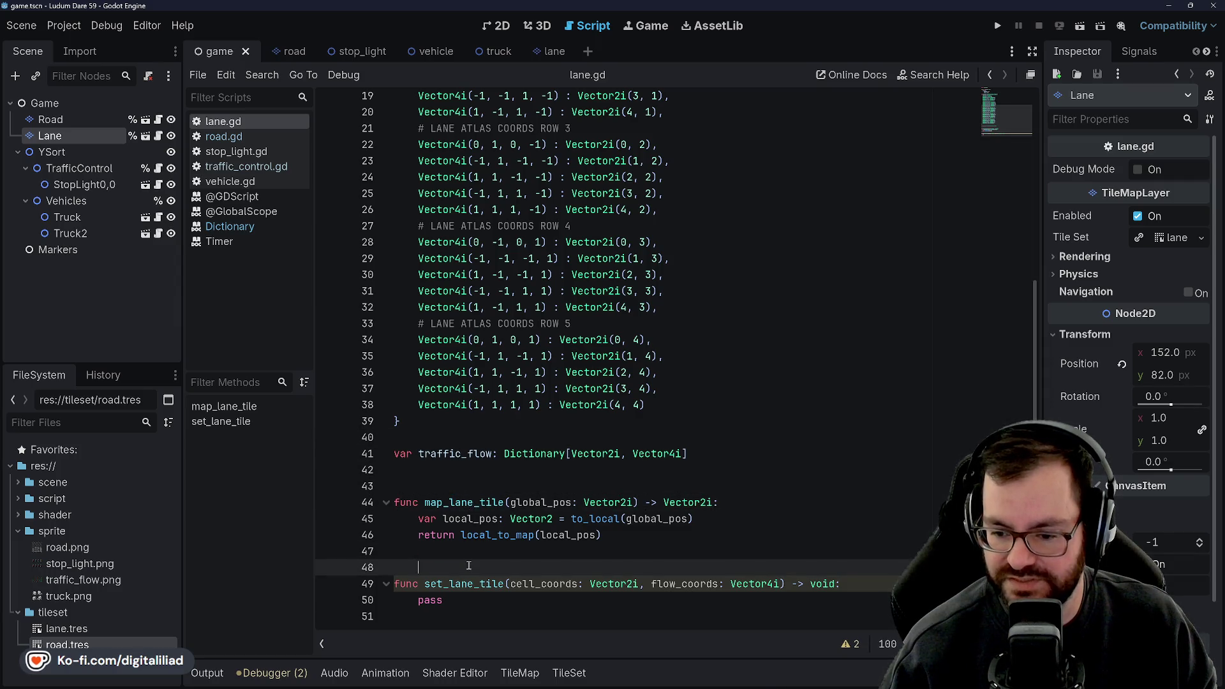
click(467, 602)
click(463, 615)
click(472, 553)
key(Down)
click(471, 556)
click(473, 486)
click(473, 475)
key(Up)
key(Up)
click(473, 476)
click(474, 486)
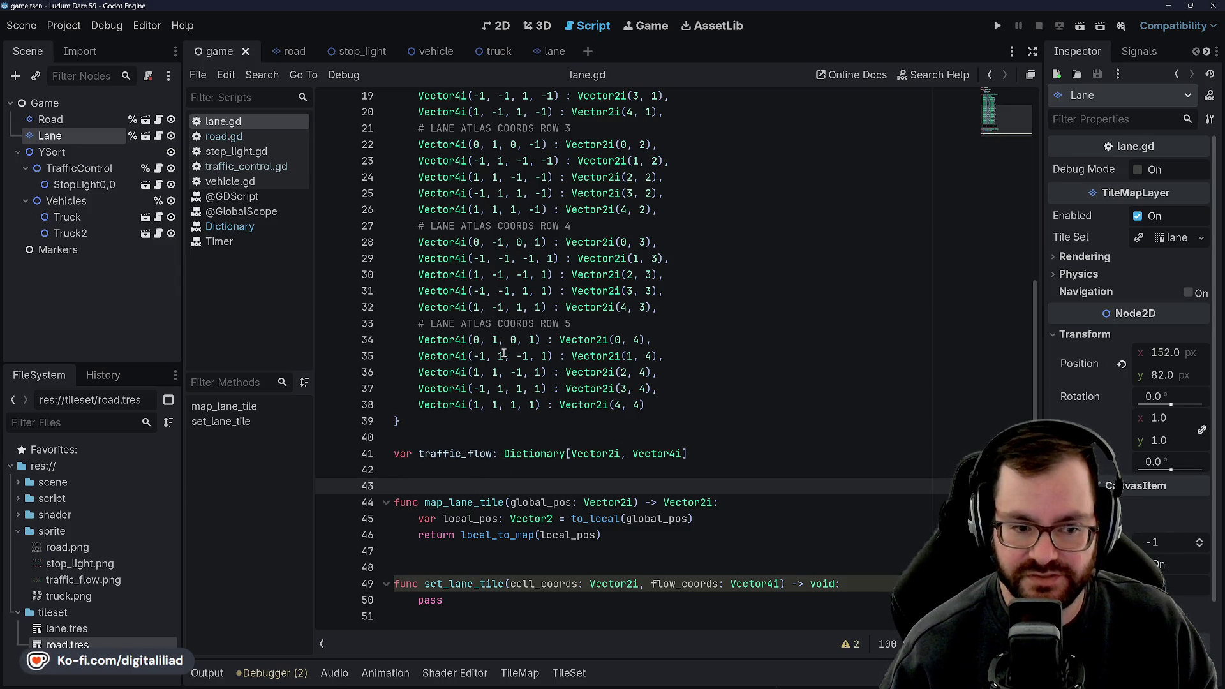
click(425, 431)
key(Down)
key(Down)
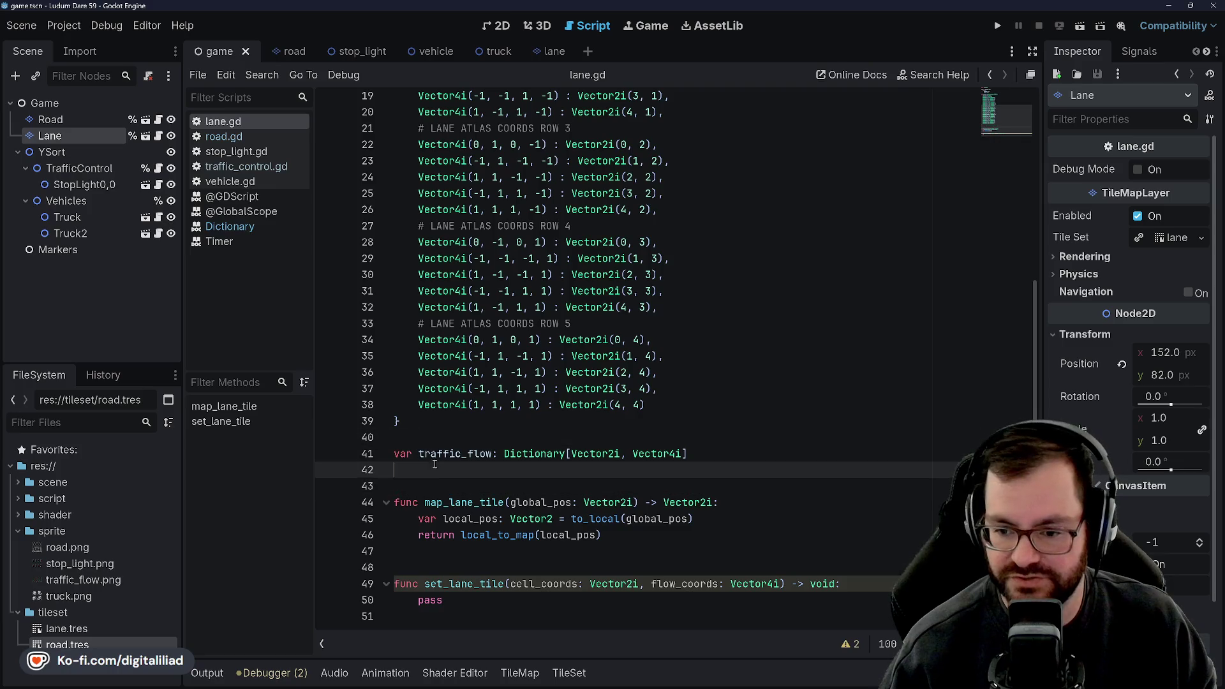
key(Down)
key(Up)
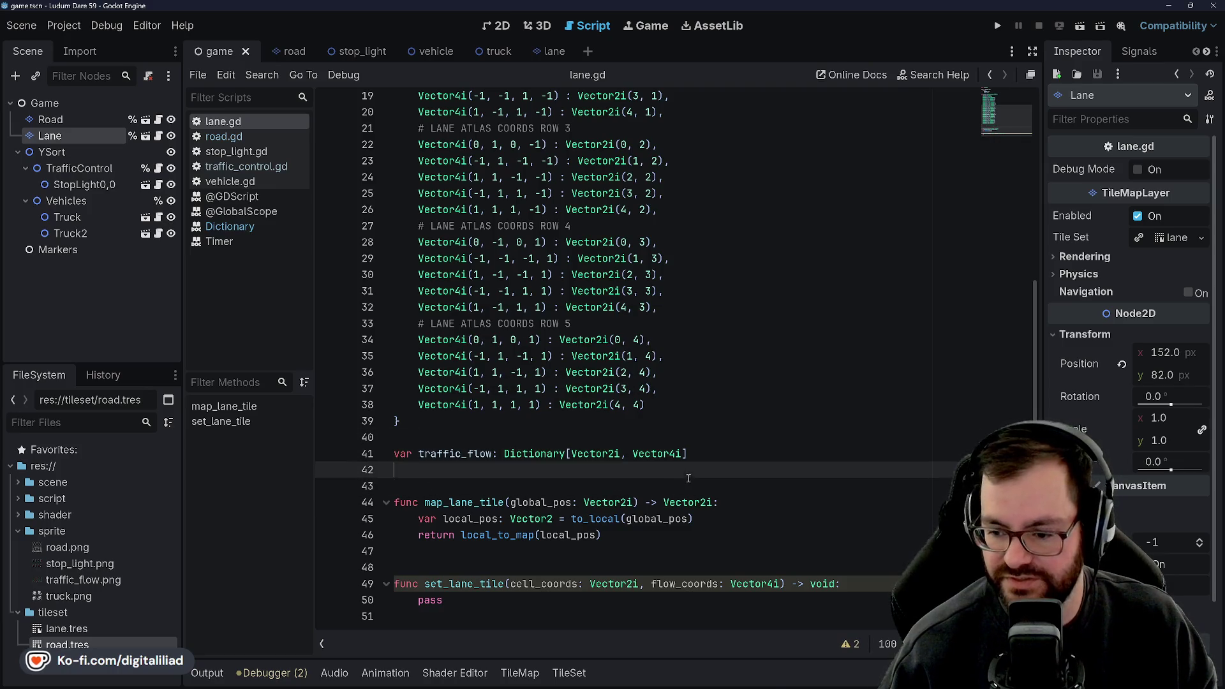
click(489, 573)
key(Down)
key(Down)
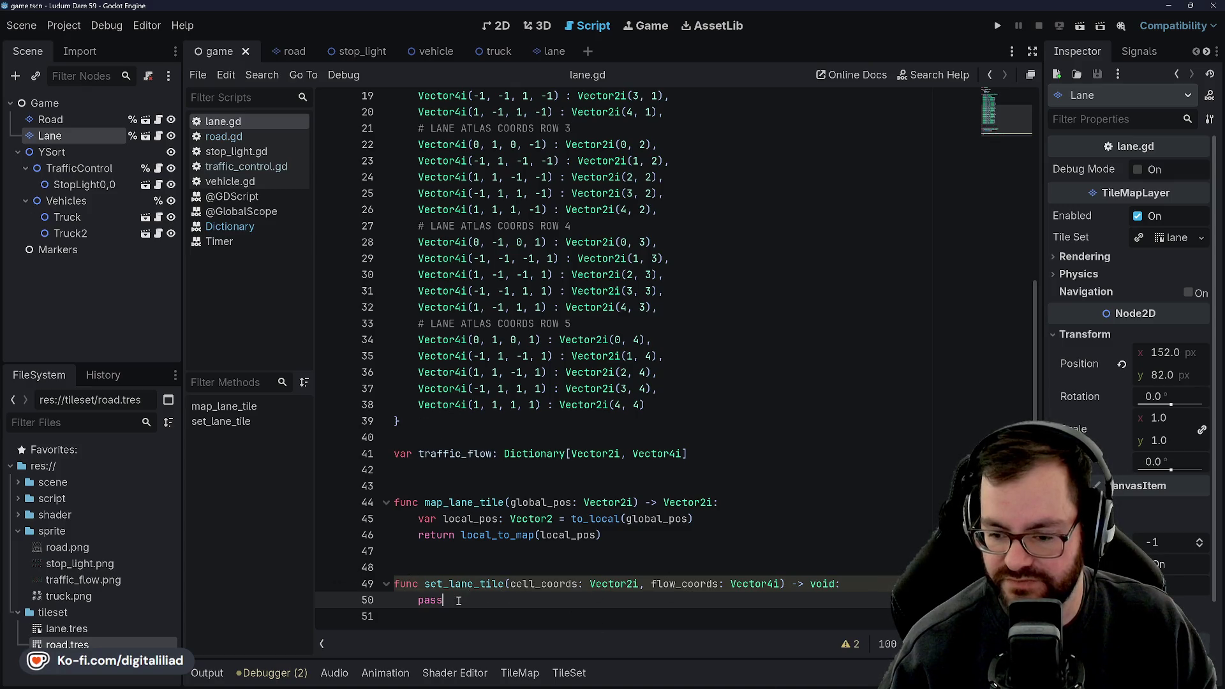
scroll(483, 607, up, 1)
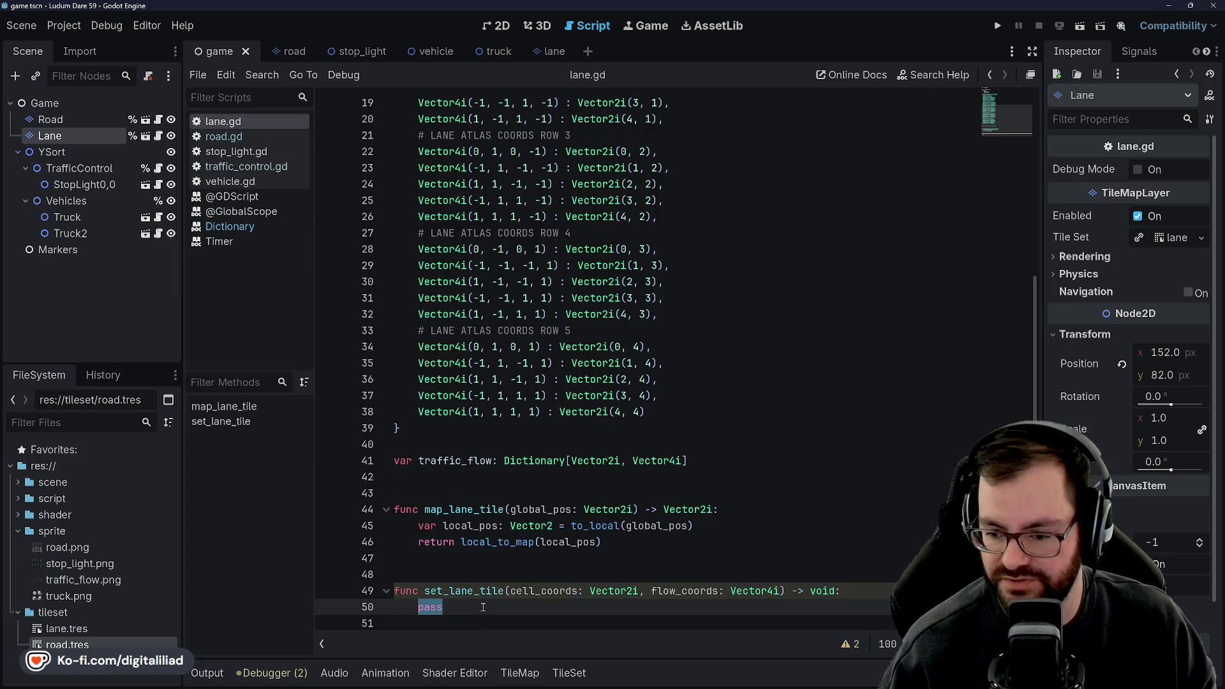
- In set_lane_tile, write set_cell(cell_coords, 0, atlas_lookup[flow_coords]) and save lane.gd
text(set_cell(ce)
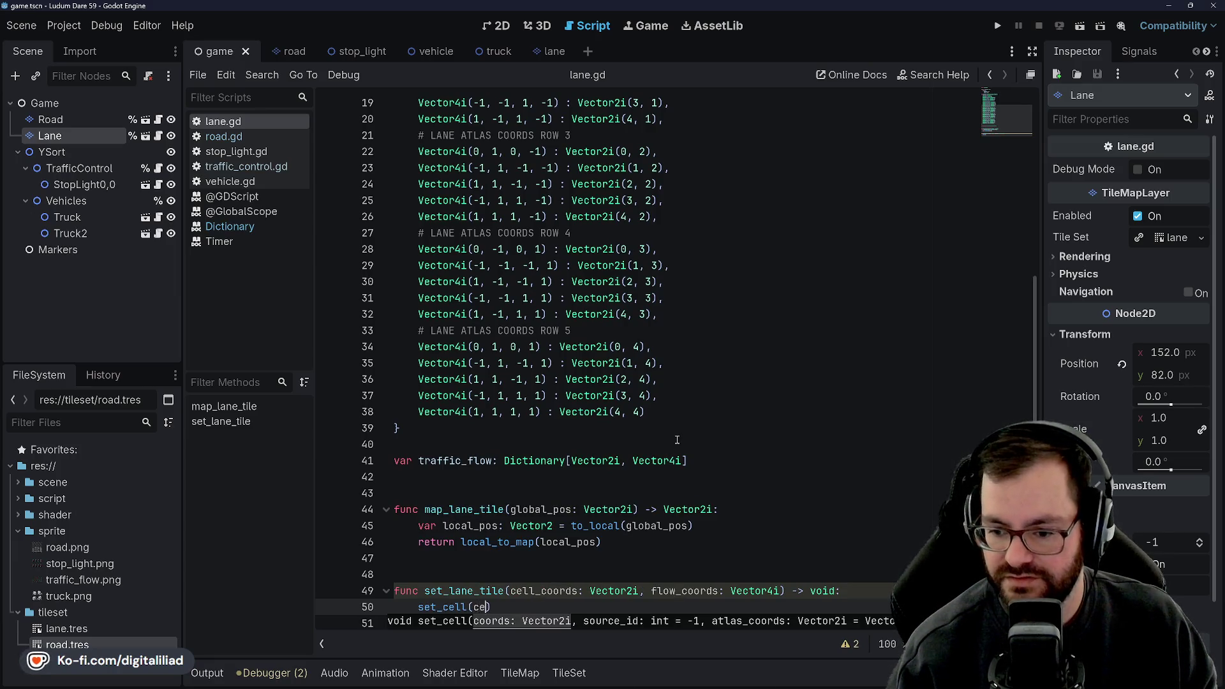
text(llC)
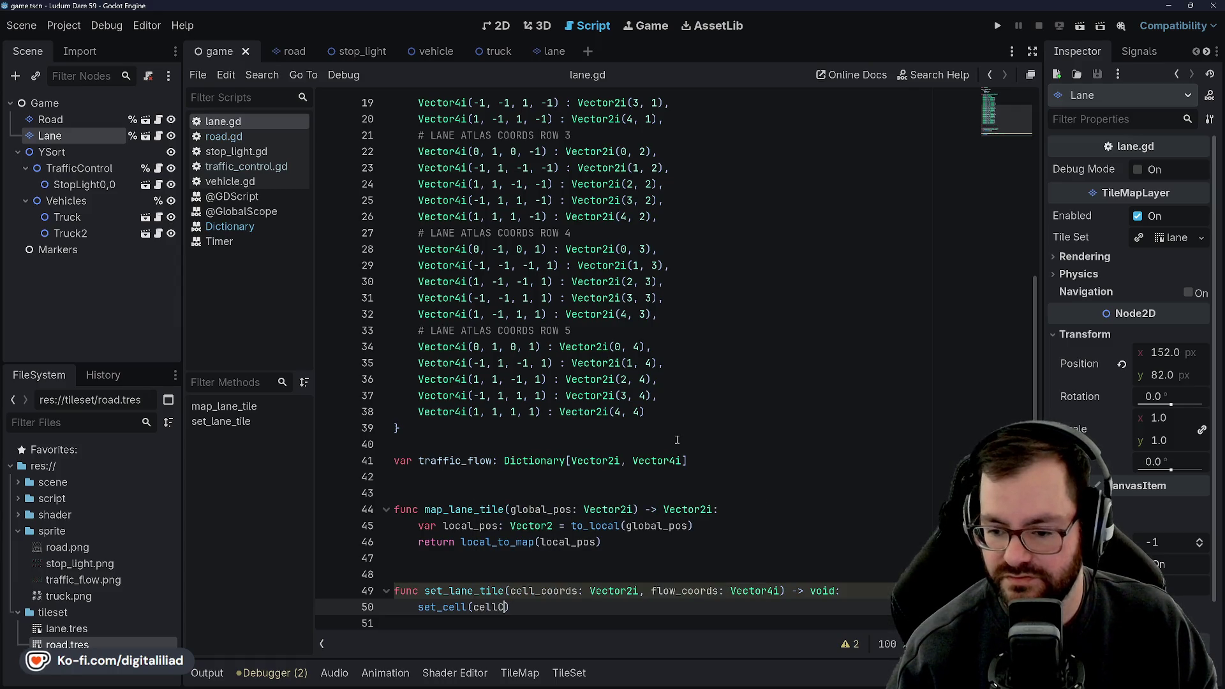
text(coords, 0,)
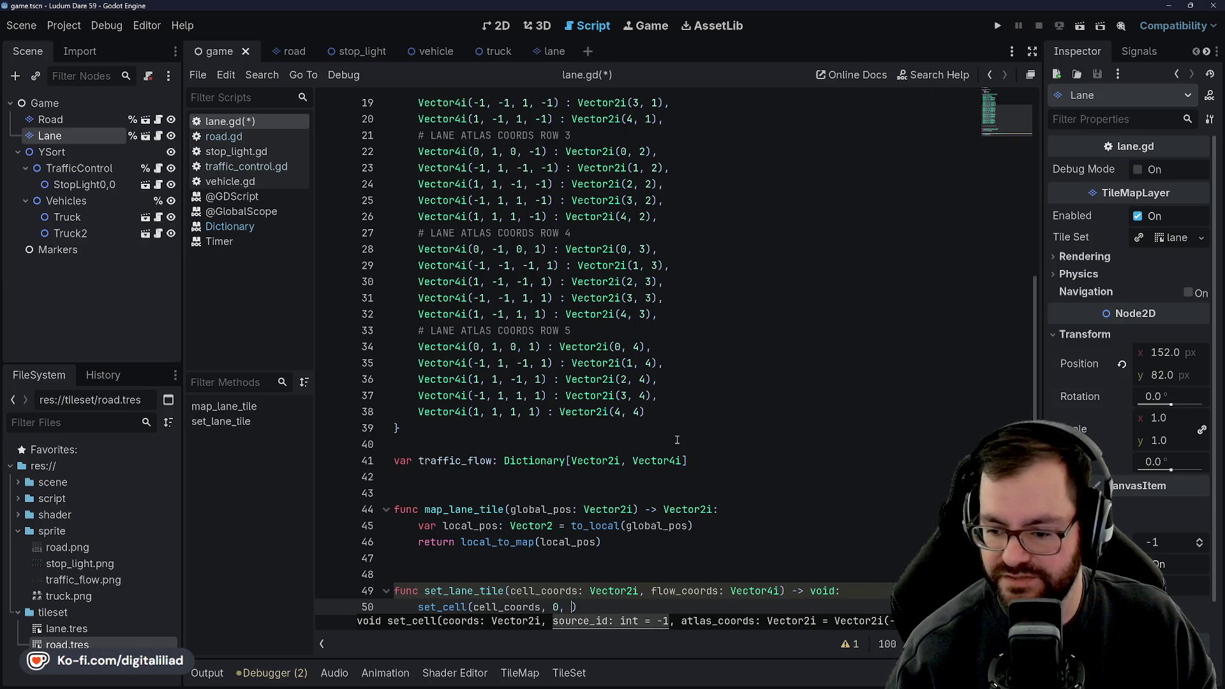
scroll(565, 311, up, 5)
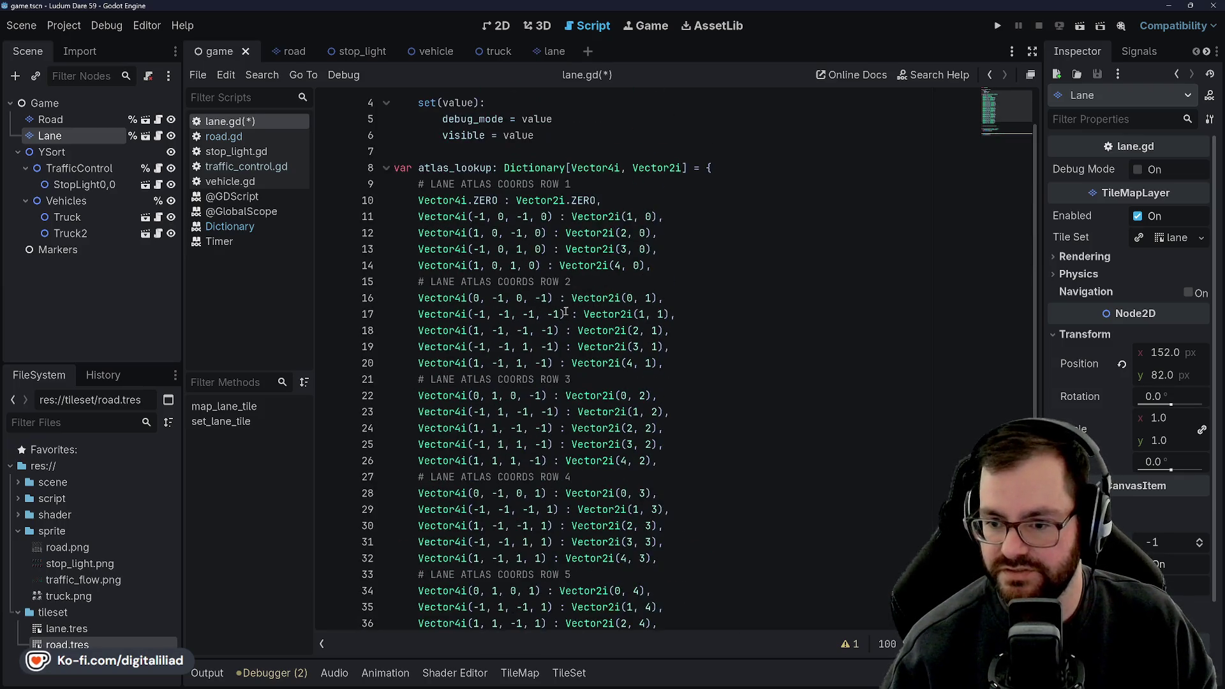
text(0, atlas)
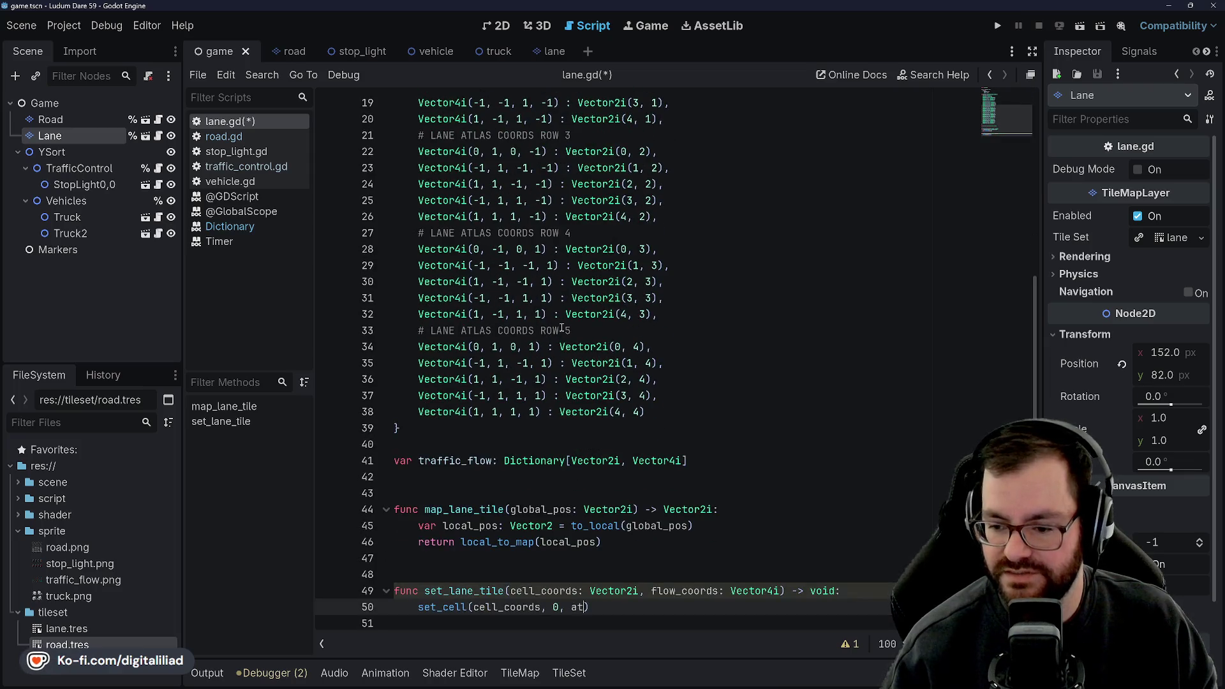
text(_look)
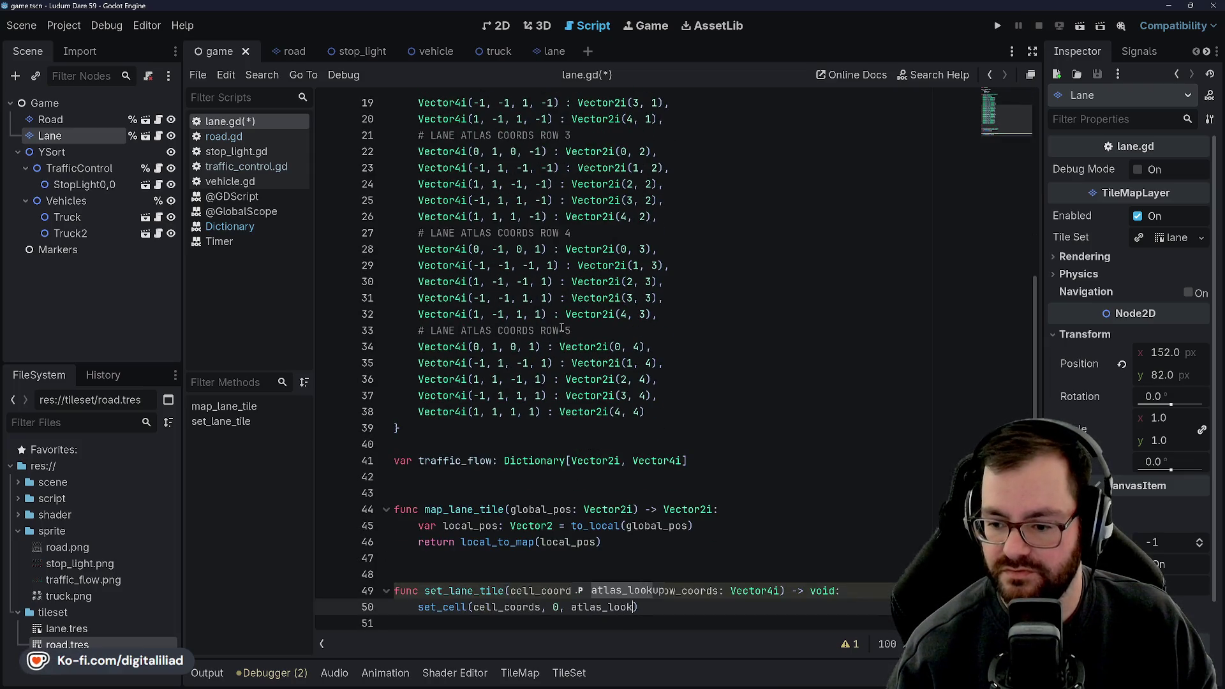
text(up[)
text(flow_)
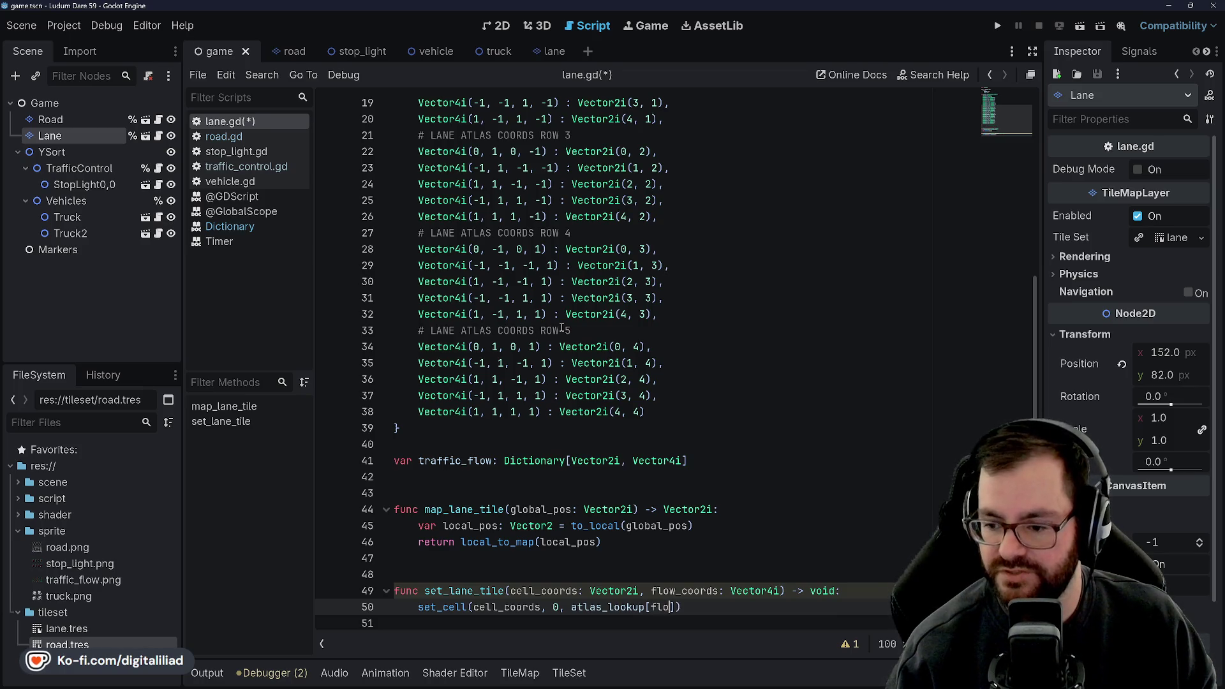
text(coords],)
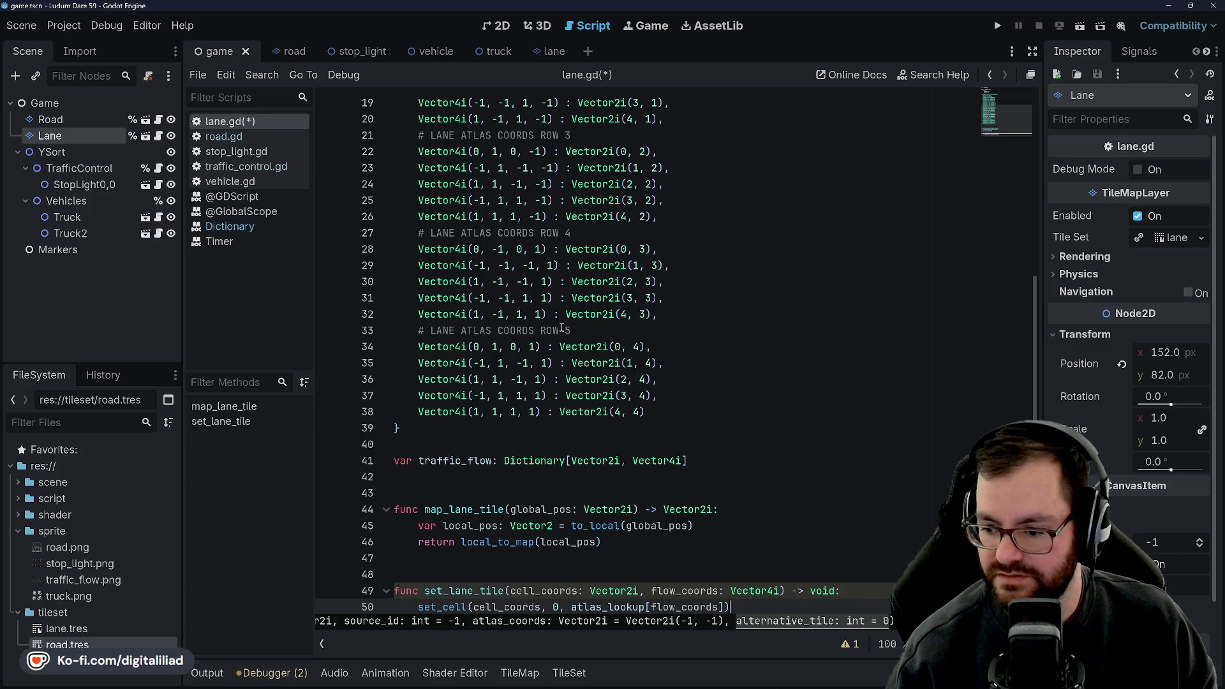
key(ctrl+s)
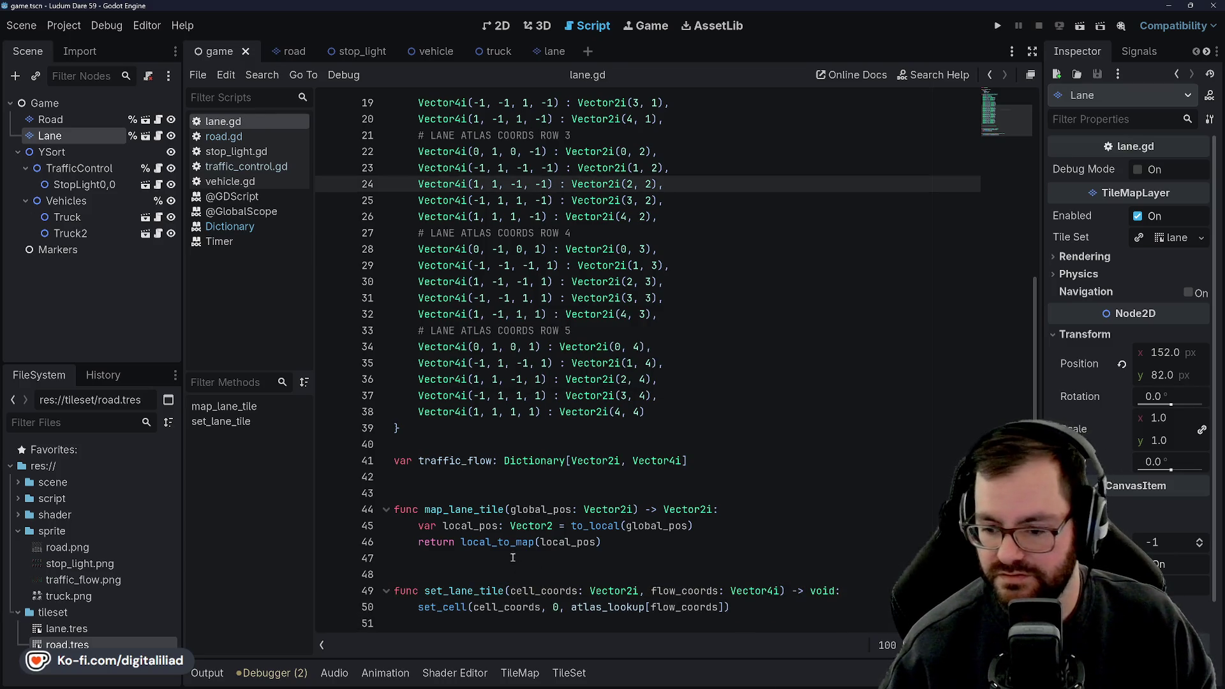
- Add traffic_flow[cell_coords] = flow_coords below the set_cell call and save
click(471, 565)
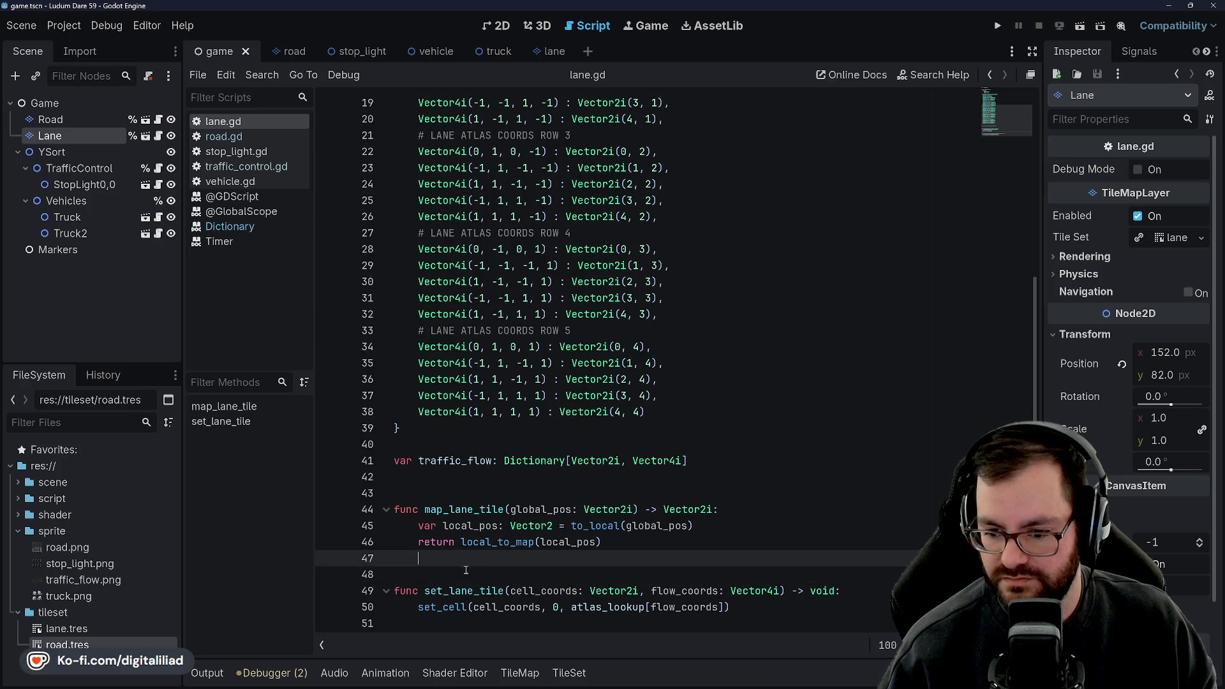
click(457, 569)
click(785, 606)
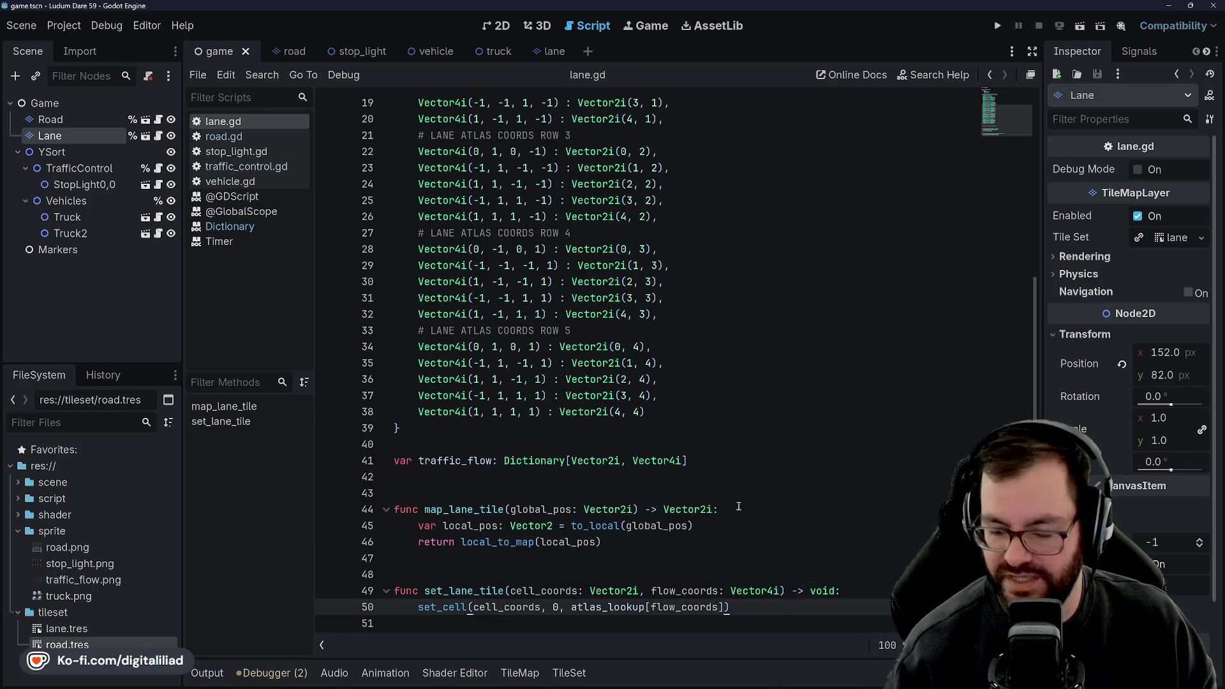
key(Return)
text(traffic_)
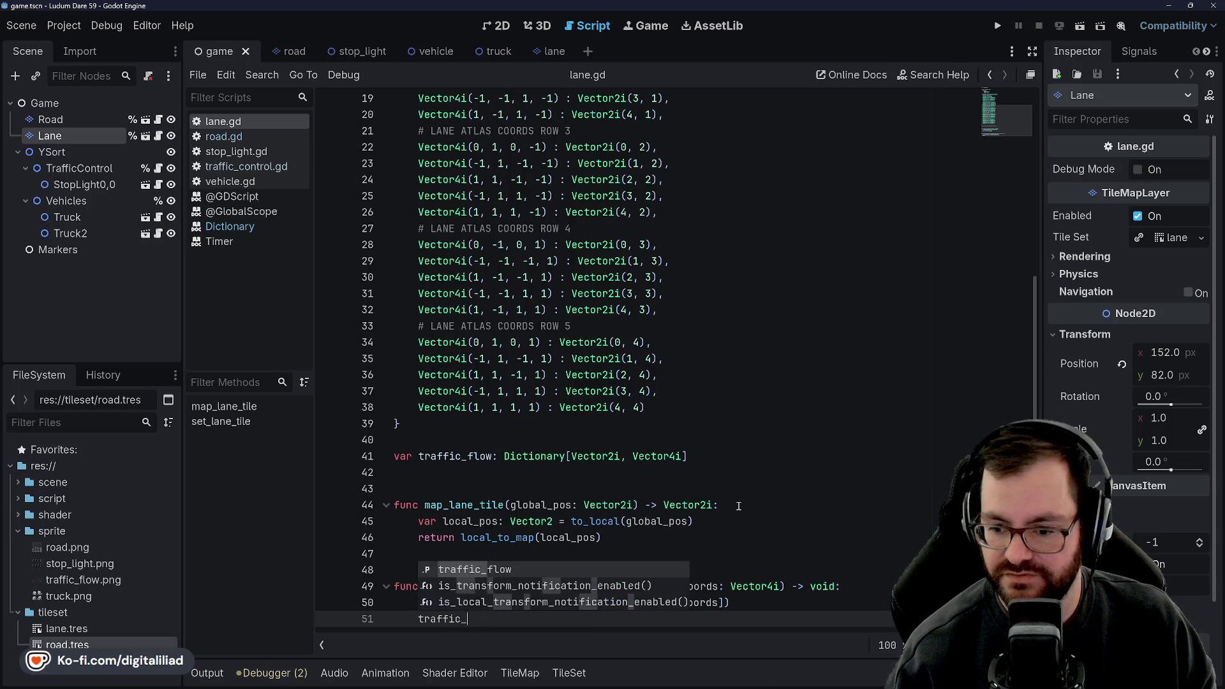
text(flow[ce)
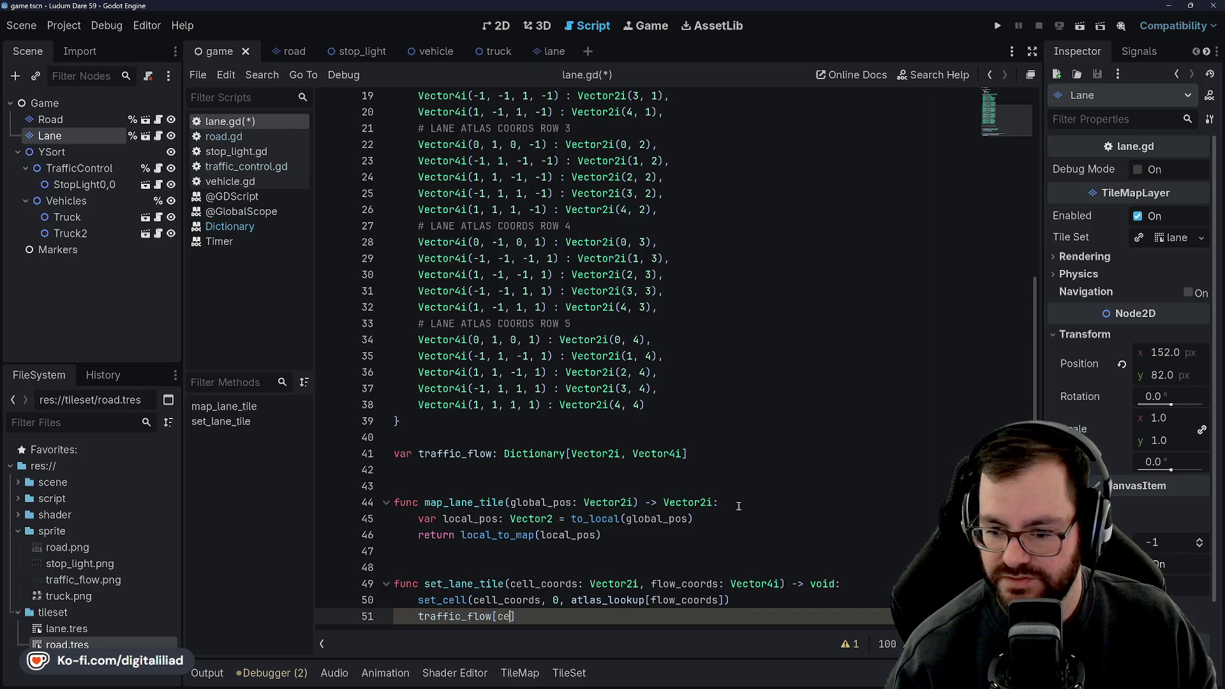
text(ll_coords)
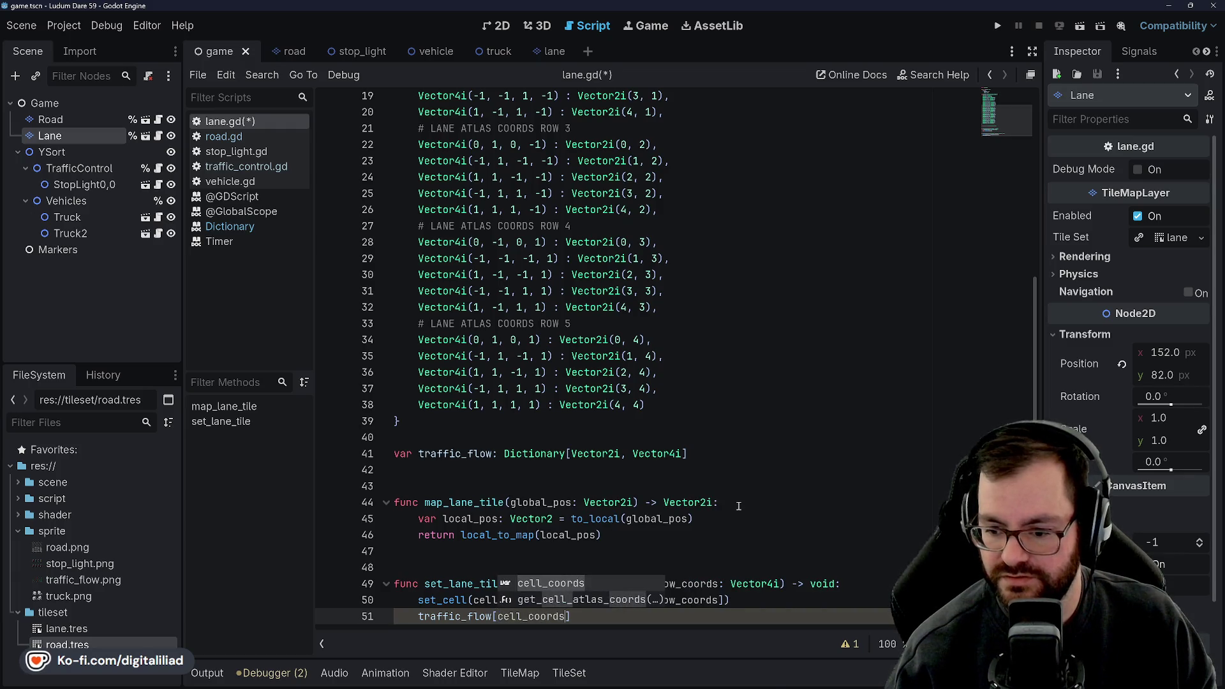
text(] = fl)
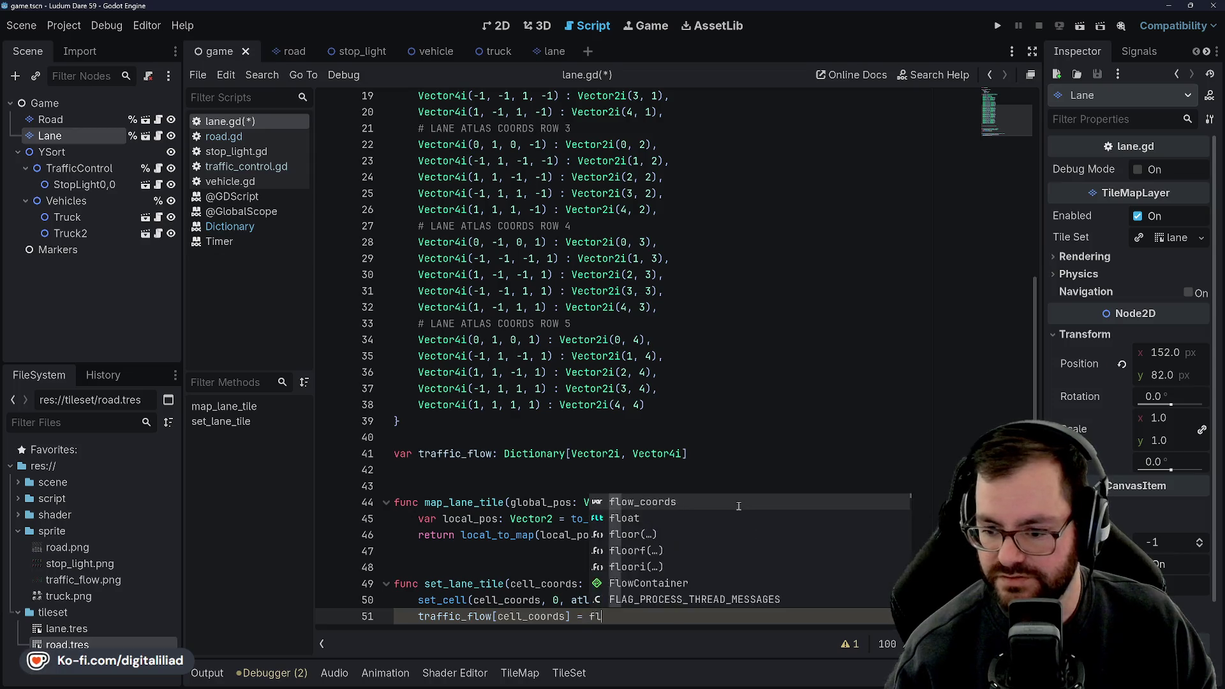
text(ow_coords)
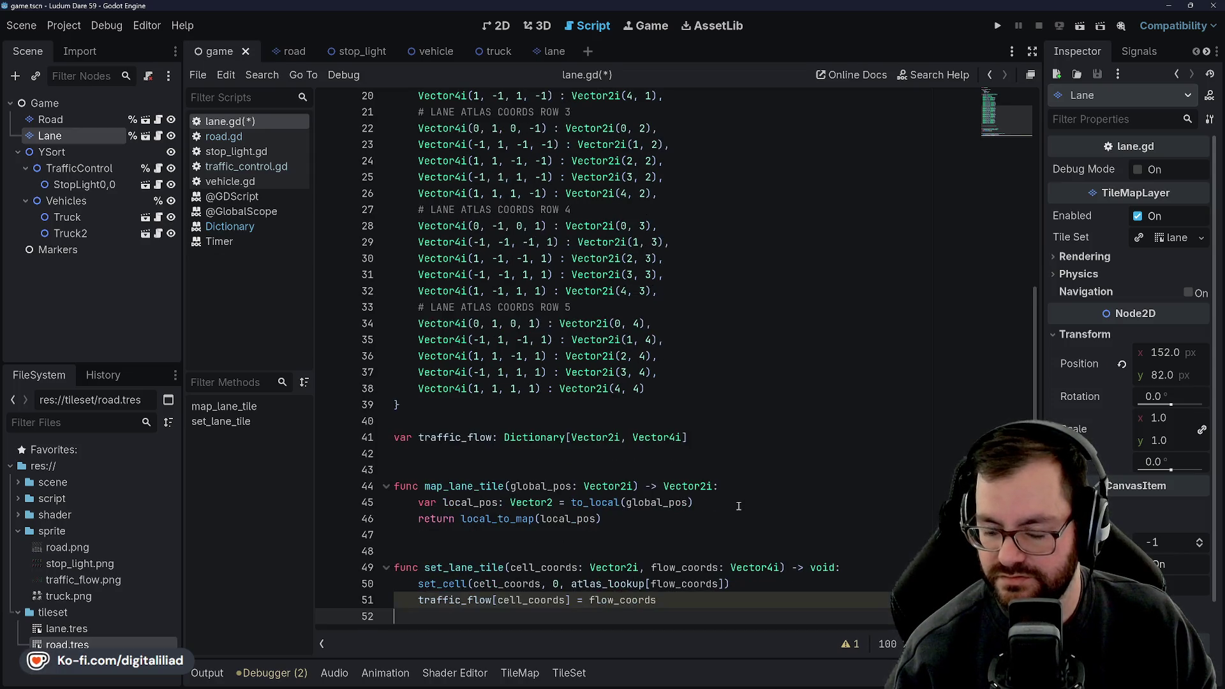
key(ctrl+s)
click(740, 504)
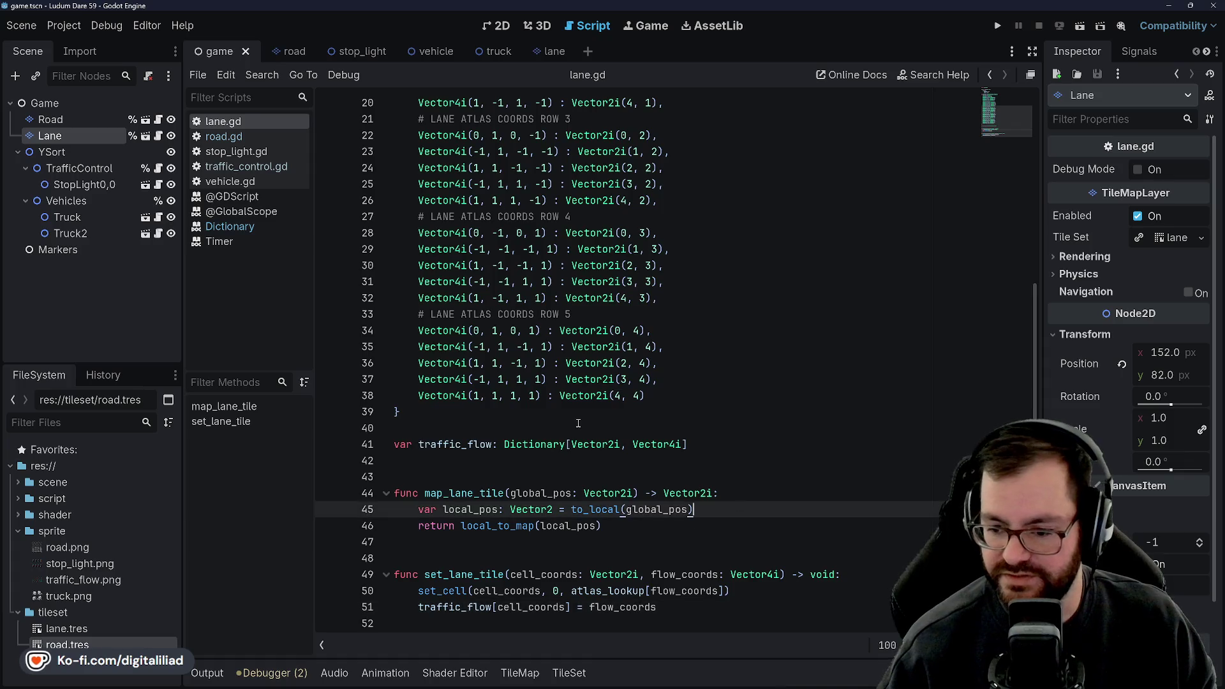
key(Down)
key(Down)
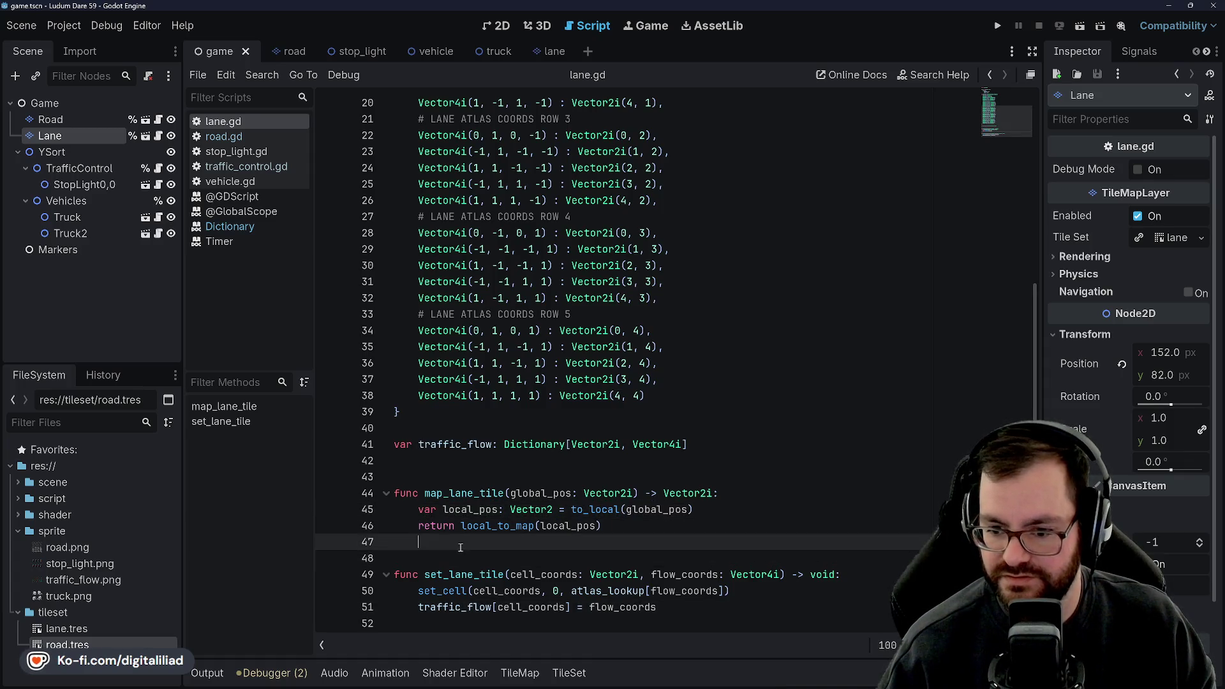
click(458, 484)
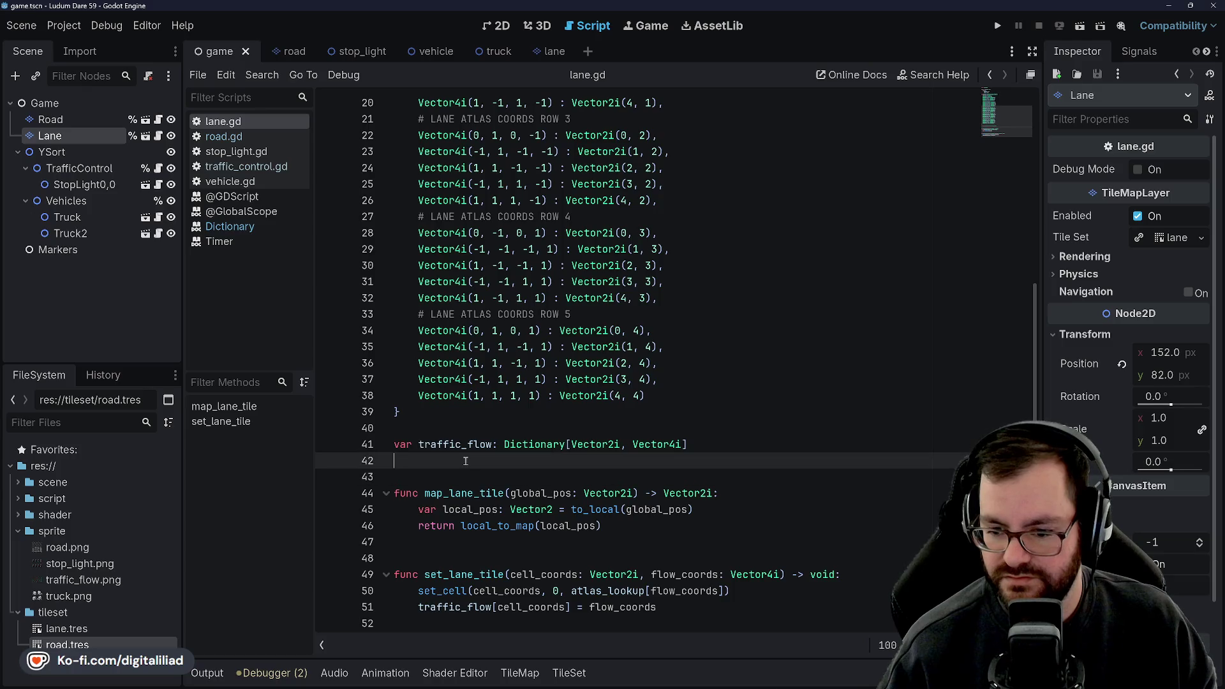
- Review the map_lane_tile and set_lane_tile code in lane.gd line by line
click(469, 543)
click(408, 498)
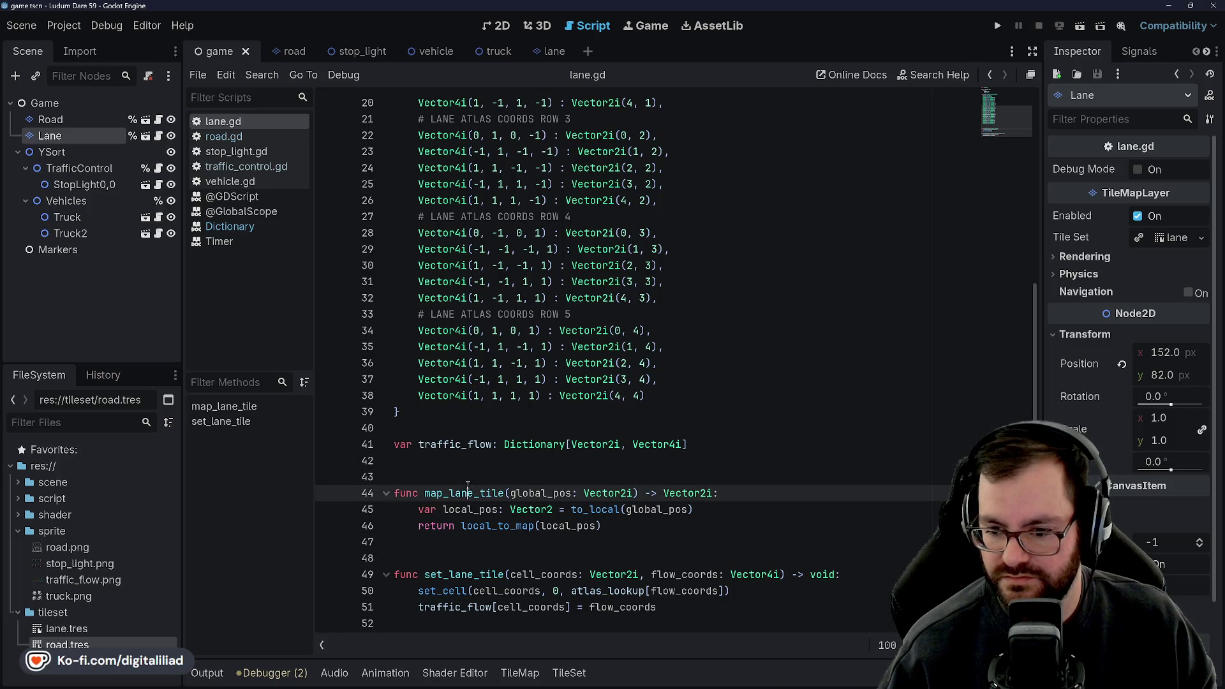
click(440, 478)
click(478, 543)
click(482, 554)
click(696, 604)
click(715, 594)
click(728, 603)
click(765, 593)
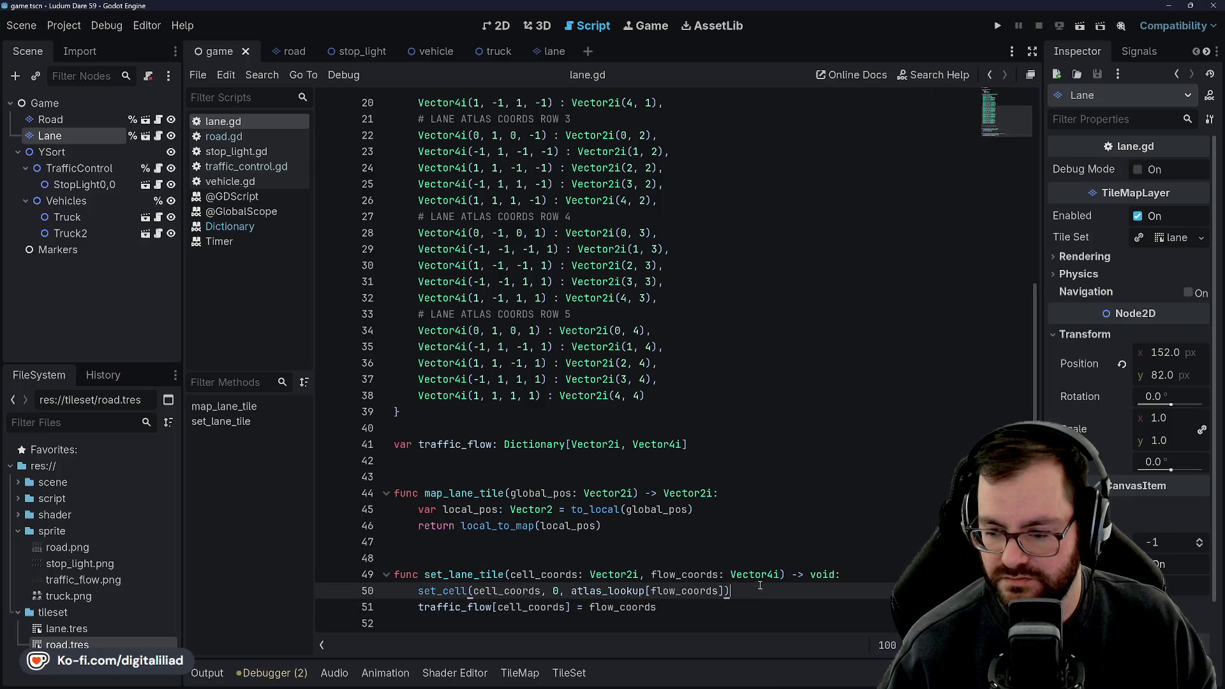
click(674, 542)
click(529, 557)
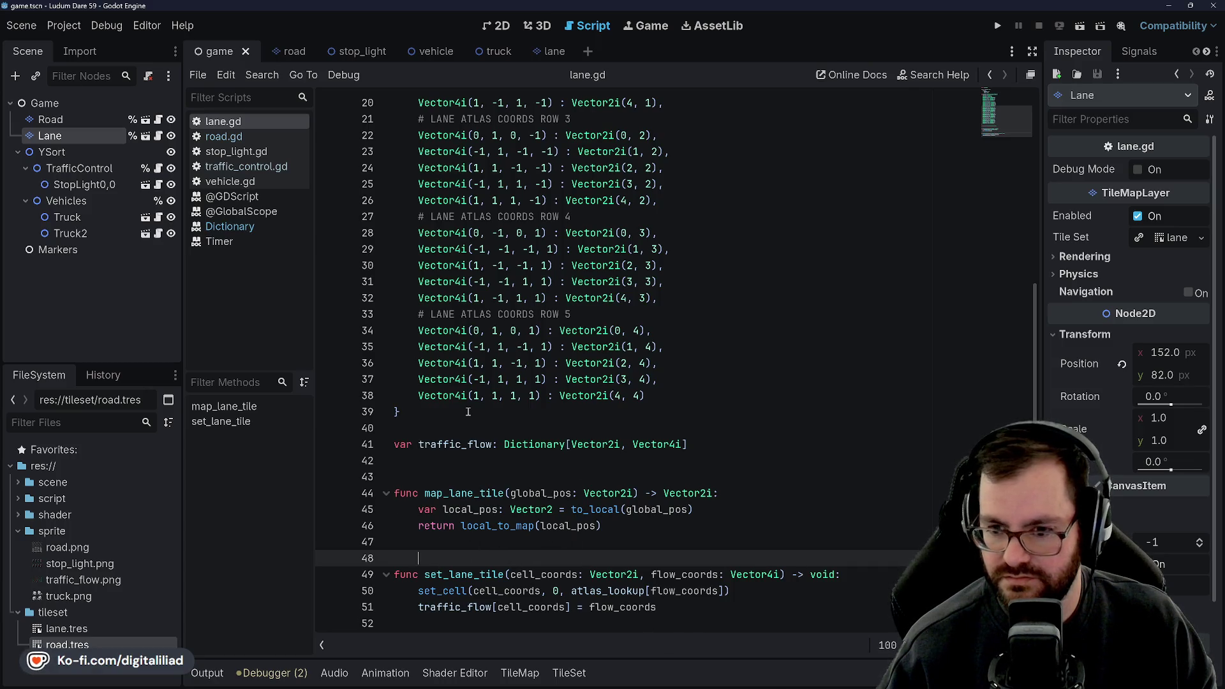
- Scroll back to the top of lane.gd and bring up road.gd
scroll(476, 447, up, 5)
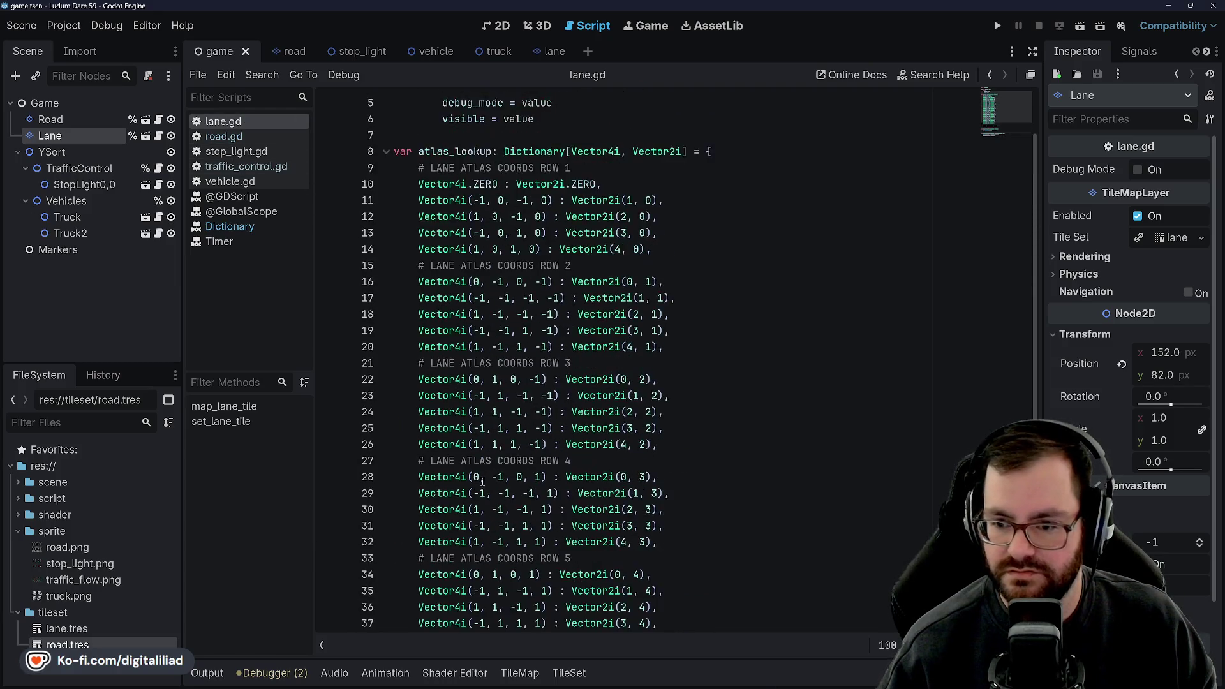
scroll(483, 481, up, 2)
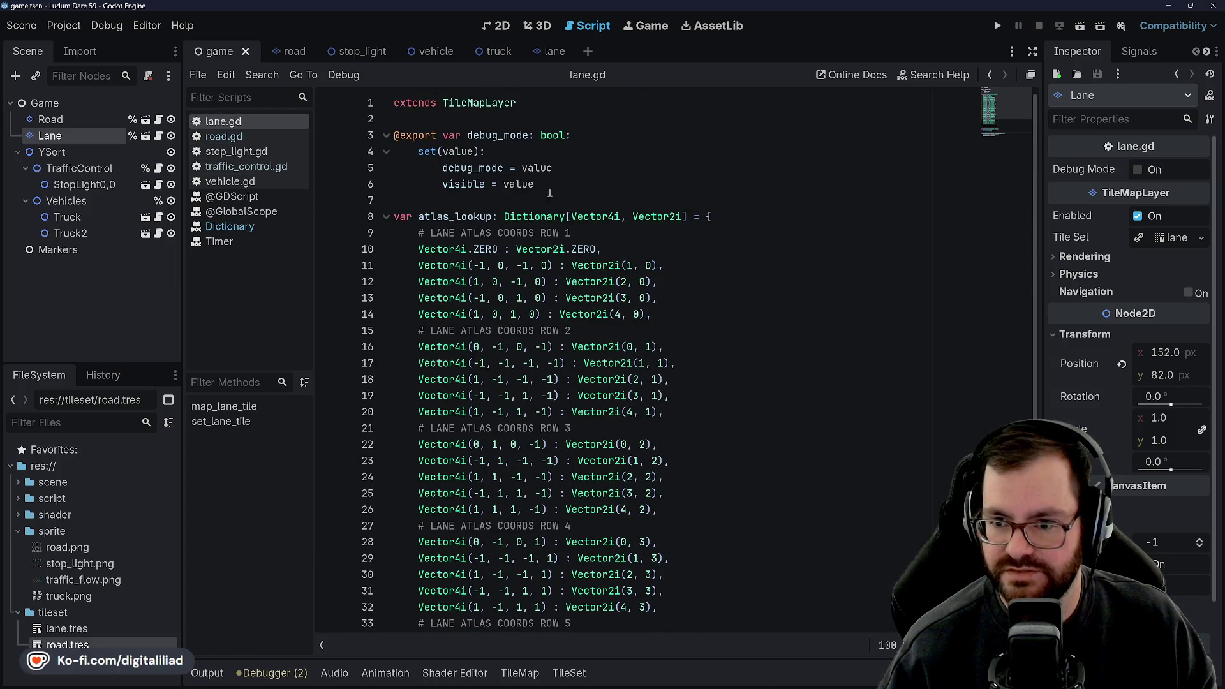
scroll(549, 193, down, 10)
scroll(473, 271, up, 10)
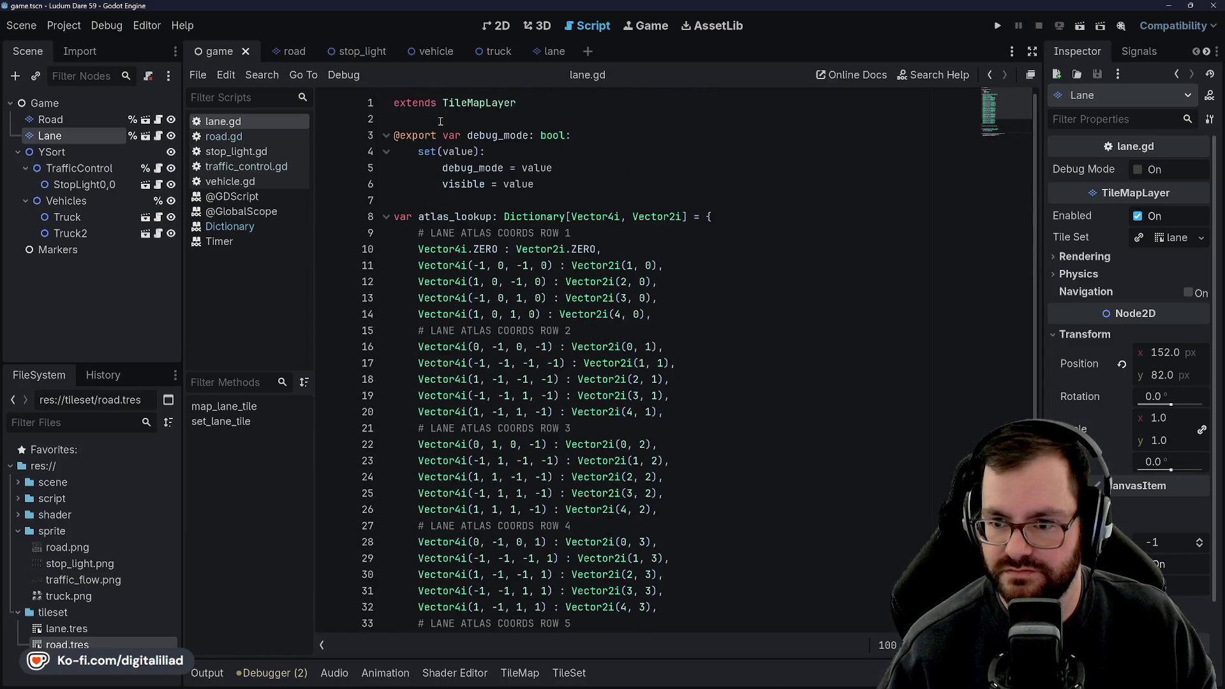
scroll(440, 122, down, 6)
click(229, 136)
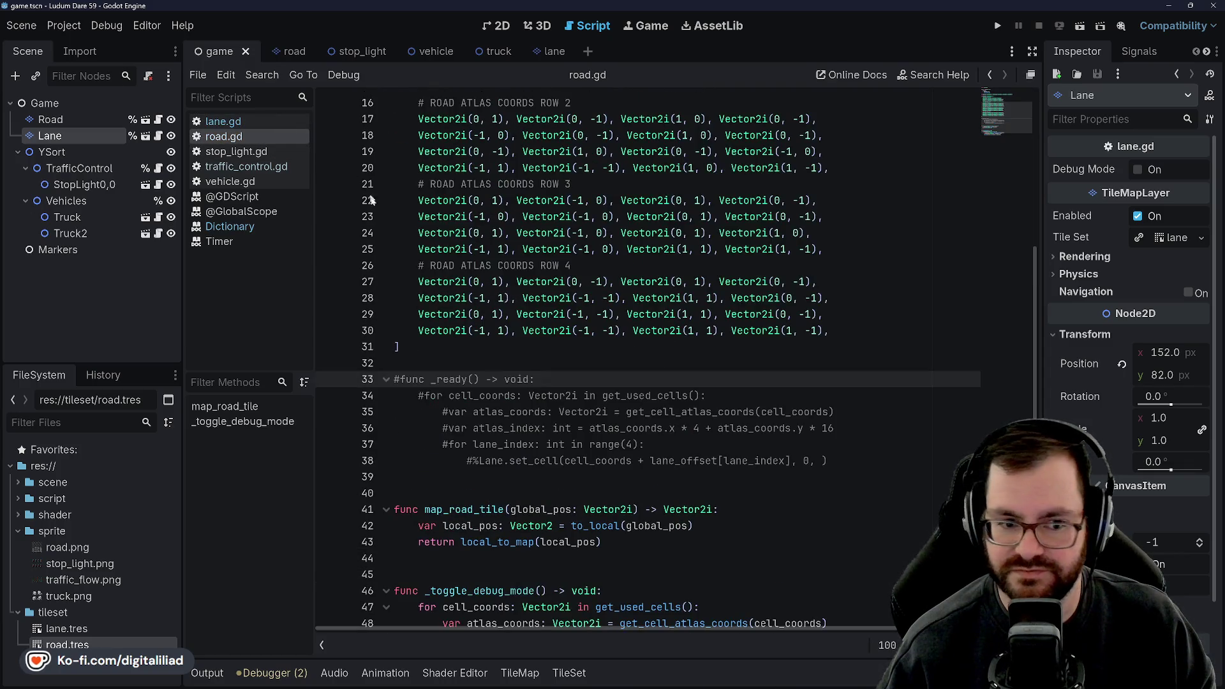
- Uncomment road.gd's _ready function on lines 33–38 with Ctrl+K
click(559, 243)
scroll(558, 242, down, 1)
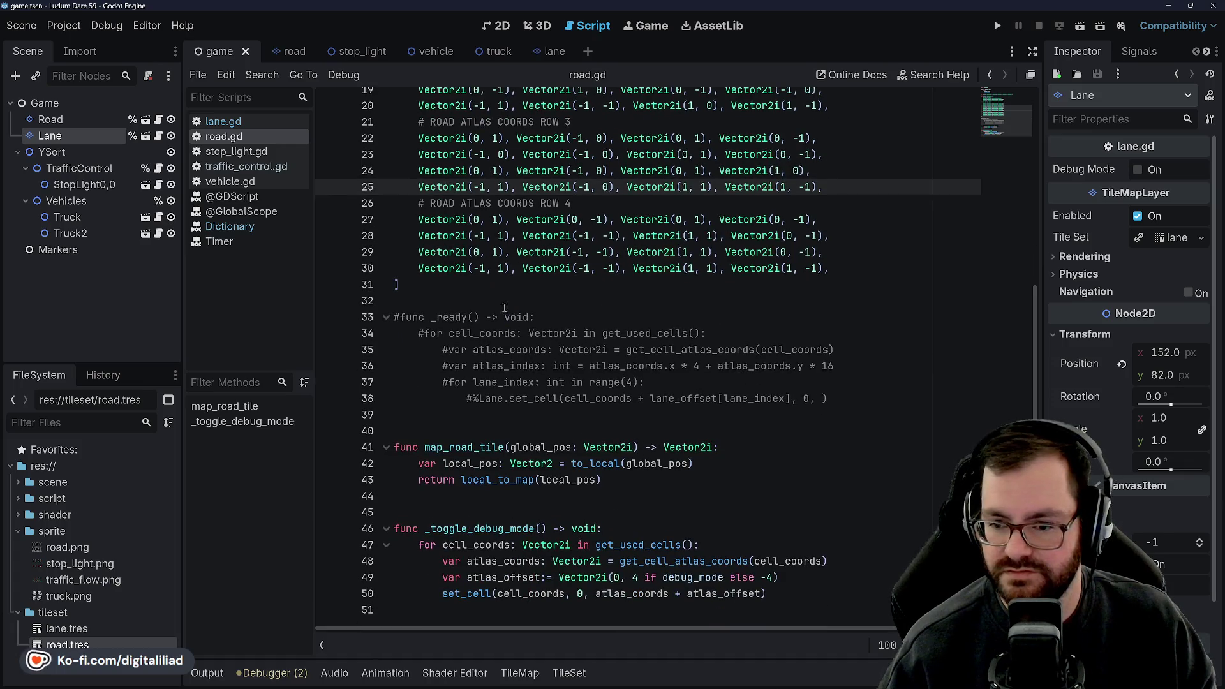
click(395, 317)
drag(401, 317, 865, 393)
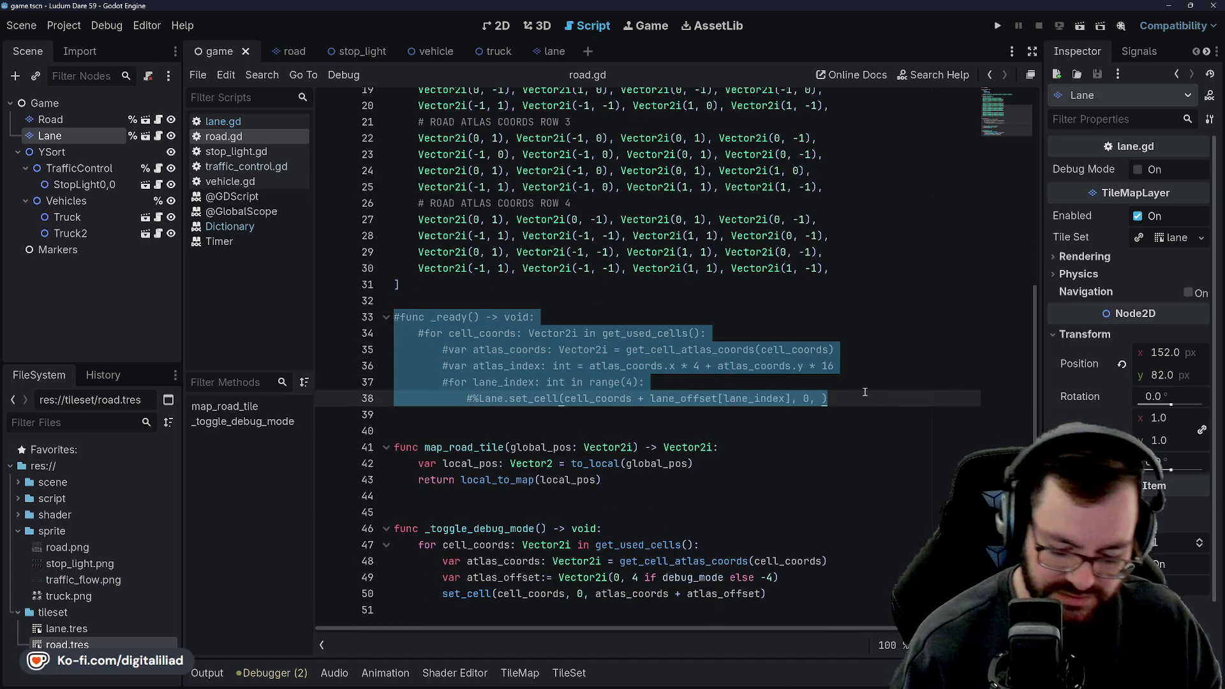
key(ctrl+k)
click(638, 365)
scroll(447, 357, up, 1)
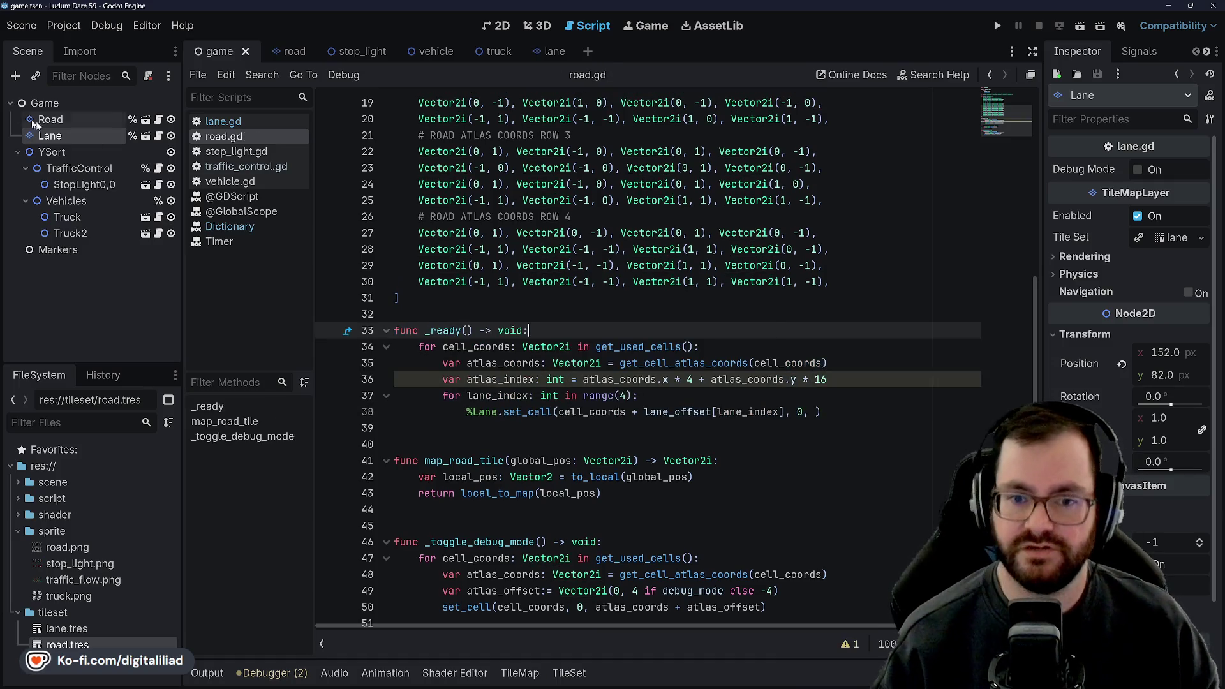
- Compare the Road and Lane tile atlases, then collapse the tile panel to enlarge the code
click(83, 123)
click(64, 135)
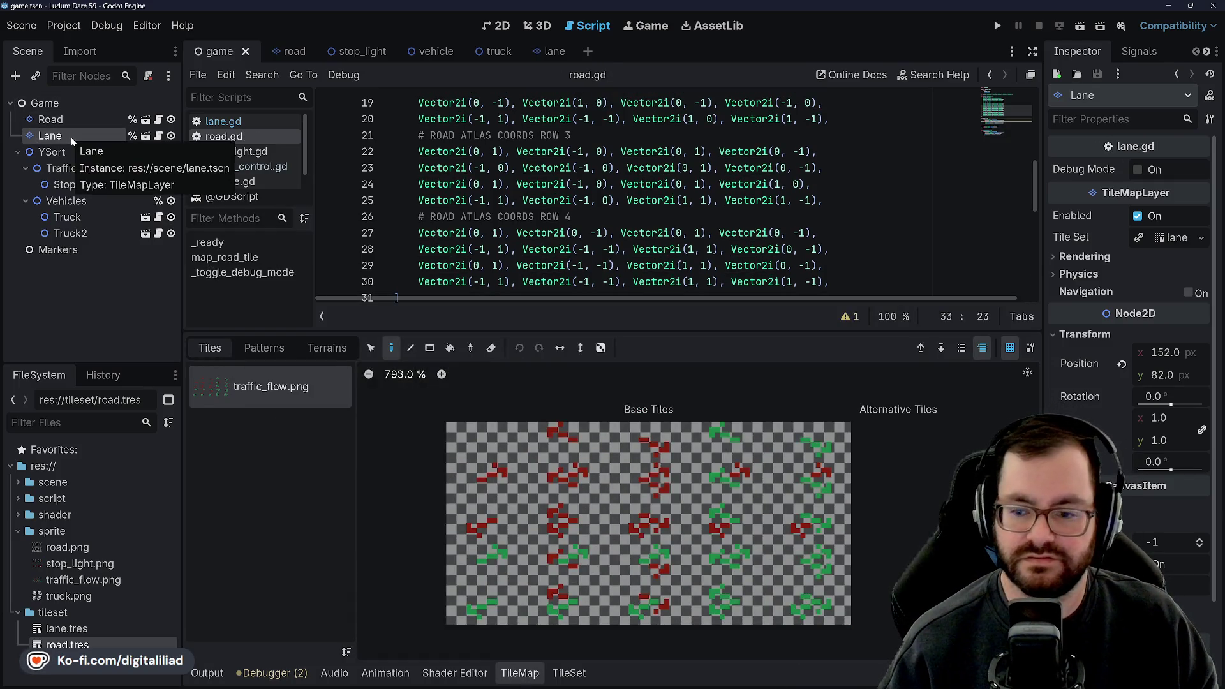
click(67, 121)
click(64, 135)
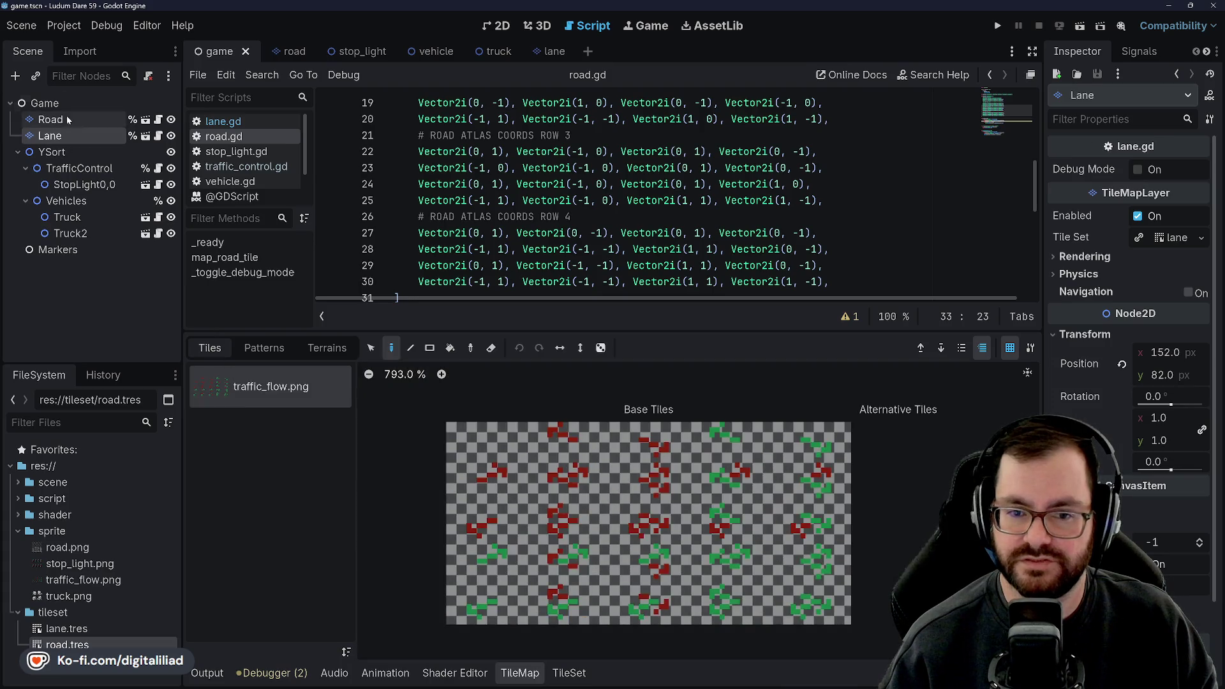
click(520, 673)
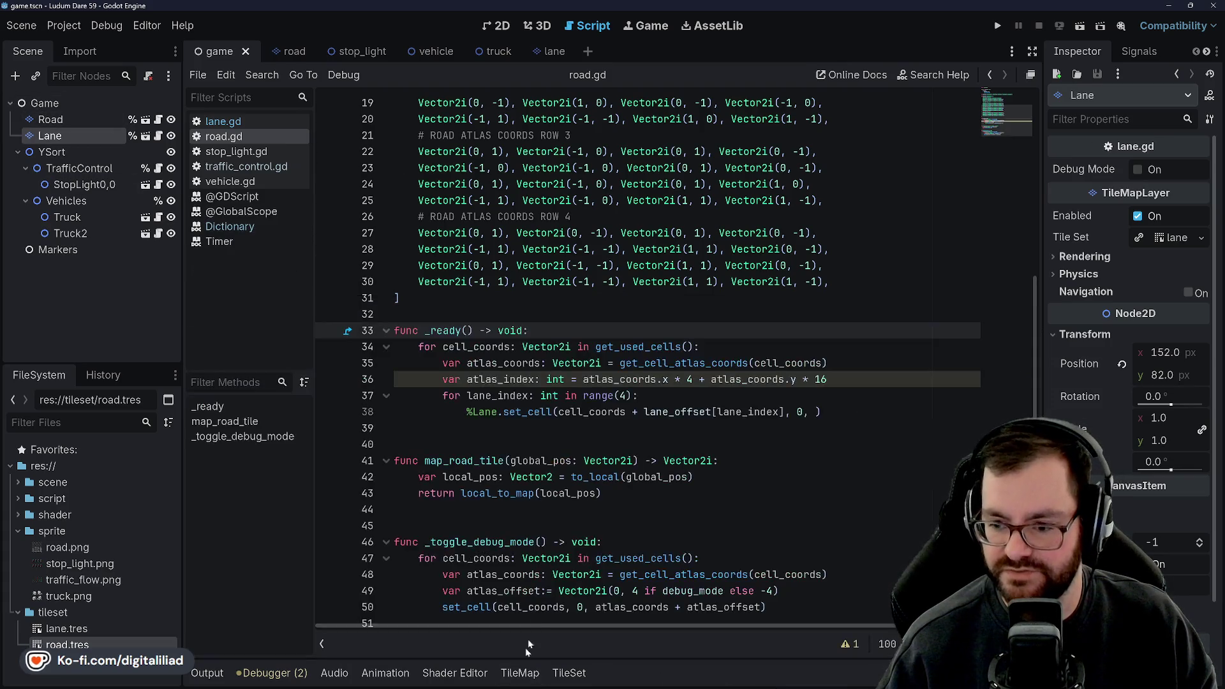
click(516, 427)
click(520, 460)
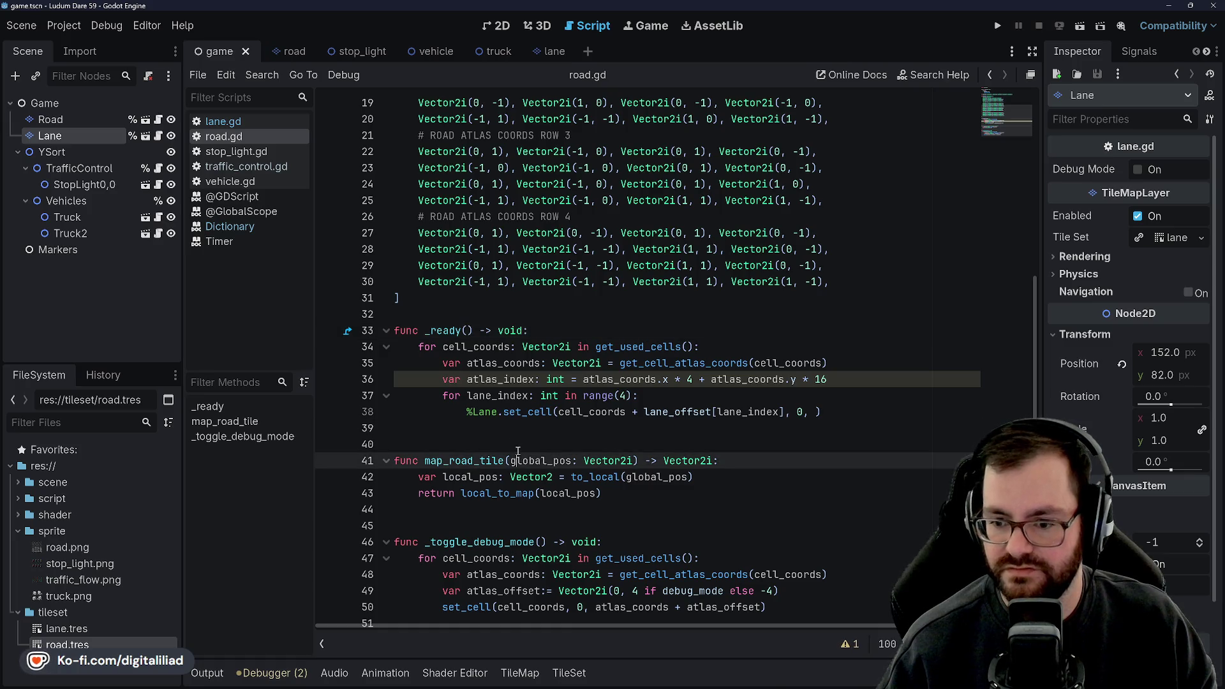
click(518, 446)
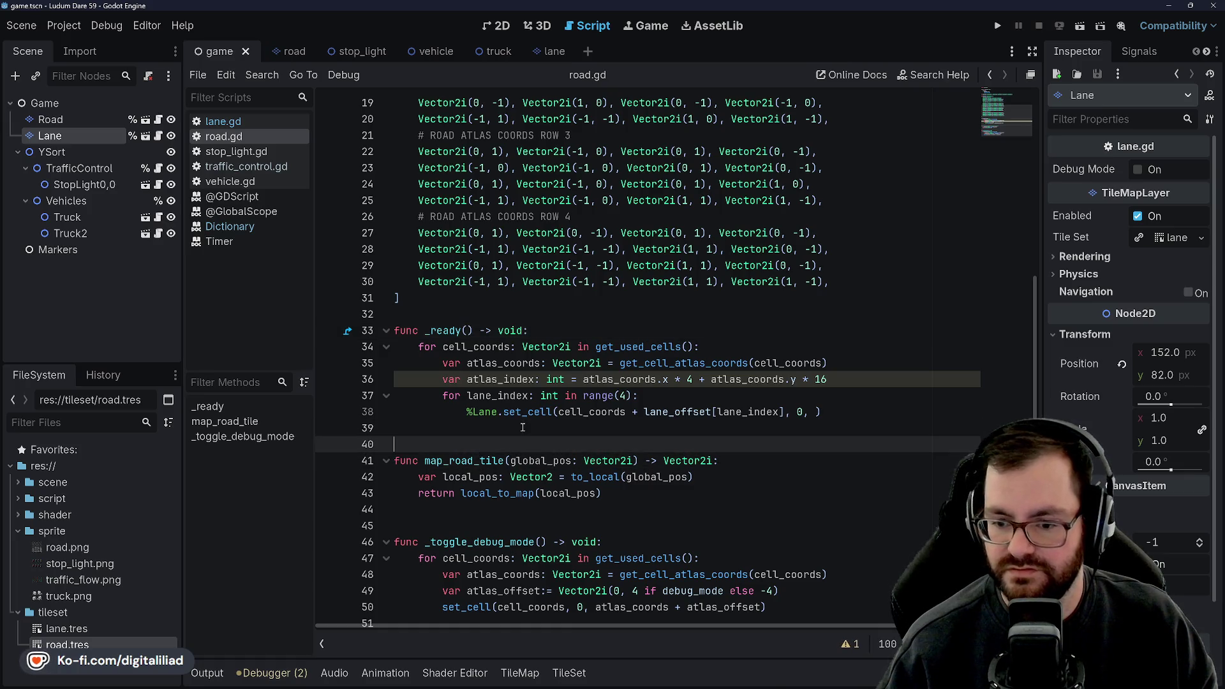
- In the 2D view, paint a red traffic-flow tile on the Lane layer beside the truck
click(486, 26)
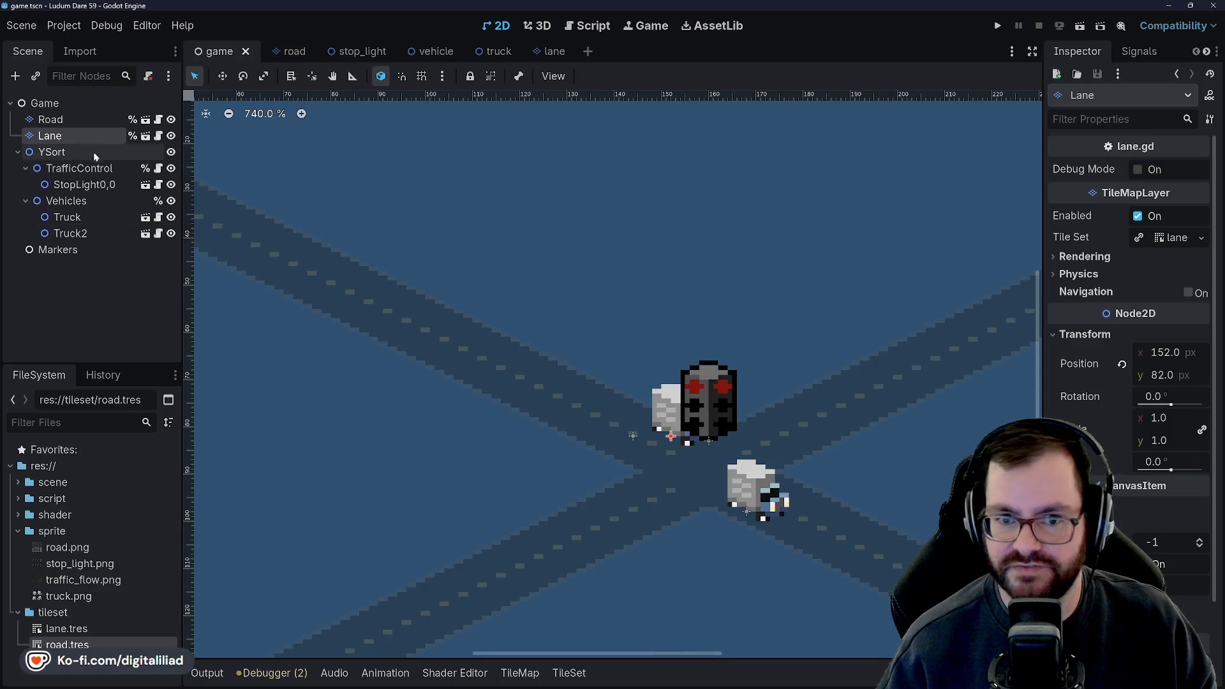
click(539, 666)
click(568, 442)
drag(434, 296, 409, 261)
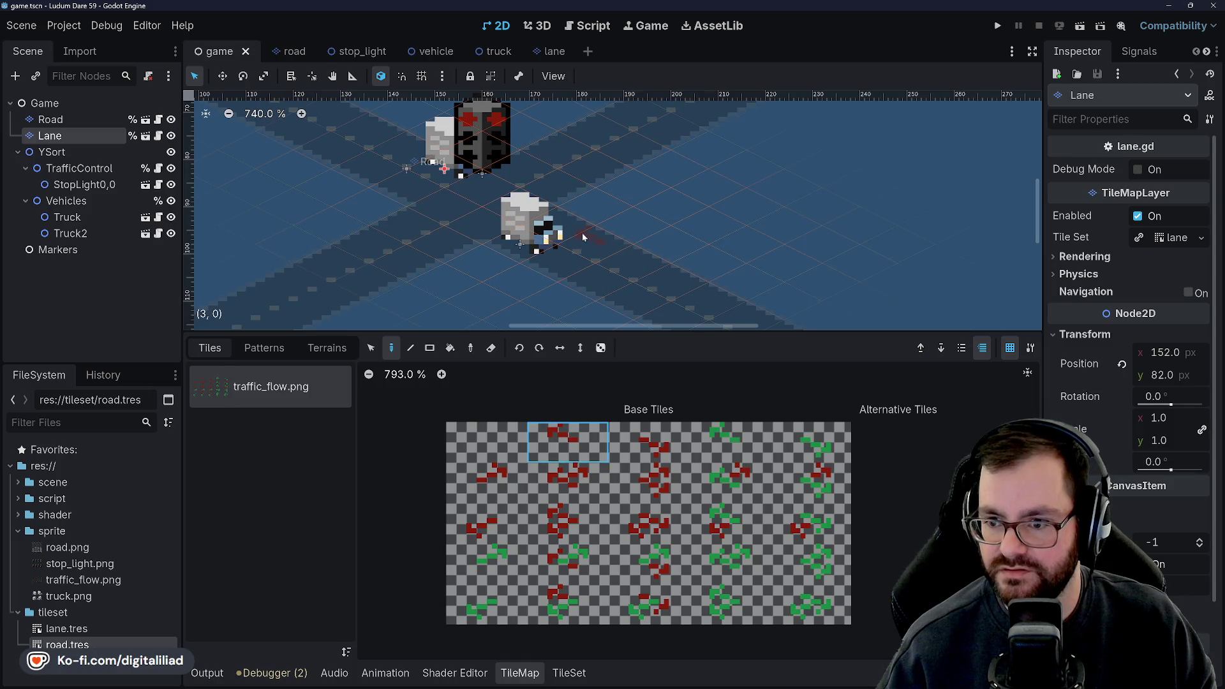
click(633, 253)
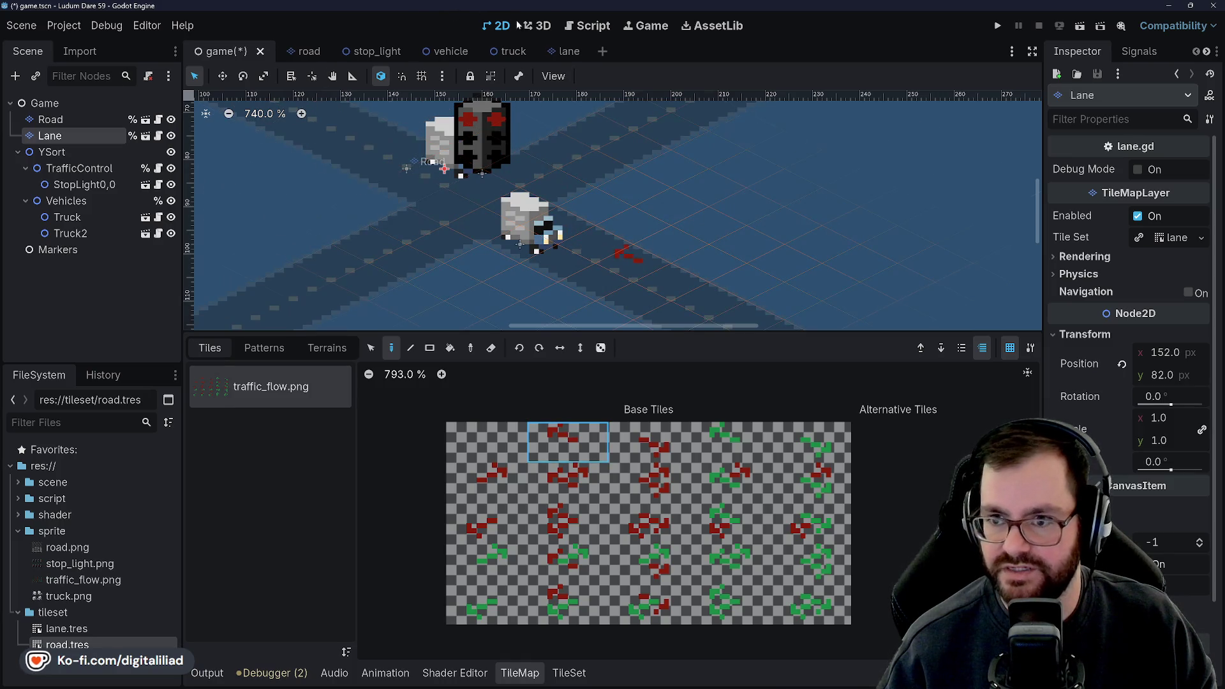
- Select the Game root node and save the game scene
click(103, 102)
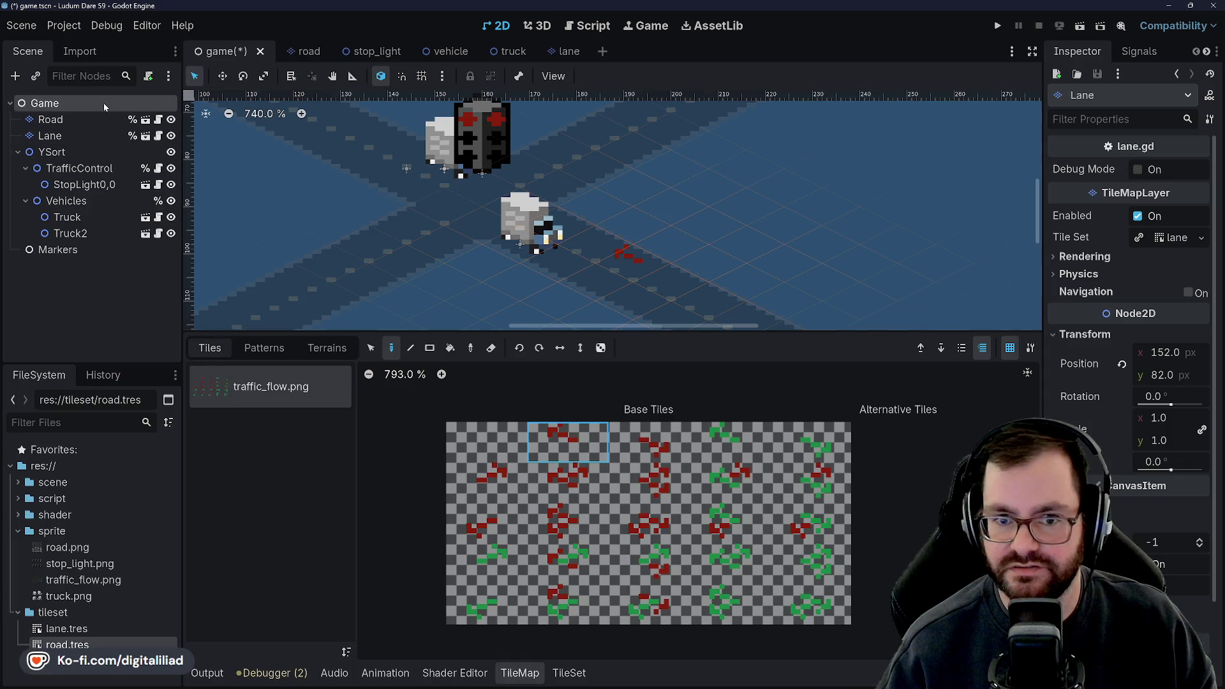
scroll(492, 322, down, 4)
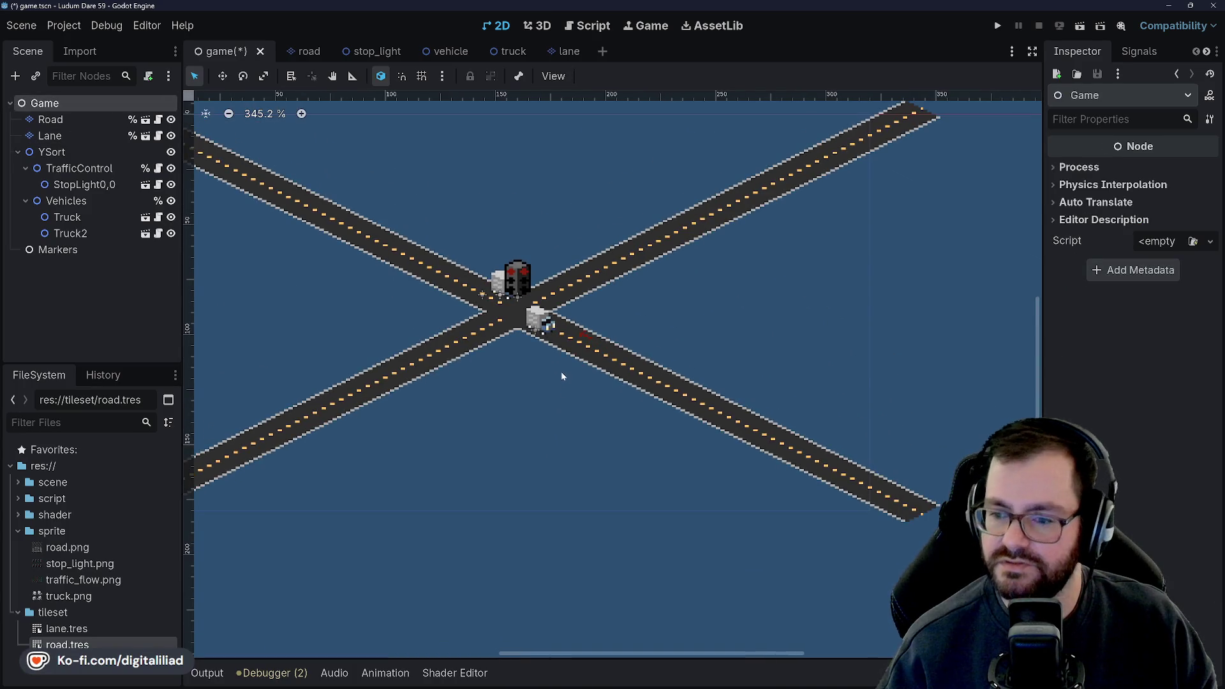
scroll(530, 273, up, 2)
scroll(530, 274, up, 4)
key(ctrl+s)
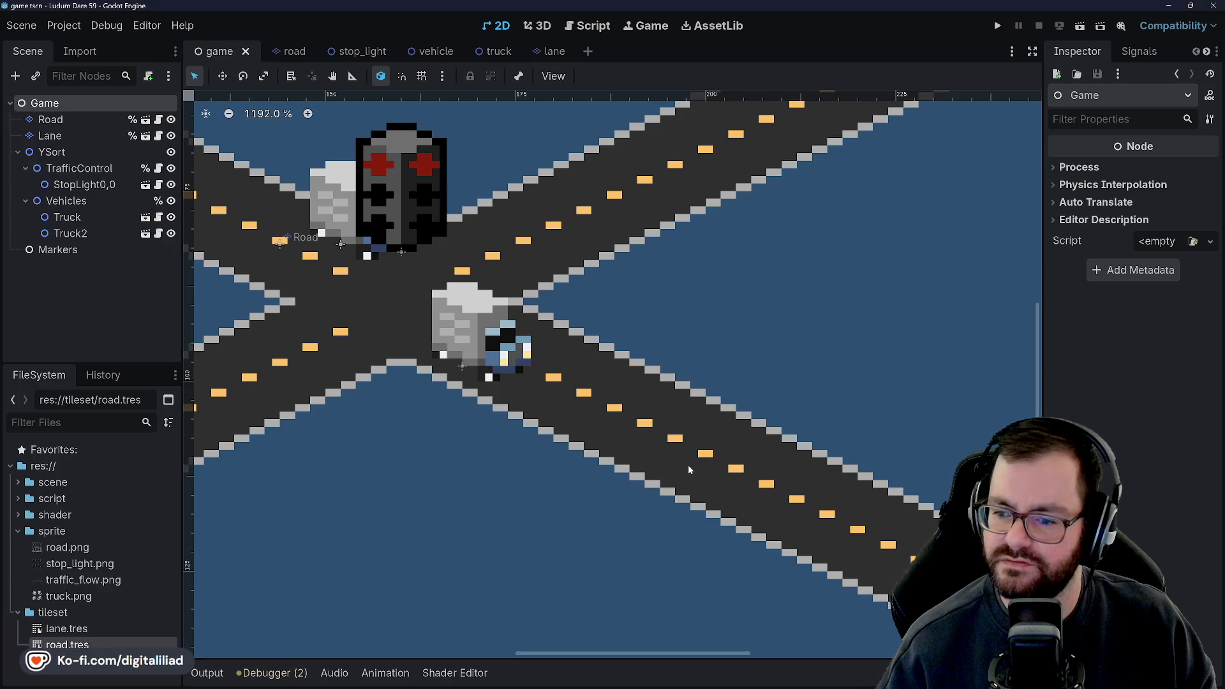
scroll(606, 399, down, 3)
scroll(663, 322, up, 2)
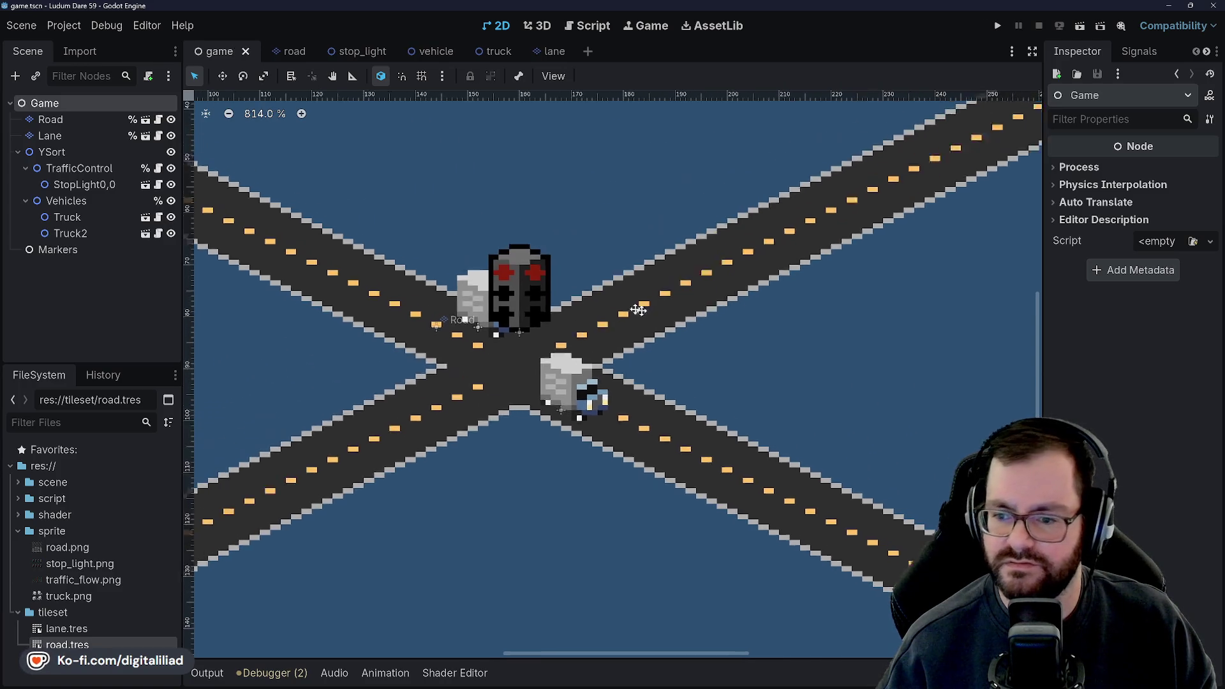
click(582, 30)
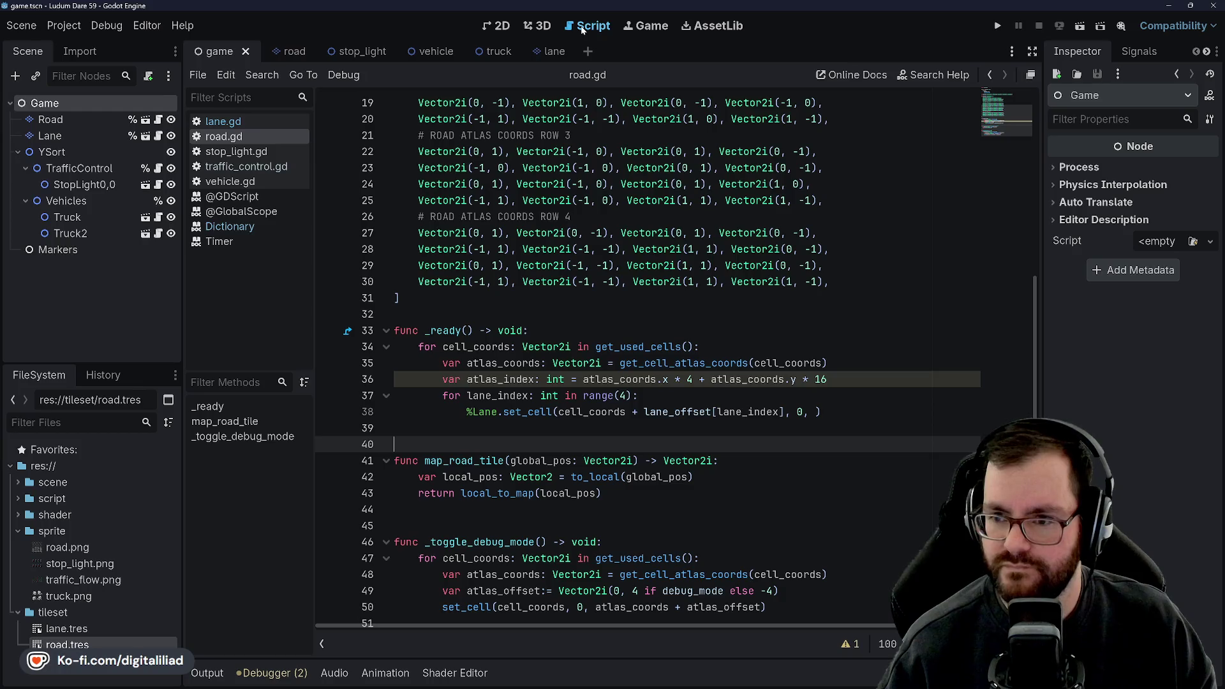
- Check the 2D scene, then return to road.gd and step through the _ready lane loop
click(502, 26)
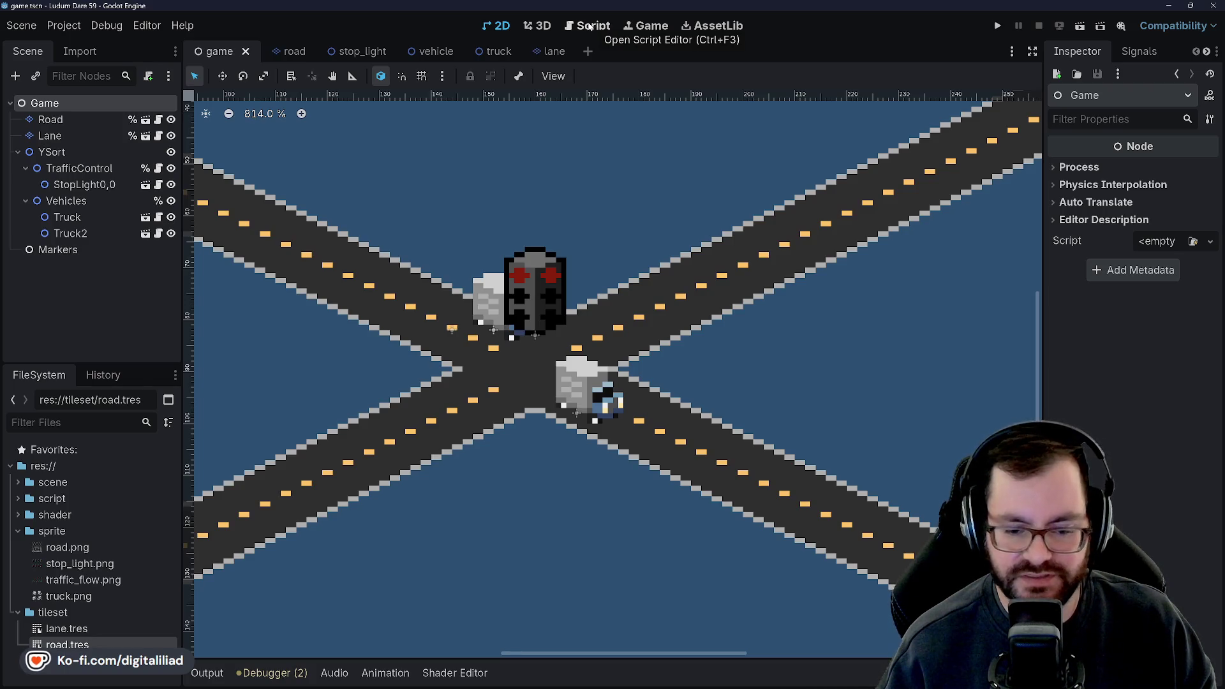
click(592, 27)
click(727, 298)
key(Down)
key(Down)
key(Down)
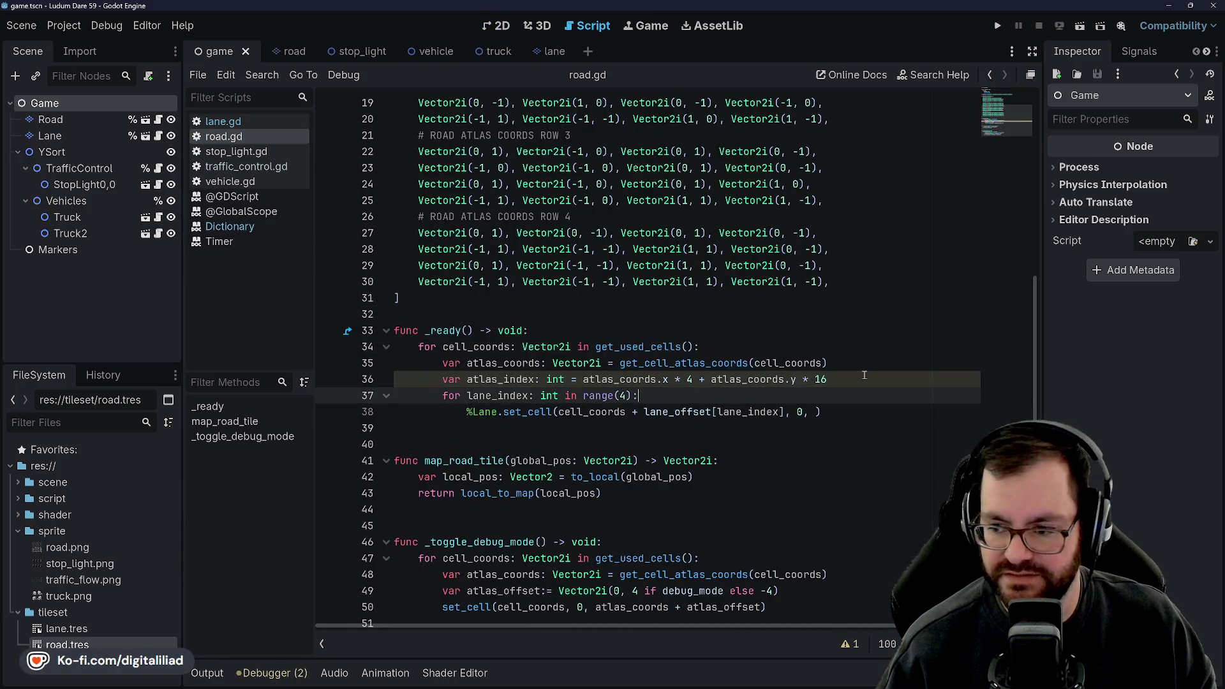
click(629, 429)
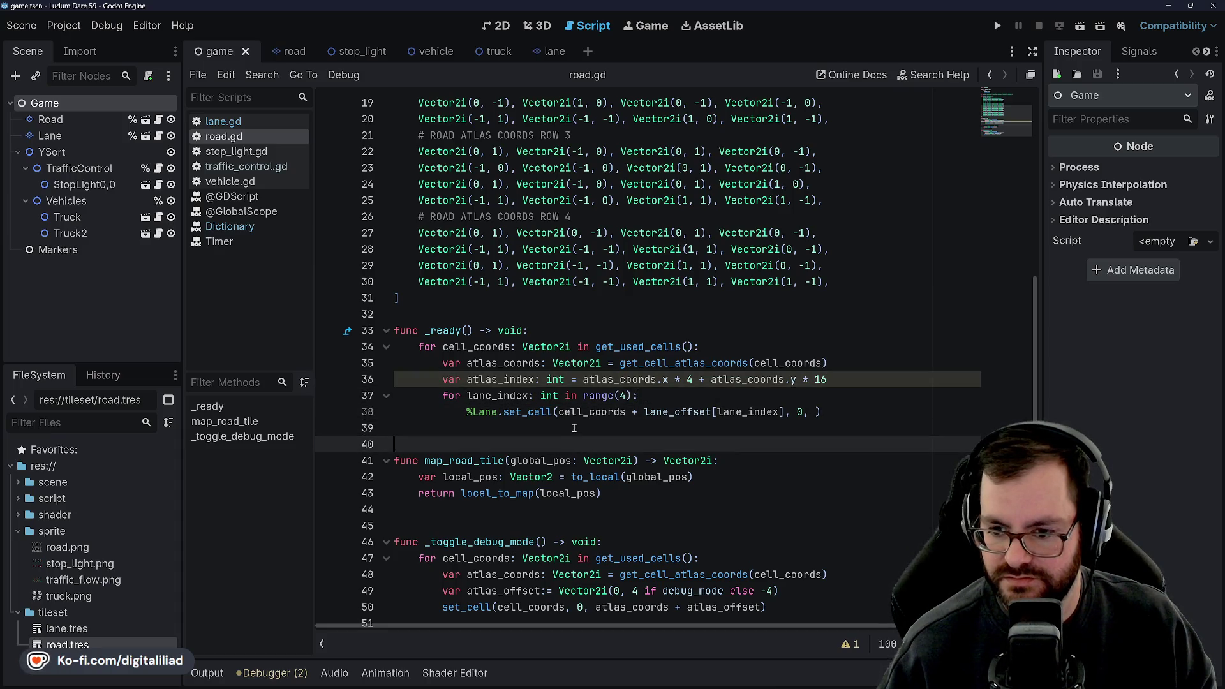
click(819, 412)
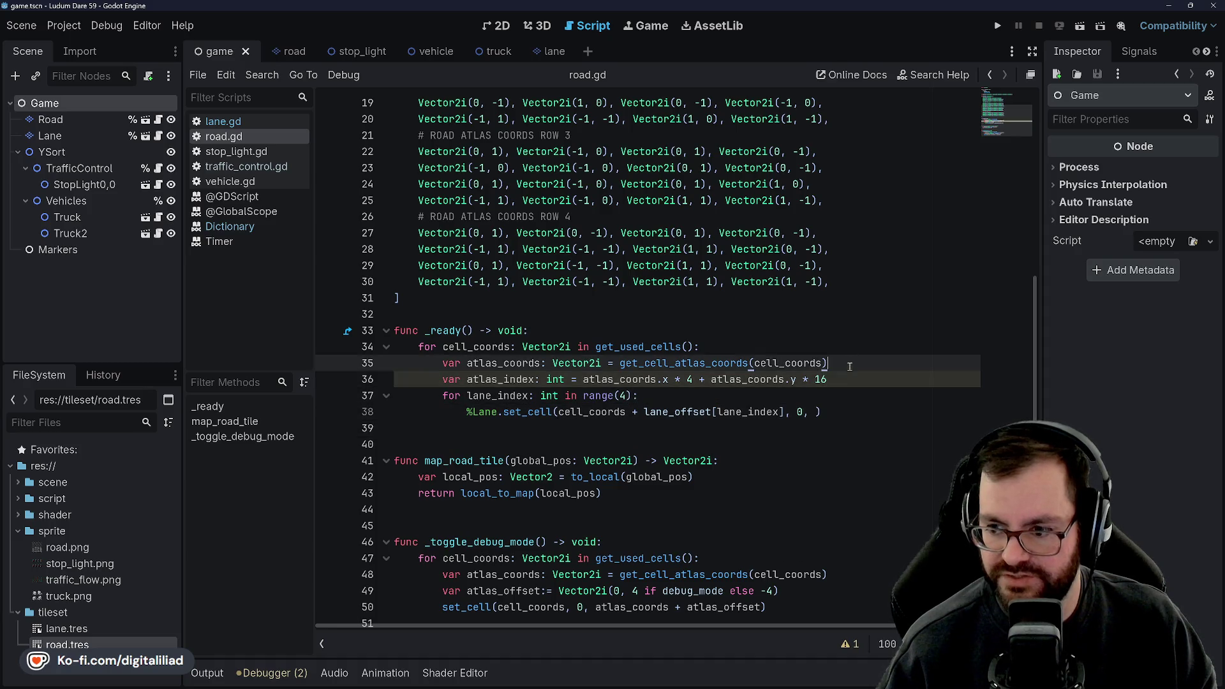
click(824, 436)
key(Up)
key(Up)
key(Up)
key(Down)
key(Down)
key(Down)
key(Up)
key(Down)
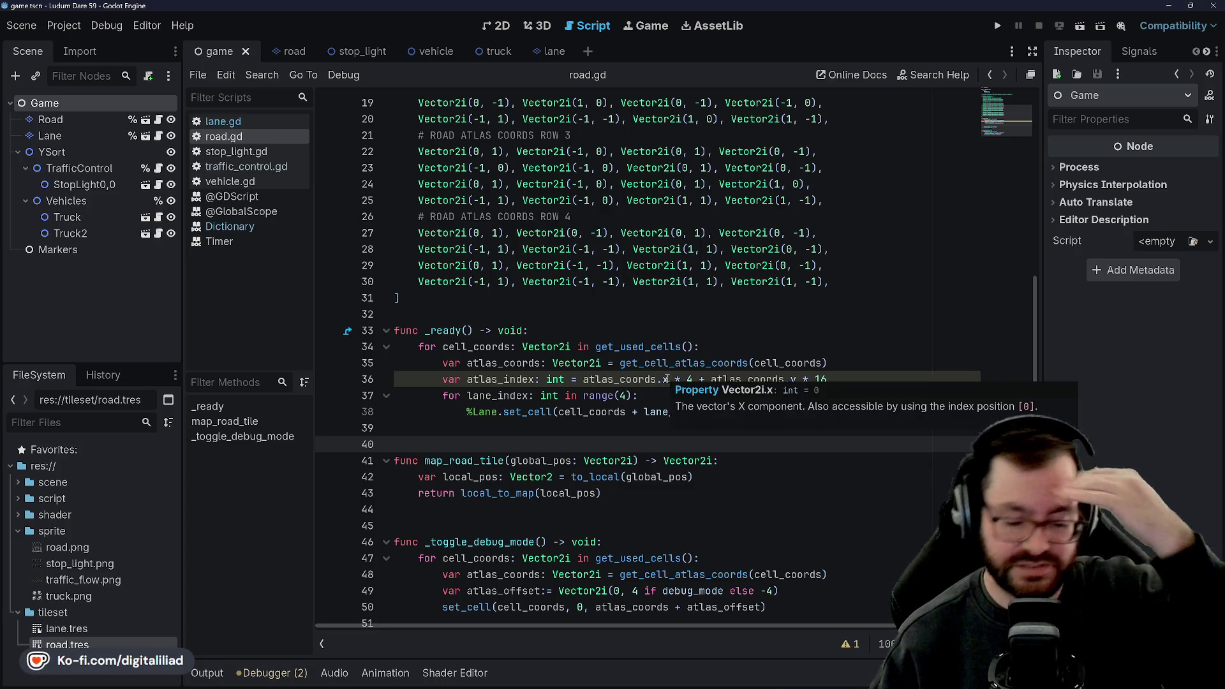
- Review road.gd from the _ready declaration down past the get_used_cells loop and map_road_tile
mouse_move(665, 379)
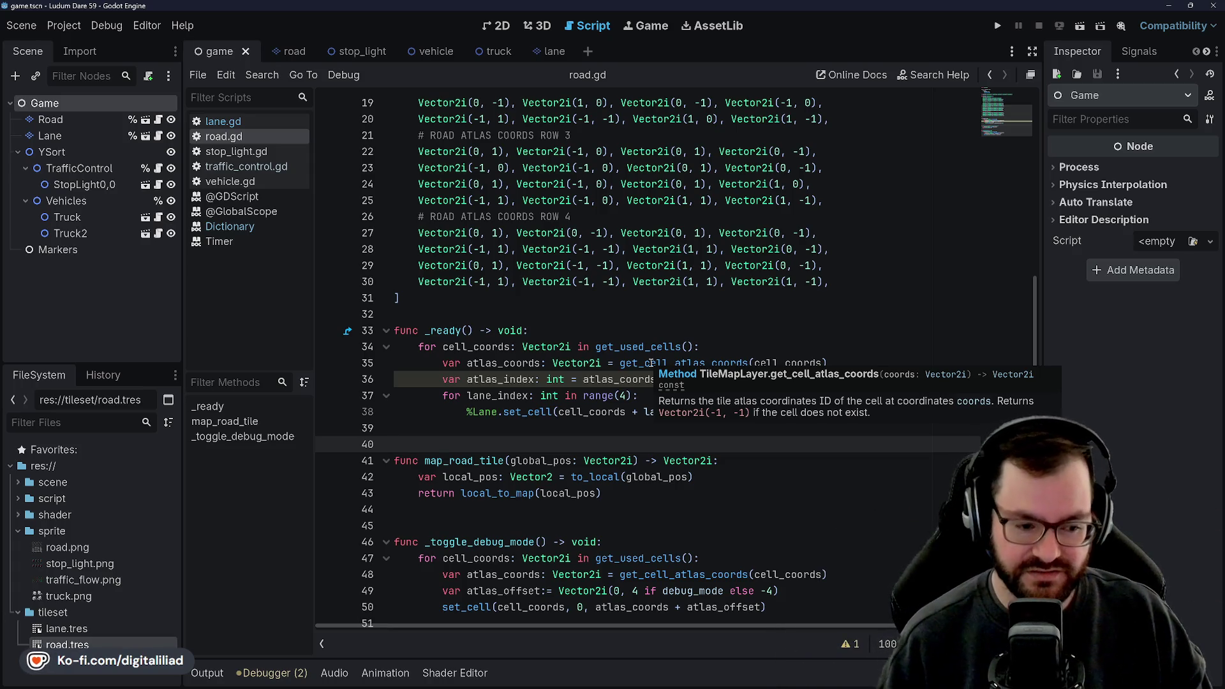
click(548, 330)
scroll(473, 398, down, 1)
click(473, 398)
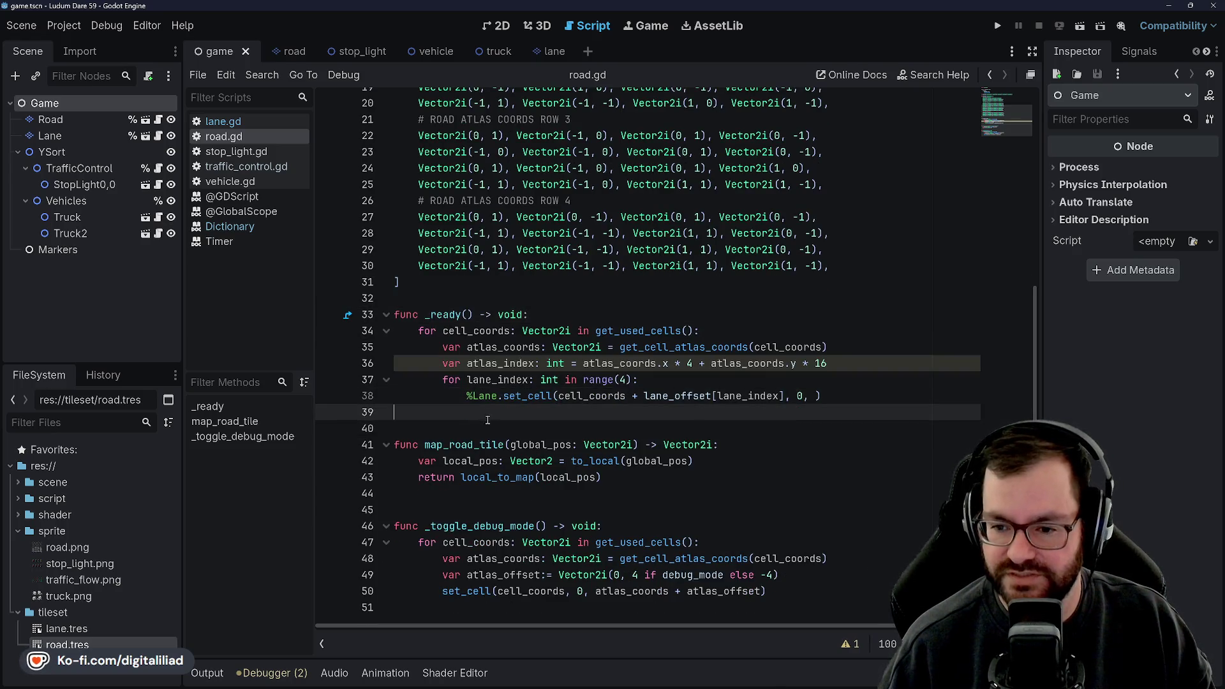
click(469, 509)
click(472, 497)
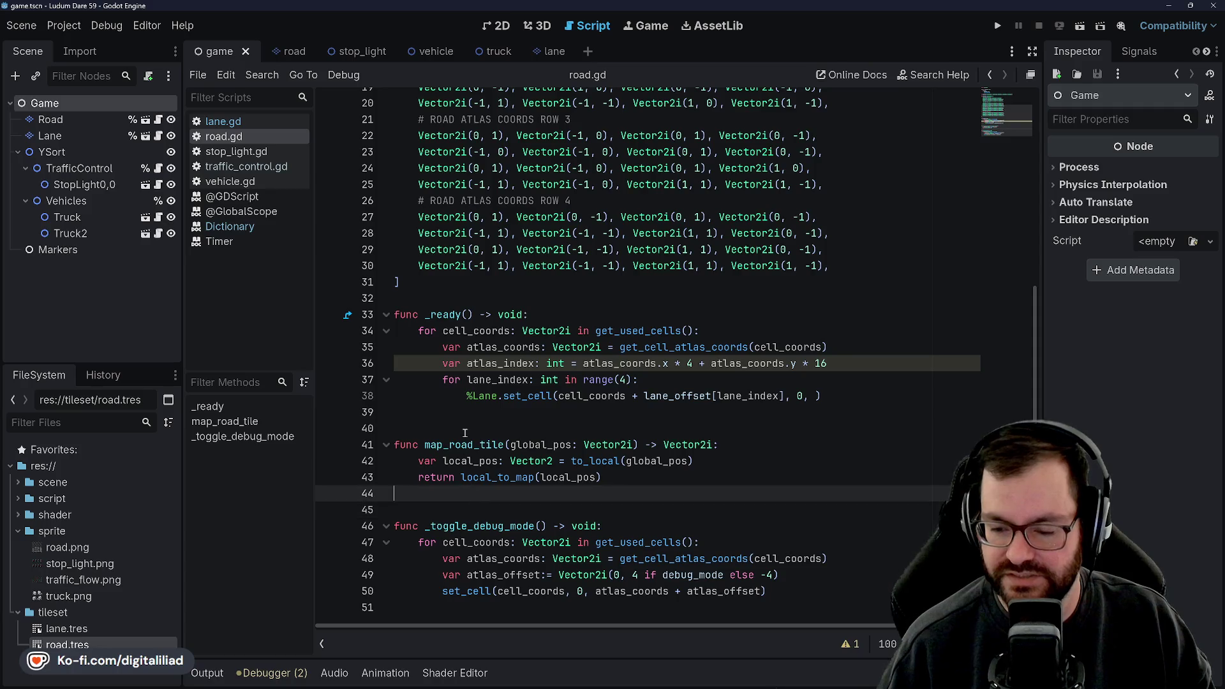
click(468, 429)
click(479, 415)
click(491, 423)
click(496, 417)
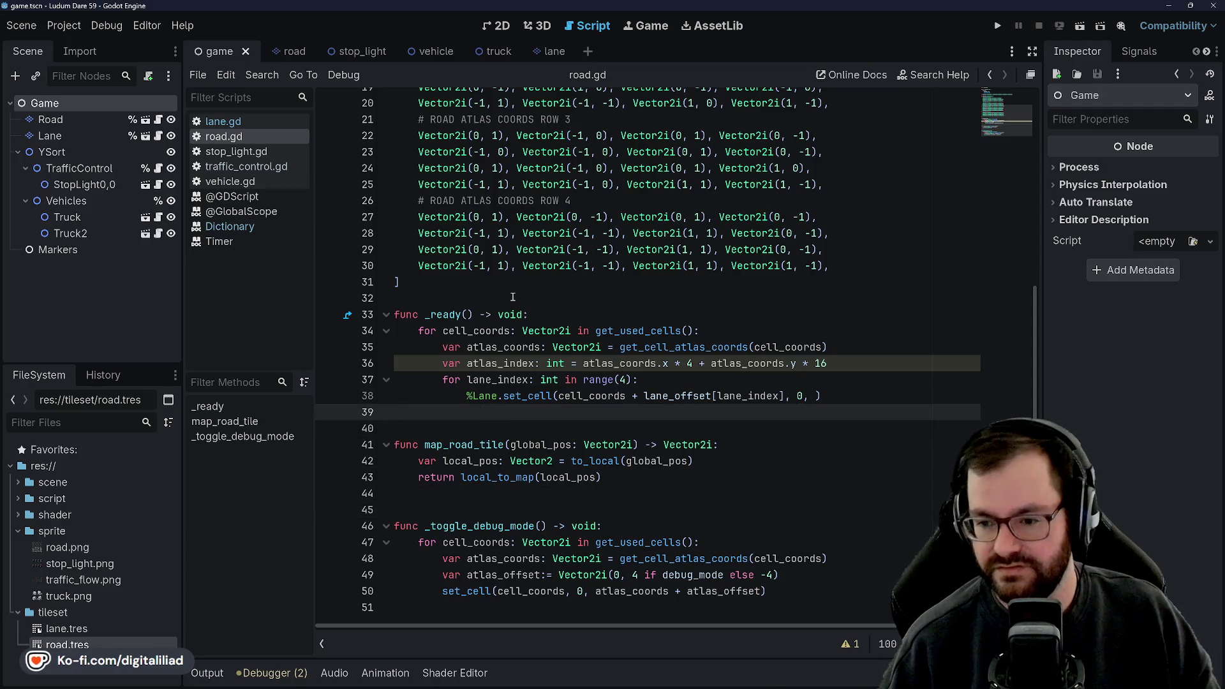
click(759, 315)
click(763, 333)
key(Down)
key(Down)
key(Down)
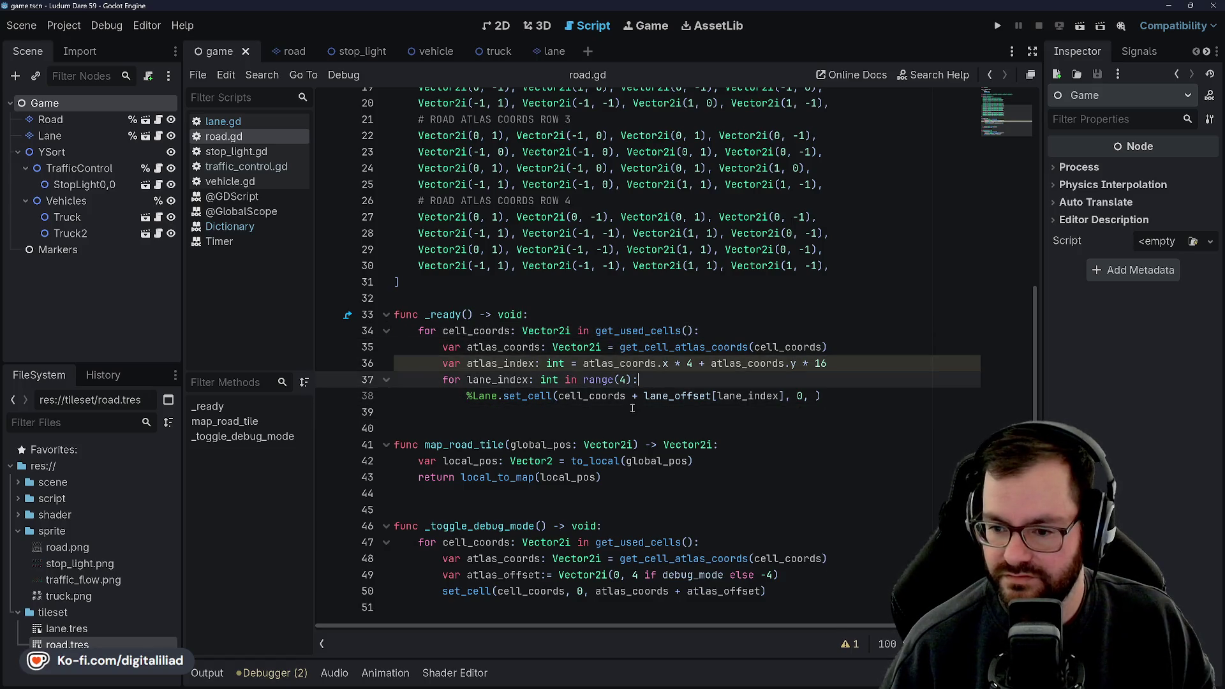
- Select set_cell in the %Lane call on line 38 to replace it
click(656, 379)
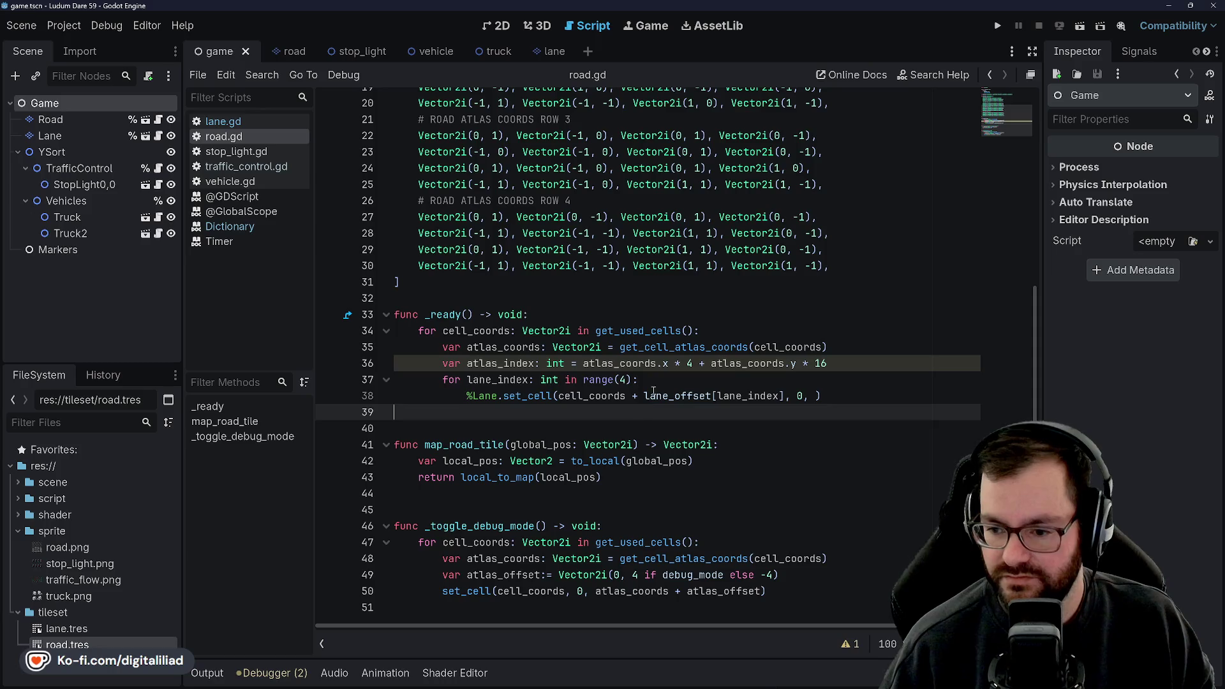
click(488, 359)
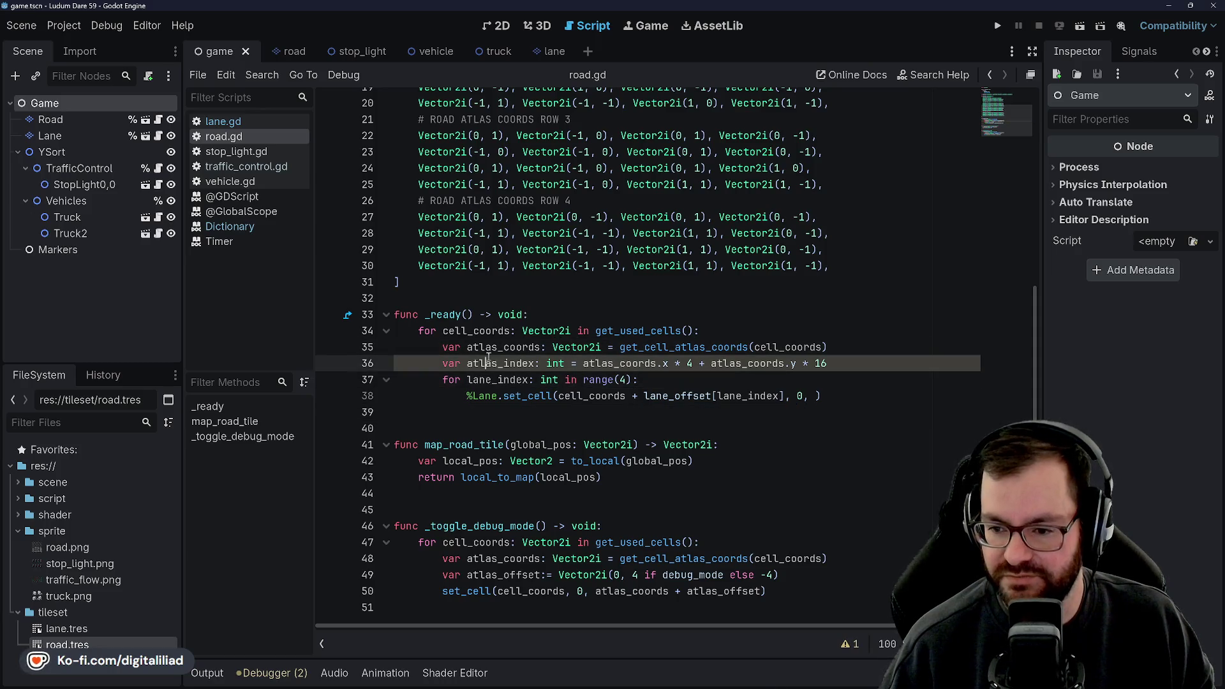
double_click(529, 396)
click(472, 395)
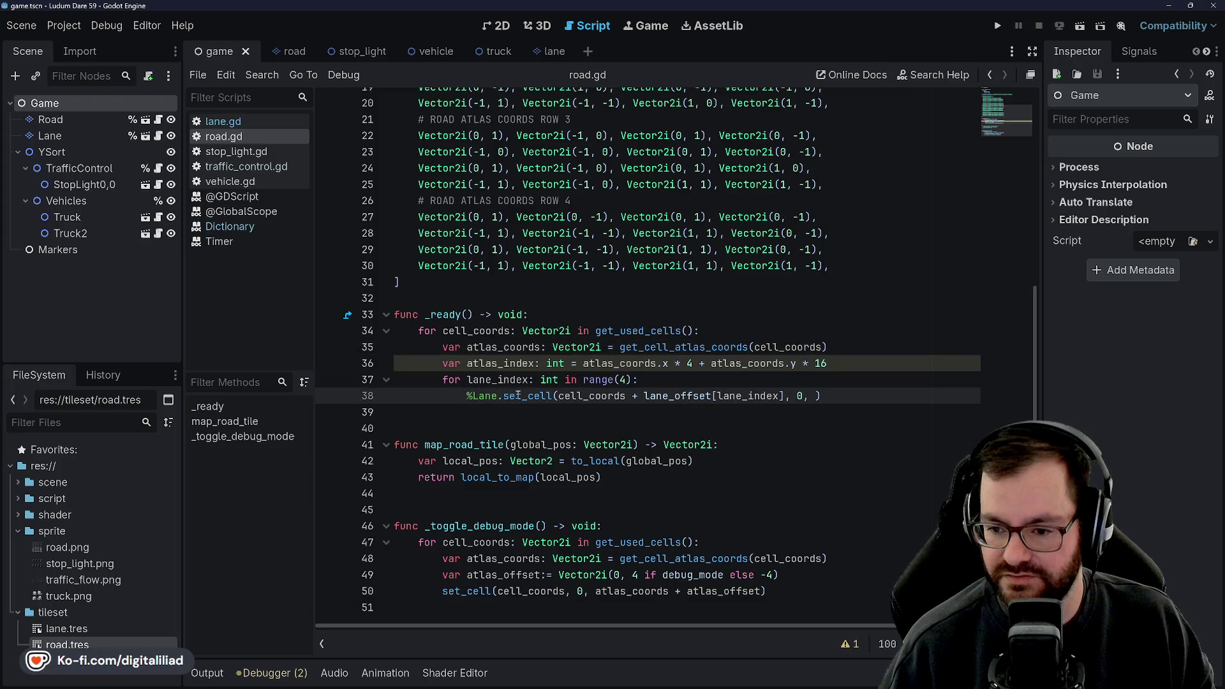
double_click(544, 396)
- Replace set_cell with set_lane_tile in the _ready call on line 38 and save
text(set_)
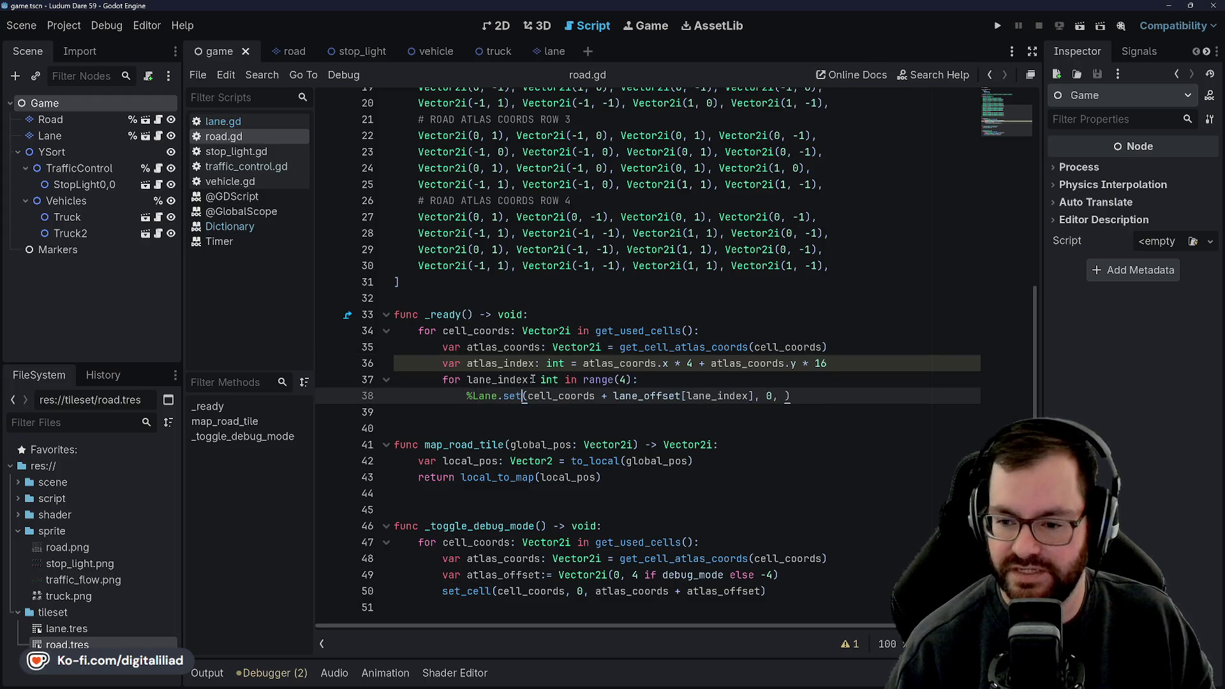
text(lane_tile)
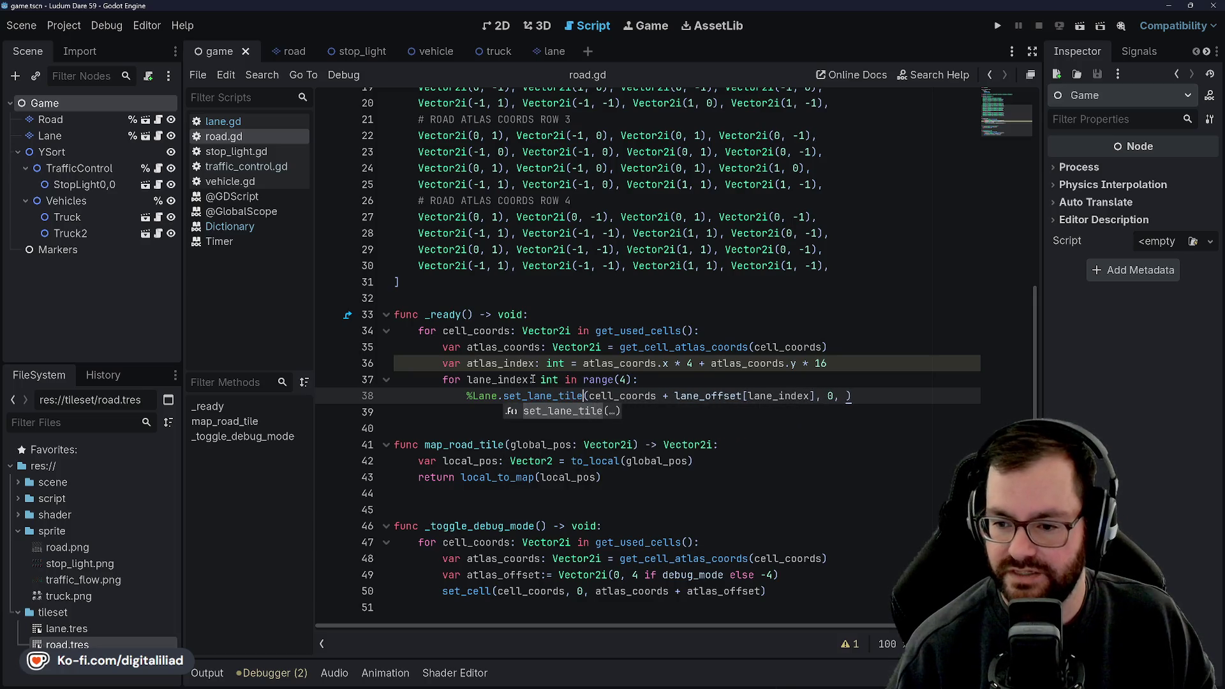
click(542, 200)
click(543, 315)
click(561, 281)
key(ctrl+s)
- Delete the '0, ' argument from the %Lane.set_lane_tile call
key(Down)
key(Down)
key(Down)
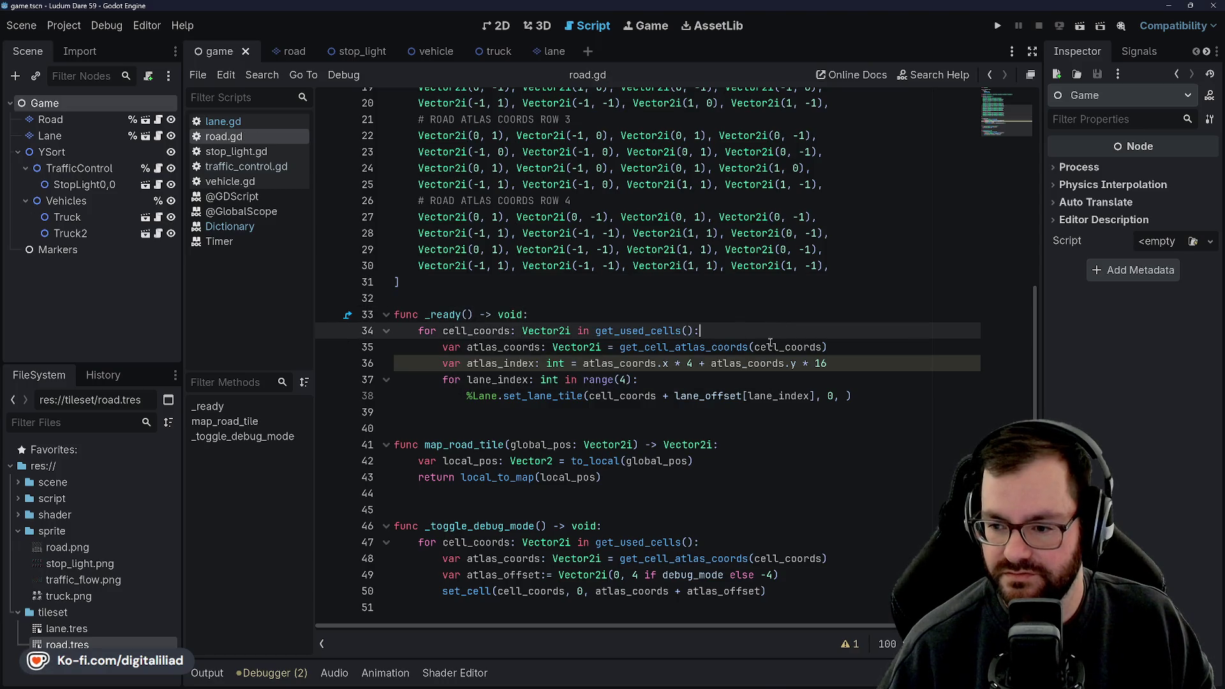
key(End)
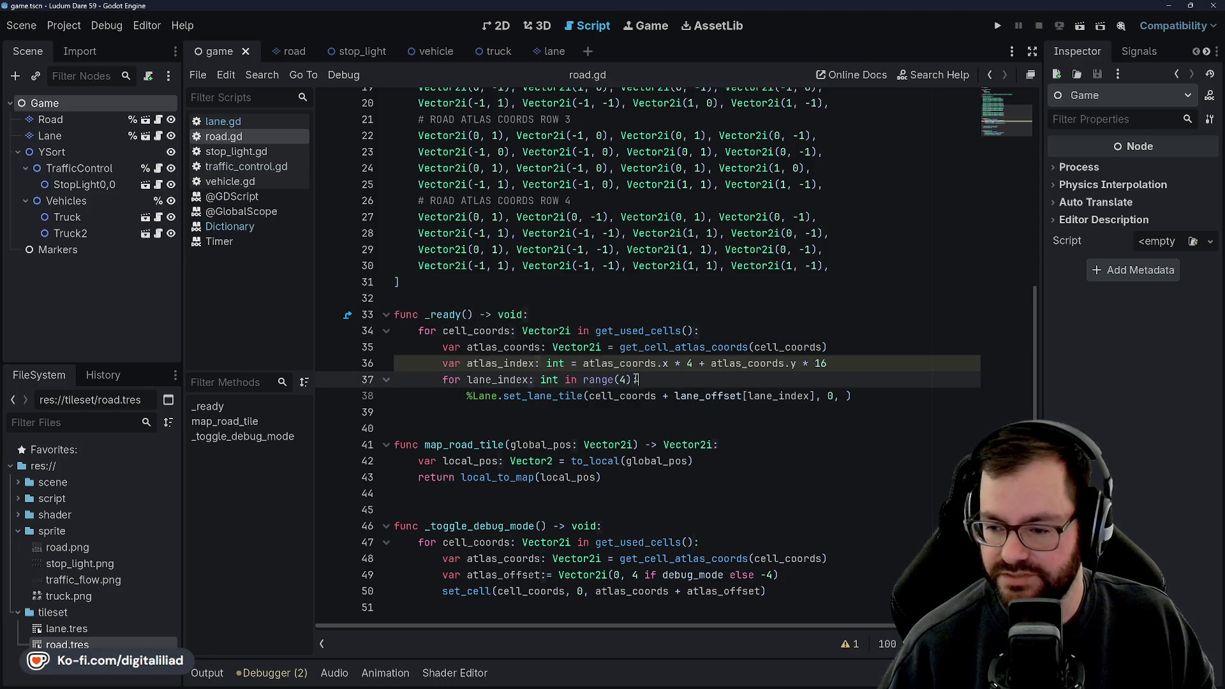
double_click(638, 396)
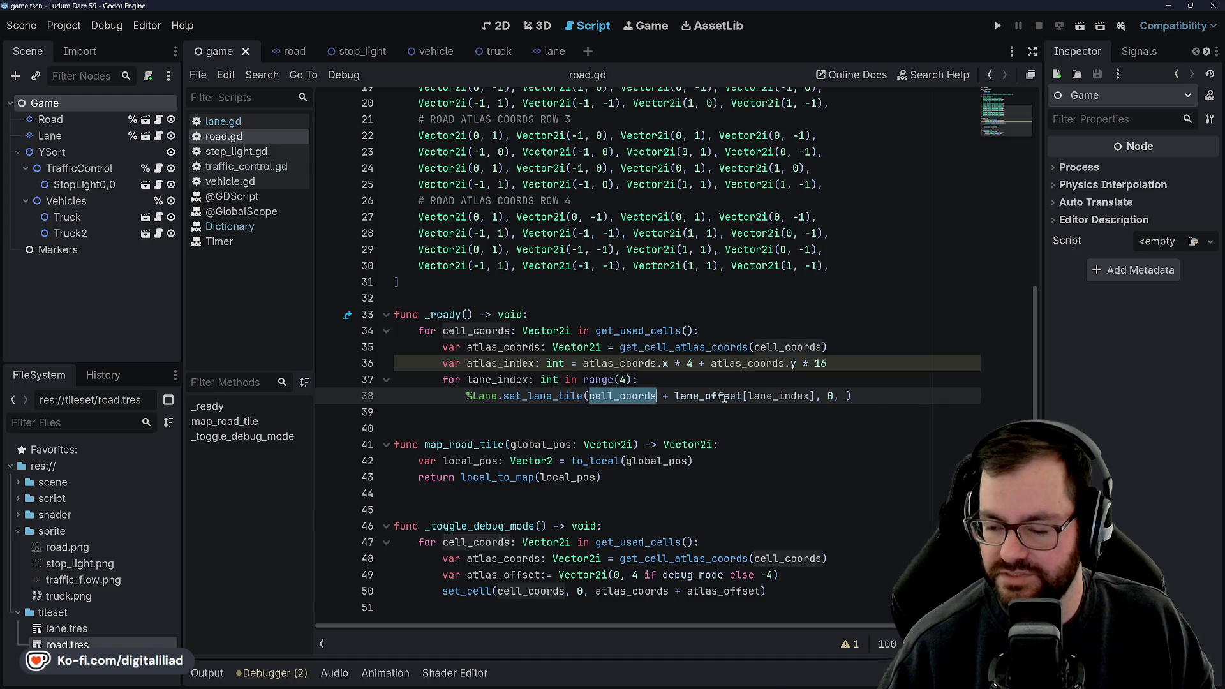
mouse_move(724, 396)
double_click(782, 396)
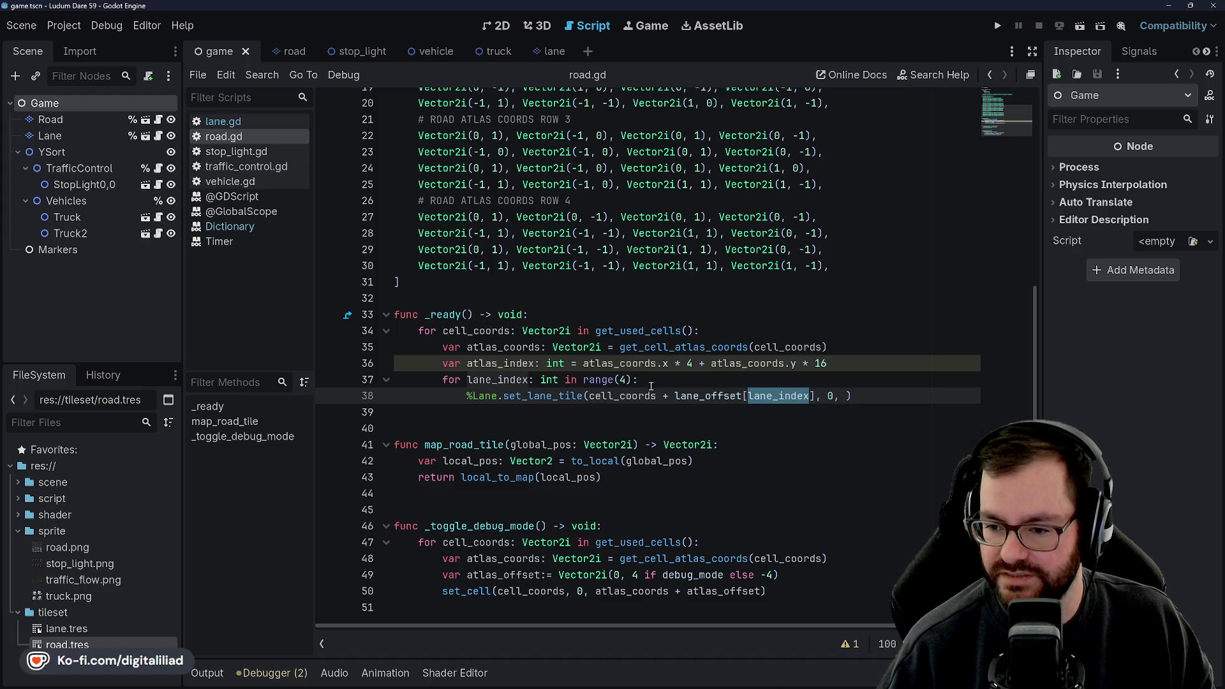
click(847, 396)
key(BackSpace)
key(BackSpace)
key(BackSpace)
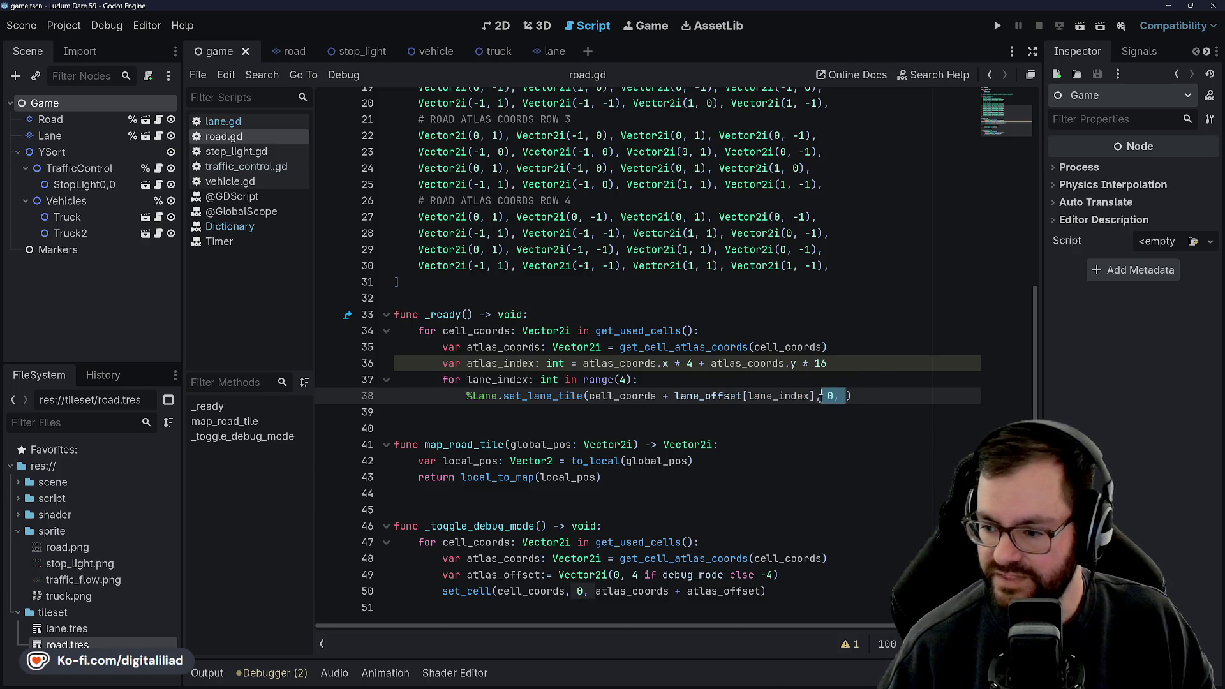
click(561, 314)
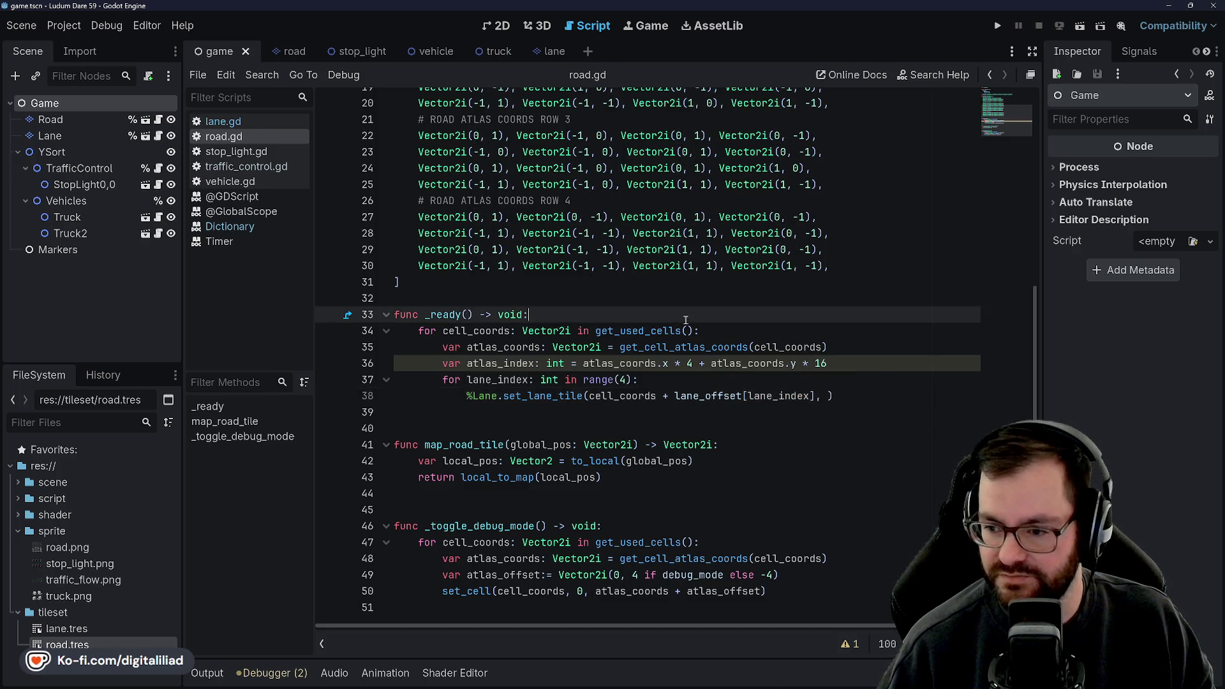
- Review the traffic_flow array rows near the top of road.gd
scroll(564, 357, up, 4)
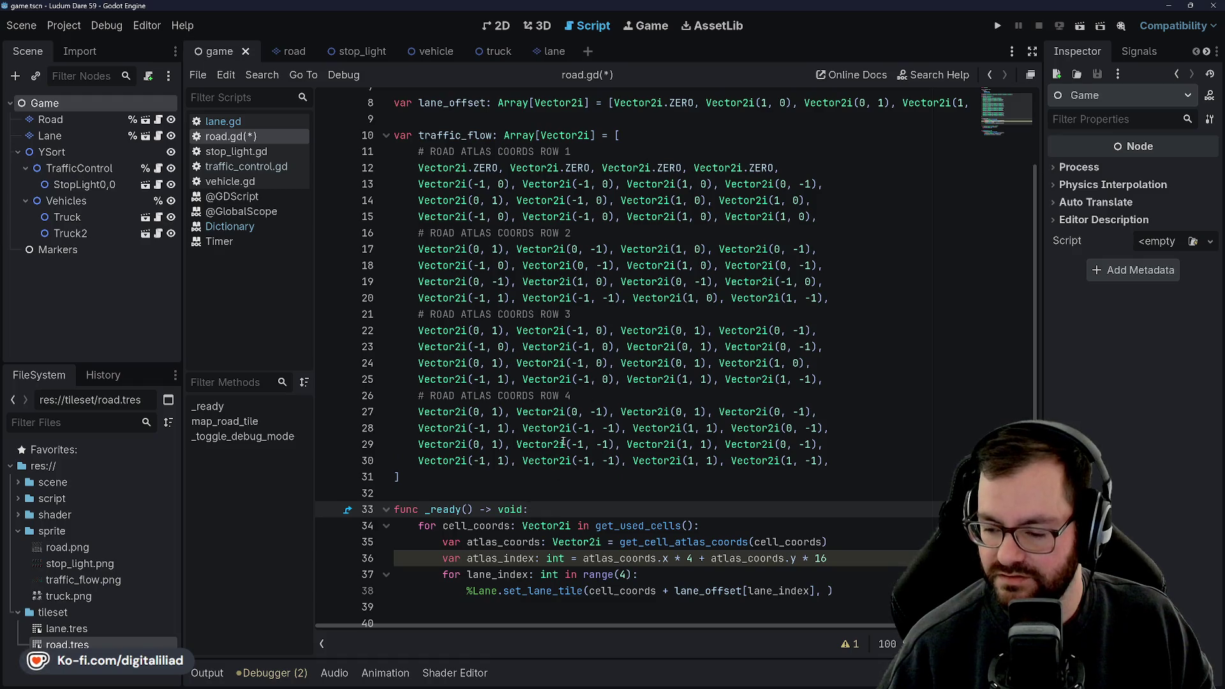
scroll(566, 440, down, 2)
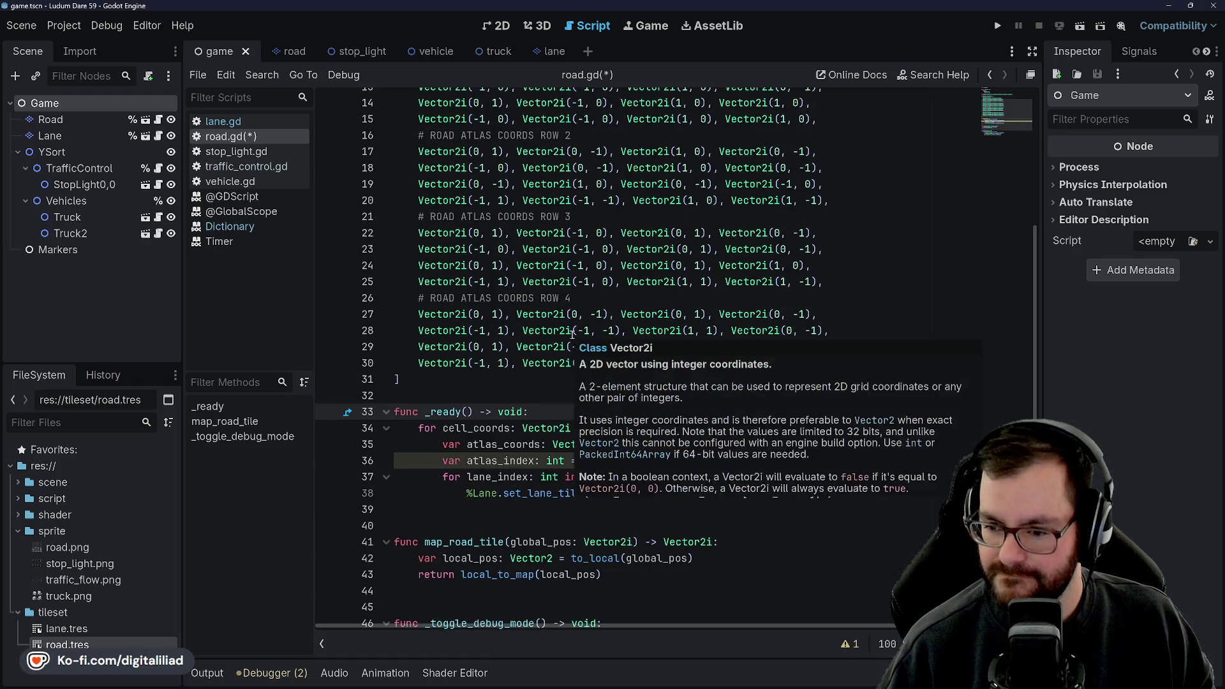
mouse_move(539, 331)
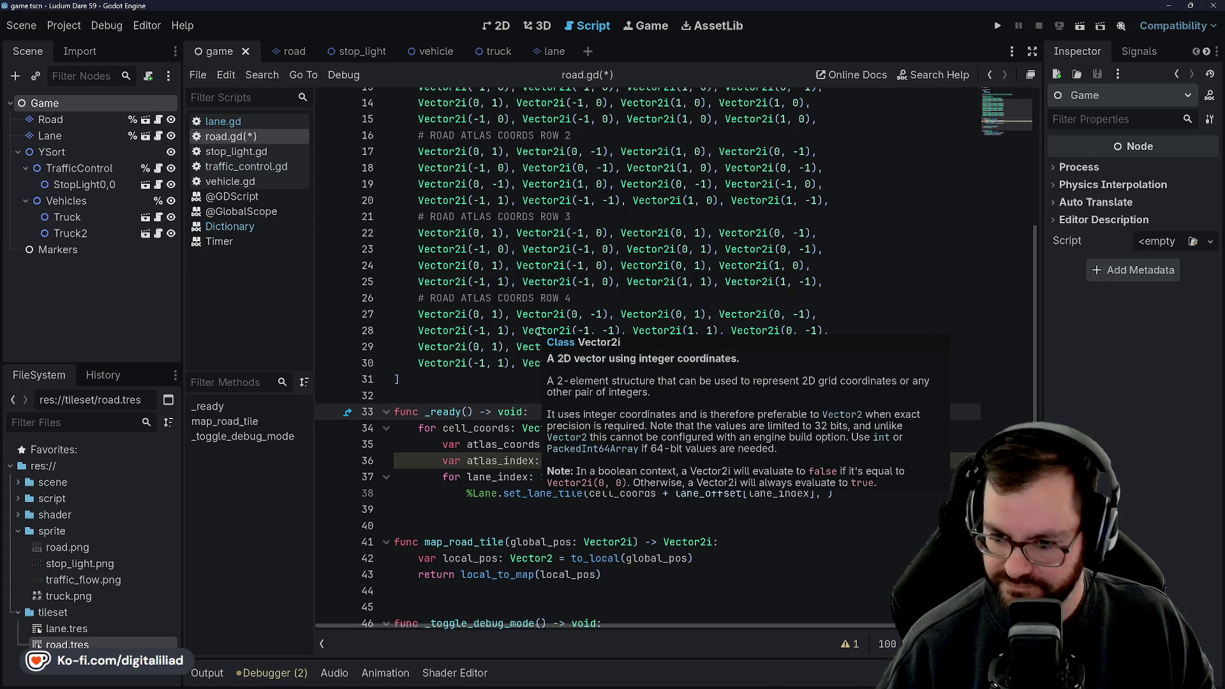
mouse_move(516, 273)
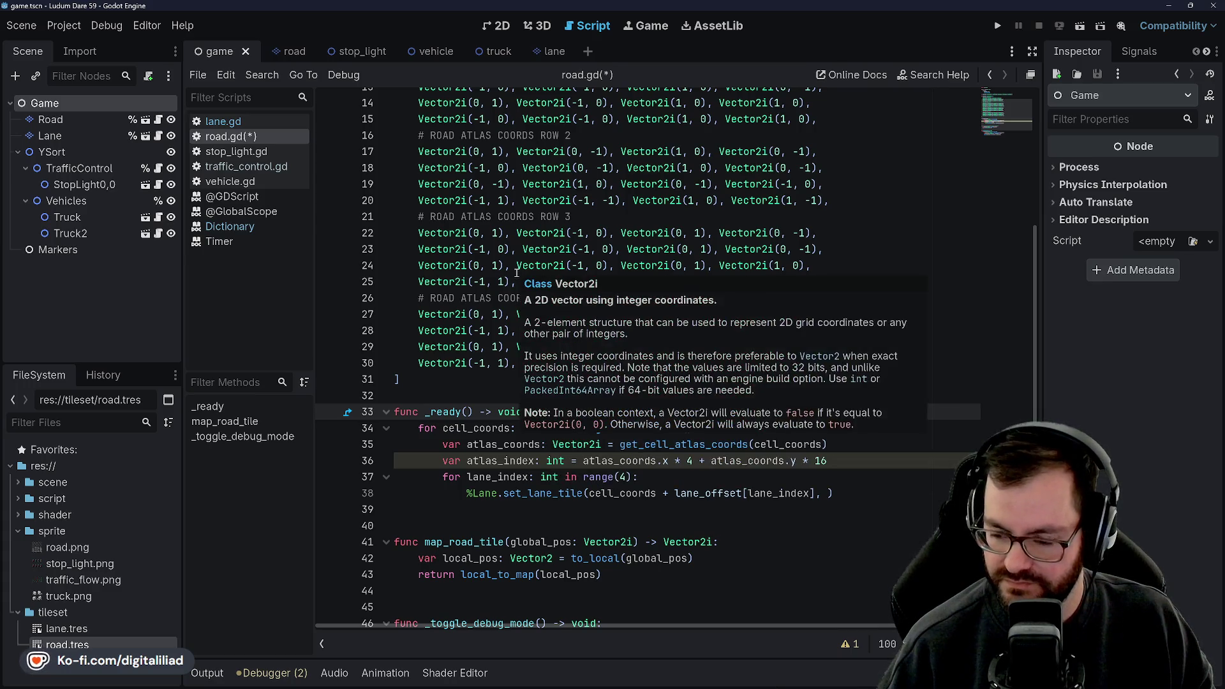
click(497, 216)
click(553, 248)
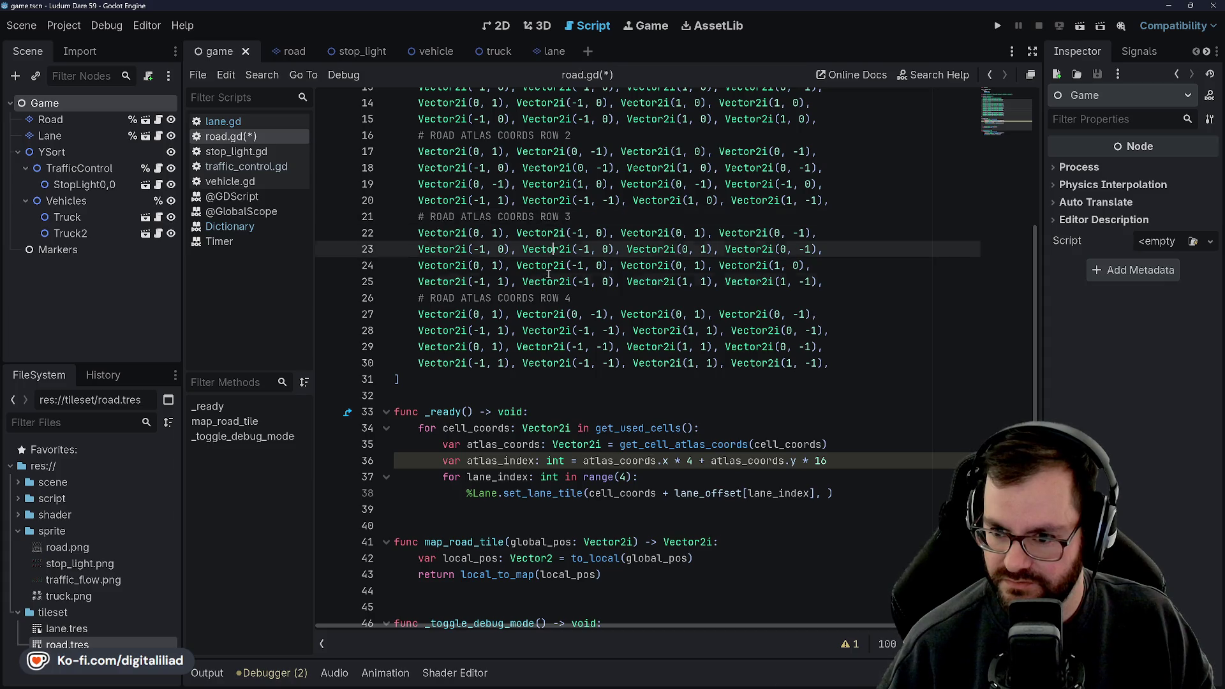
key(Up)
scroll(558, 280, up, 5)
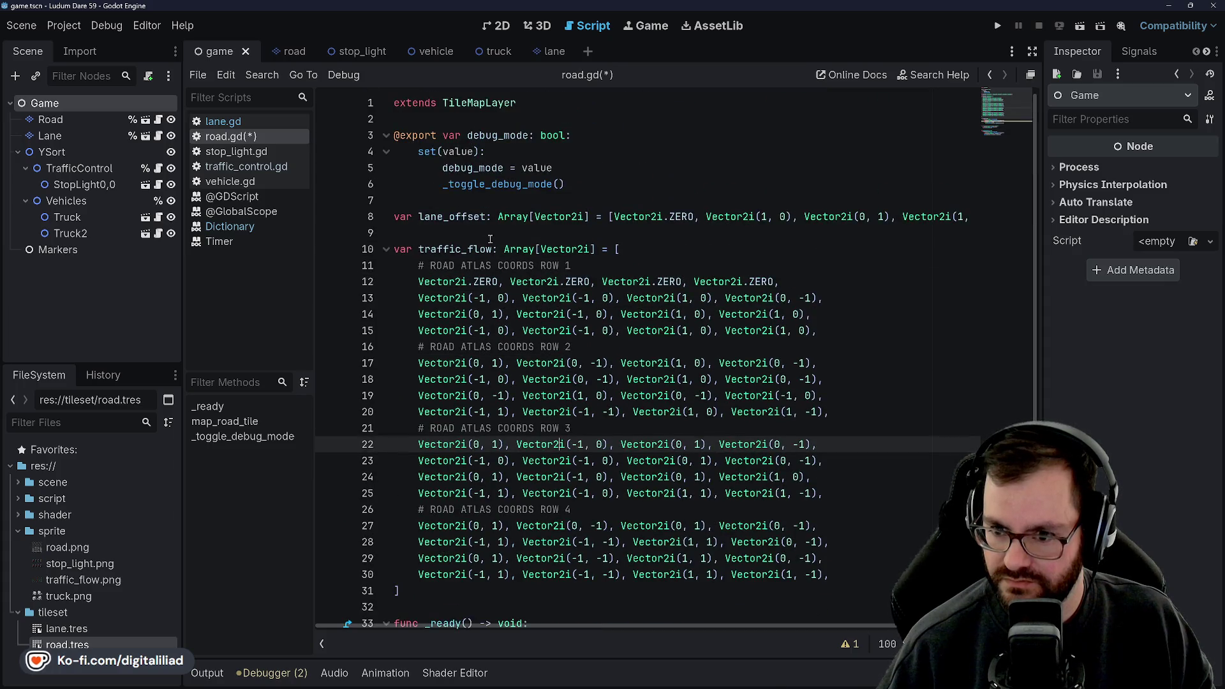
scroll(559, 444, down, 6)
- Add a Vector4i( argument before the closing parenthesis of the set_lane_tile call
click(828, 412)
scroll(827, 412, up, 2)
text(Vector4i()
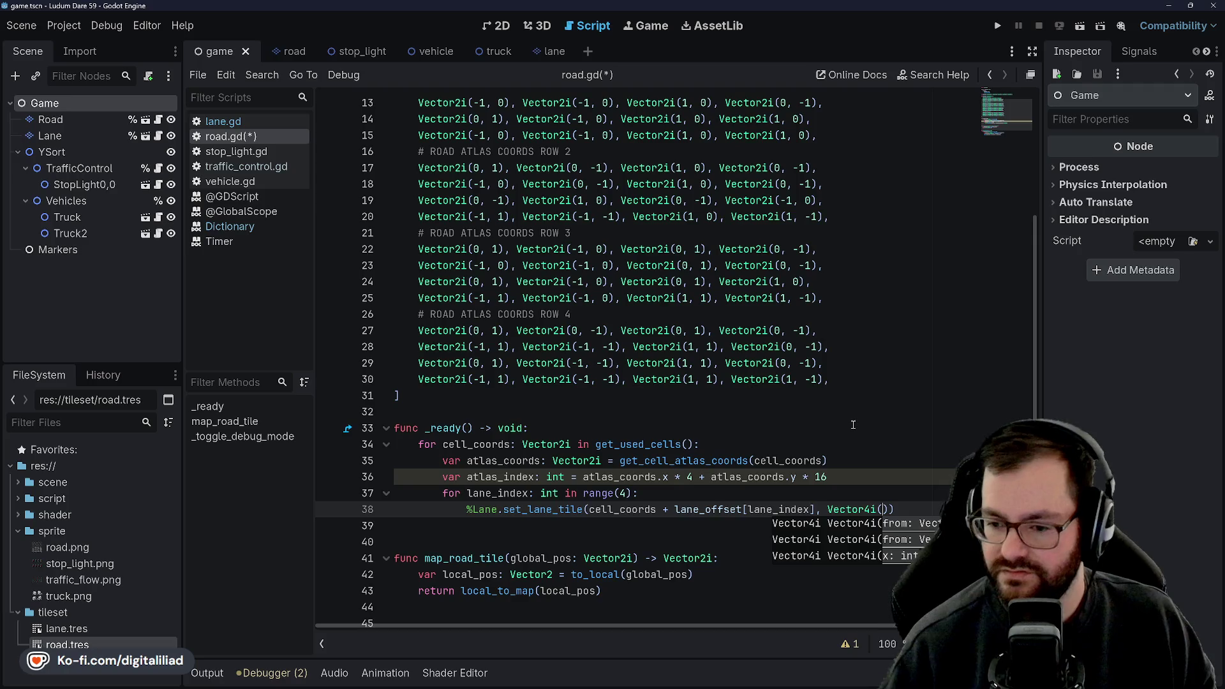
scroll(687, 374, up, 4)
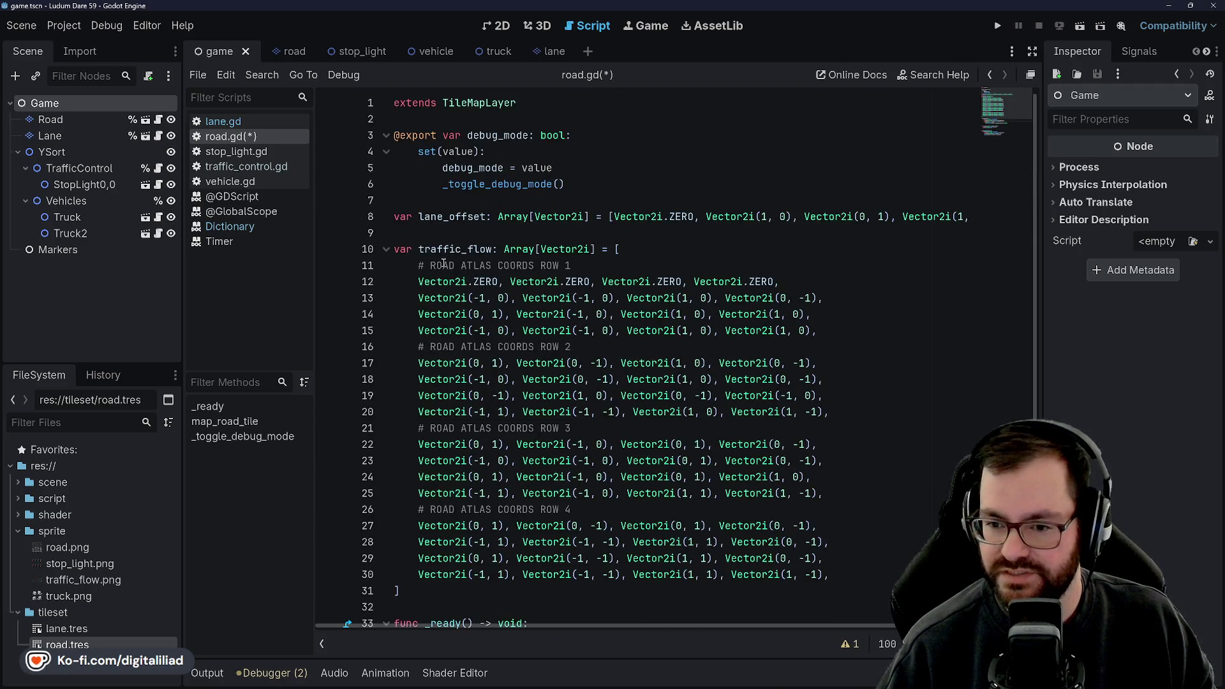
scroll(511, 275, down, 1)
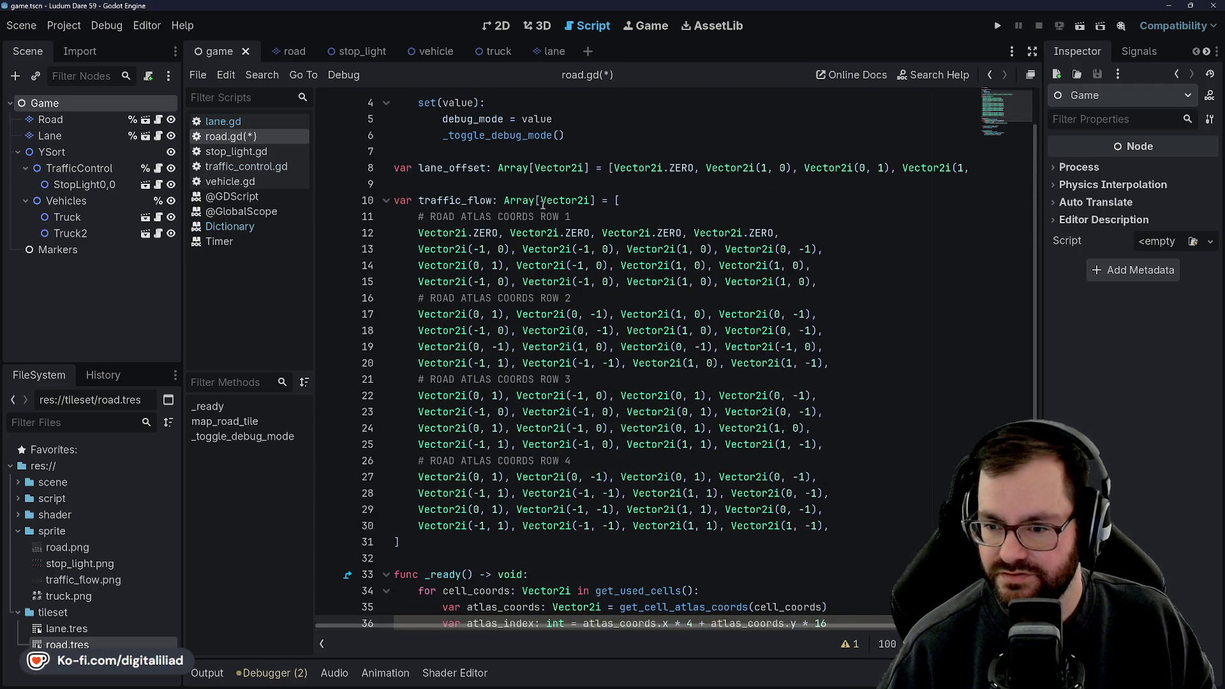
scroll(513, 274, down, 1)
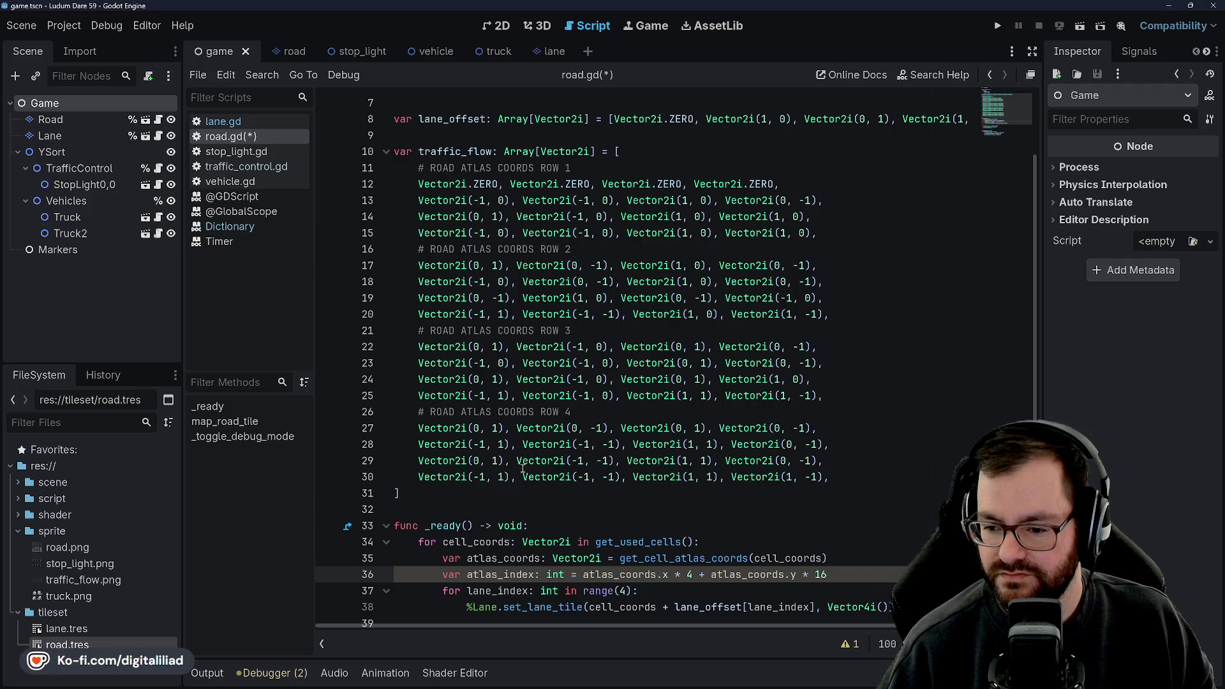
scroll(548, 409, up, 1)
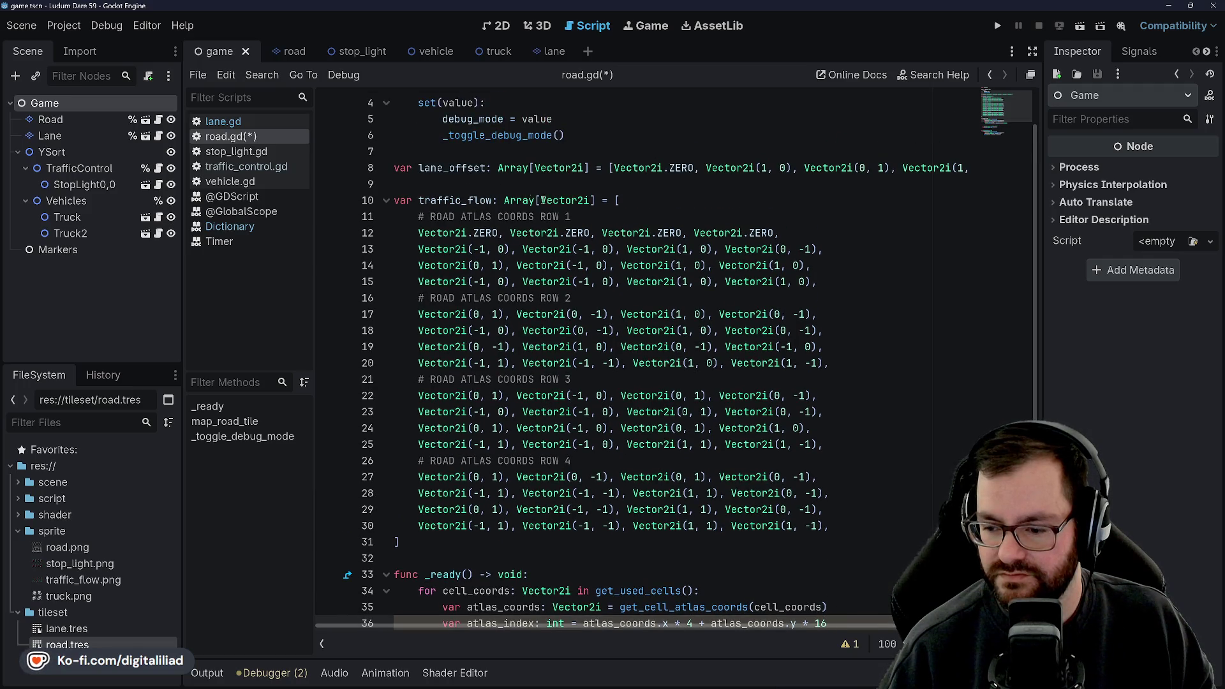
scroll(639, 429, down, 3)
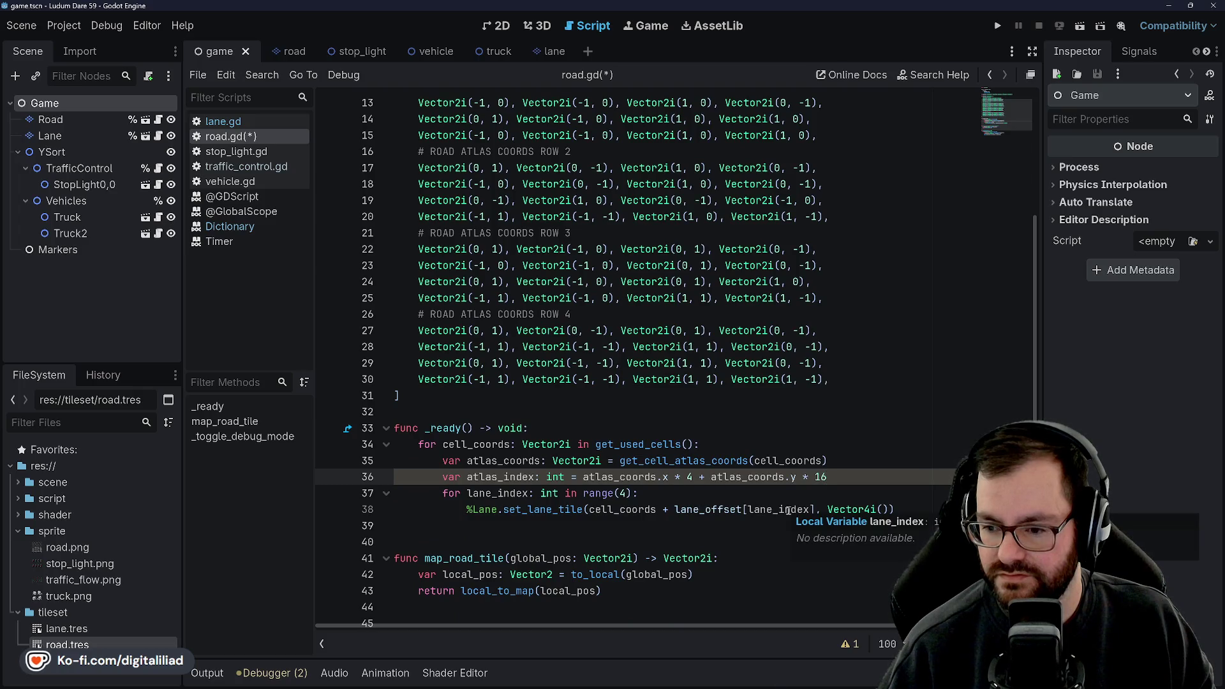
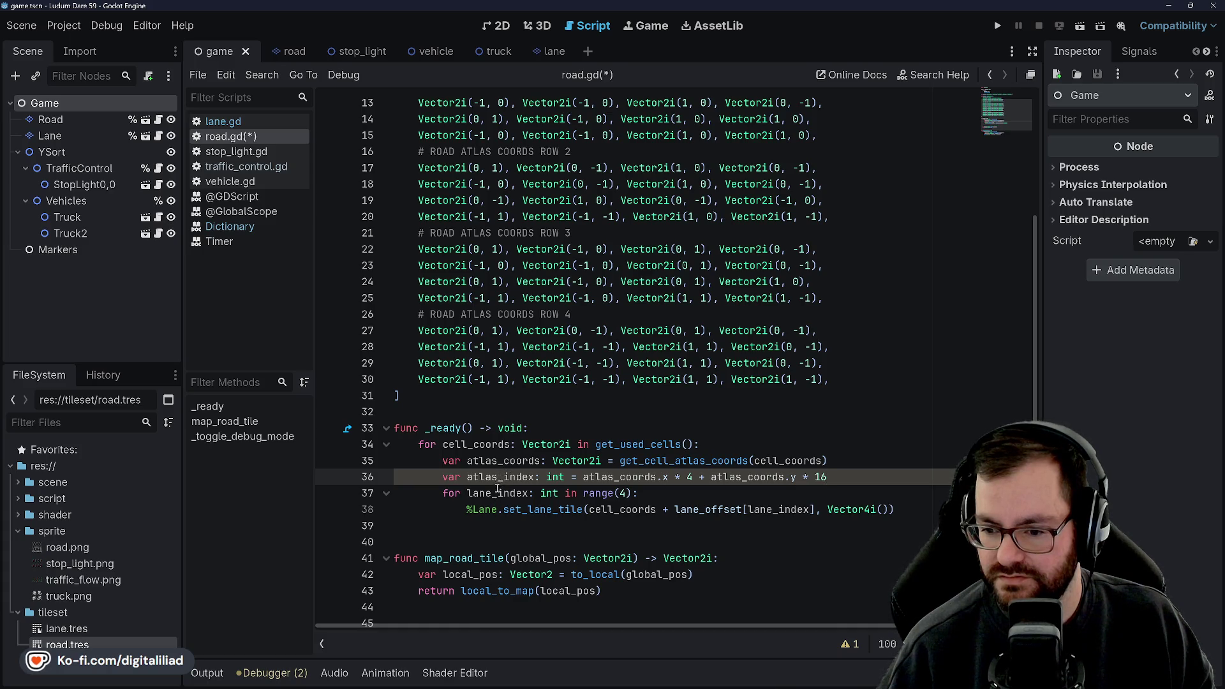
- Start a new 'var flow_coords' declaration below the atlas_index line in _ready
click(853, 495)
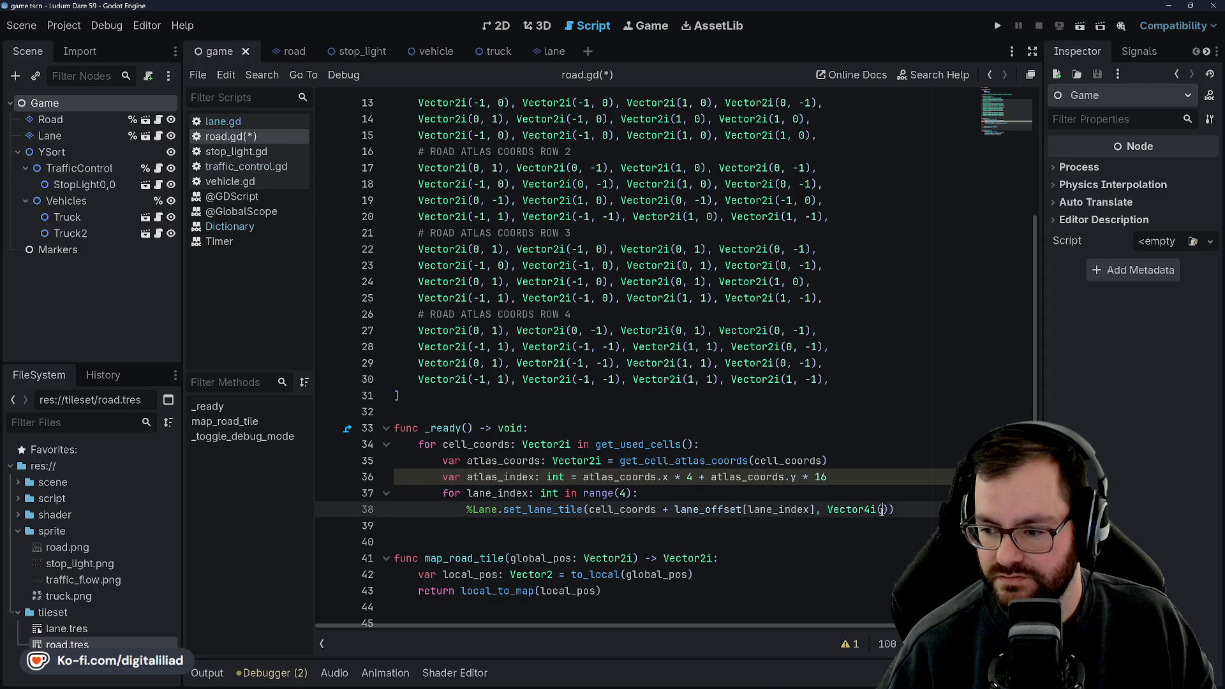
click(860, 480)
key(Return)
text(ver flow)
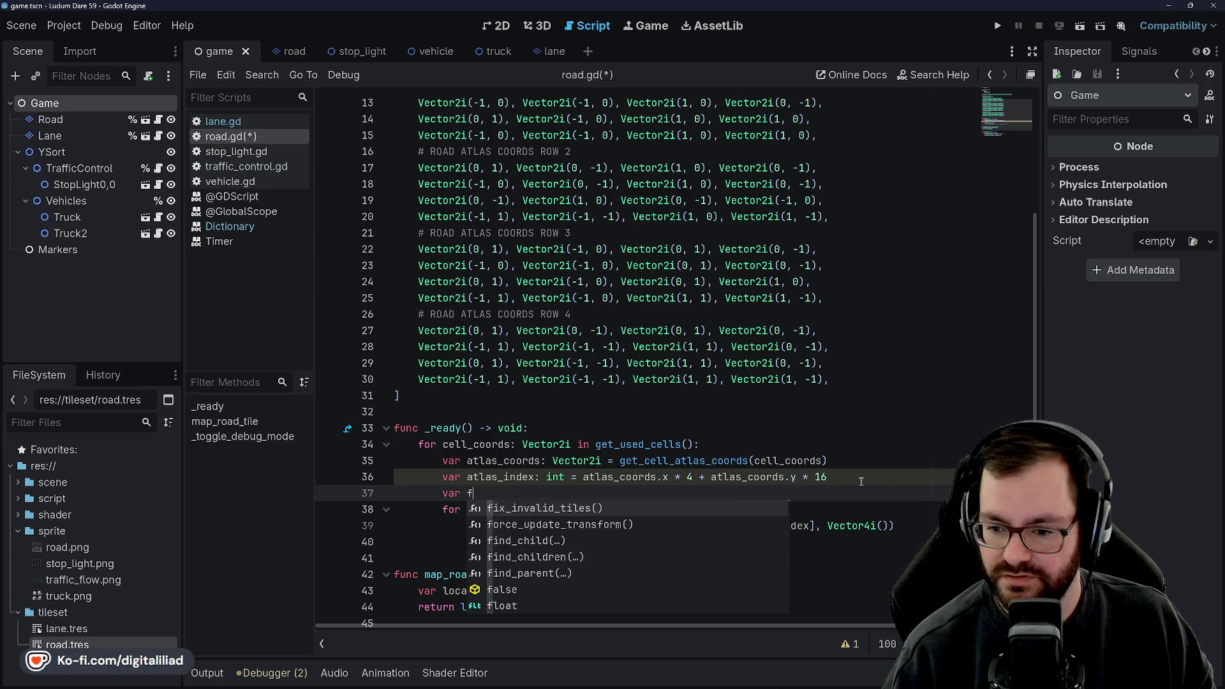
text(_coords: Vector4i()
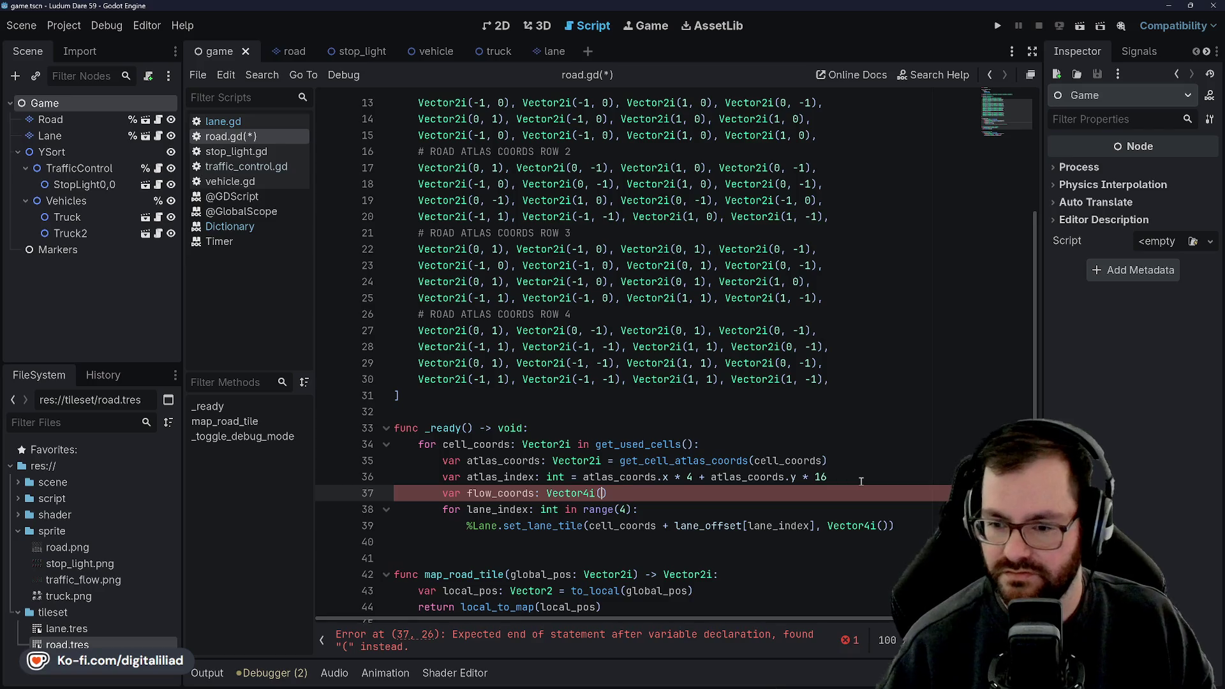
scroll(867, 478, up, 4)
scroll(574, 370, down, 2)
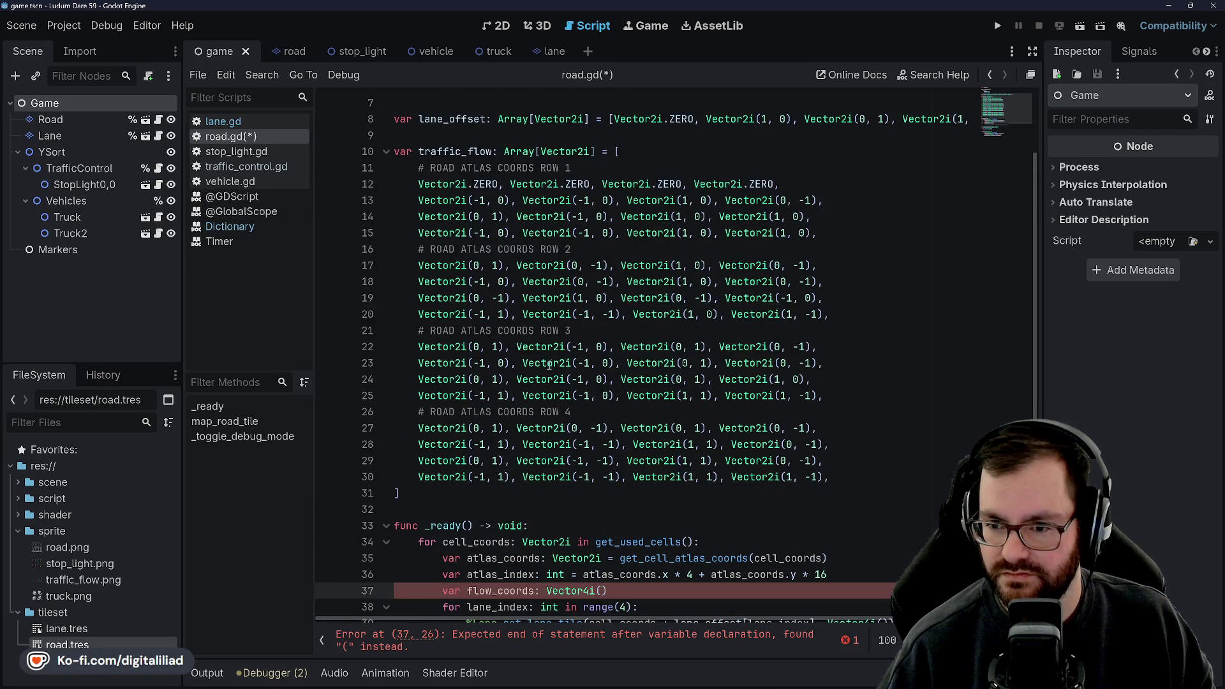
scroll(549, 365, down, 5)
scroll(548, 364, up, 5)
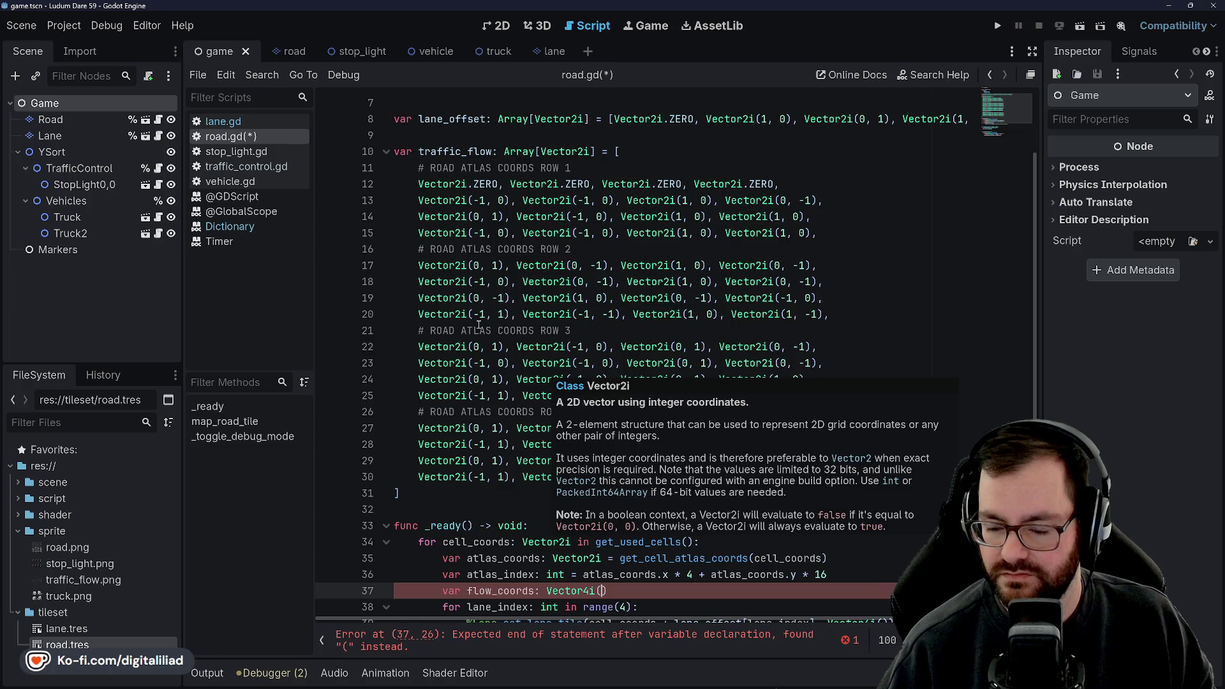
click(618, 588)
drag(619, 588, 547, 591)
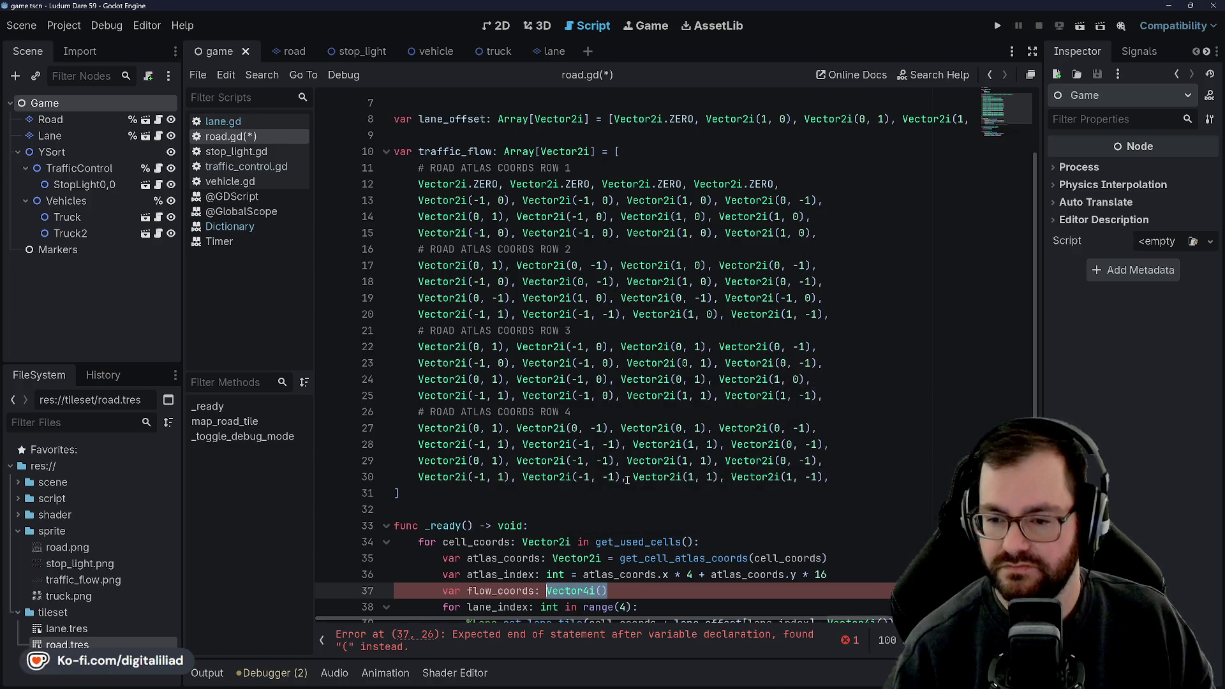
- Complete it as 'flow_coords: Vector2i = traffic_flow[atlas_index]', autocompleting atlas_index
text(traffic)
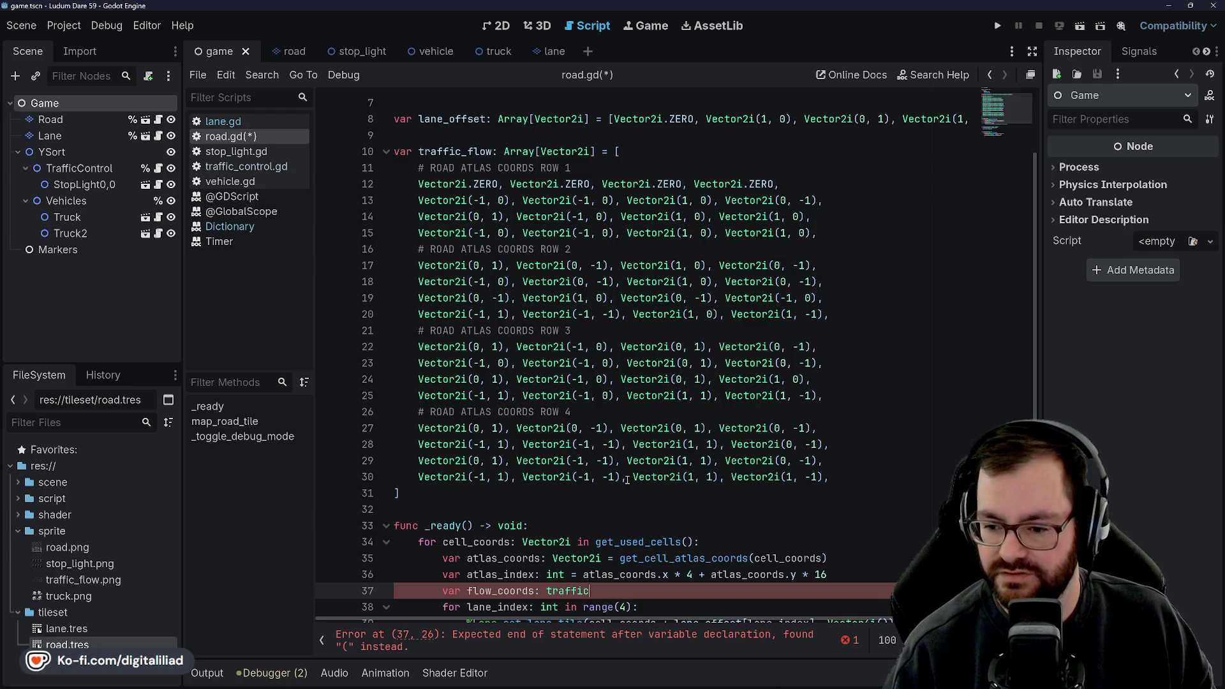
text(_flow[)
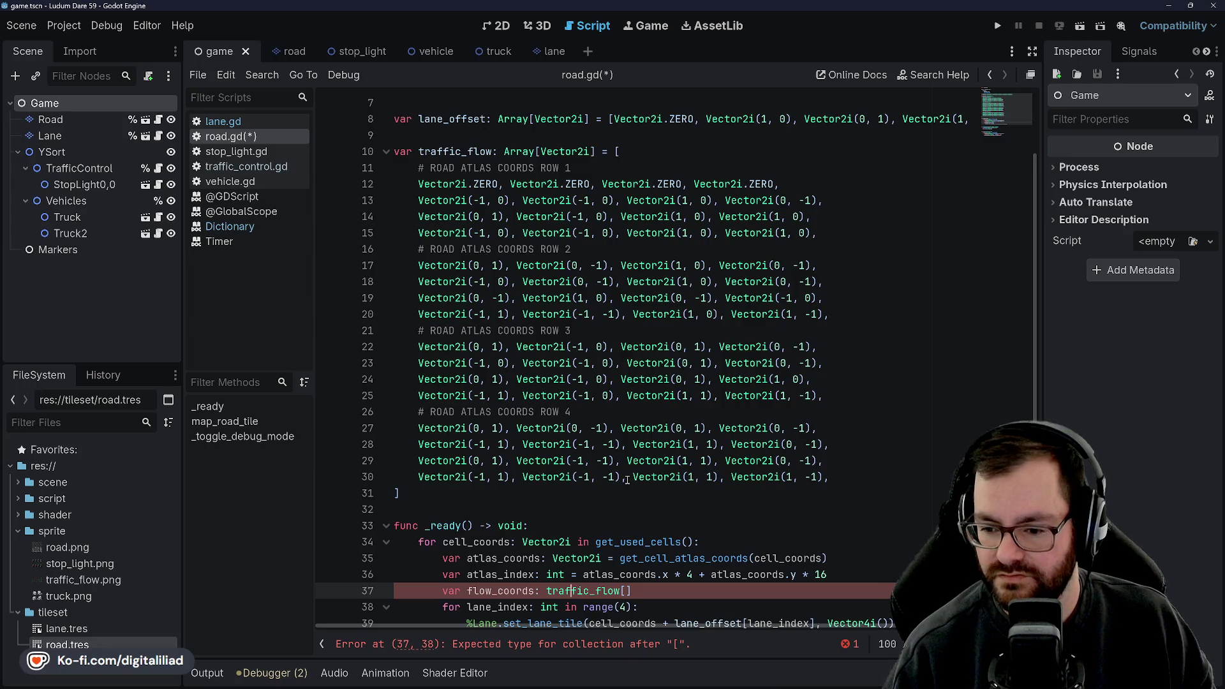
key(Right)
text(Vector2i()
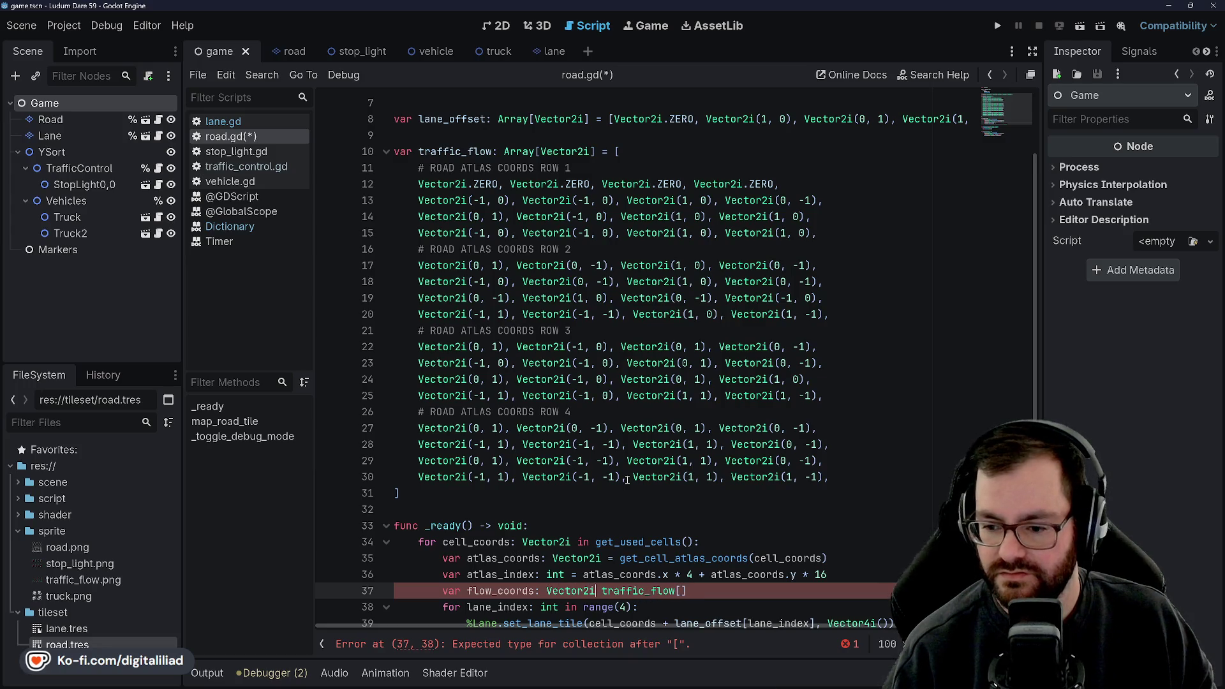
key(BackSpace)
text(=)
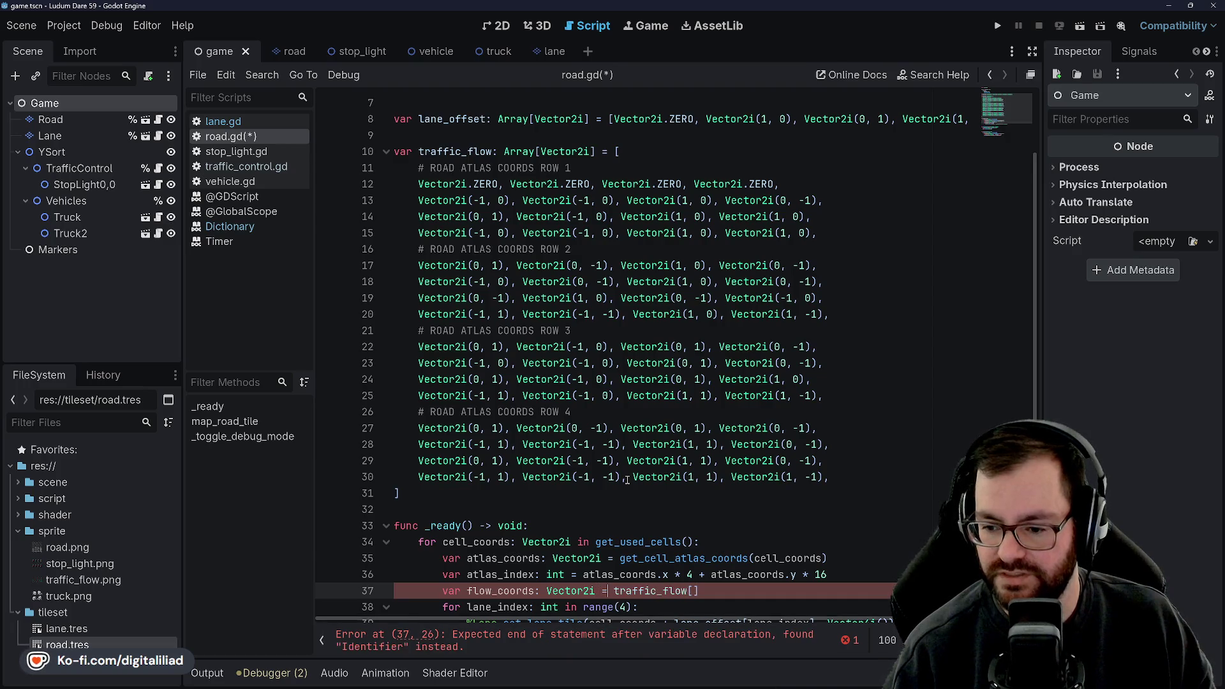
click(571, 379)
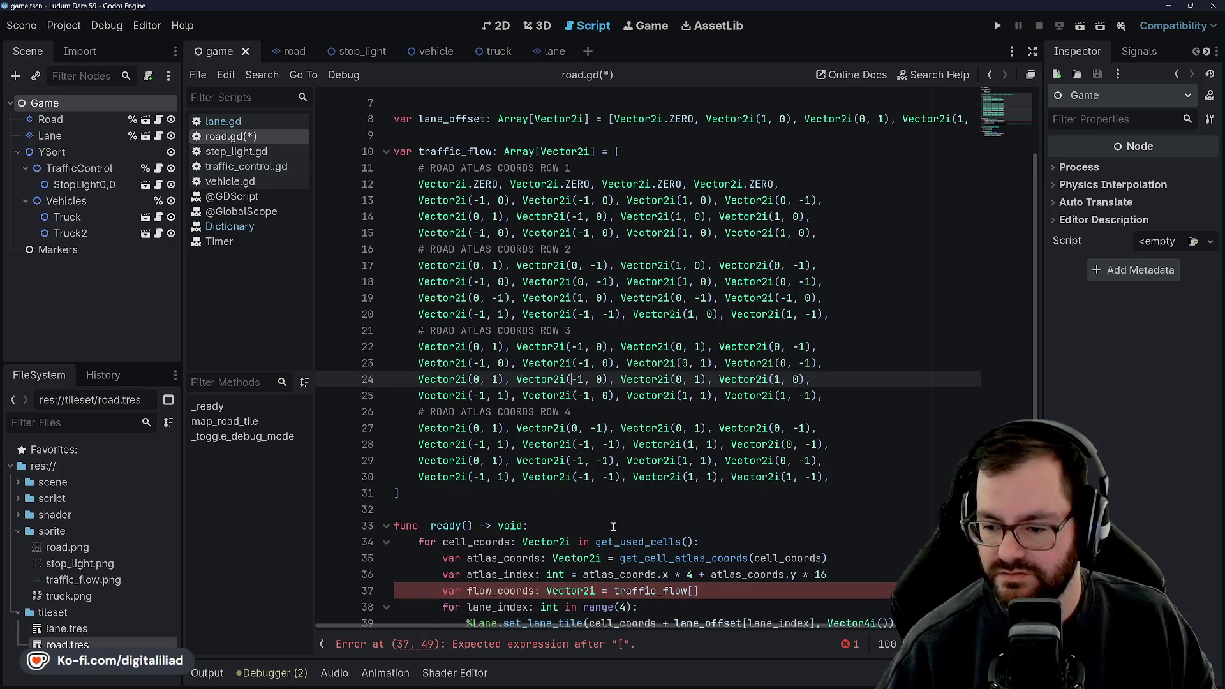
click(697, 591)
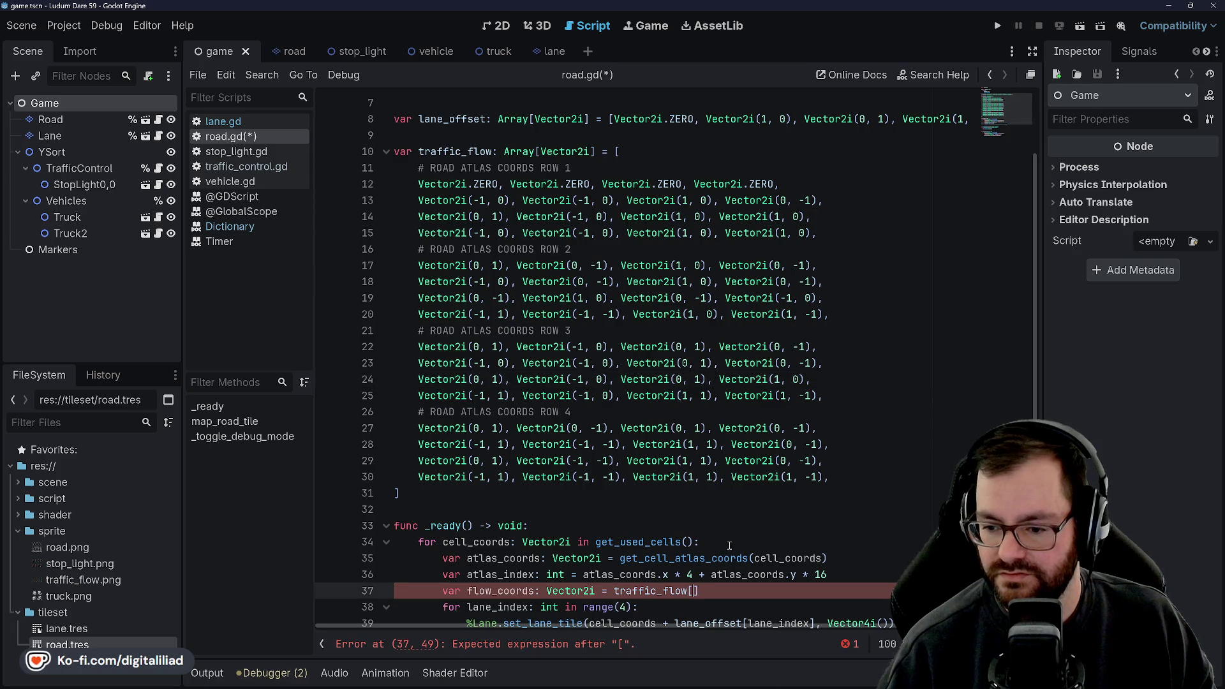
text(atlas_ind)
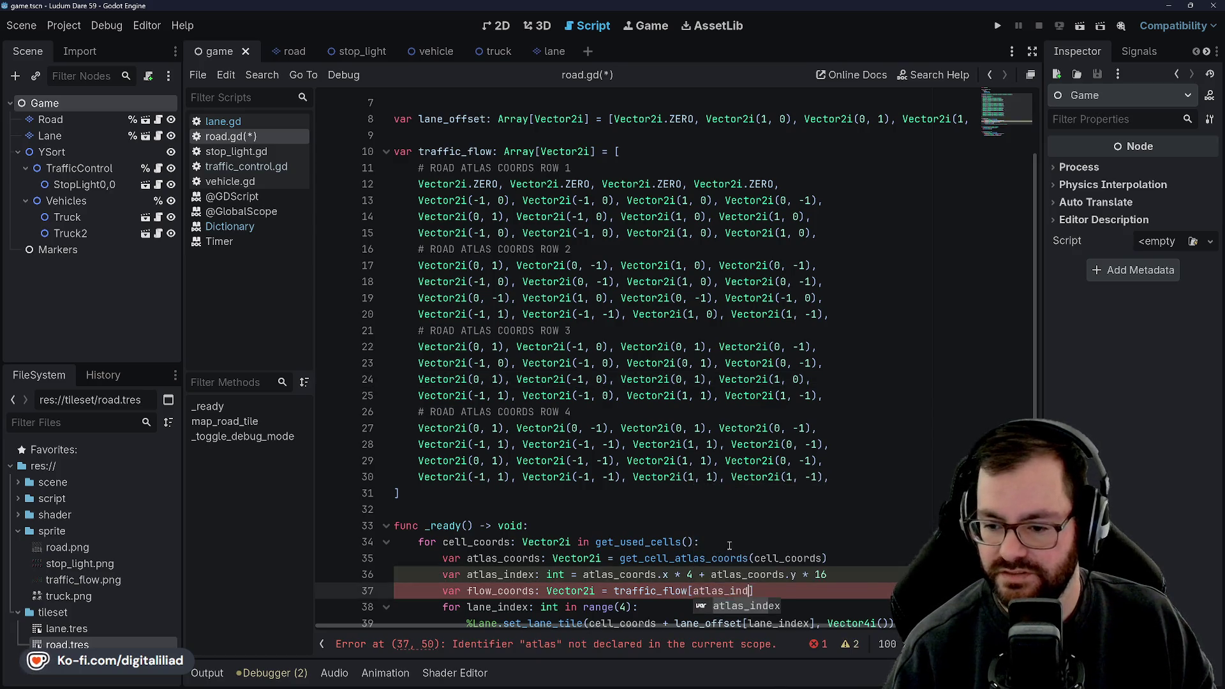
key(Return)
scroll(604, 533, down, 4)
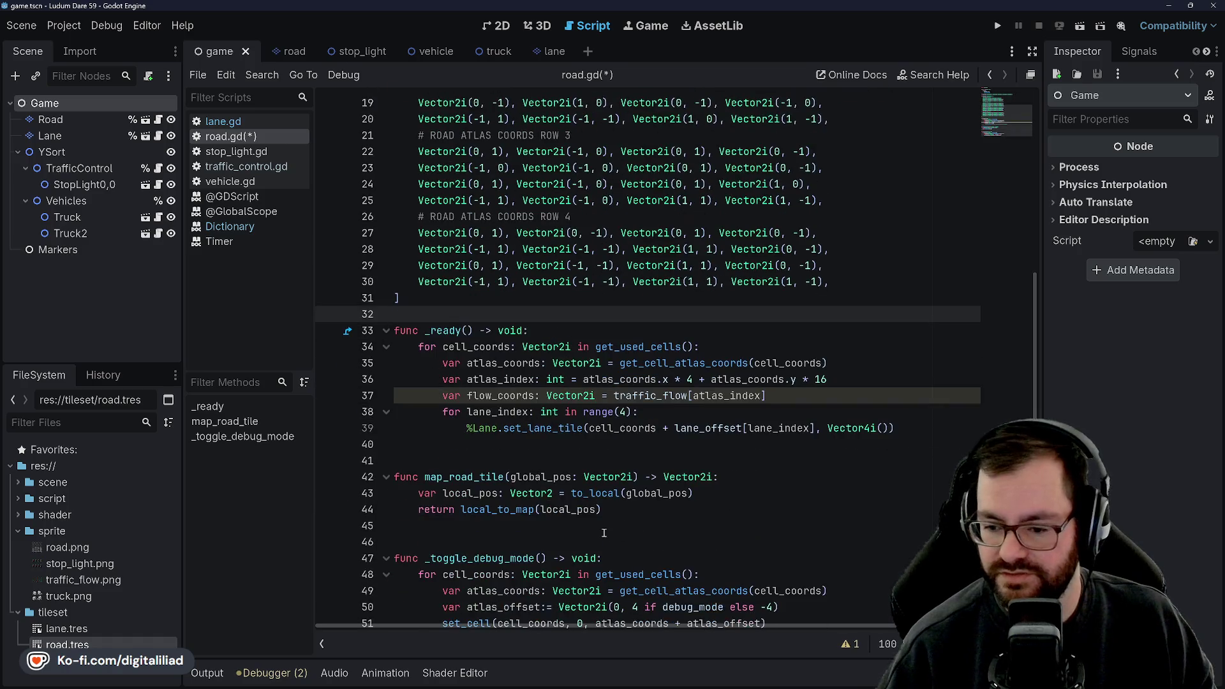
- Move the flow_coords declaration inside the lane for-loop
click(609, 410)
drag(444, 397, 765, 396)
key(Up)
key(Up)
key(Up)
click(578, 395)
click(465, 364)
mouse_move(443, 395)
mouse_down()
mouse_move(720, 414)
mouse_move(768, 396)
mouse_up()
key(ctrl+c)
click(719, 415)
key(Return)
key(ctrl+v)
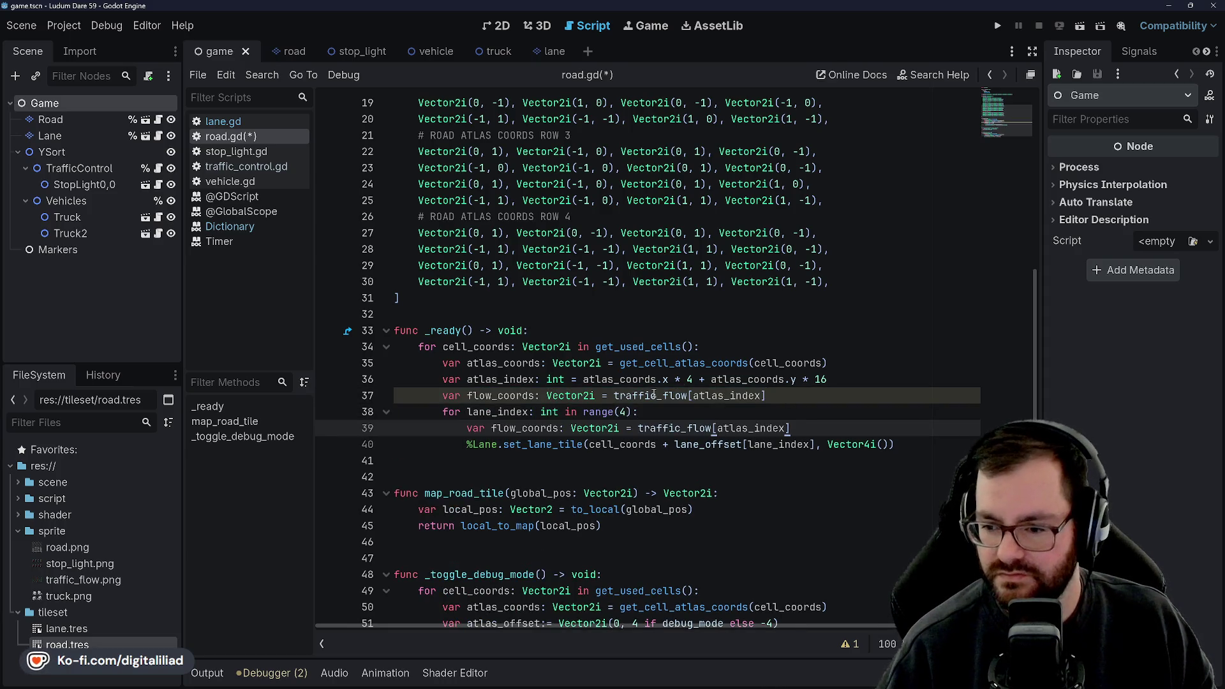
triple_click(654, 395)
key(BackSpace)
- Index the lookup with 'atlas_index + lane_index' and save road.gd
click(789, 412)
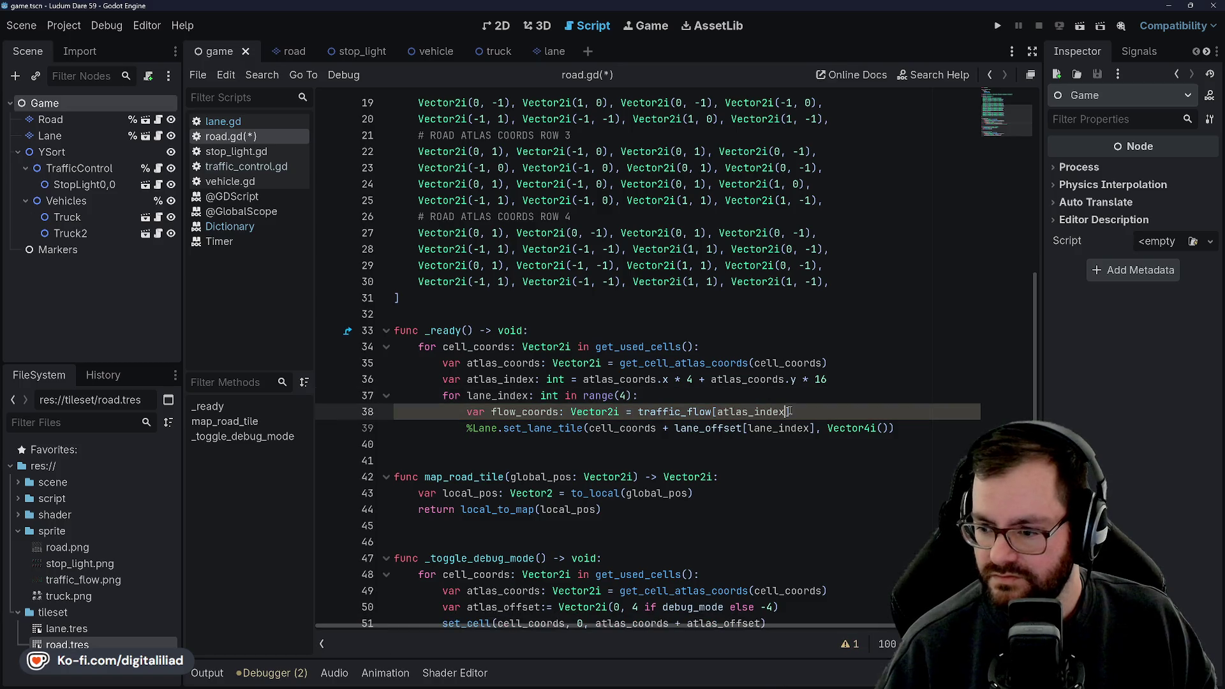
text(+ lane_index)
key(ctrl+s)
key(Up)
key(Up)
key(Up)
click(581, 411)
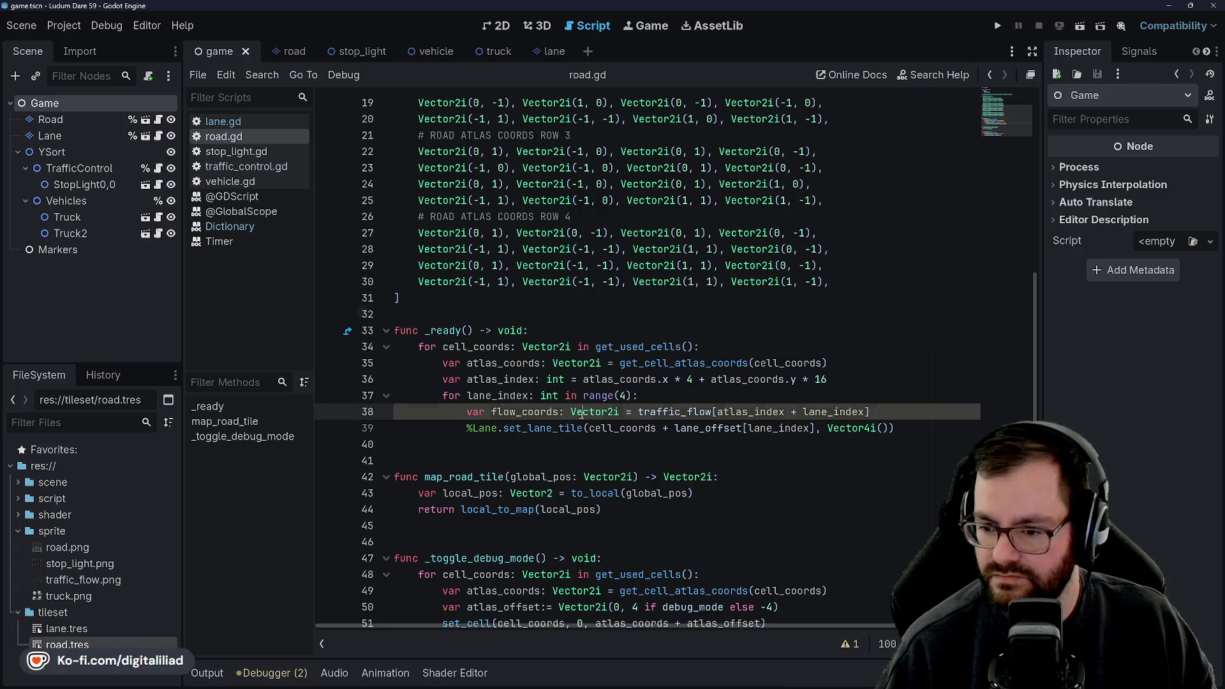
key(Up)
key(ctrl+Left)
key(ctrl+Left)
key(ctrl+Left)
click(597, 411)
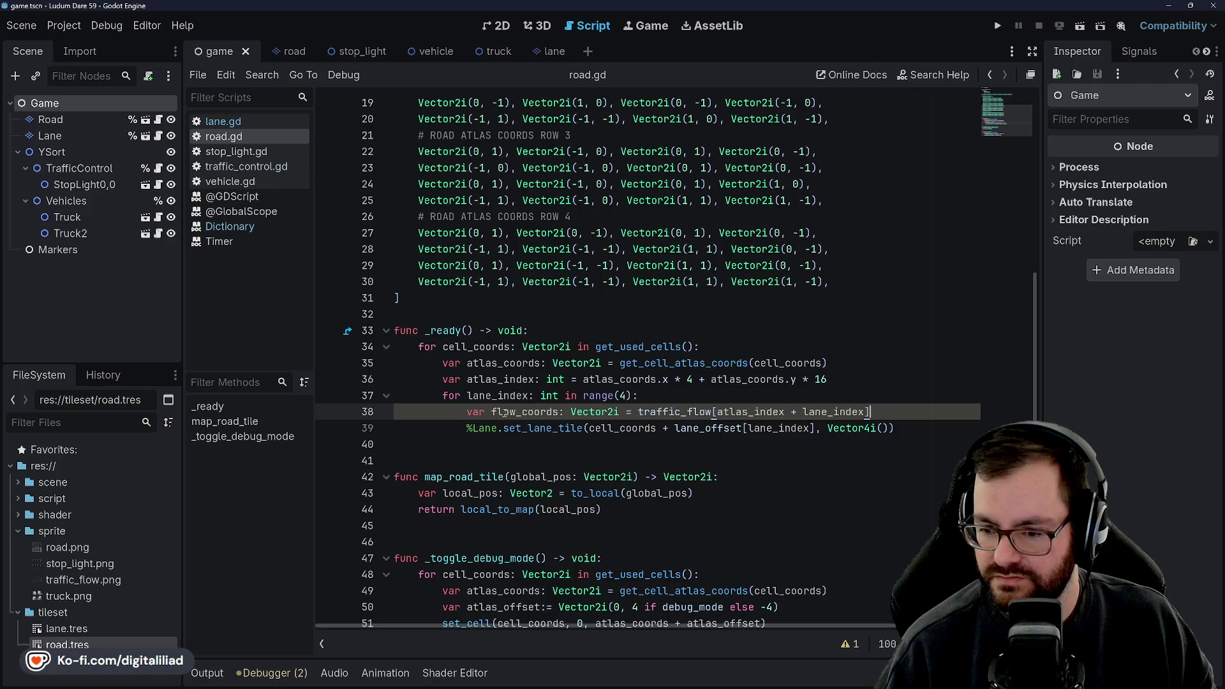
- Rename the flow_coords variable to flow_lookup
scroll(543, 415, up, 2)
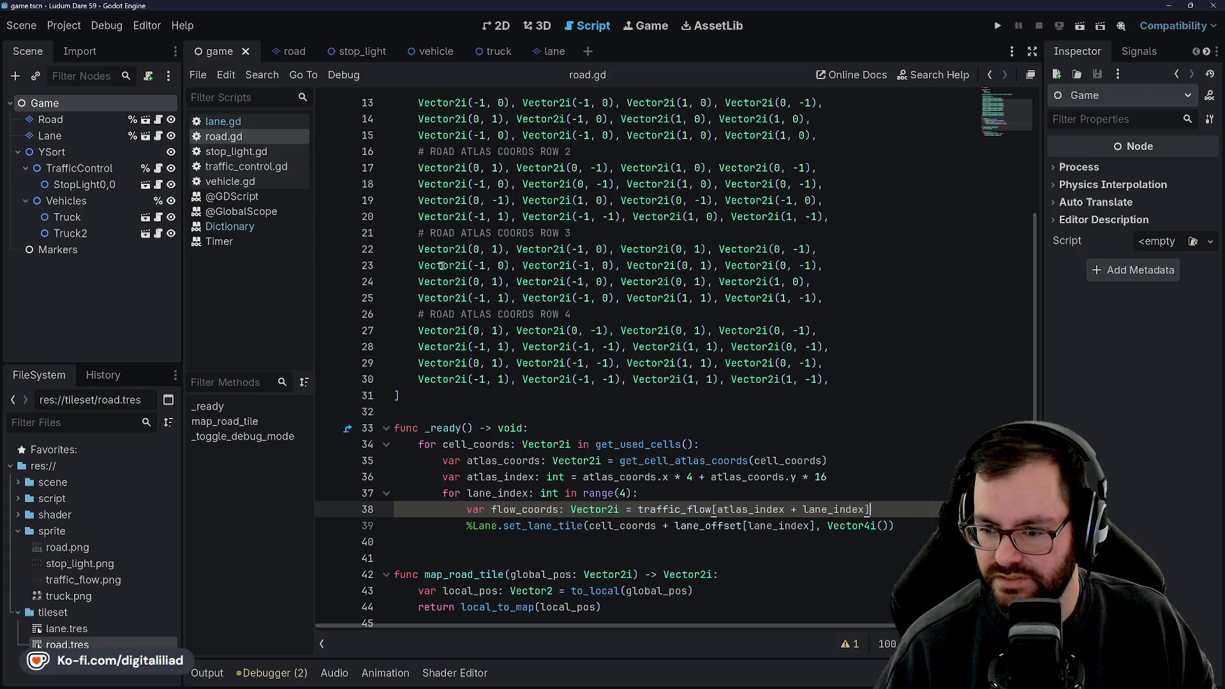
scroll(517, 394, down, 2)
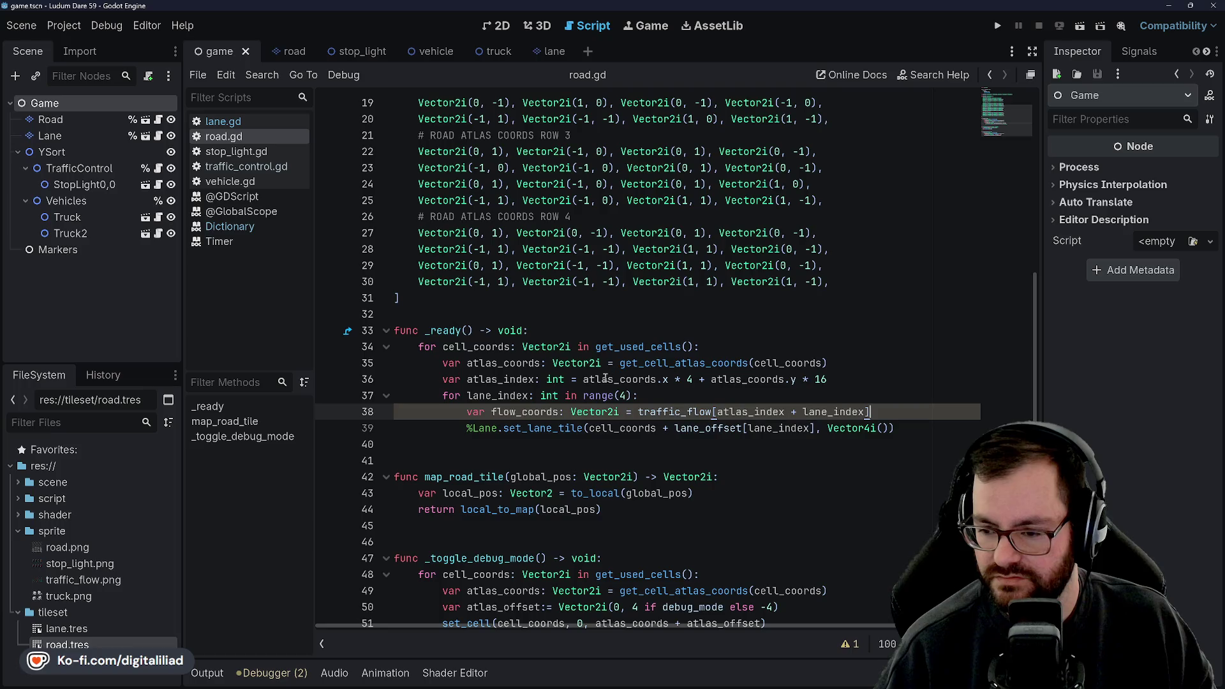
scroll(608, 418, up, 1)
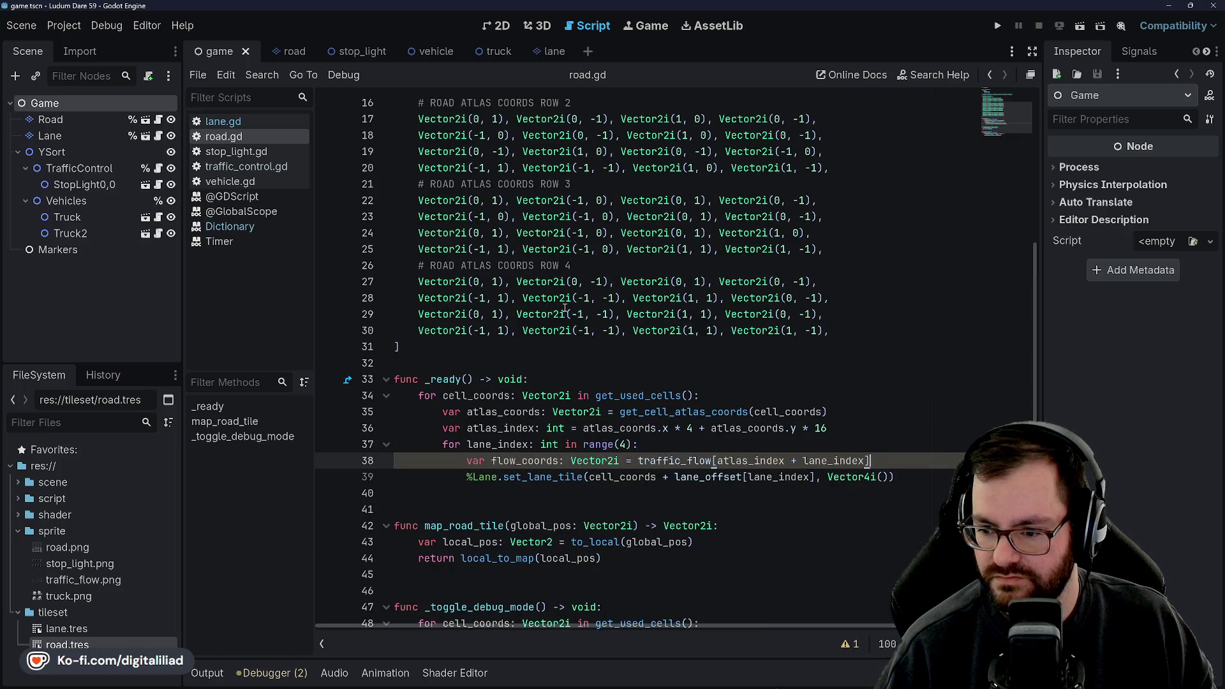
double_click(521, 461)
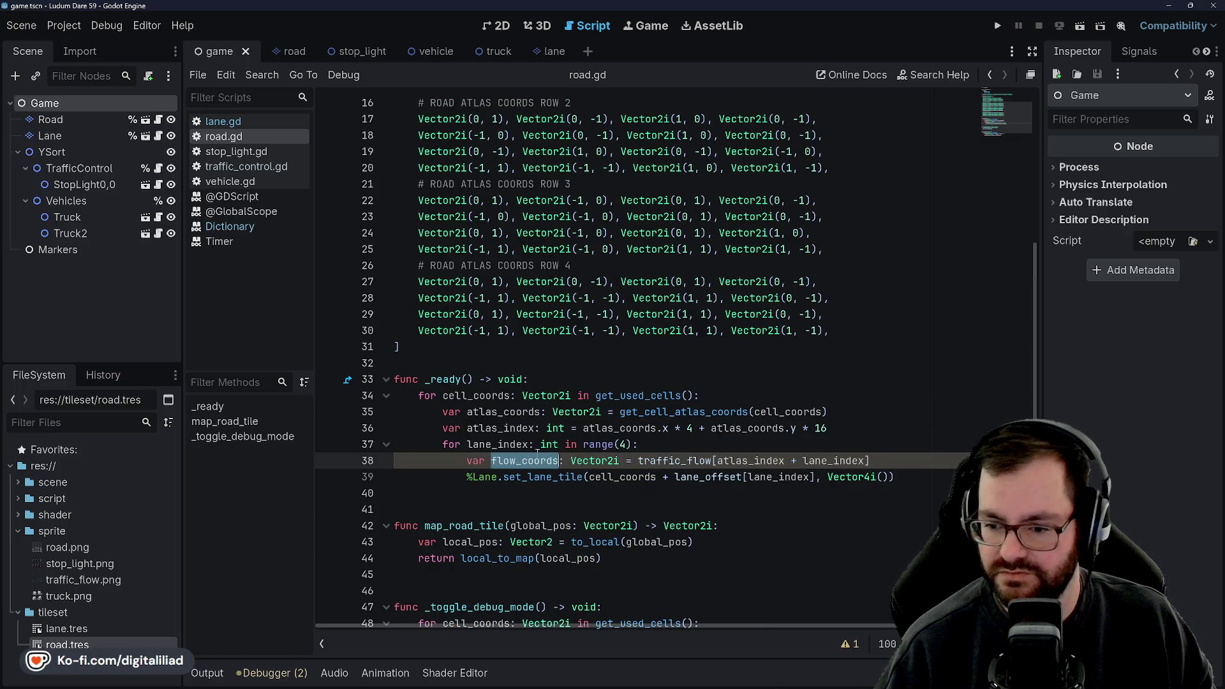
text(flow_l)
text(ookup)
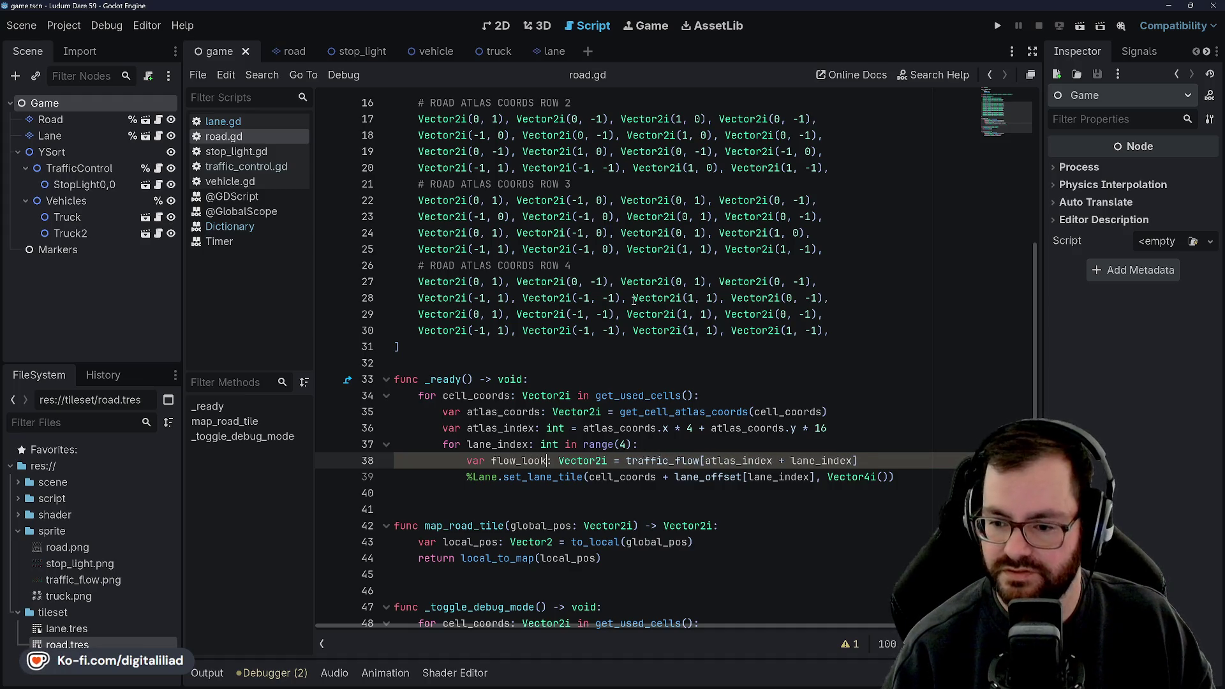
scroll(587, 223, up, 3)
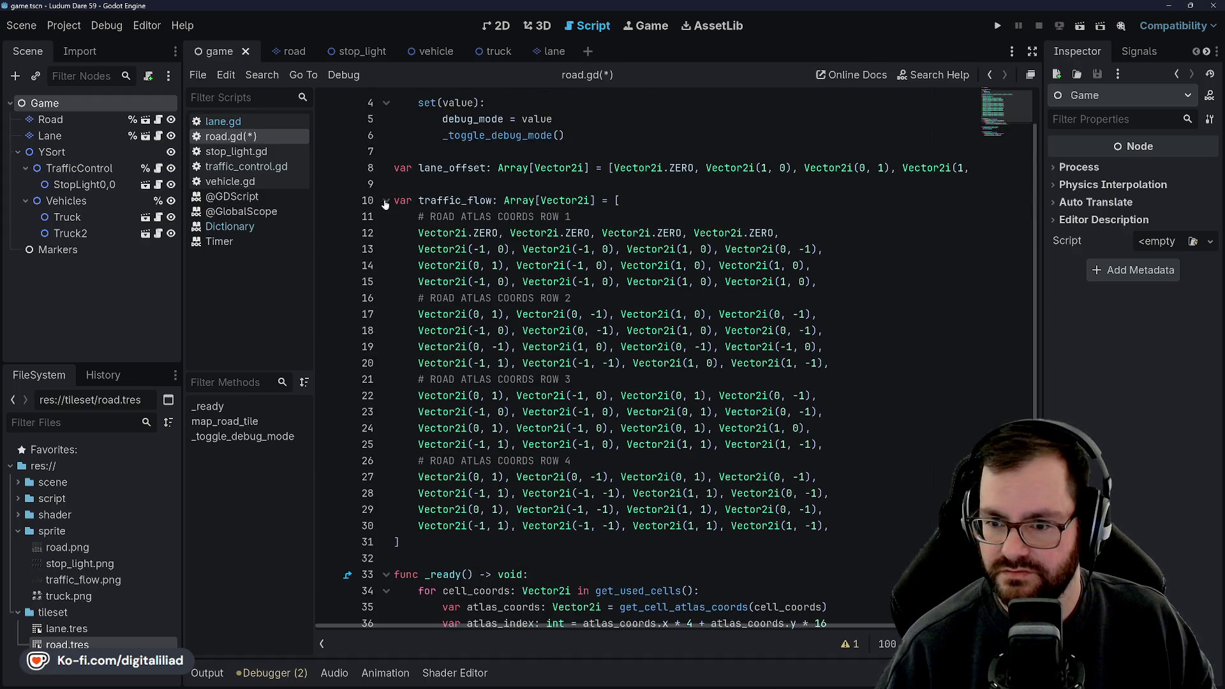
- In lane.gd, rename the traffic_flow dictionary to flow_lookup and save
click(270, 125)
scroll(427, 267, up, 7)
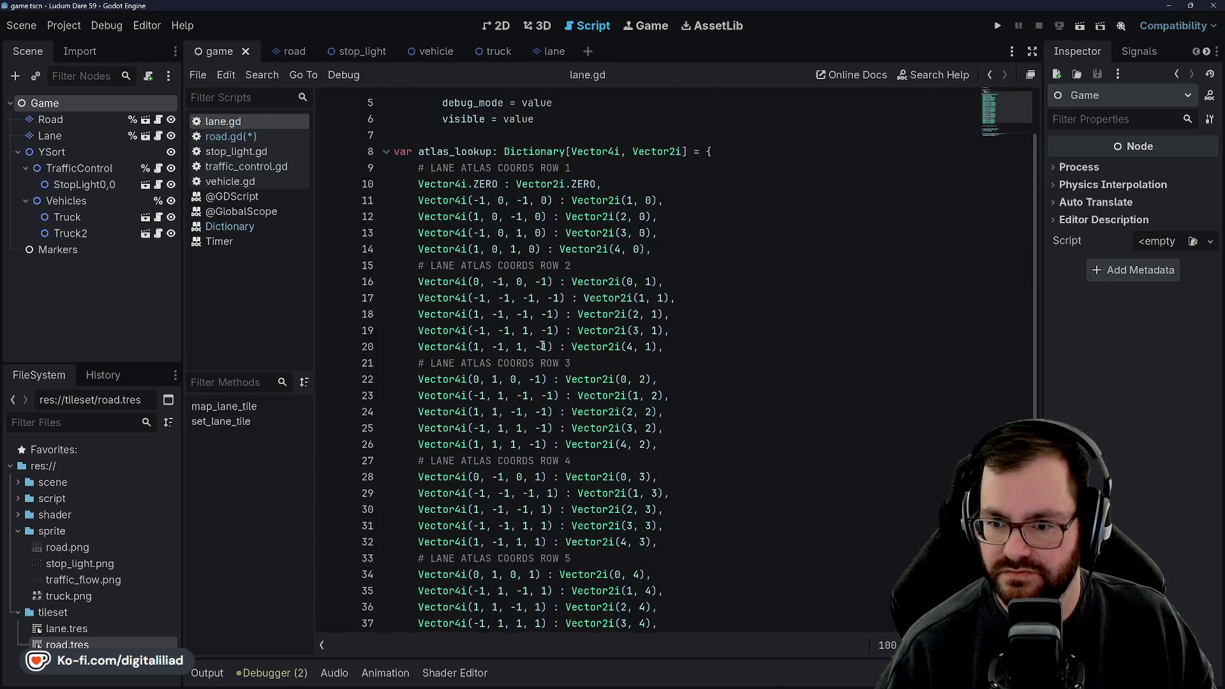
scroll(539, 354, down, 6)
scroll(500, 364, down, 1)
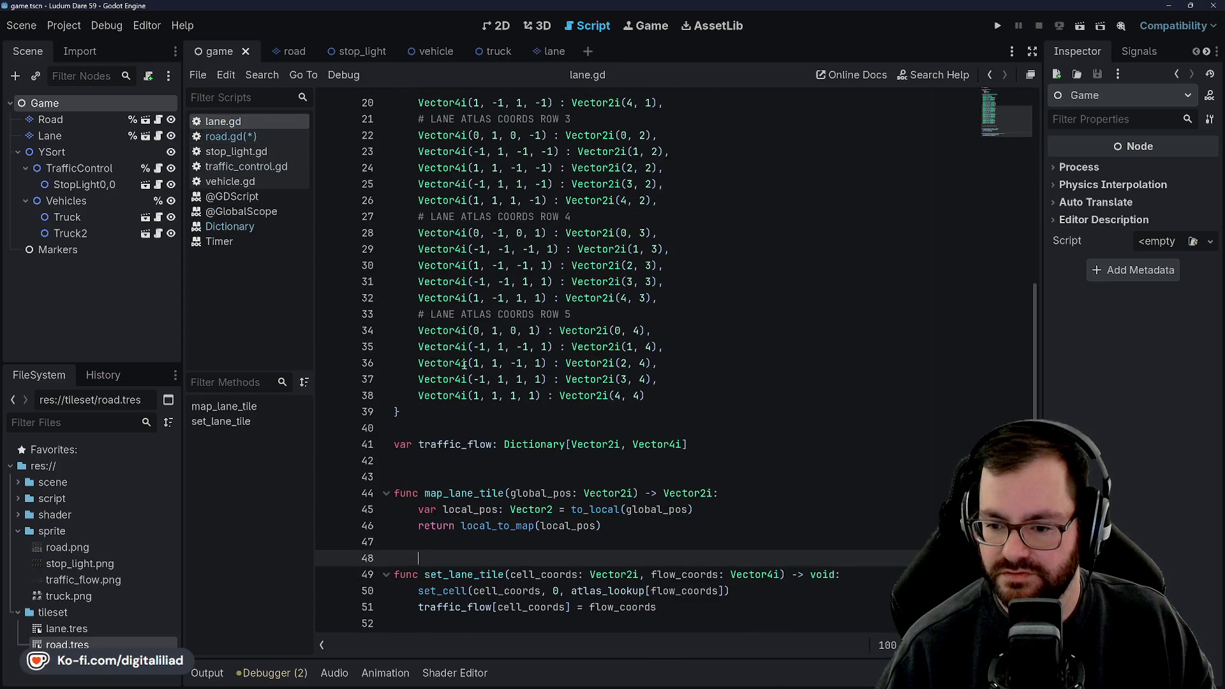
double_click(457, 445)
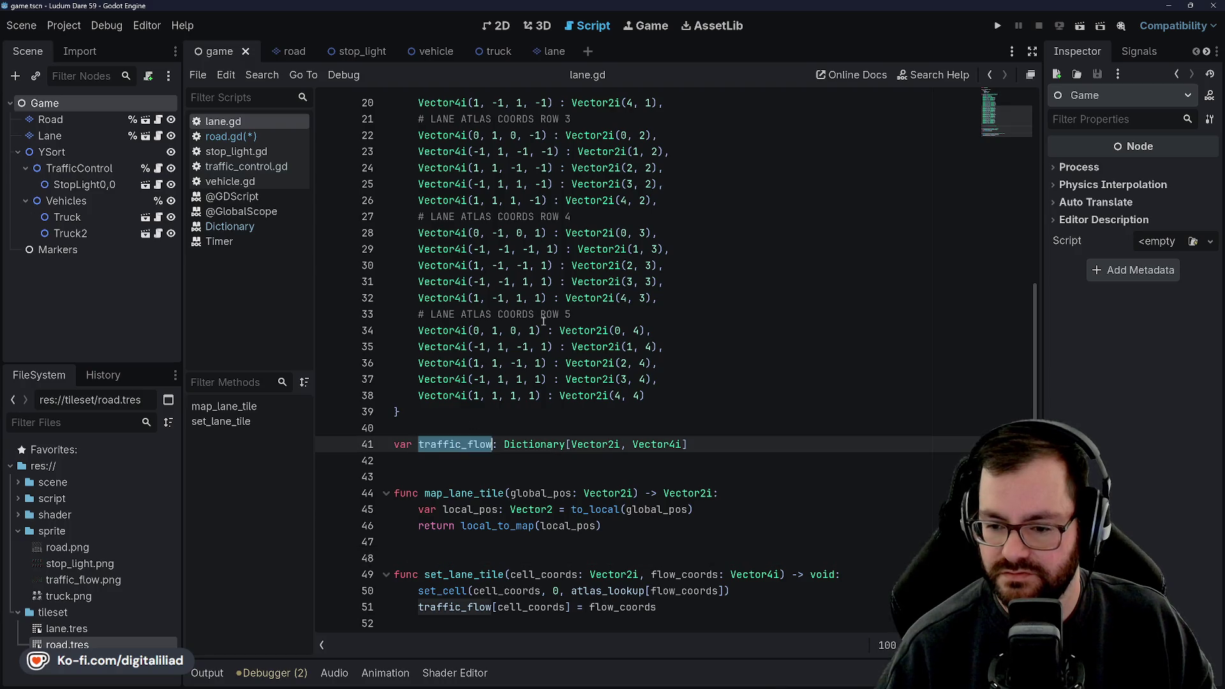
text(flow_loo)
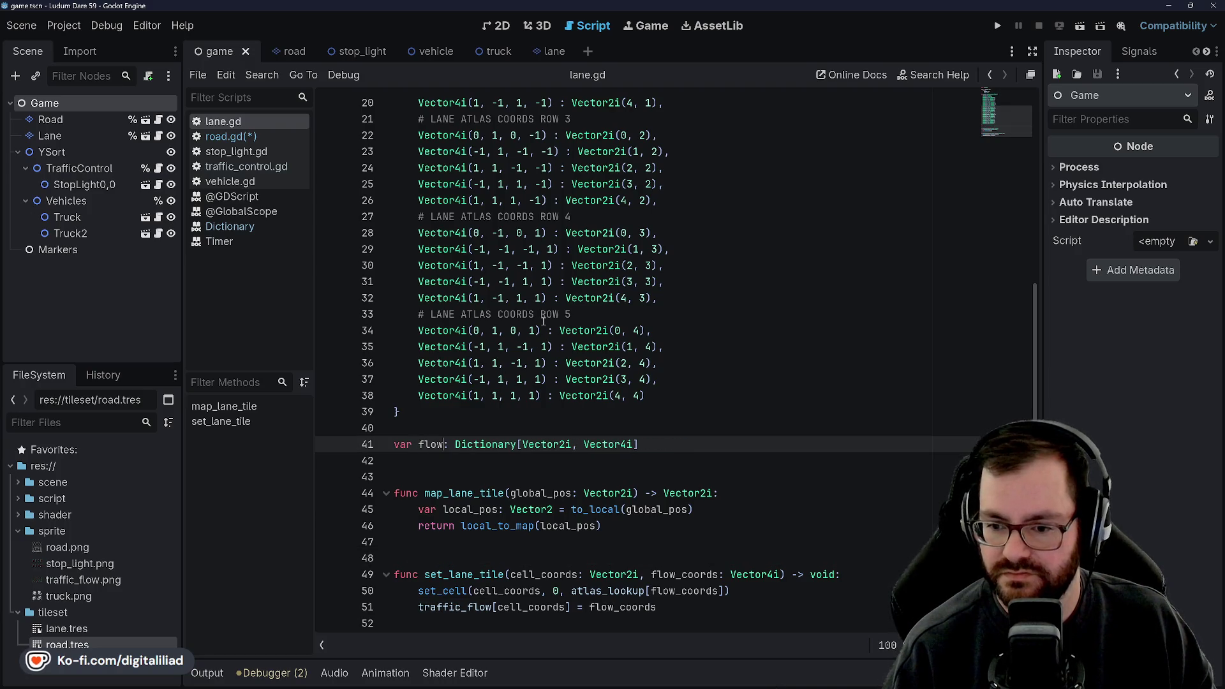
text(kup)
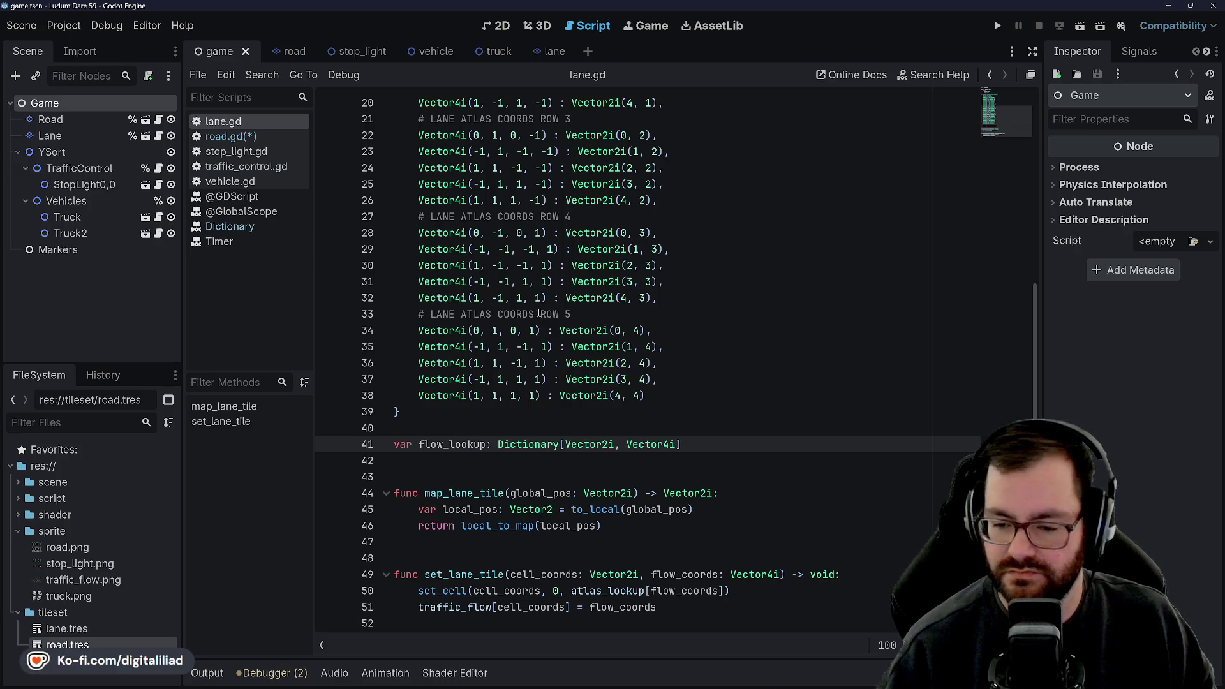
click(470, 233)
key(ctrl+s)
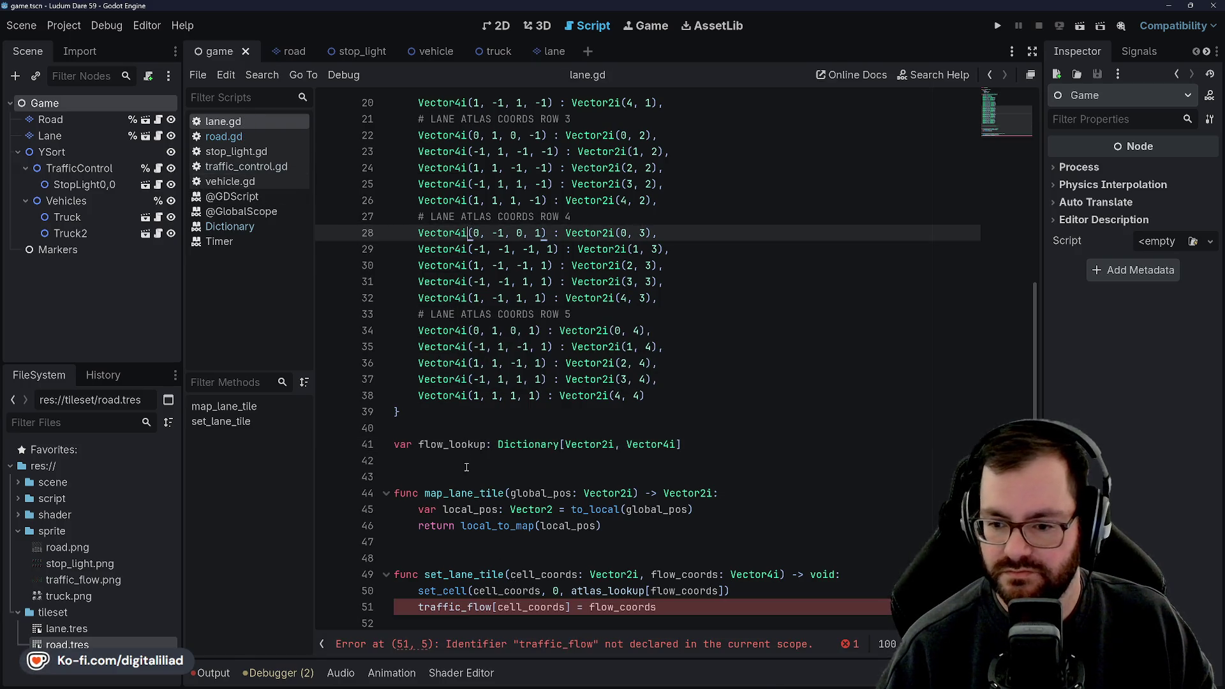
- Replace the undeclared traffic_flow in set_lane_tile with flow_lookup, then switch to road.gd
double_click(465, 443)
key(ctrl+c)
double_click(454, 611)
key(ctrl+v)
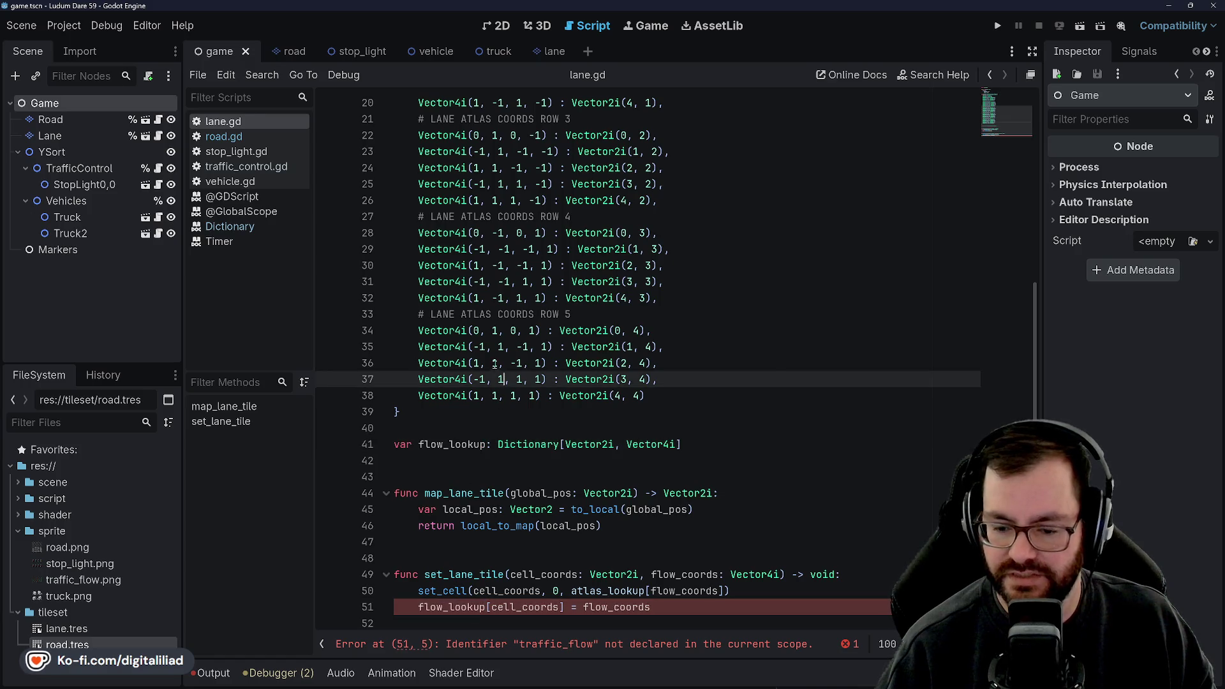
click(498, 379)
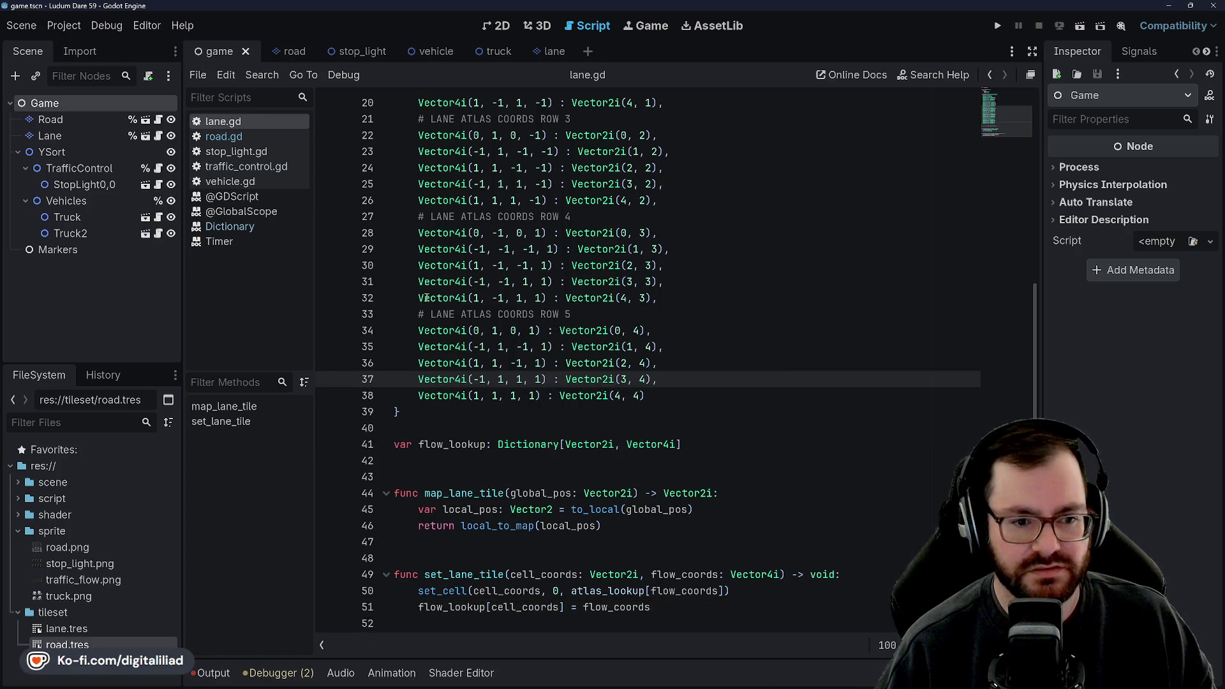
click(255, 135)
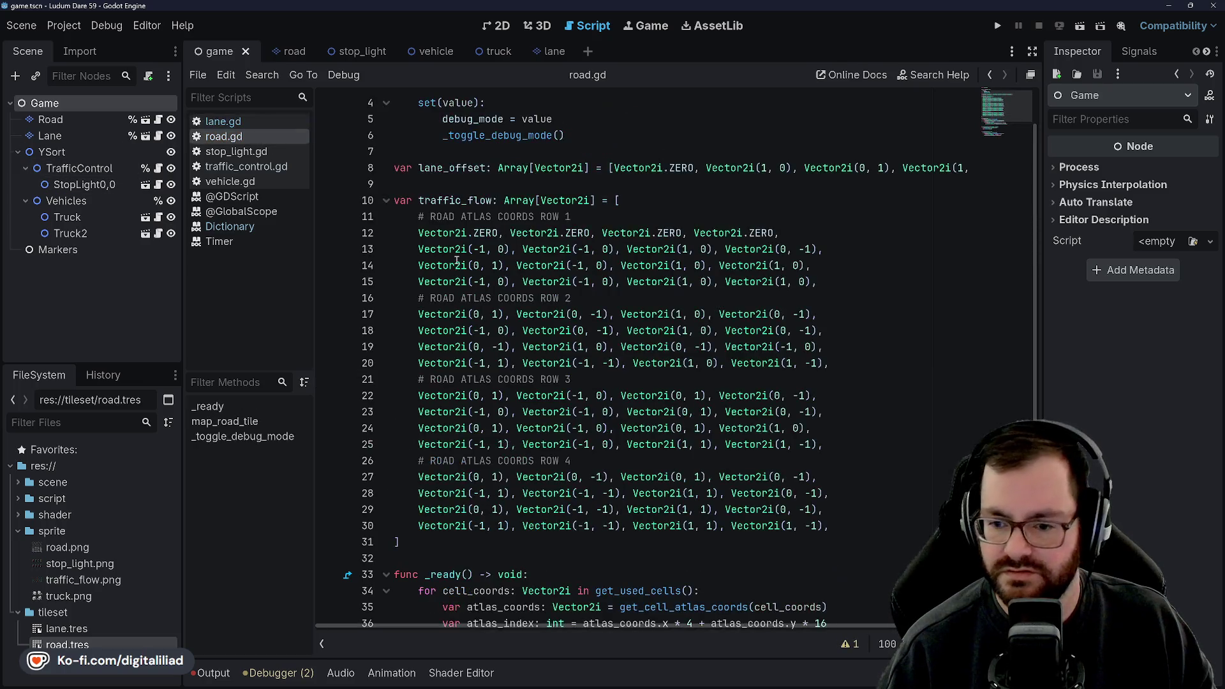
- Rename road.gd's array to flow_lookup, move lane_offset below it, and save
double_click(466, 200)
text(flow)
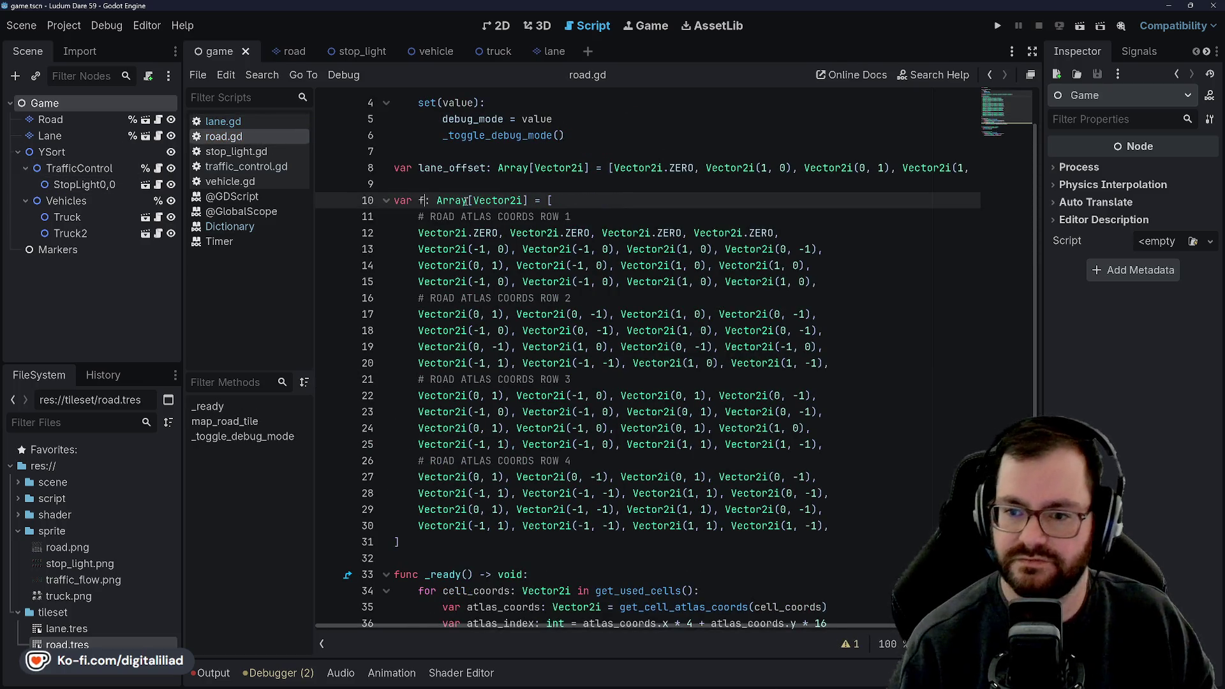
text(_lookup)
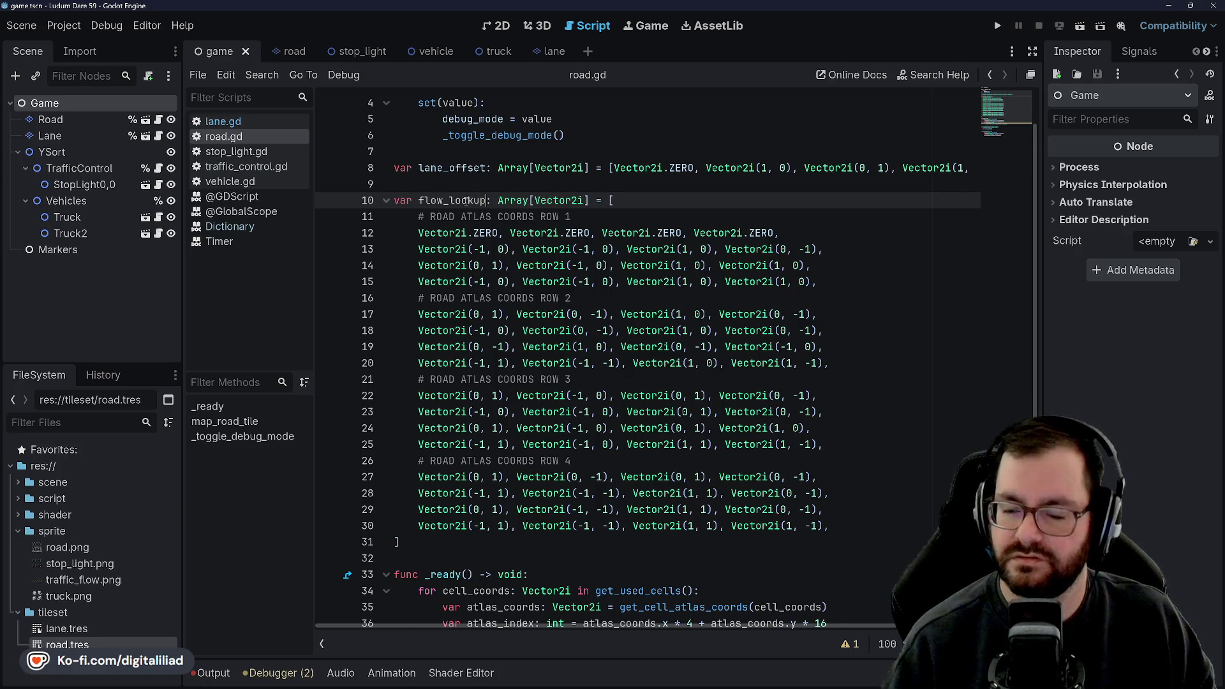
click(407, 556)
key(Return)
key(Return)
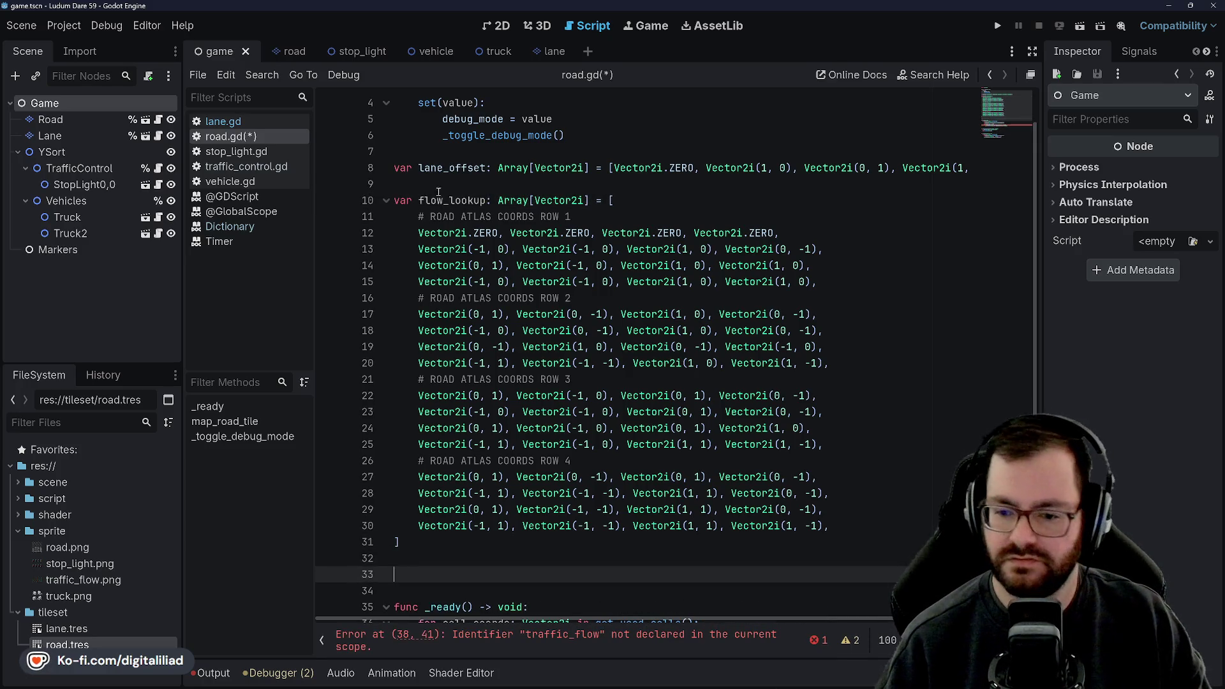
drag(404, 170, 1008, 167)
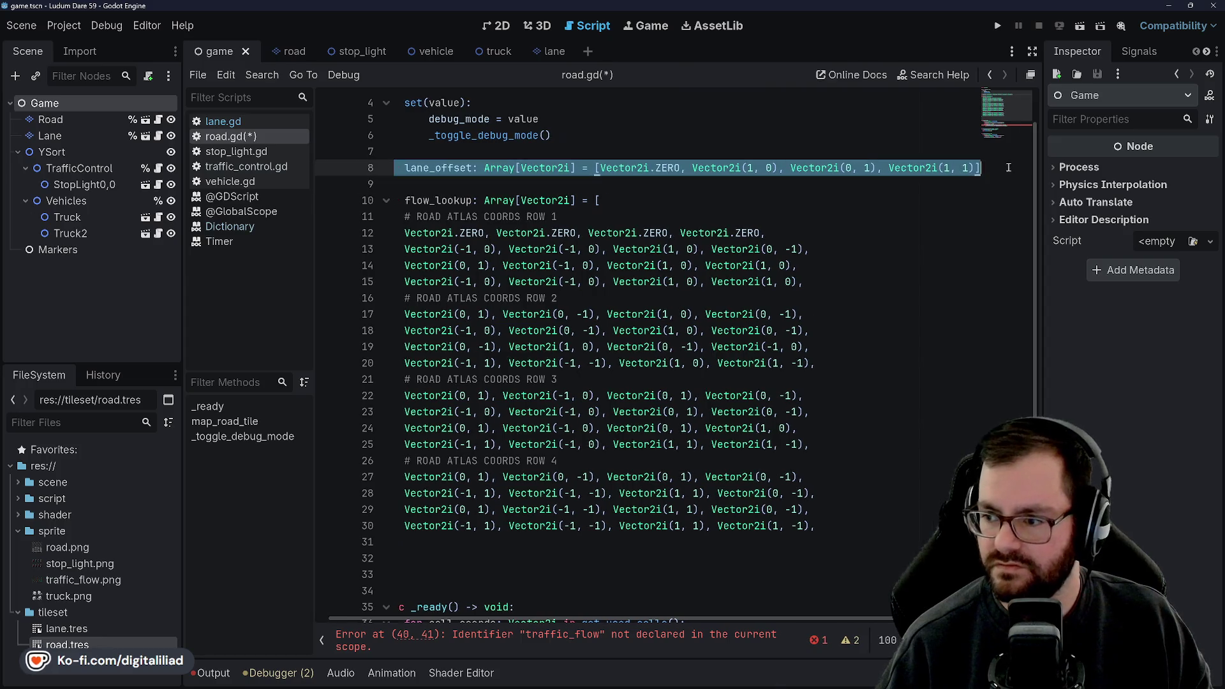
drag(709, 160, 528, 572)
click(464, 184)
key(BackSpace)
key(BackSpace)
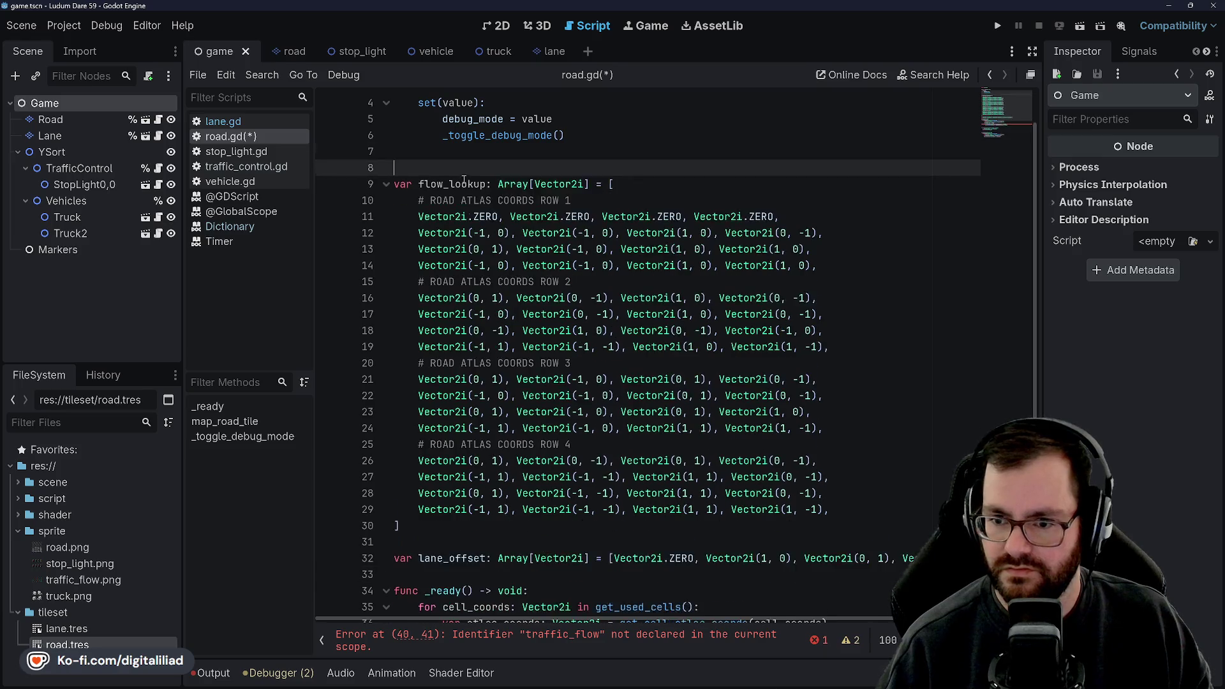
key(ctrl+s)
- Rename the local variable on line 38 to traffic_flow
scroll(521, 254, down, 4)
click(462, 329)
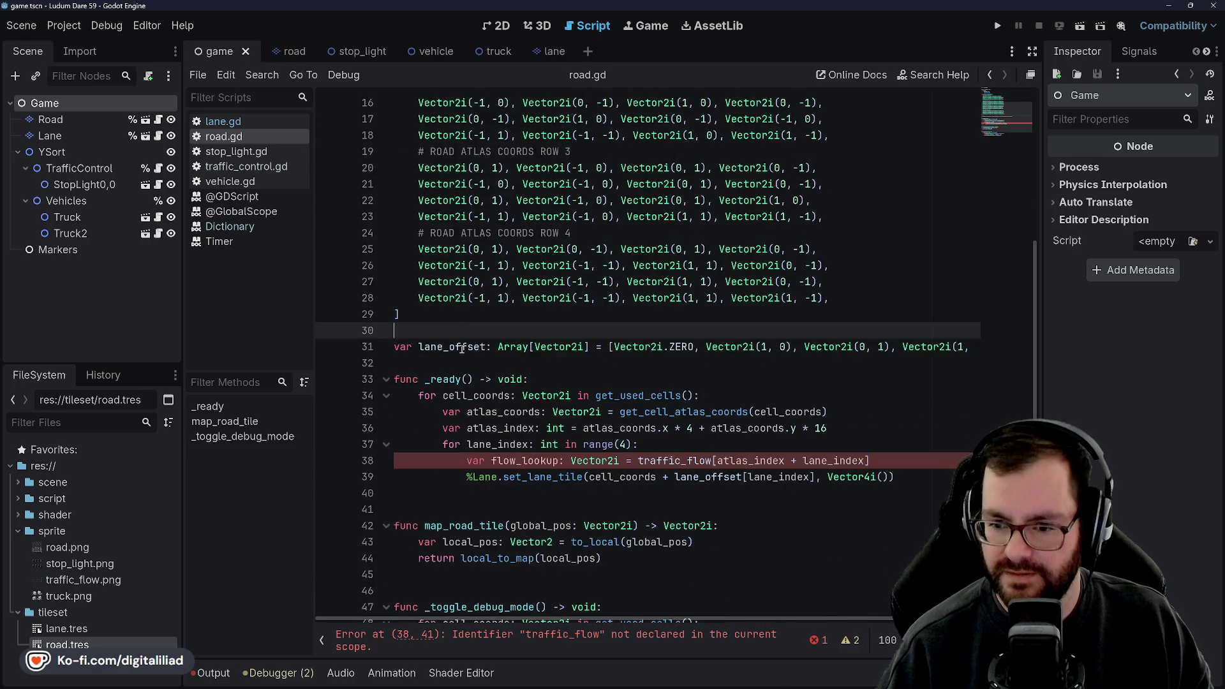
scroll(517, 378, down, 1)
click(518, 379)
scroll(485, 287, up, 6)
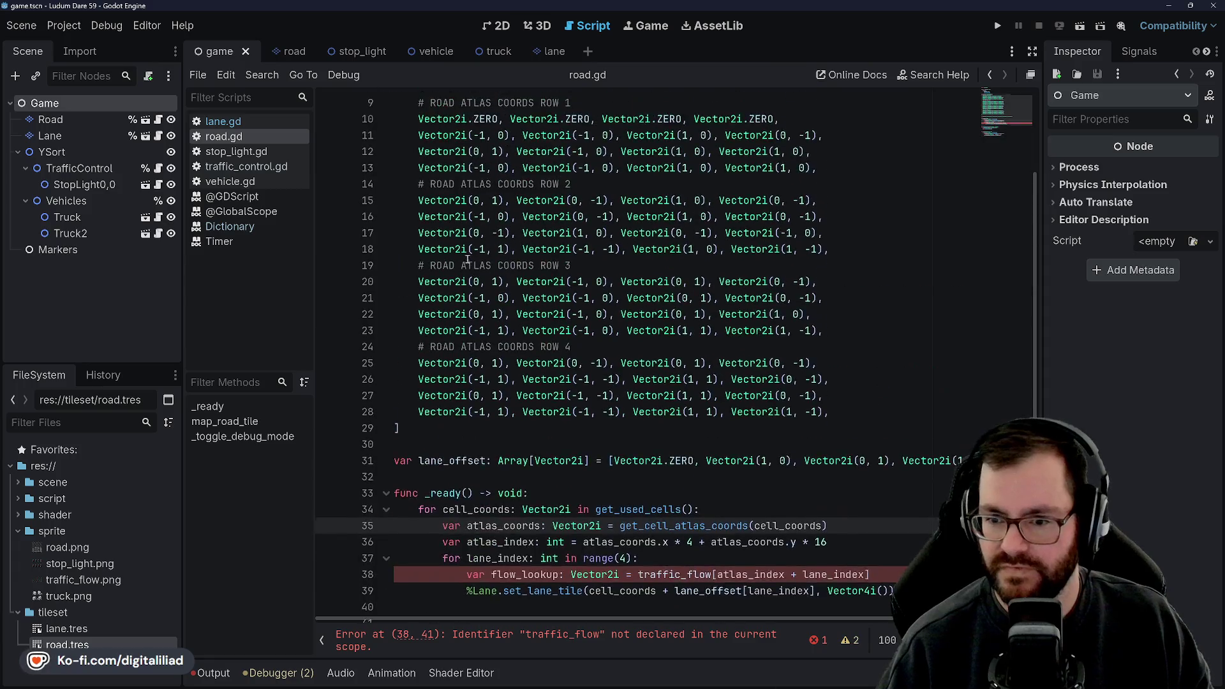
double_click(451, 217)
scroll(451, 216, down, 6)
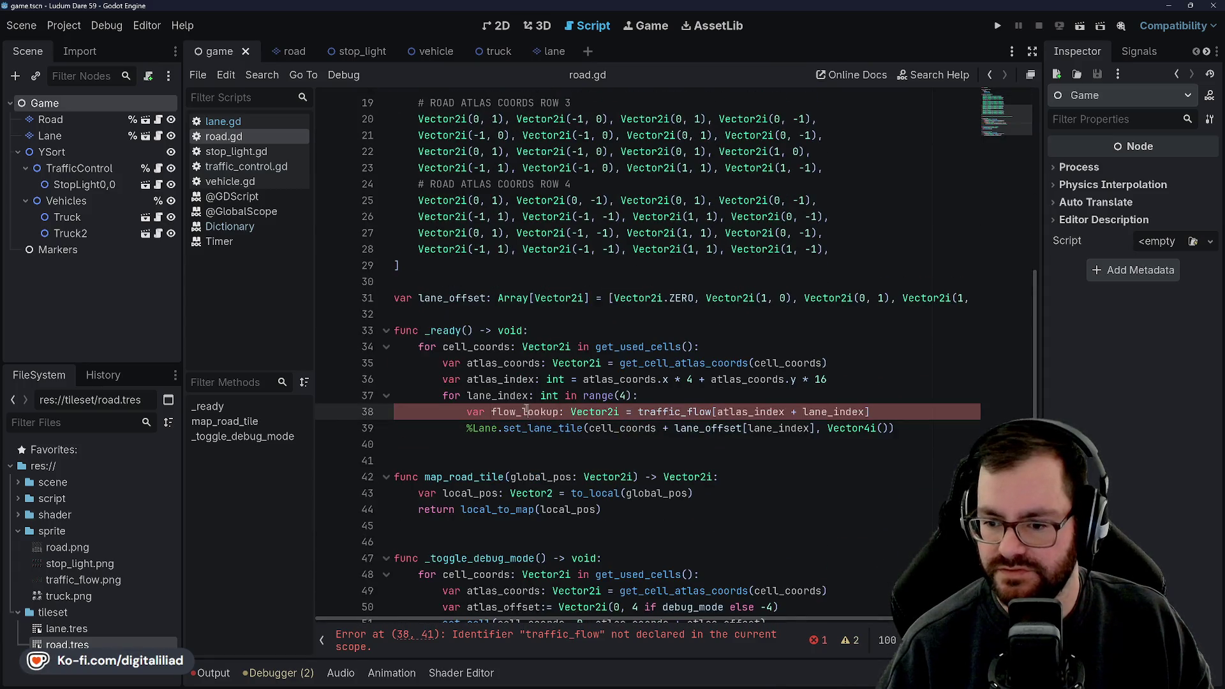
text(traffic_flow)
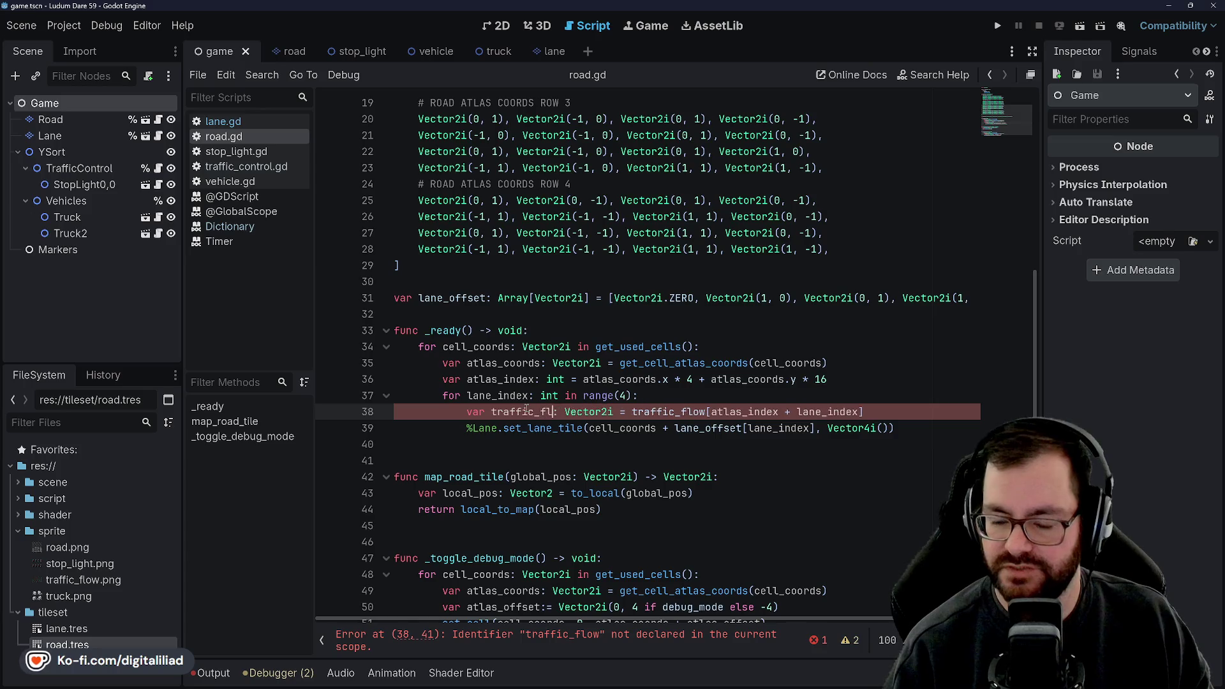
click(522, 363)
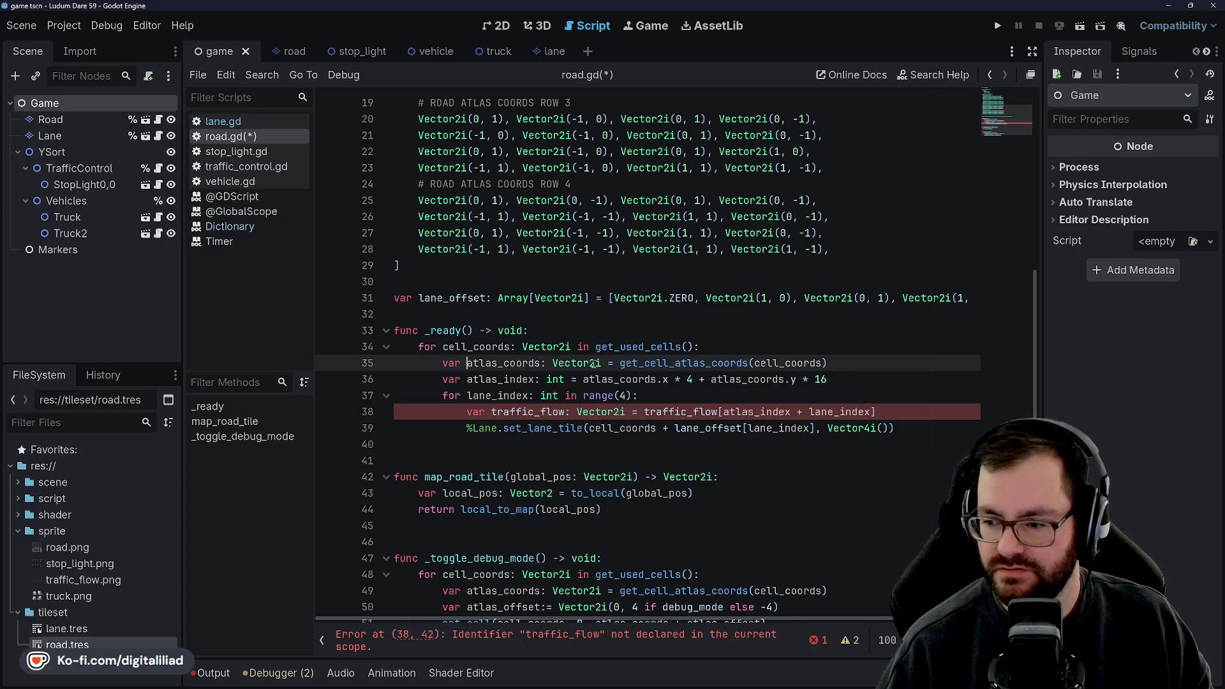
scroll(636, 414, up, 2)
scroll(592, 435, up, 1)
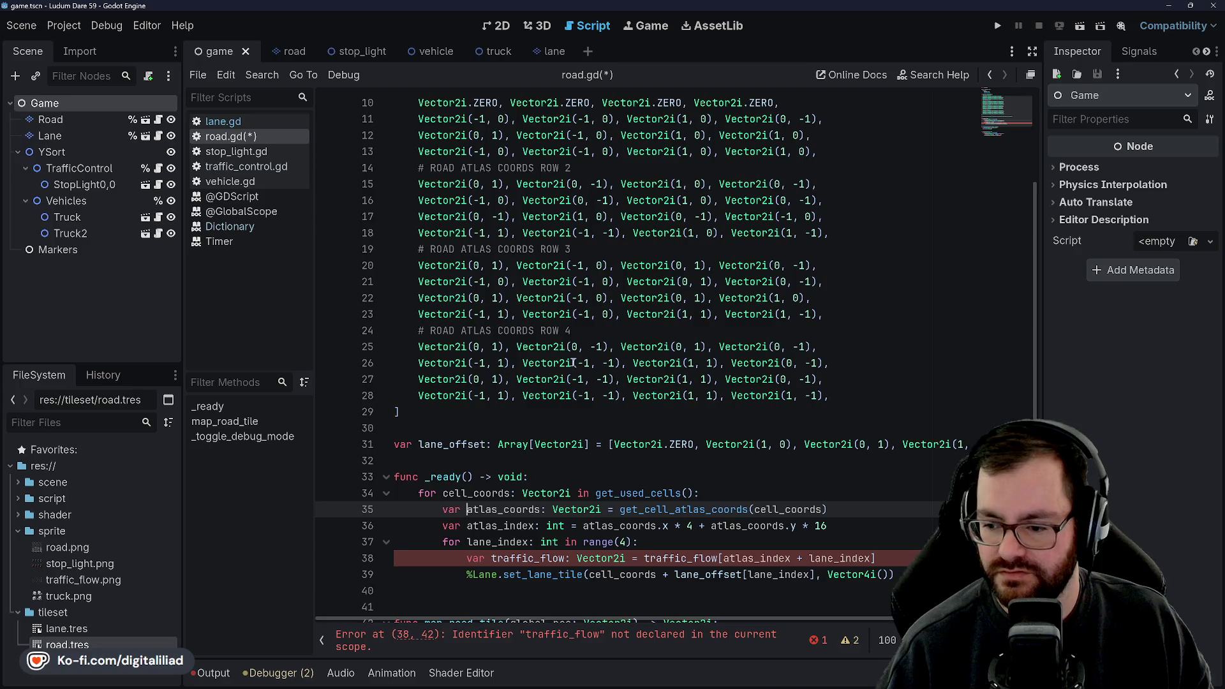
- Make line 38 read flow_lookup into traffic_flow_xy, then begin a new var line below
click(443, 415)
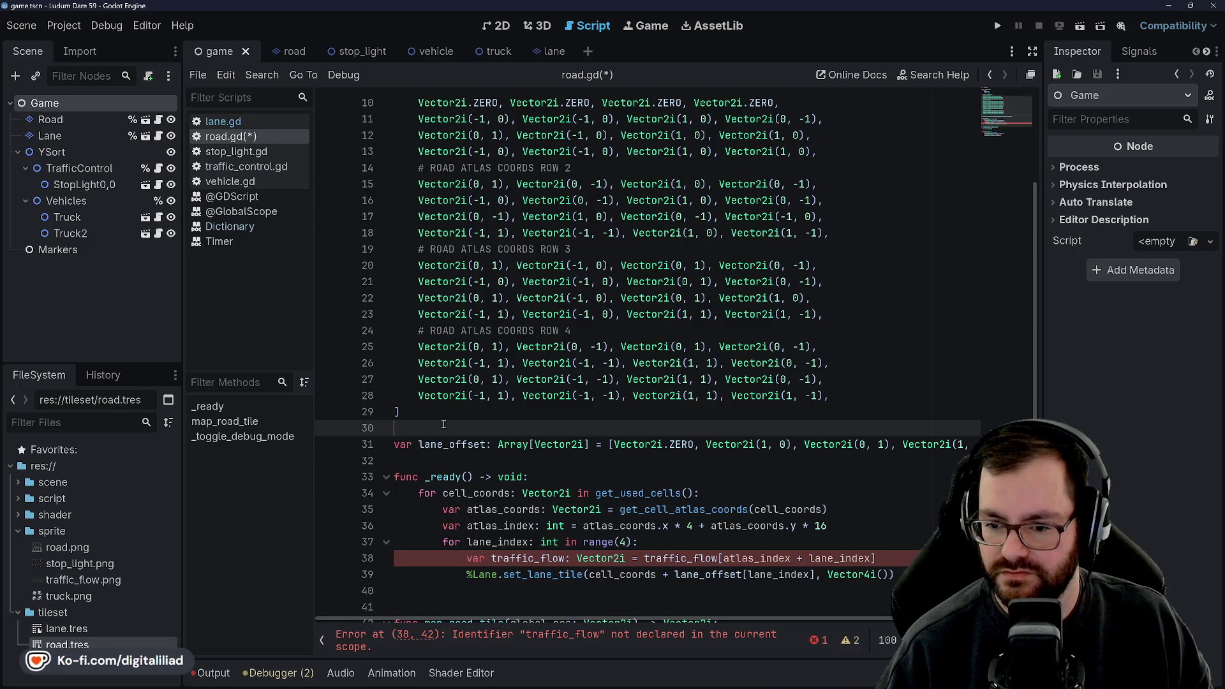
scroll(451, 300, up, 3)
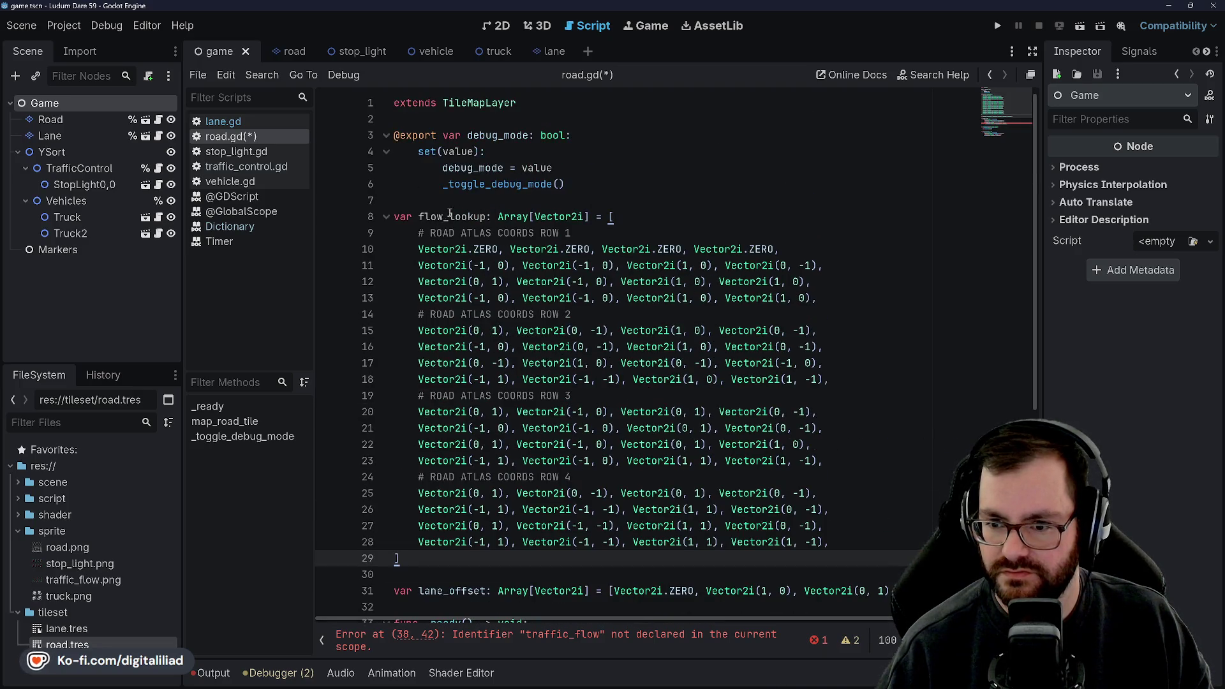
scroll(451, 300, down, 6)
click(555, 395)
double_click(673, 412)
text(flow_lo)
text(okup)
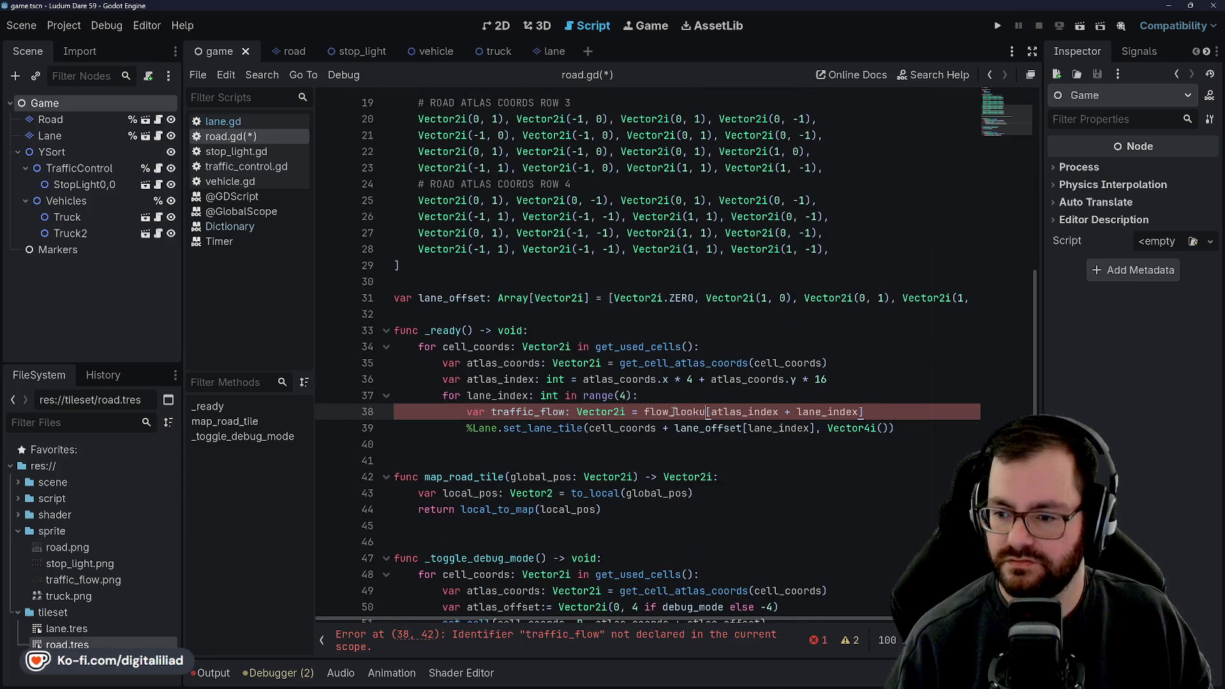
key(ctrl+s)
click(565, 411)
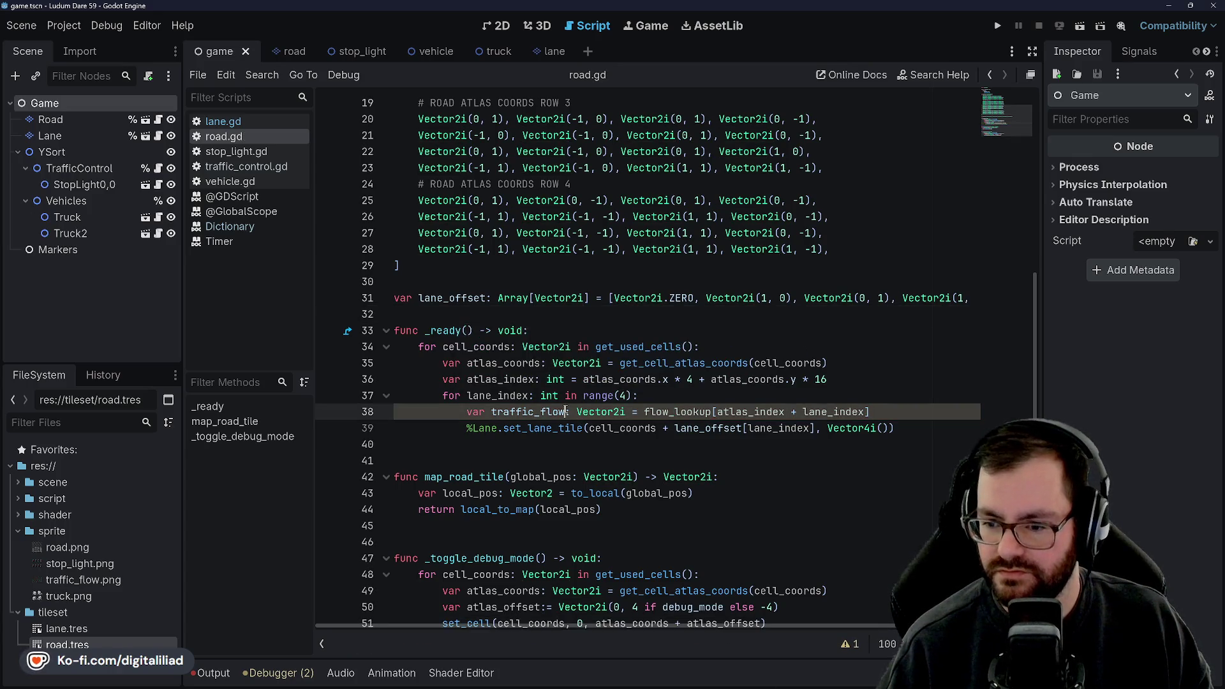
text(_xy)
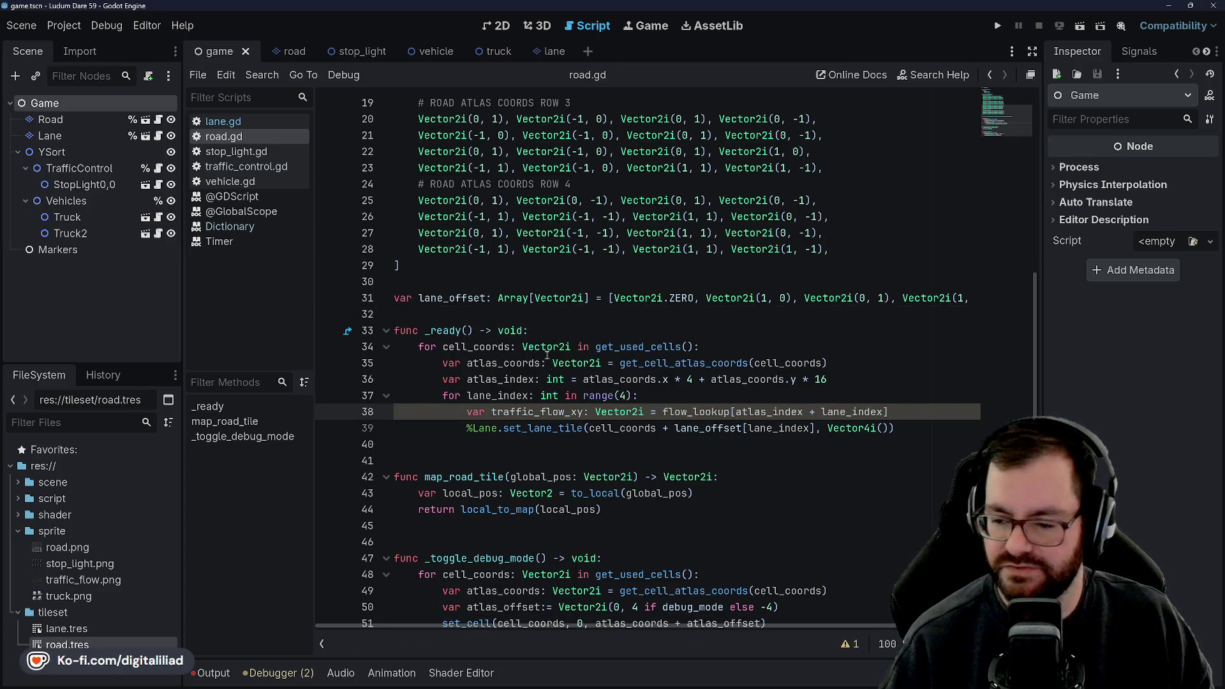
click(589, 321)
click(911, 407)
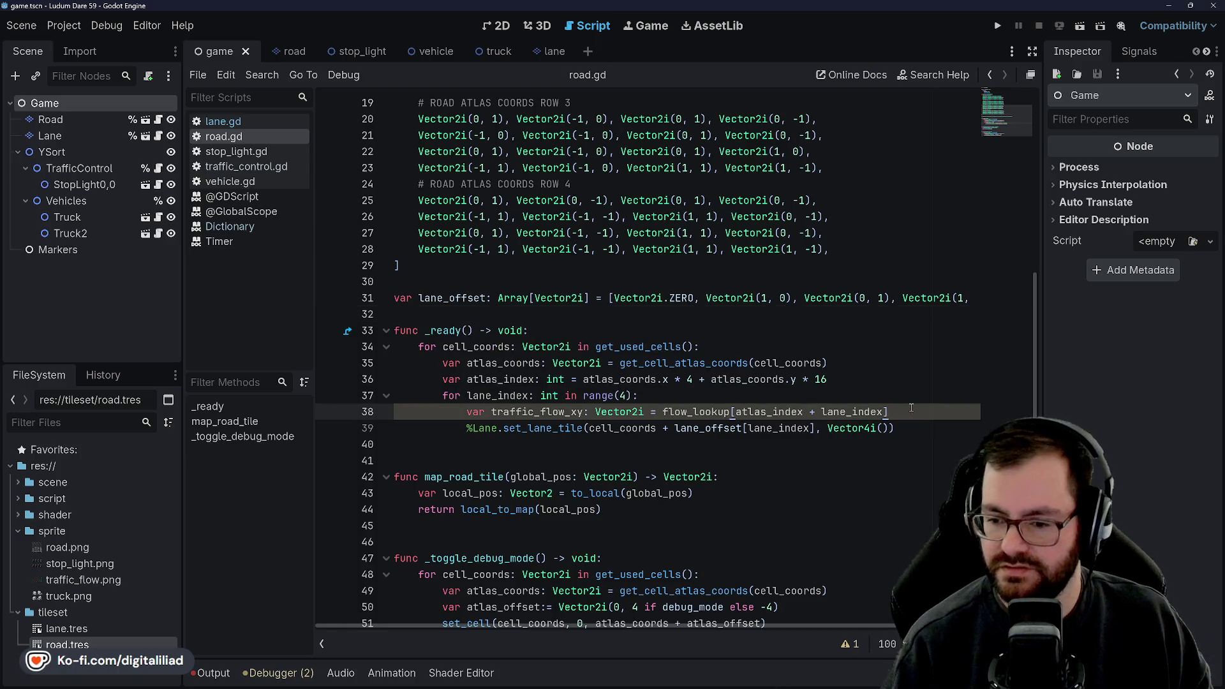
key(Return)
text(var traffic_flow)
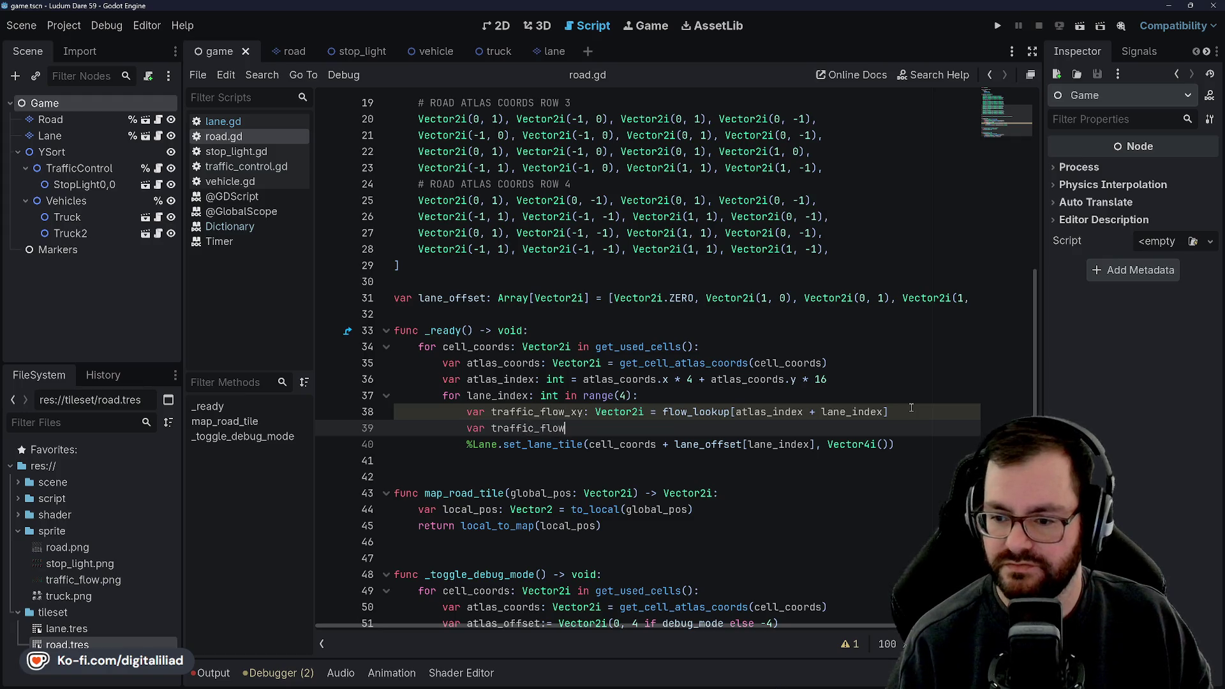
- Declare traffic_flow as a Vector4i built from traffic_flow_xy and save road.gd
key(BackSpace)
key(BackSpace)
key(BackSpace)
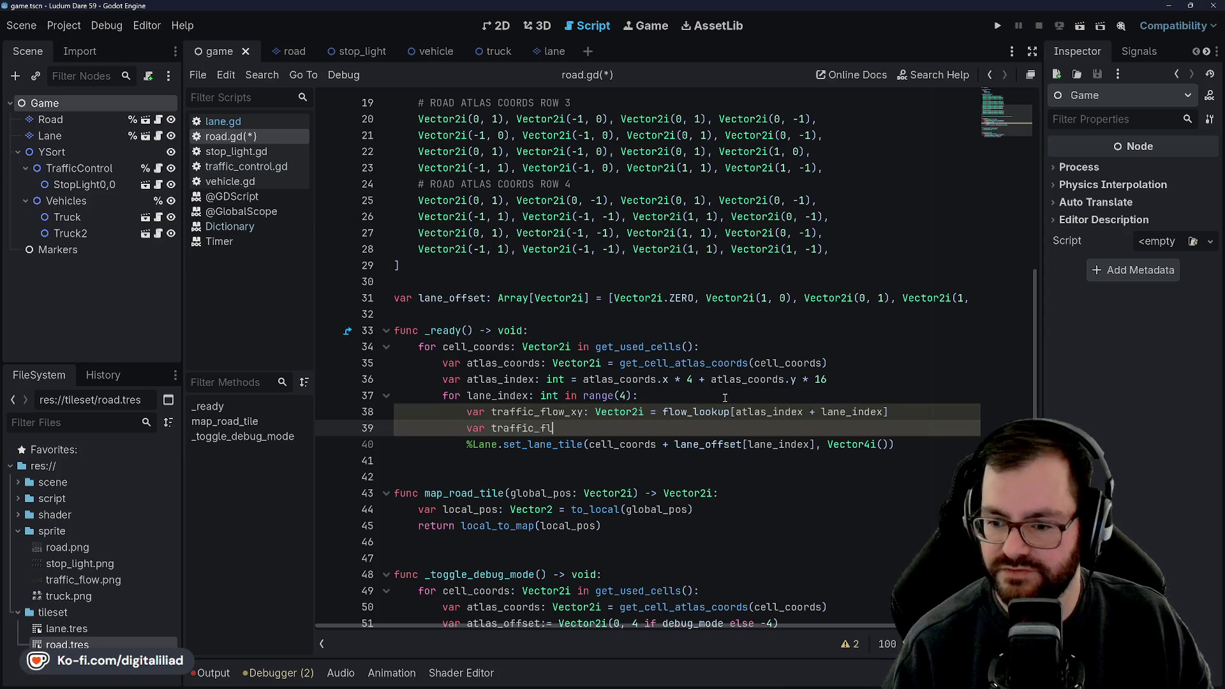
text(r4)
key(Return)
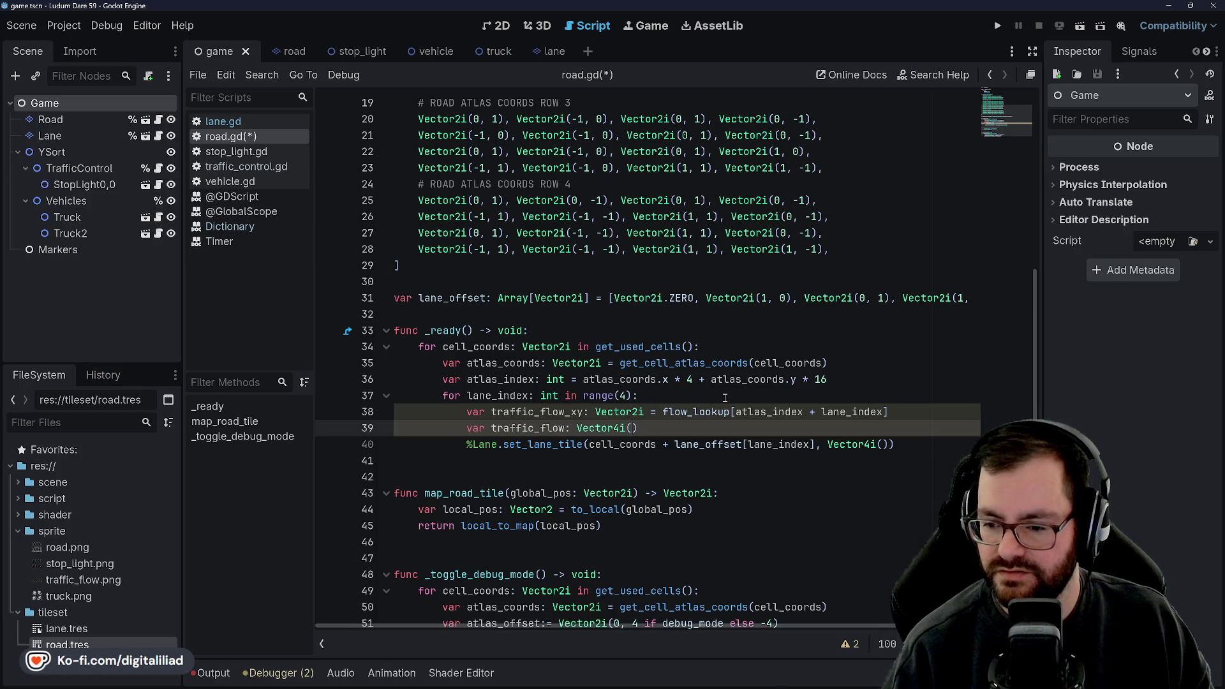
text(traffic_flow_xy.x)
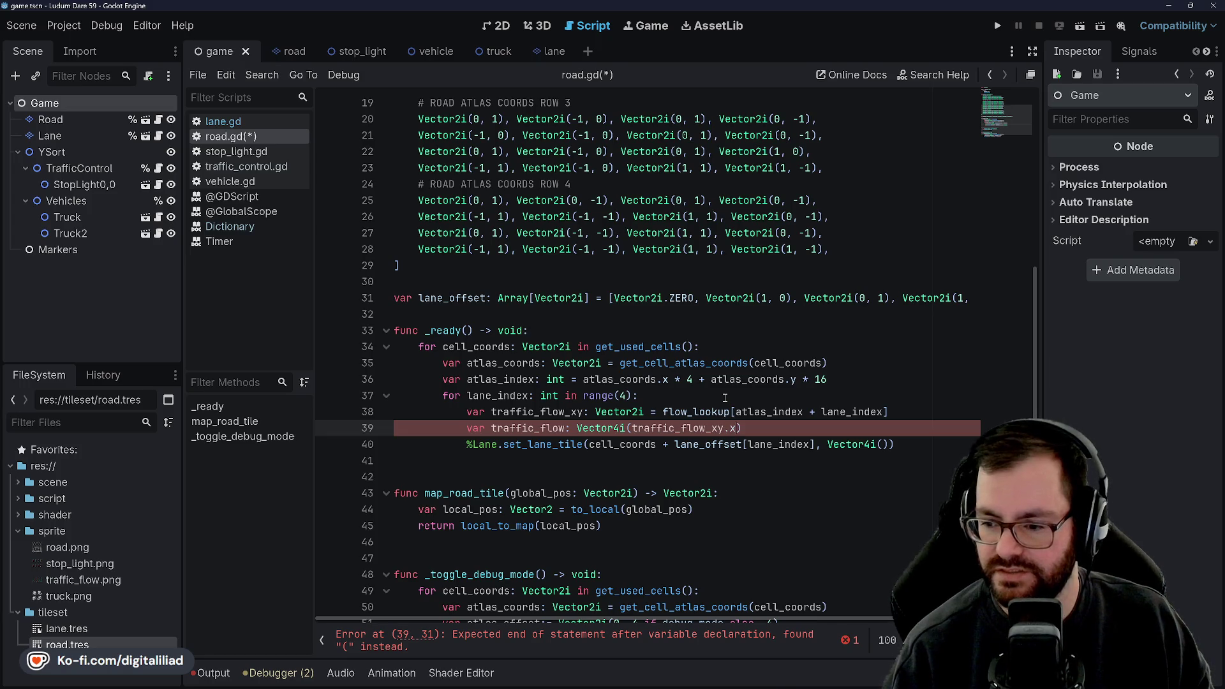
text(_fl)
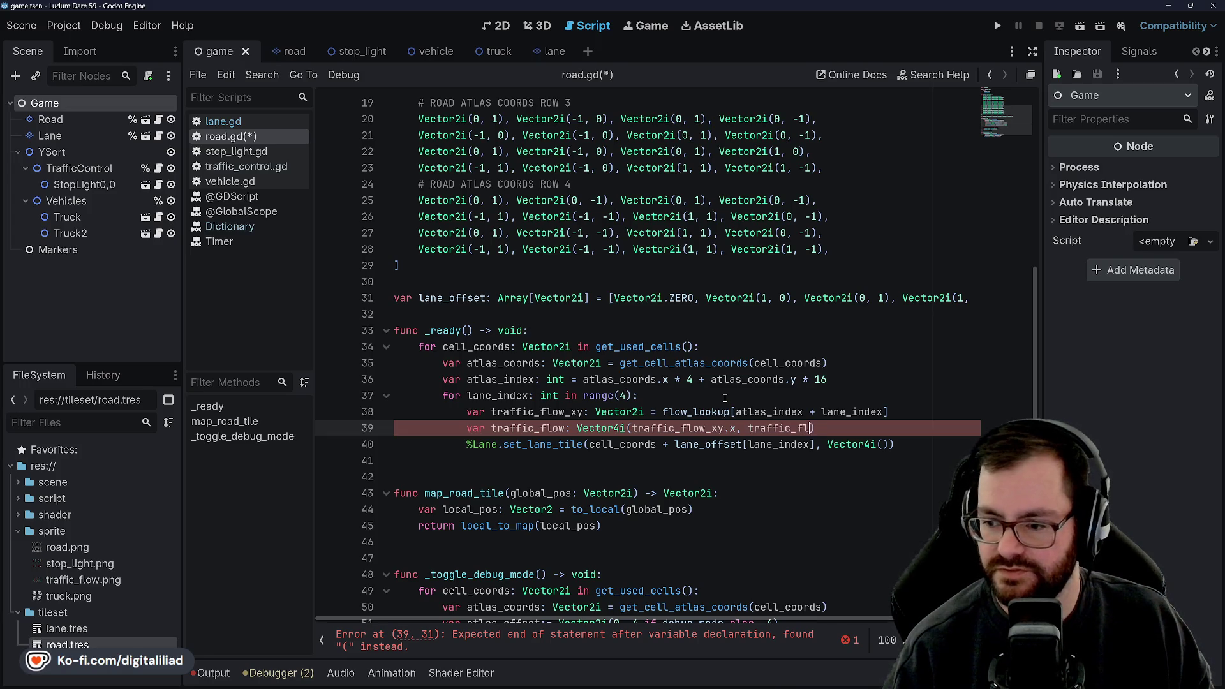
text(_xy.y, -1, -1)
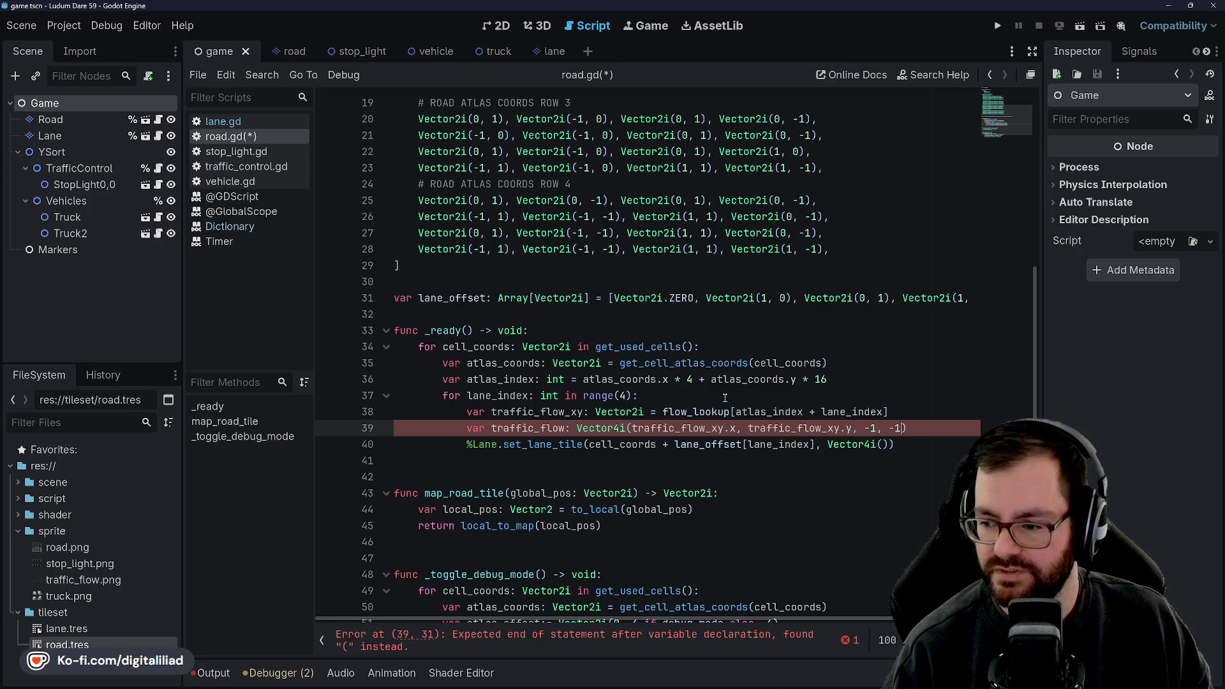
click(689, 314)
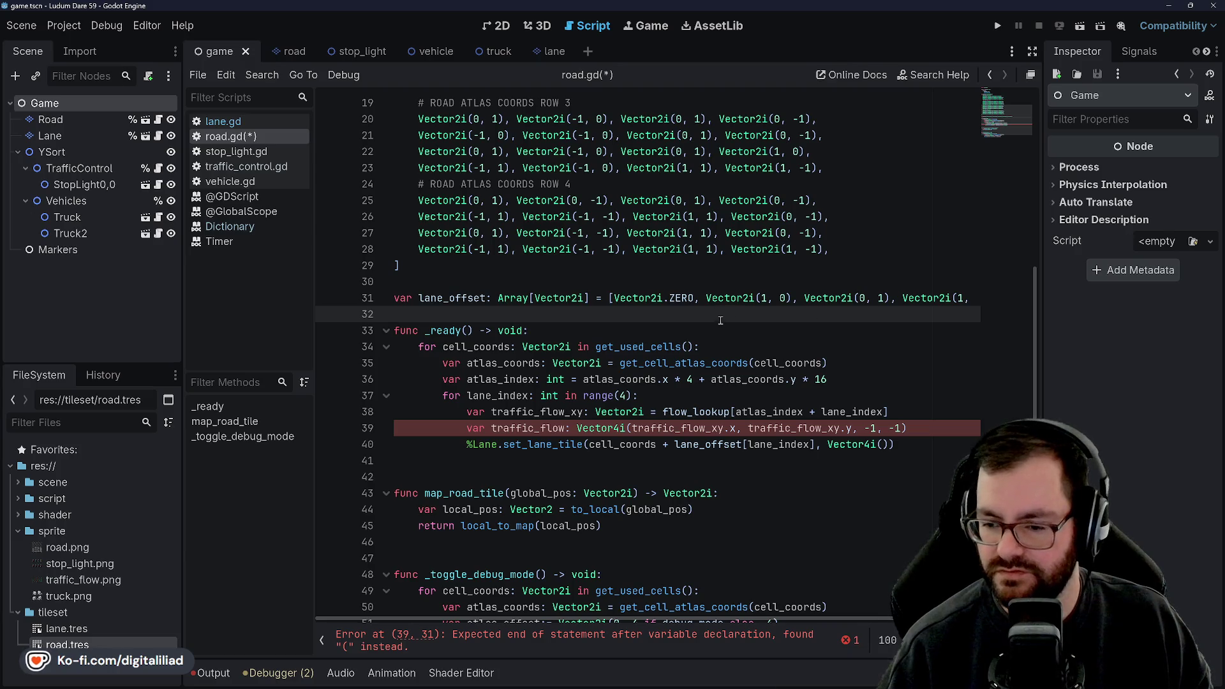
click(644, 395)
key(ctrl+s)
- Step through lines 33–37 of _ready to review the atlas_index code
click(558, 326)
click(571, 347)
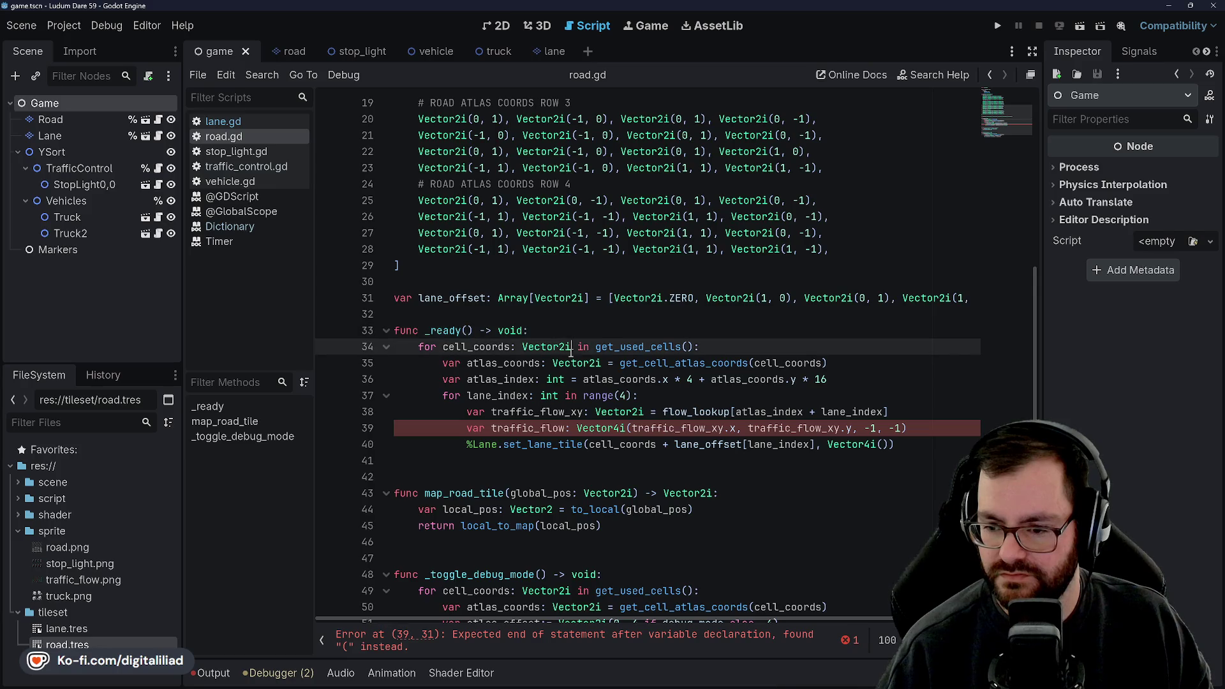
click(688, 396)
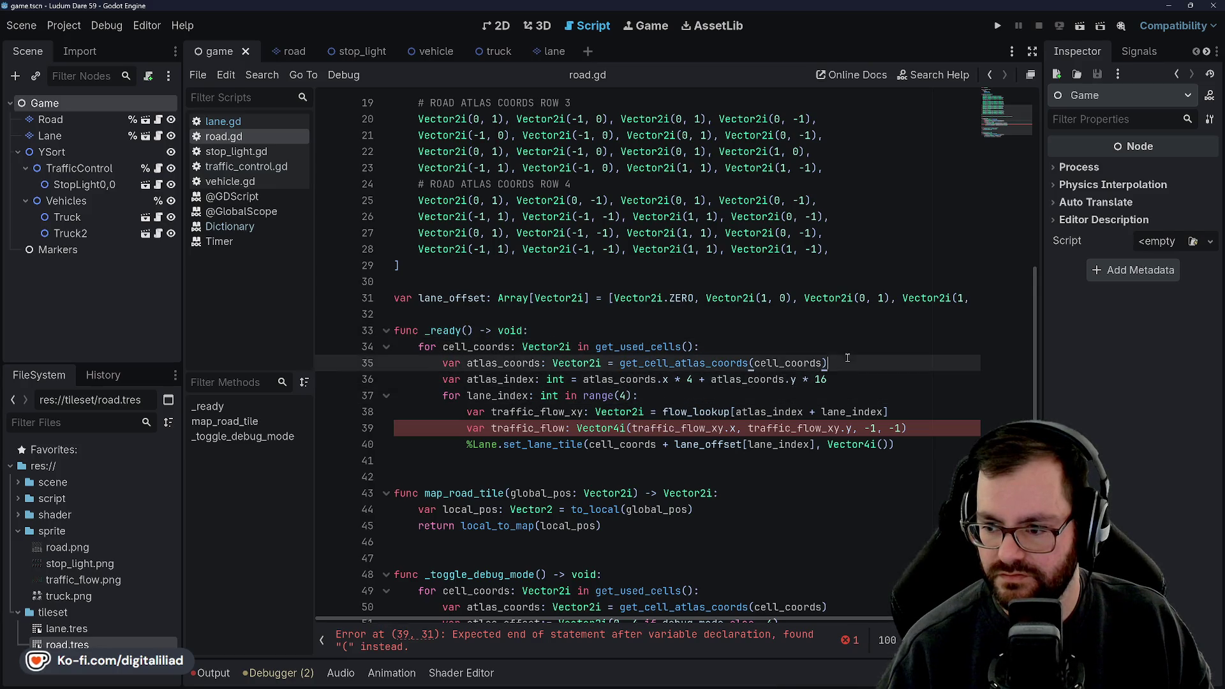
click(701, 338)
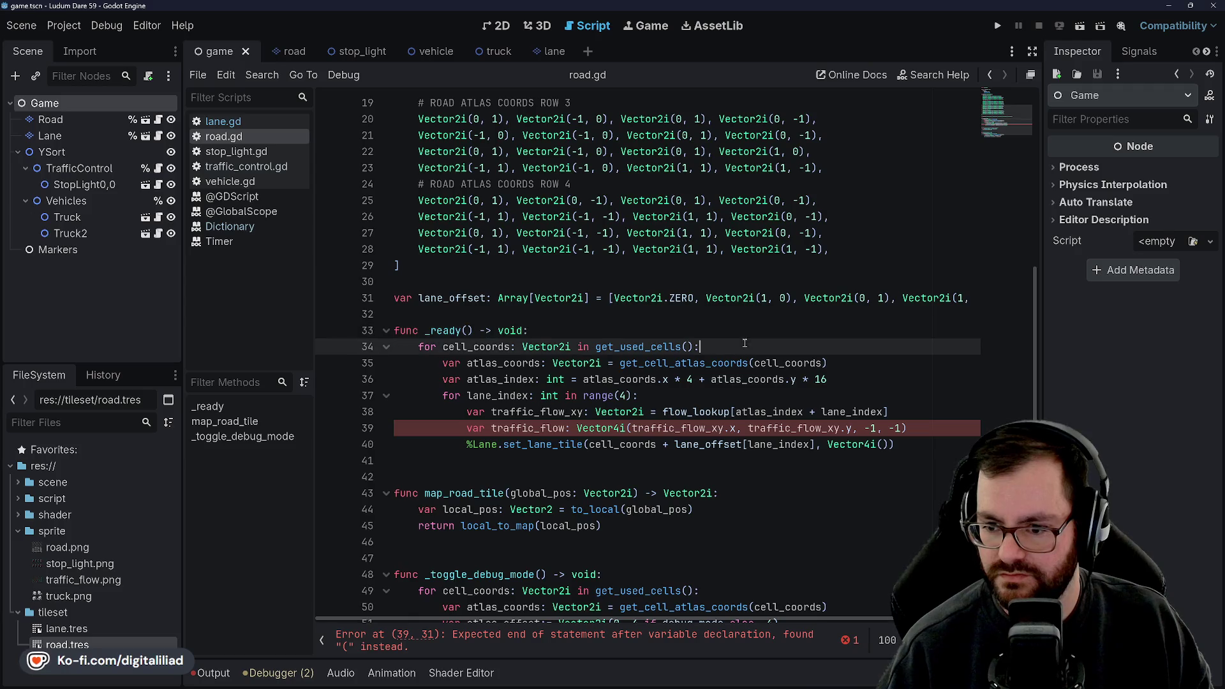
key(Up)
key(Down)
key(Up)
key(Down)
key(Up)
key(Down)
key(Up)
key(Down)
key(Up)
key(Down)
key(Down)
key(Down)
key(Down)
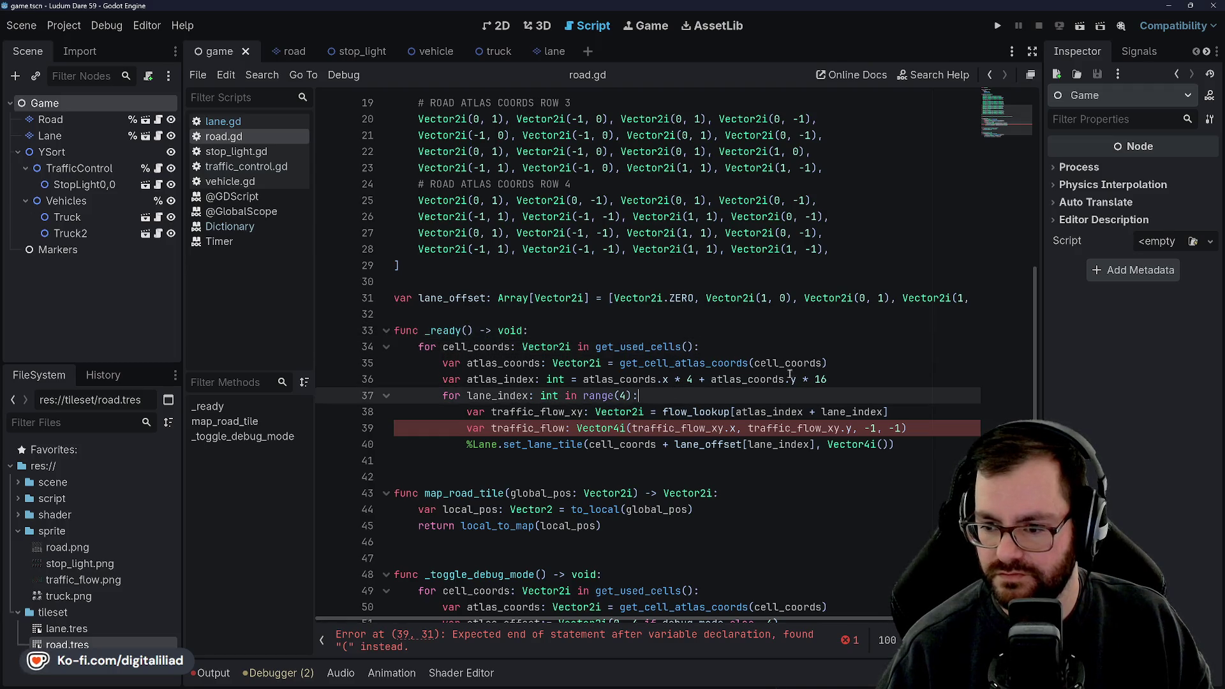
click(831, 379)
key(Up)
key(Down)
click(733, 400)
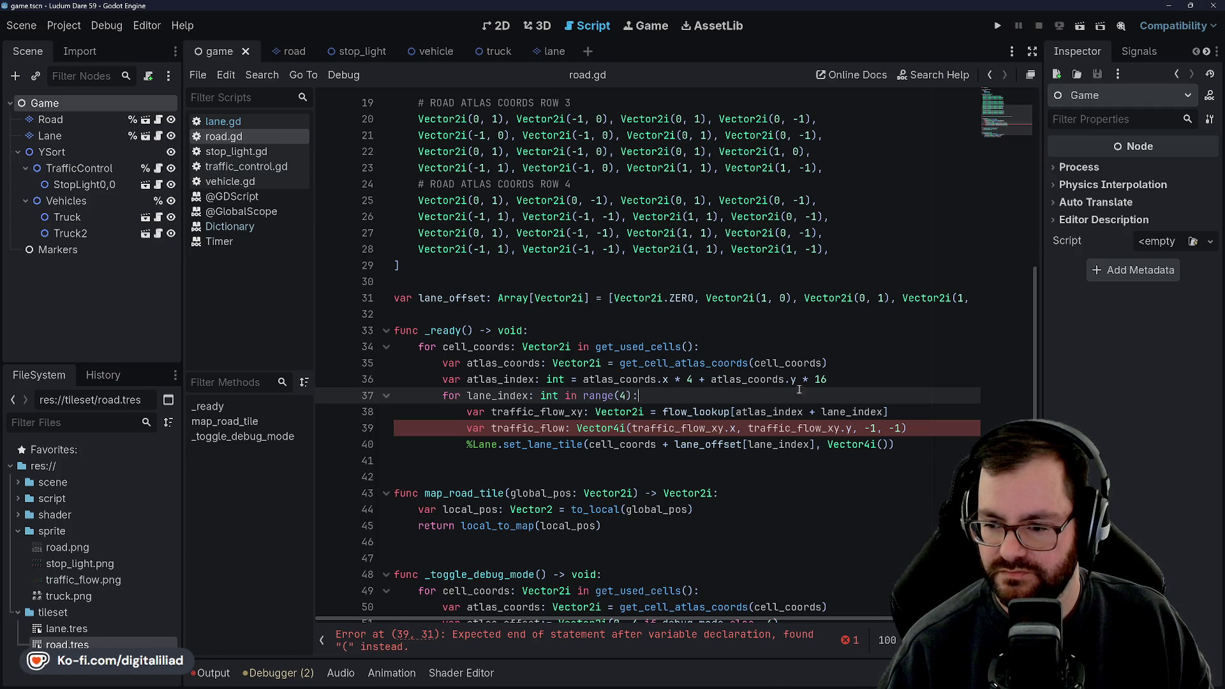
click(860, 374)
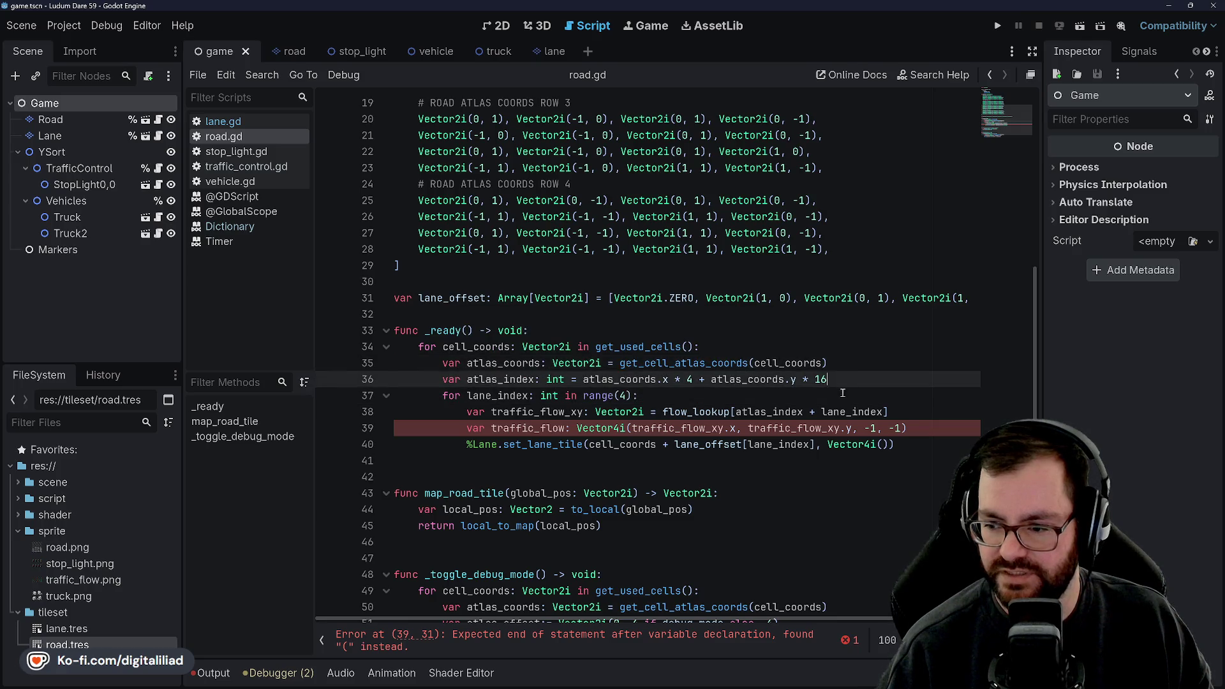
- Change line 39 to 'traffic_flow :=', pass traffic_flow instead of Vector4i() on line 40, and save
click(930, 432)
key(Up)
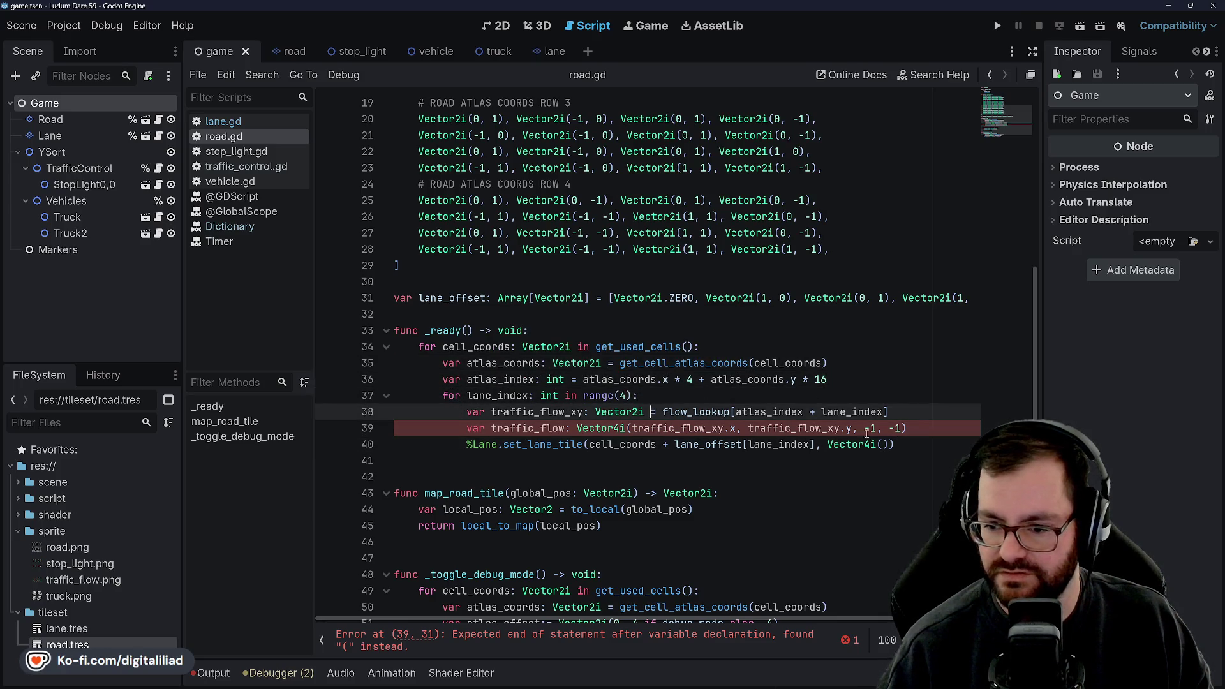
key(Down)
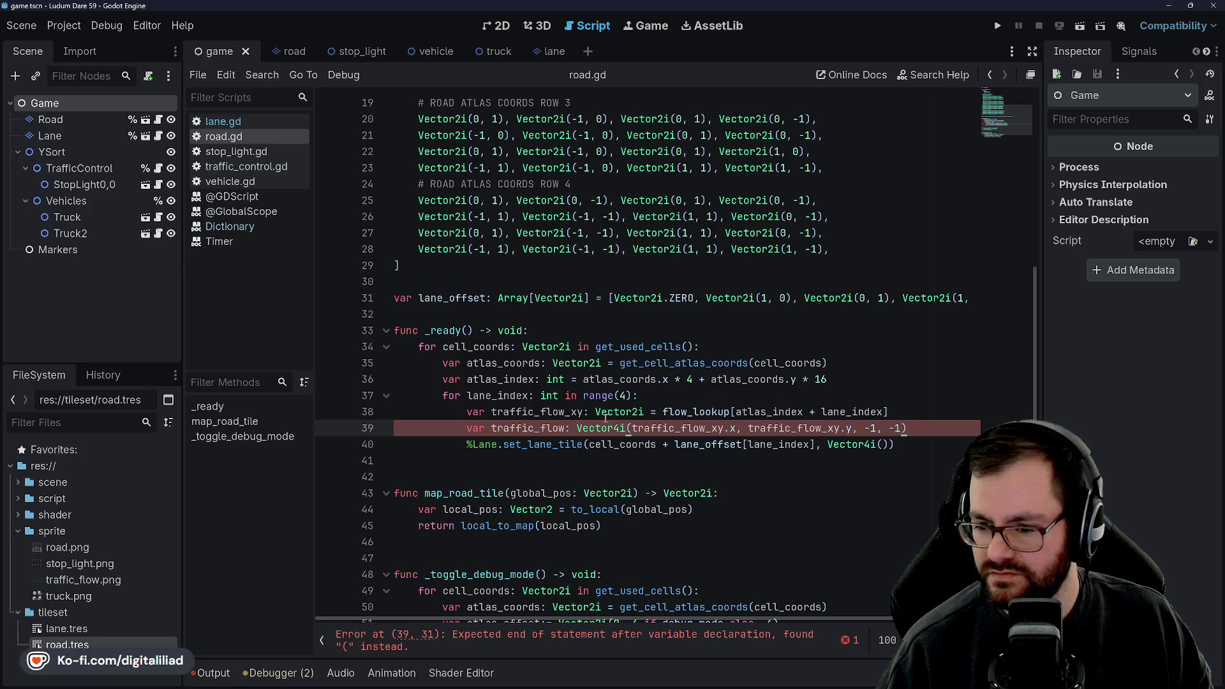
text(=)
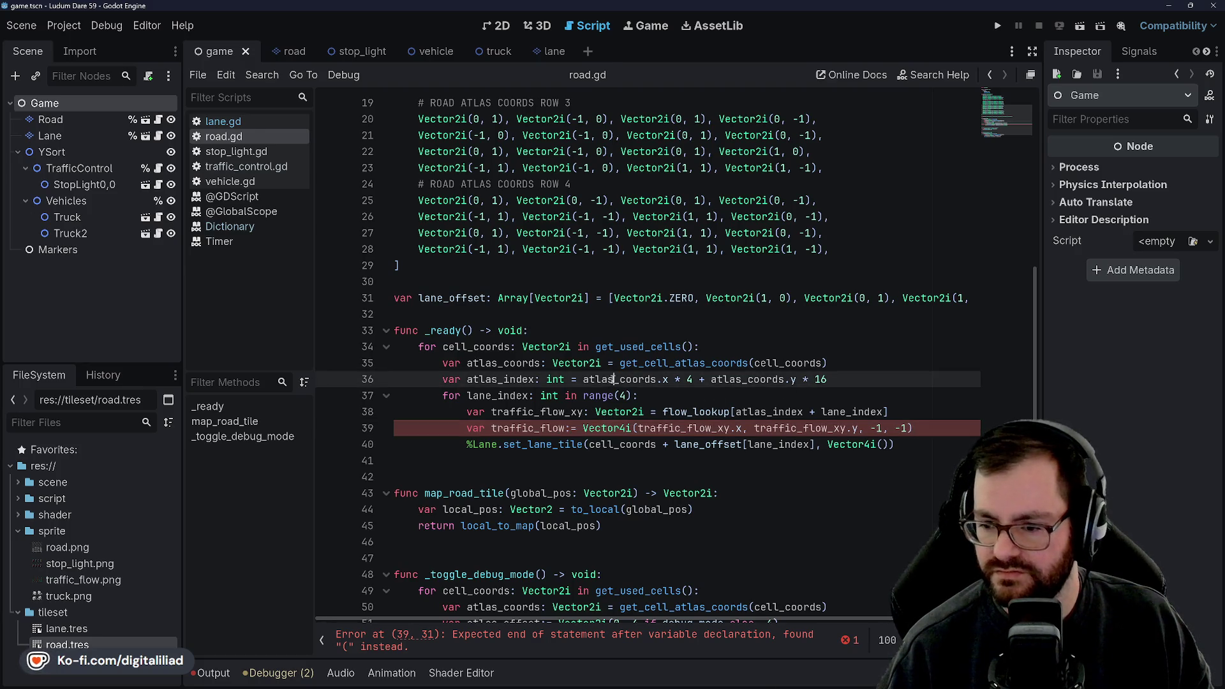
click(784, 444)
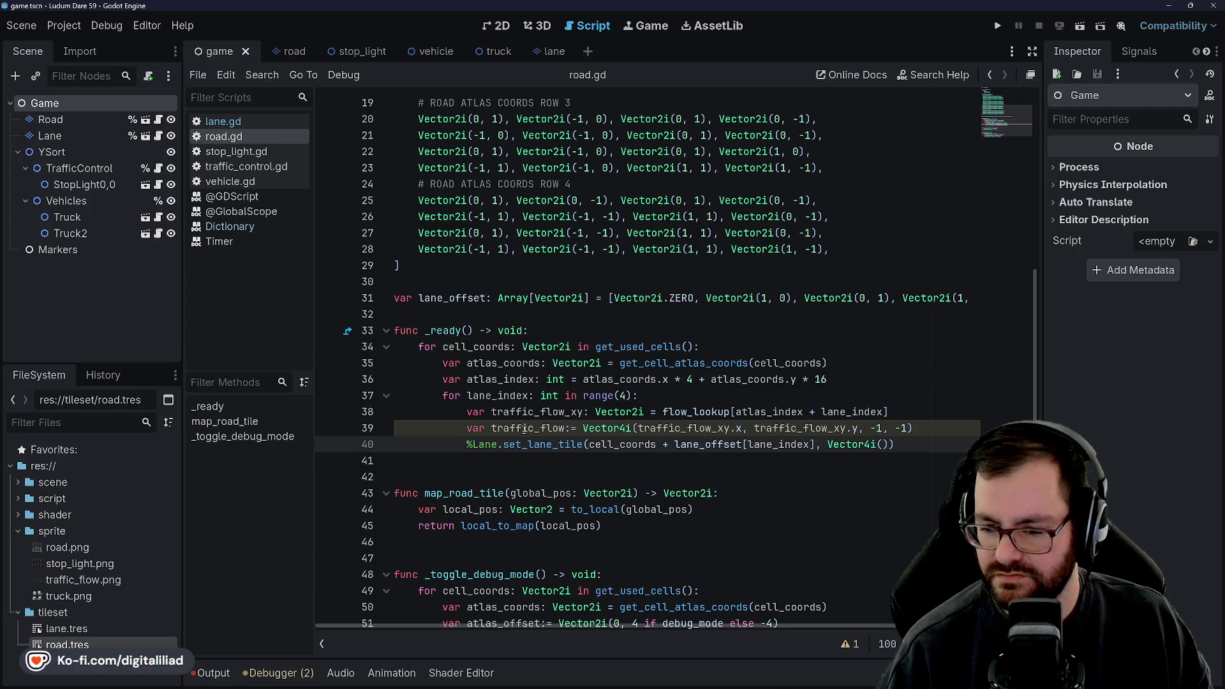
double_click(511, 428)
key(ctrl+c)
drag(825, 444, 893, 444)
key(ctrl+v)
key(ctrl+s)
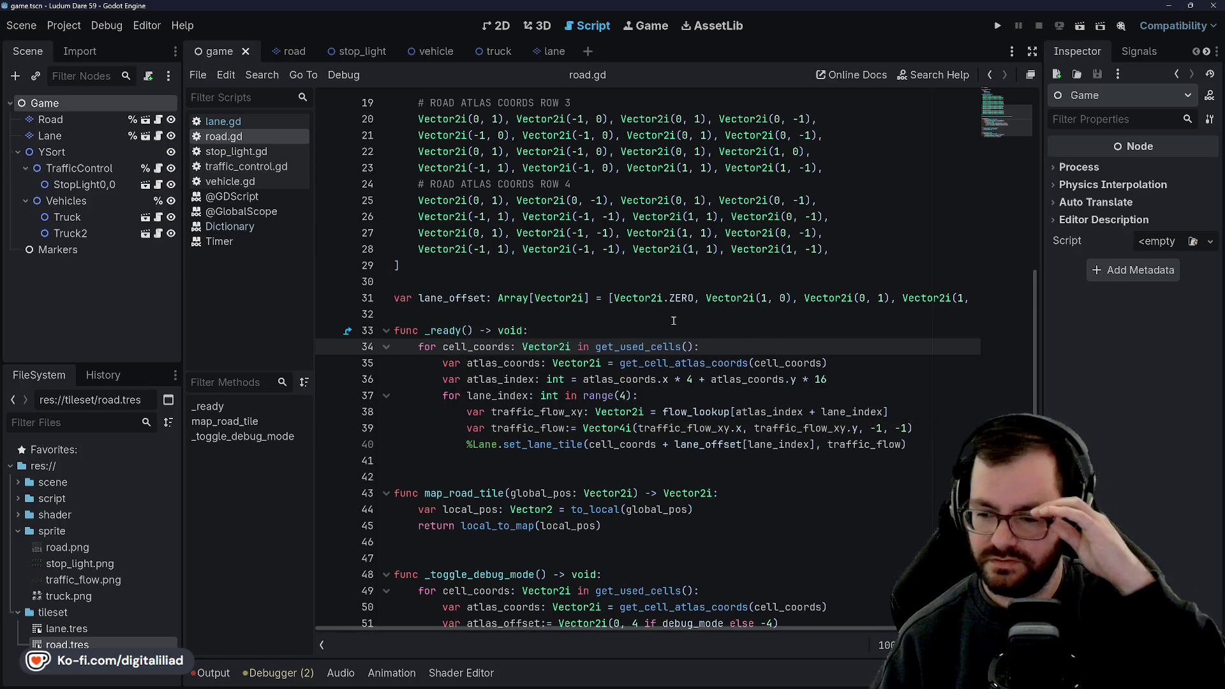
- Run the game to test the changes
click(638, 281)
click(617, 261)
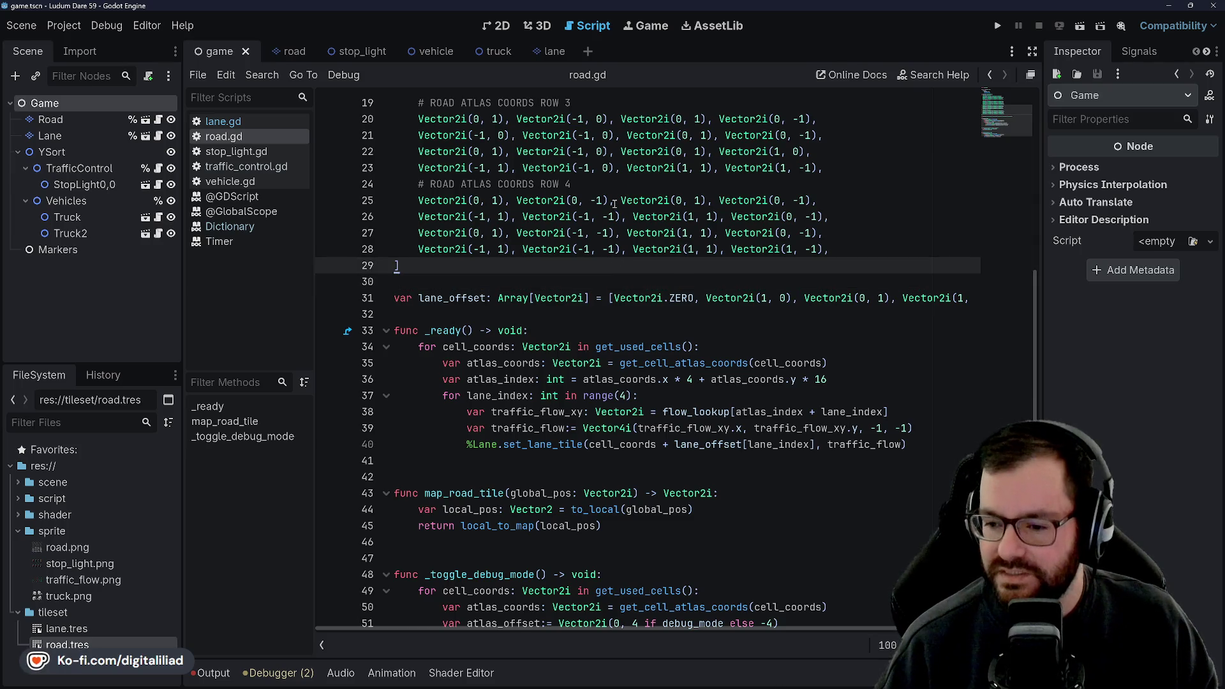
click(997, 25)
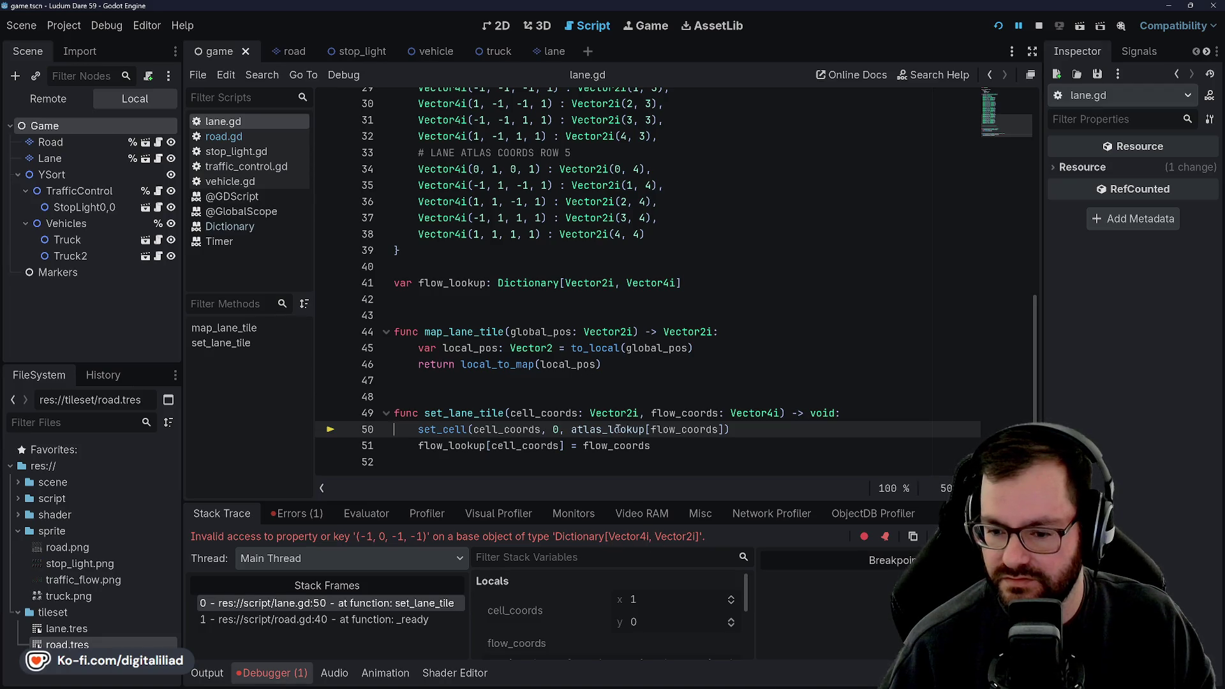
- Inspect lane.gd's line 50 invalid-key error and the atlas_lookup entries, then return to road.gd
mouse_move(618, 429)
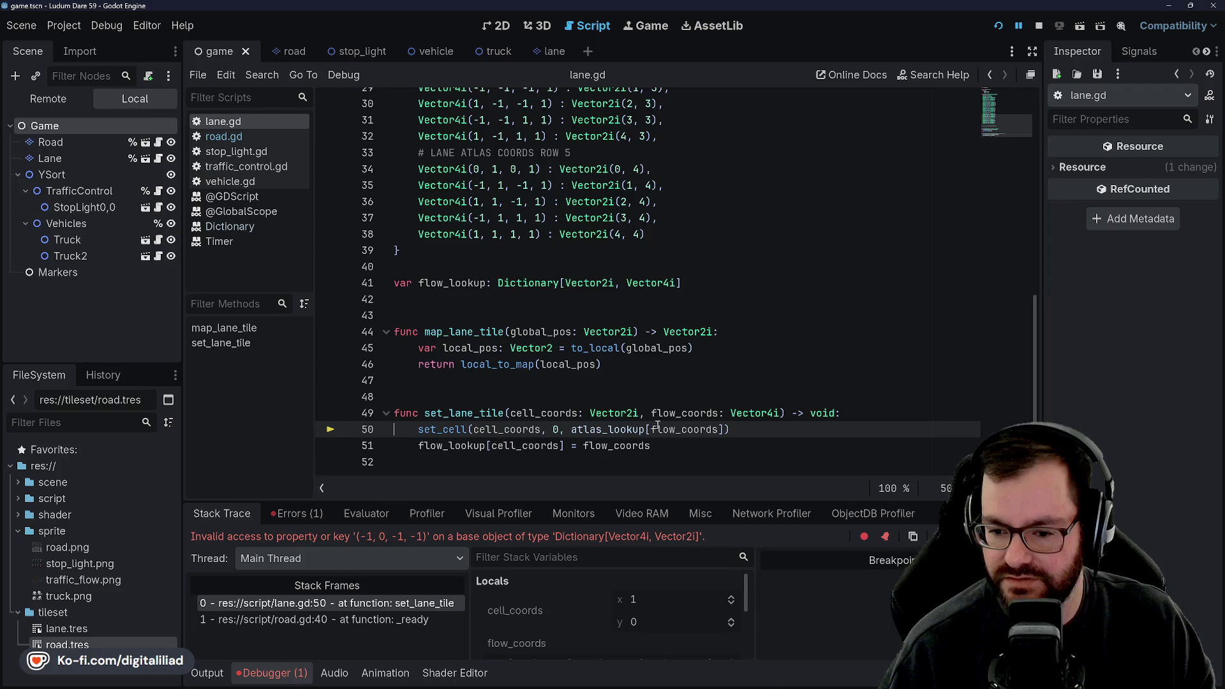
scroll(586, 376, up, 3)
scroll(491, 315, up, 3)
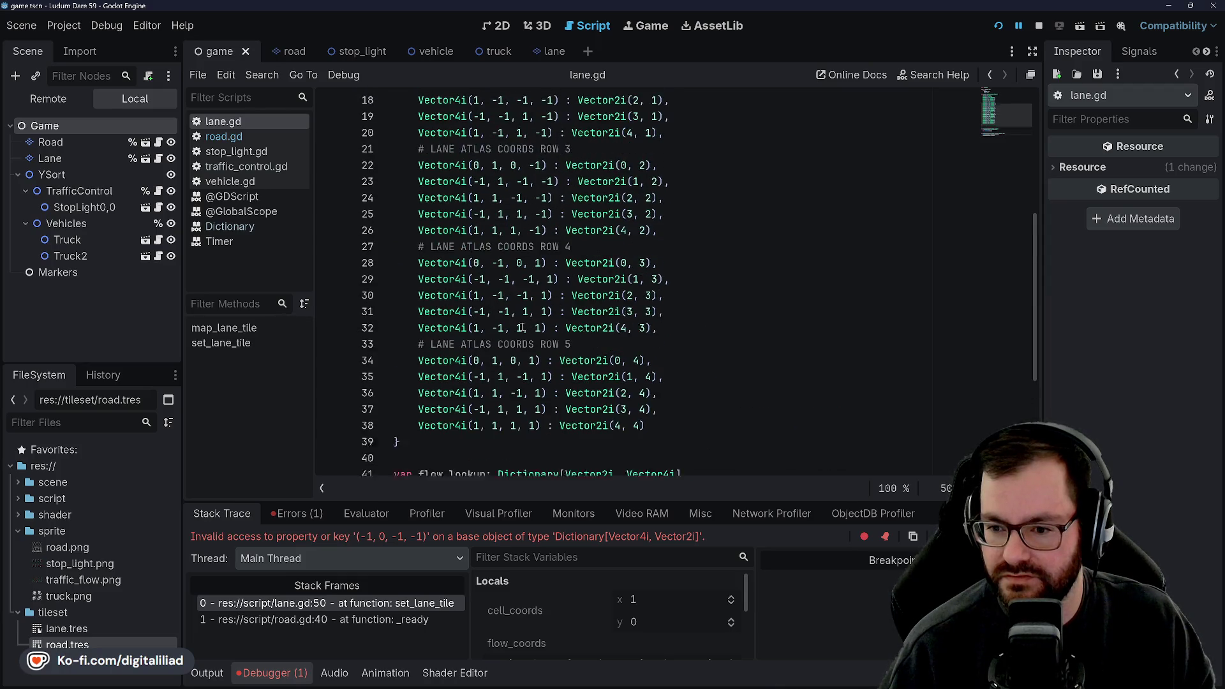
scroll(503, 255, up, 2)
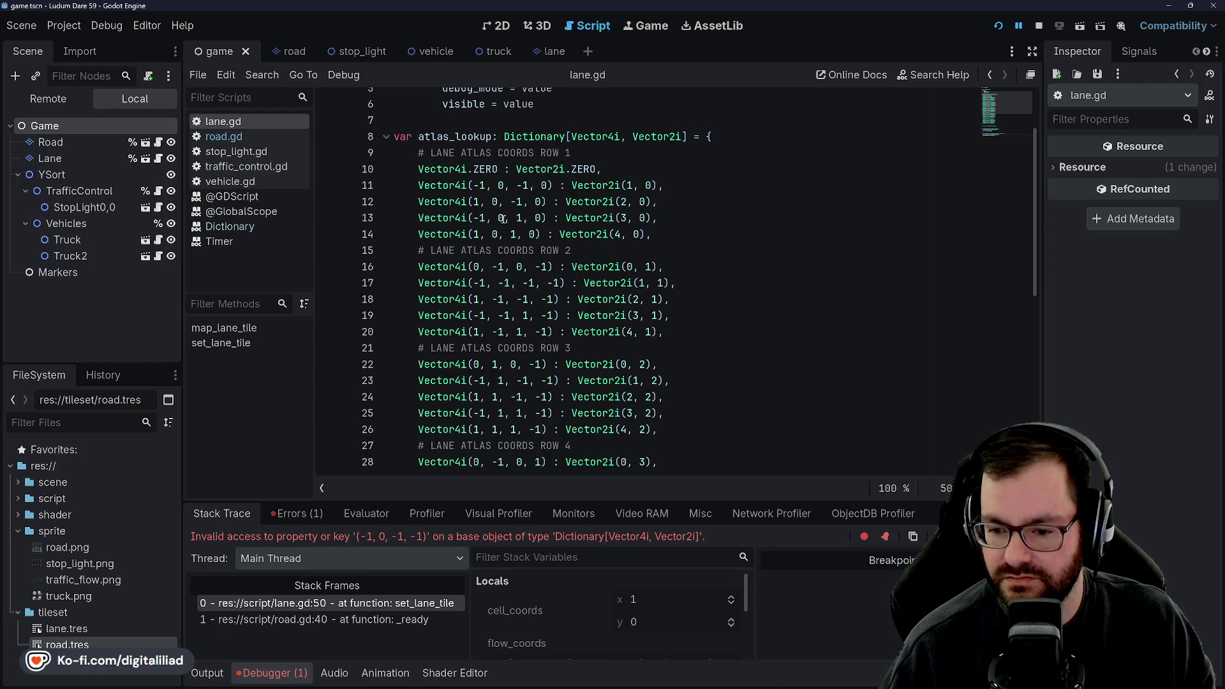
scroll(490, 249, down, 7)
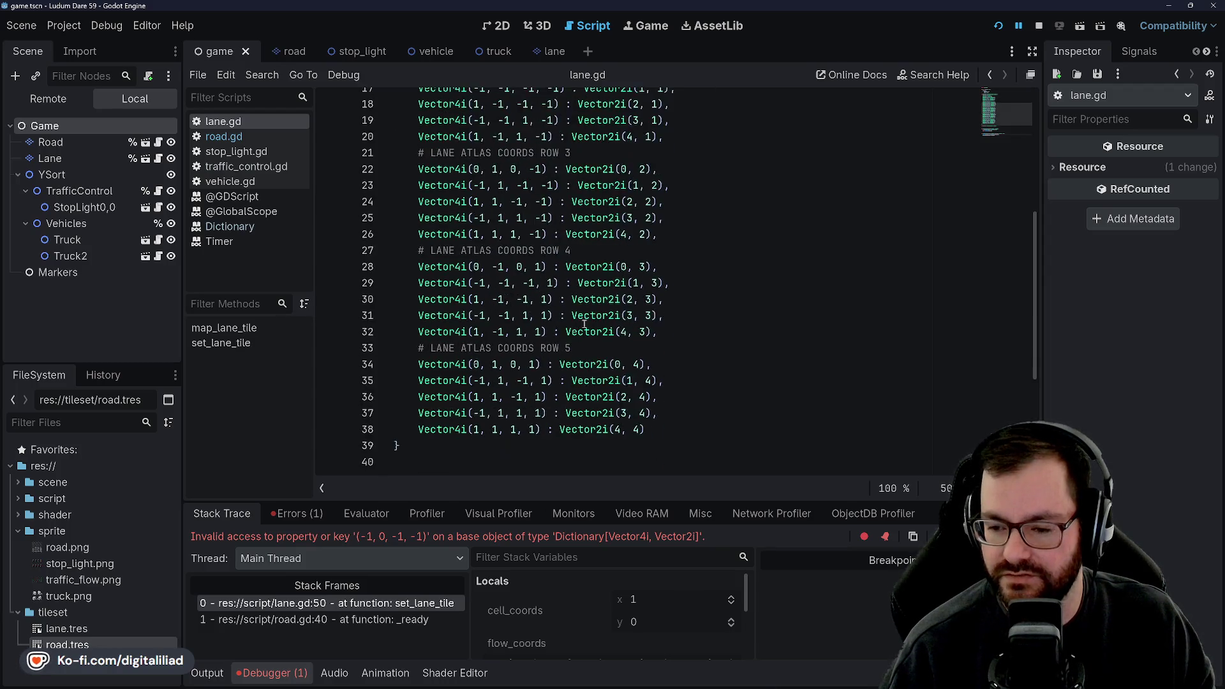
click(258, 136)
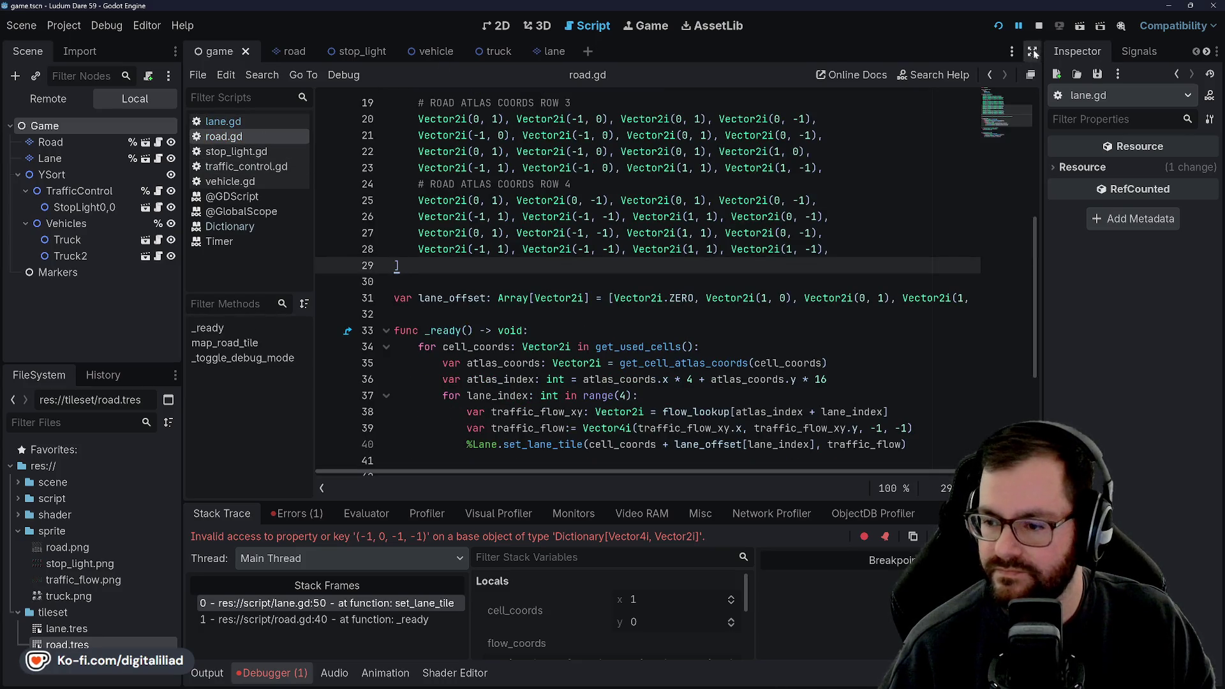
- Stop the running game and rename line 39's variable to traffic_flow_z, typed as int
click(1039, 26)
scroll(694, 265, down, 3)
click(694, 265)
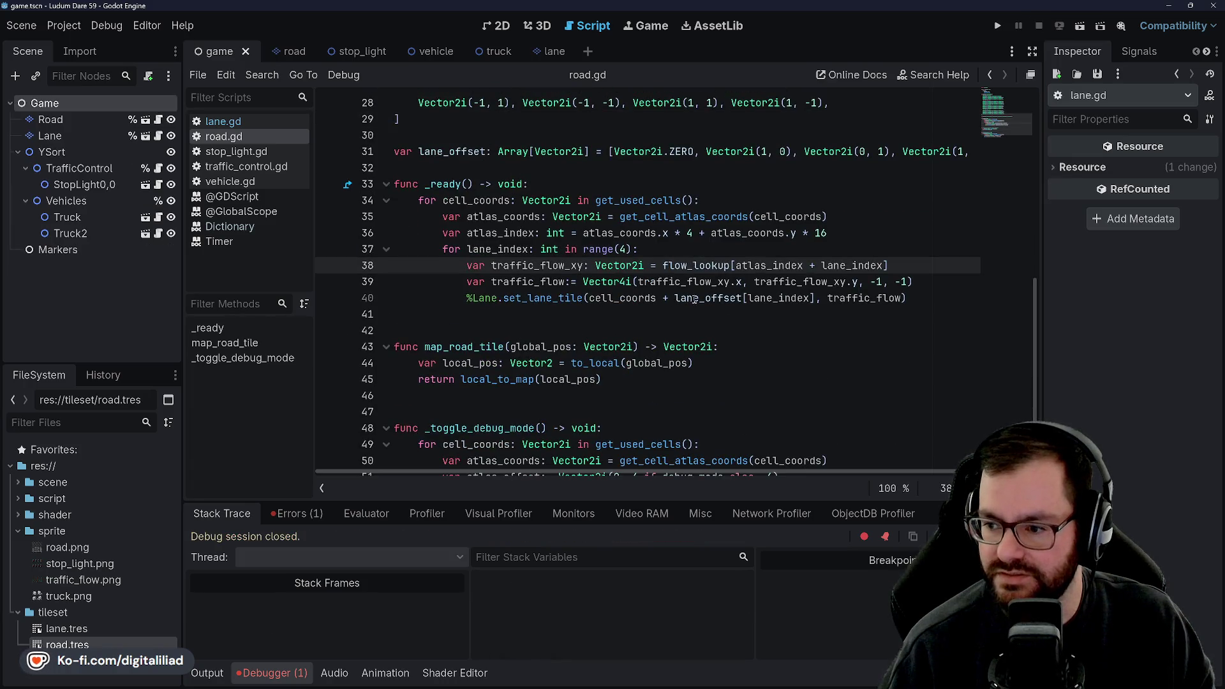
scroll(694, 300, up, 1)
click(581, 283)
click(568, 326)
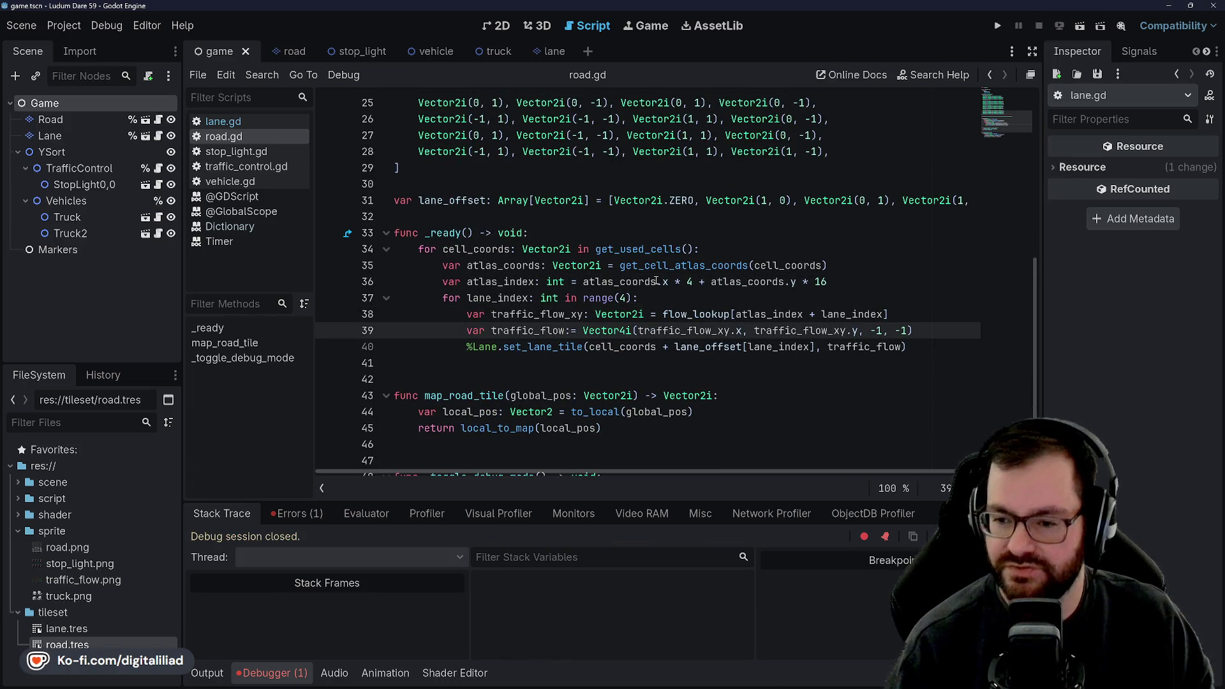
text(_z)
key(Delete)
text(: i)
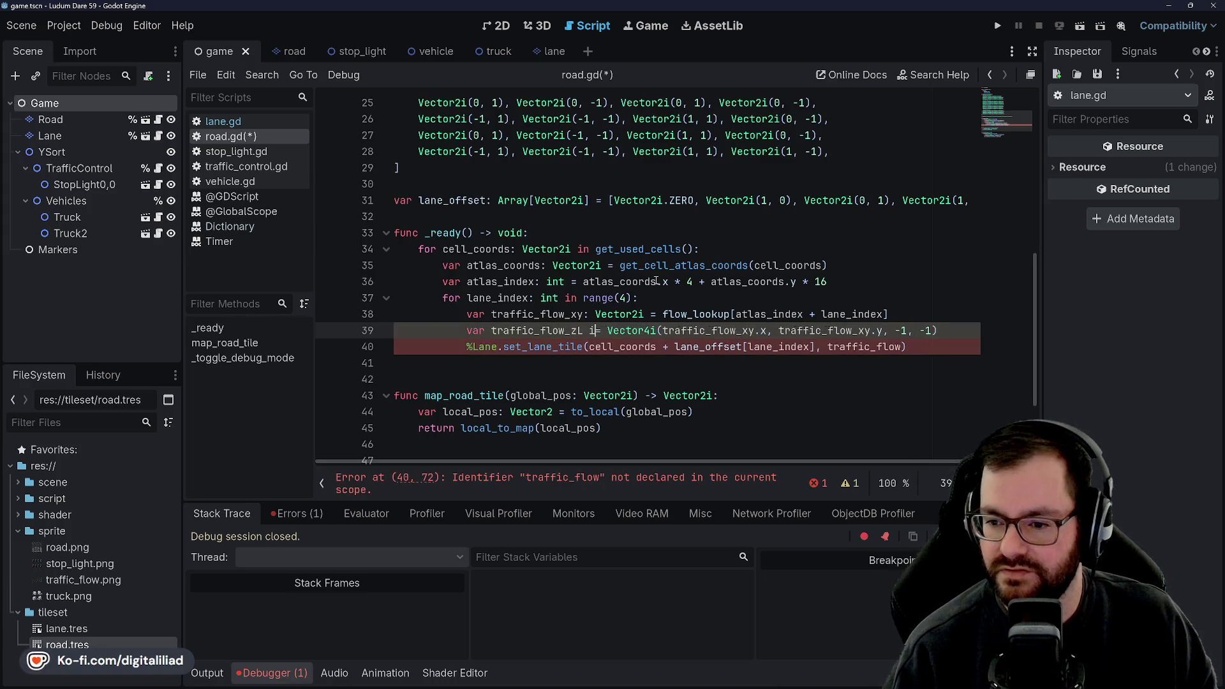
text(nt)
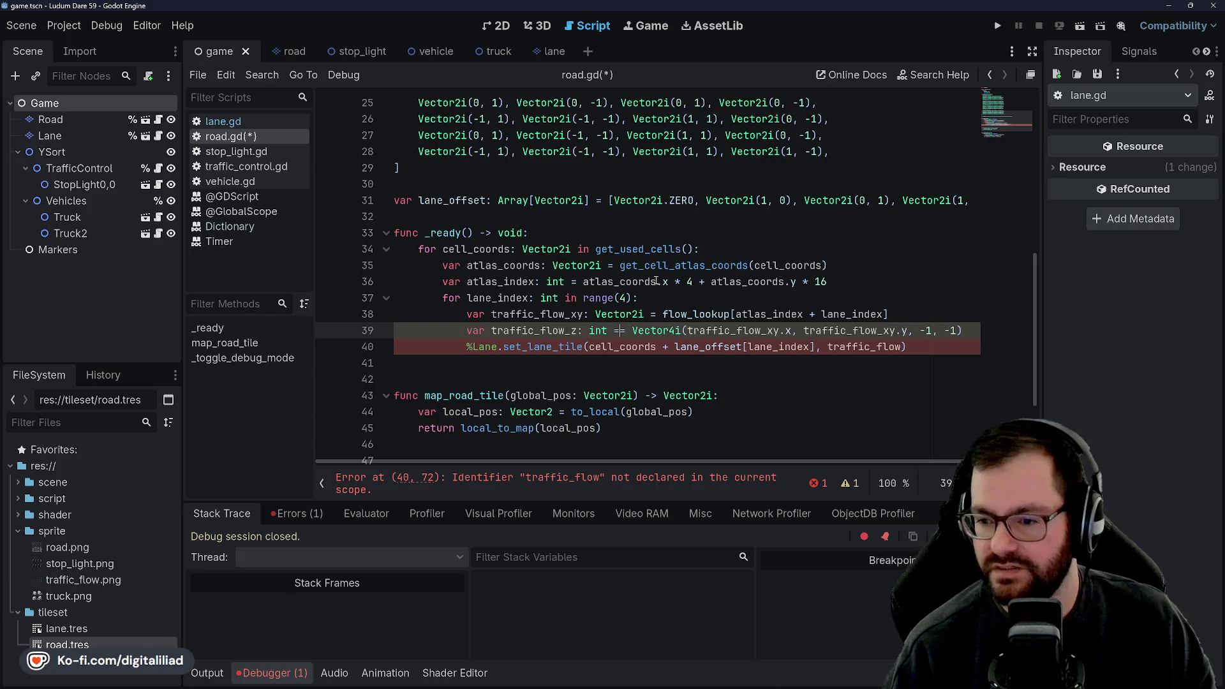
- Set traffic_flow_z to -1 if traffic_flow_xy.x is nonzero, else 0, and save
click(657, 281)
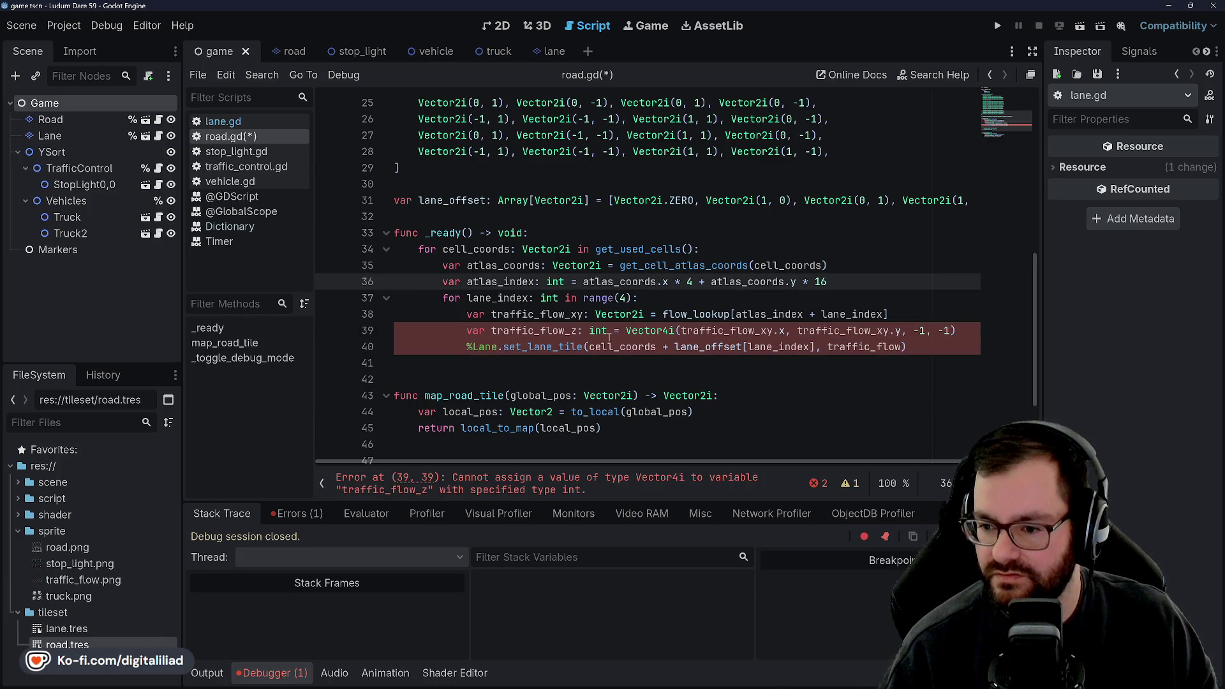
drag(626, 330, 957, 330)
text(1)
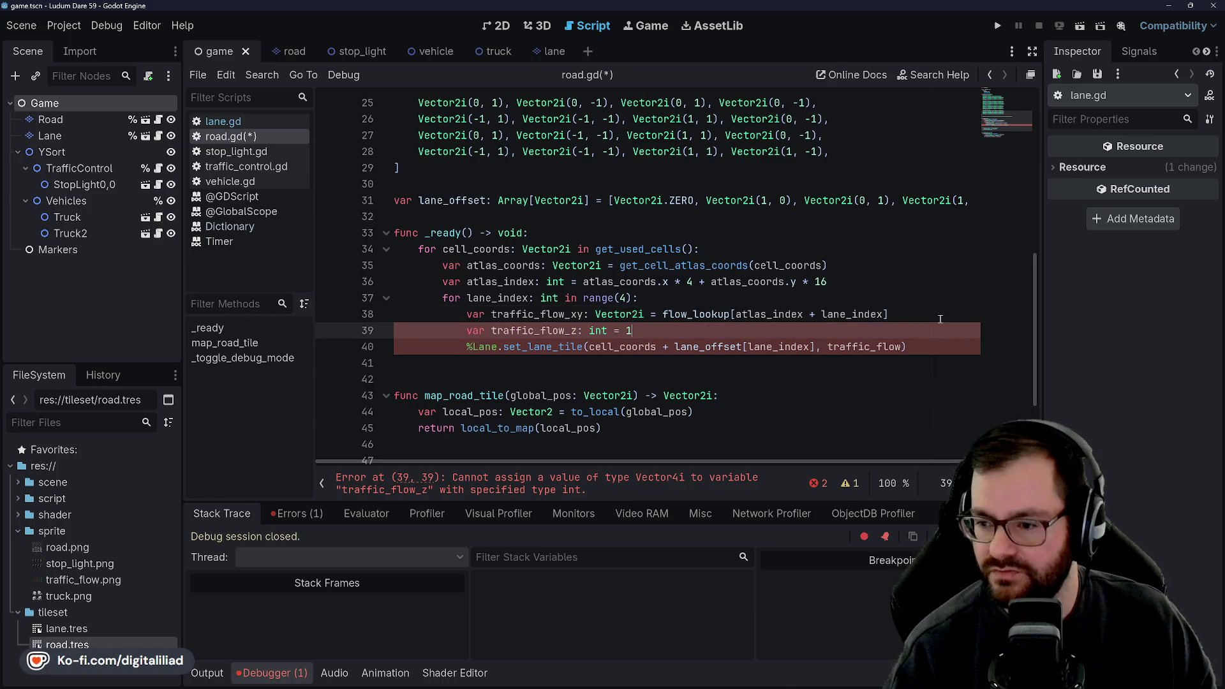
text(traffic)
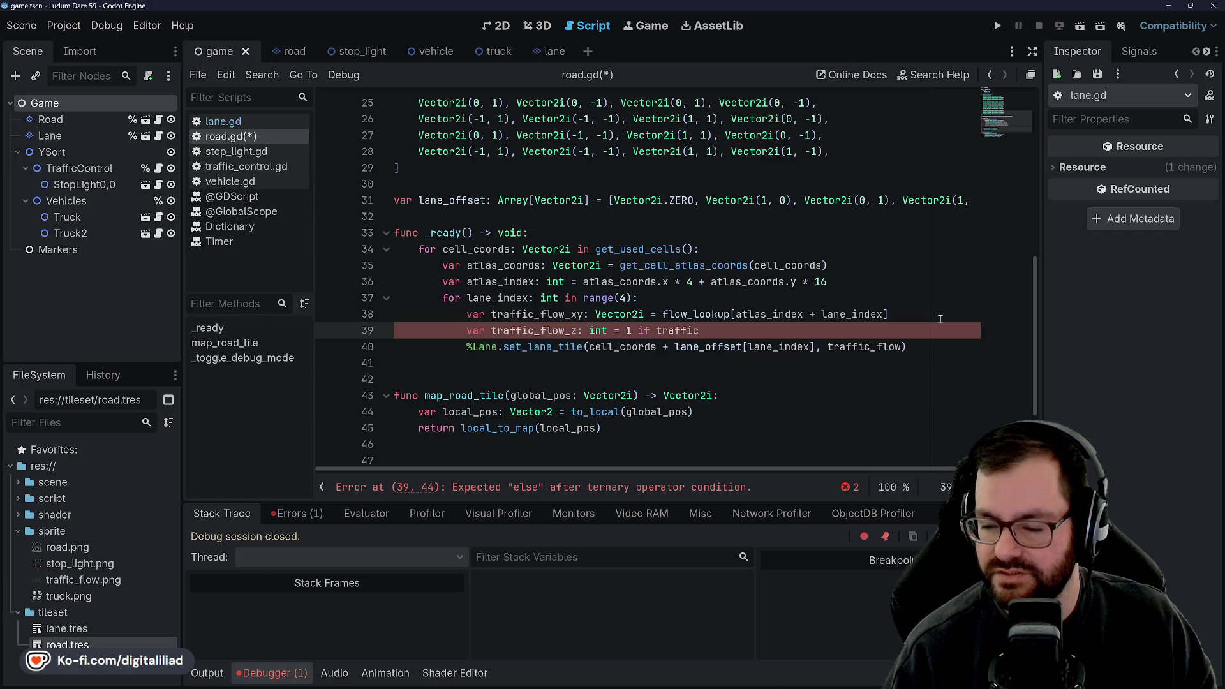
key(BackSpace)
text(-1 if t)
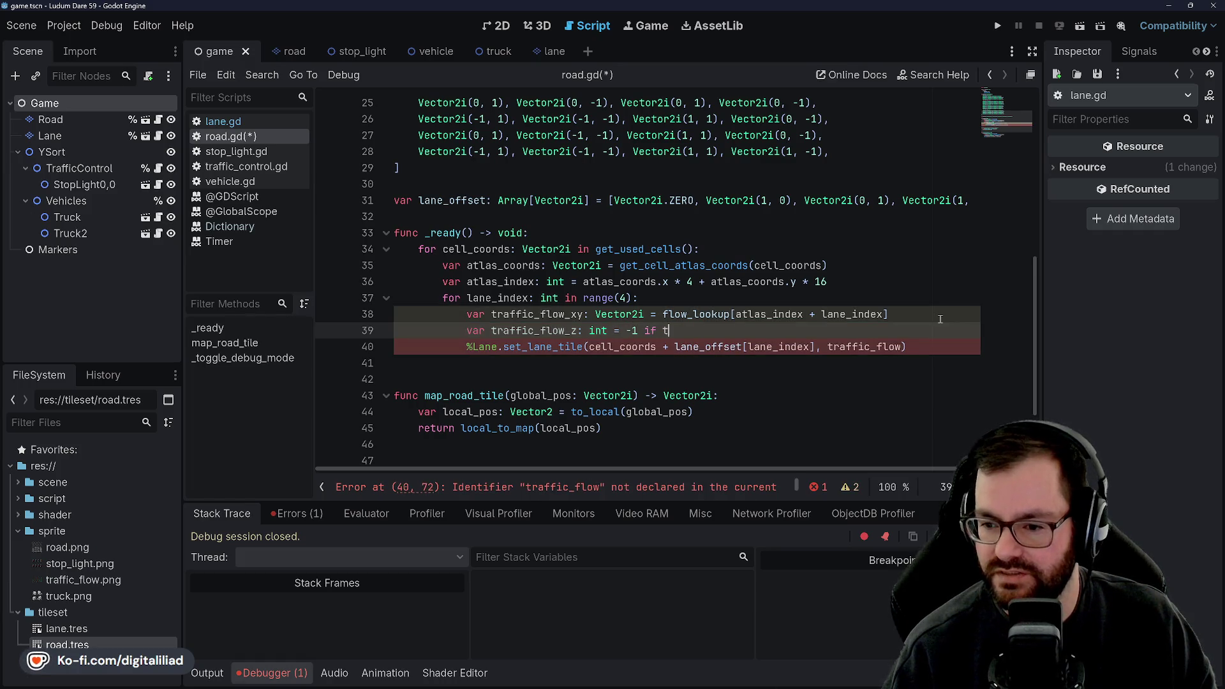
text(raffic_flow_xy.x)
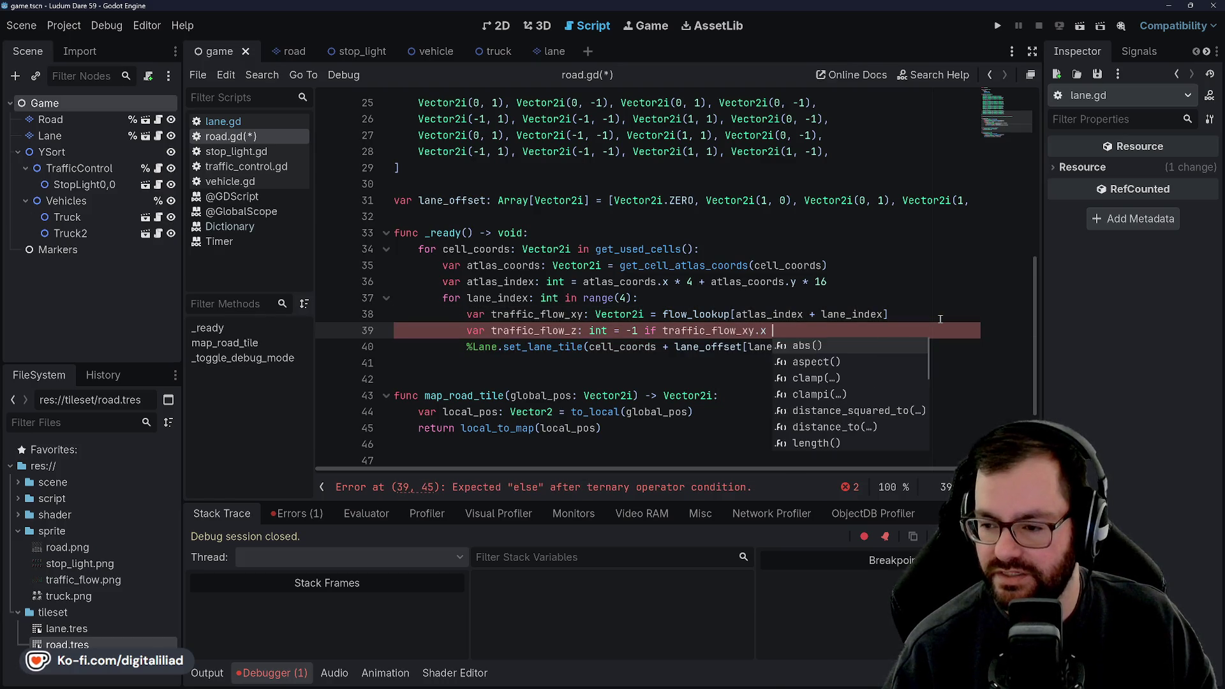
text( != 1)
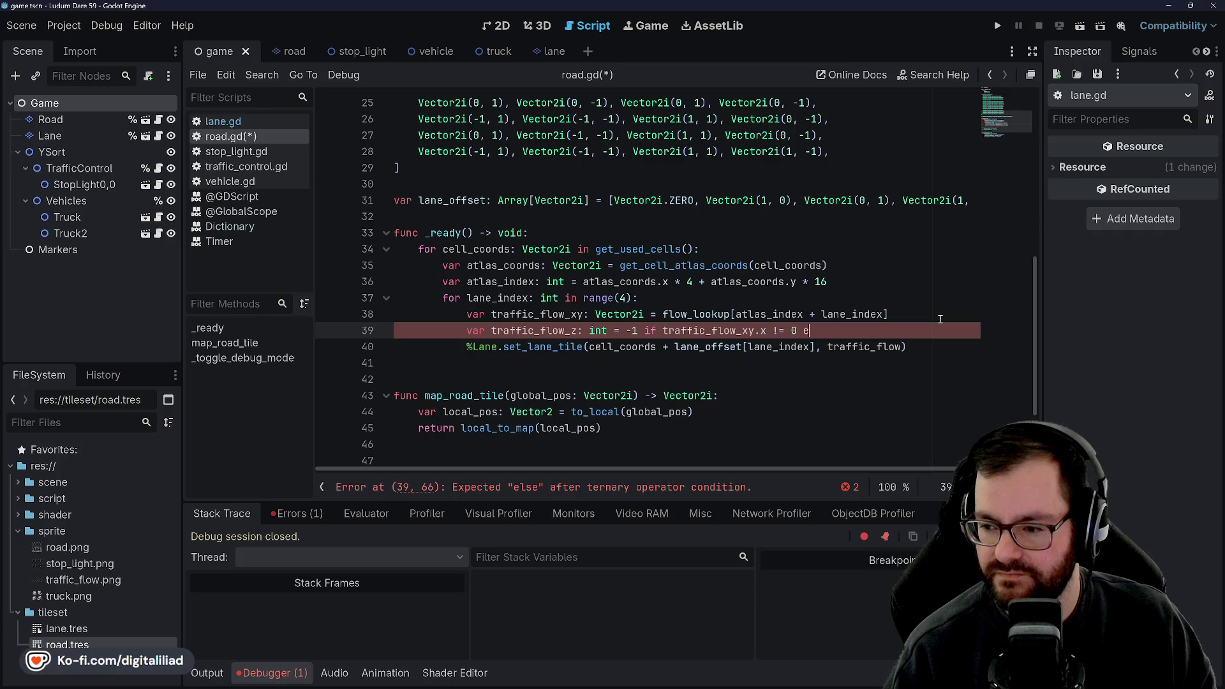
text(0)
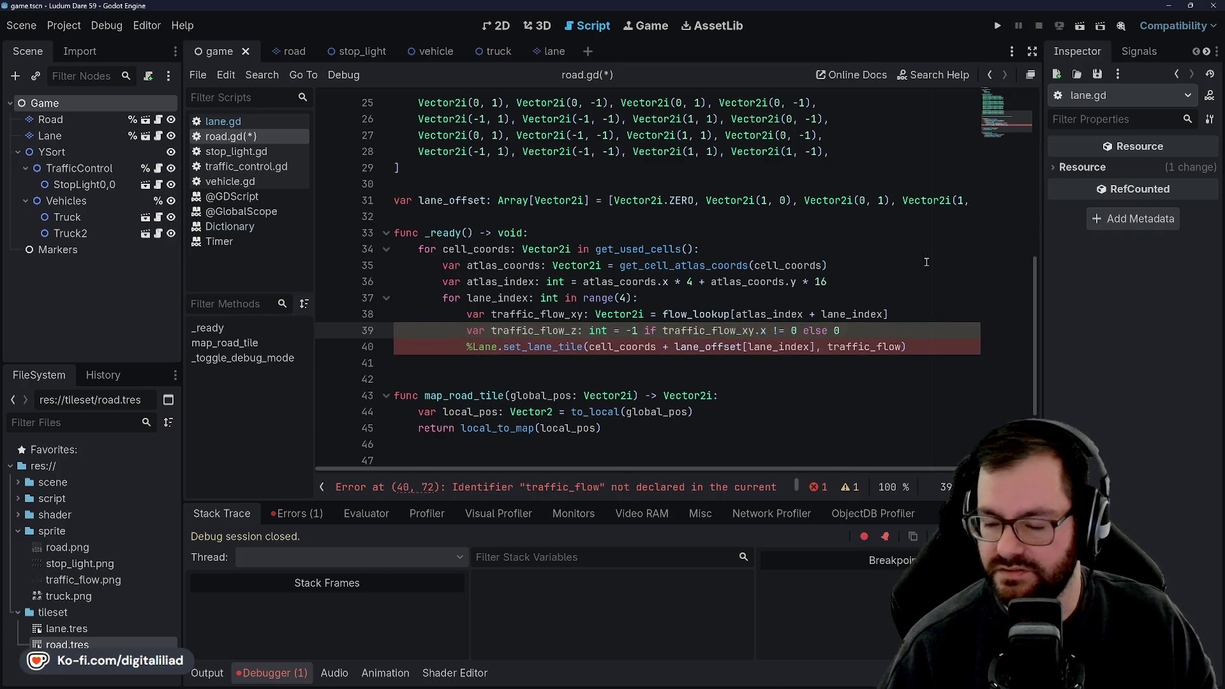
key(ctrl+s)
- Duplicate line 39 as traffic_flow_w on line 40, based on traffic_flow_xy.y, and save
mouse_move(840, 330)
mouse_down()
mouse_move(543, 346)
mouse_move(464, 330)
mouse_up()
key(ctrl+c)
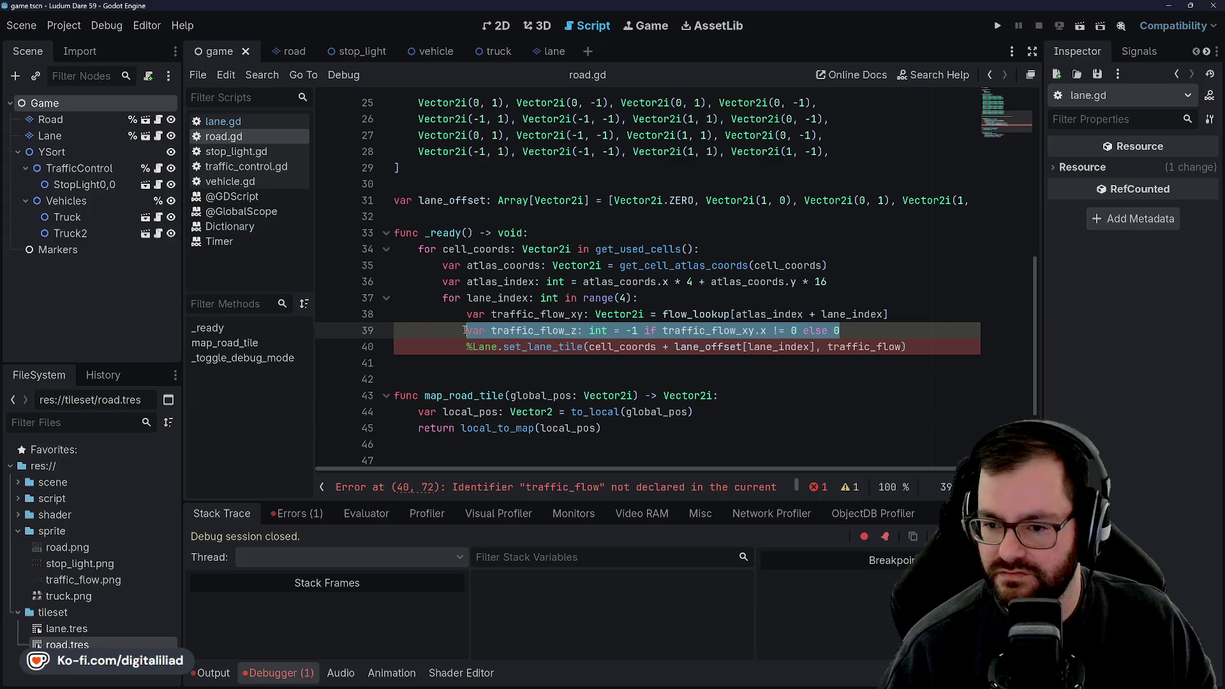
click(866, 328)
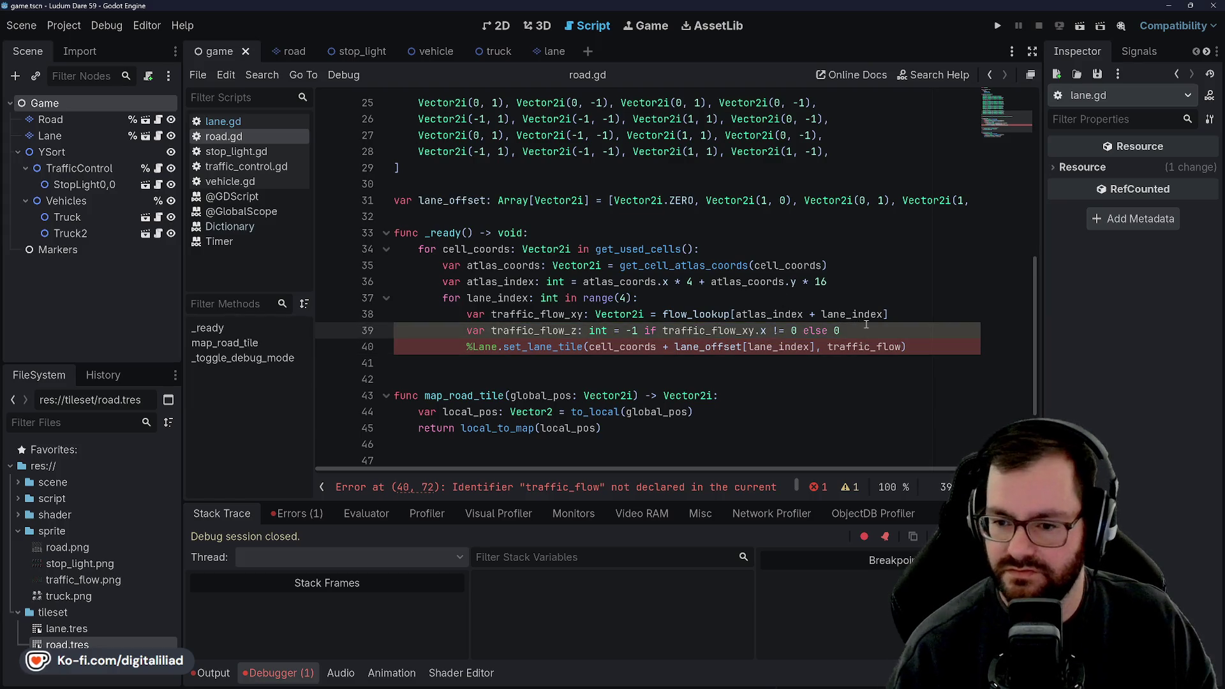
key(Return)
key(ctrl+v)
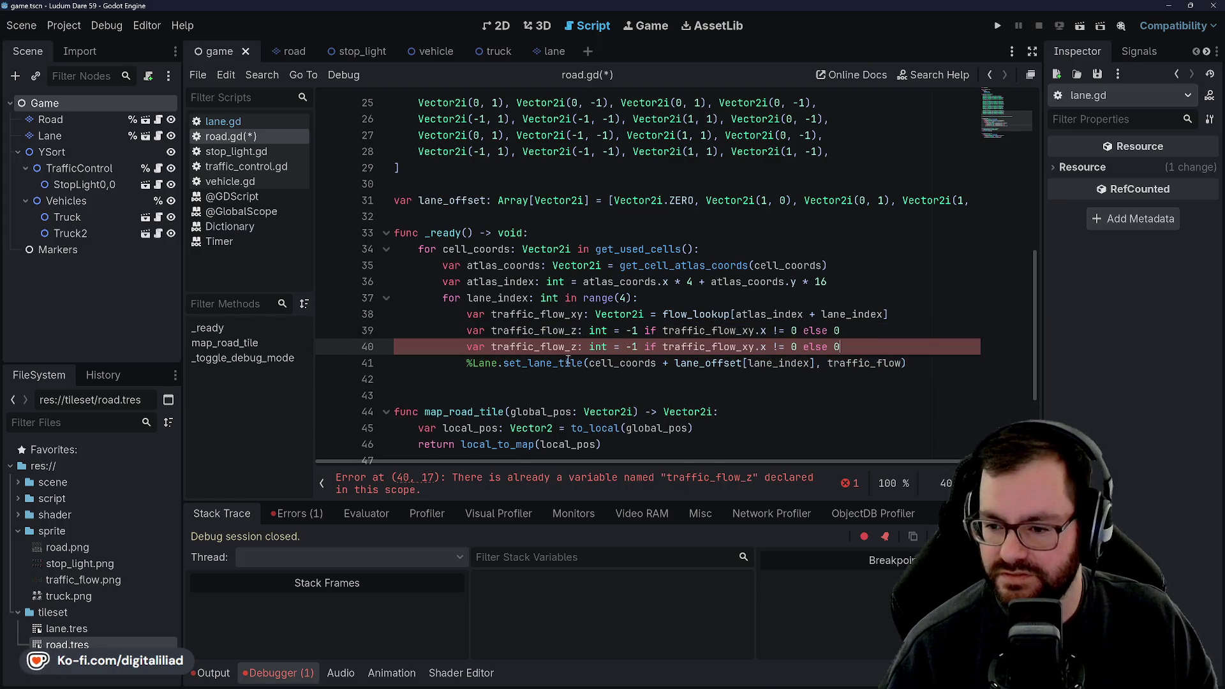
click(576, 346)
key(BackSpace)
text(w)
click(638, 346)
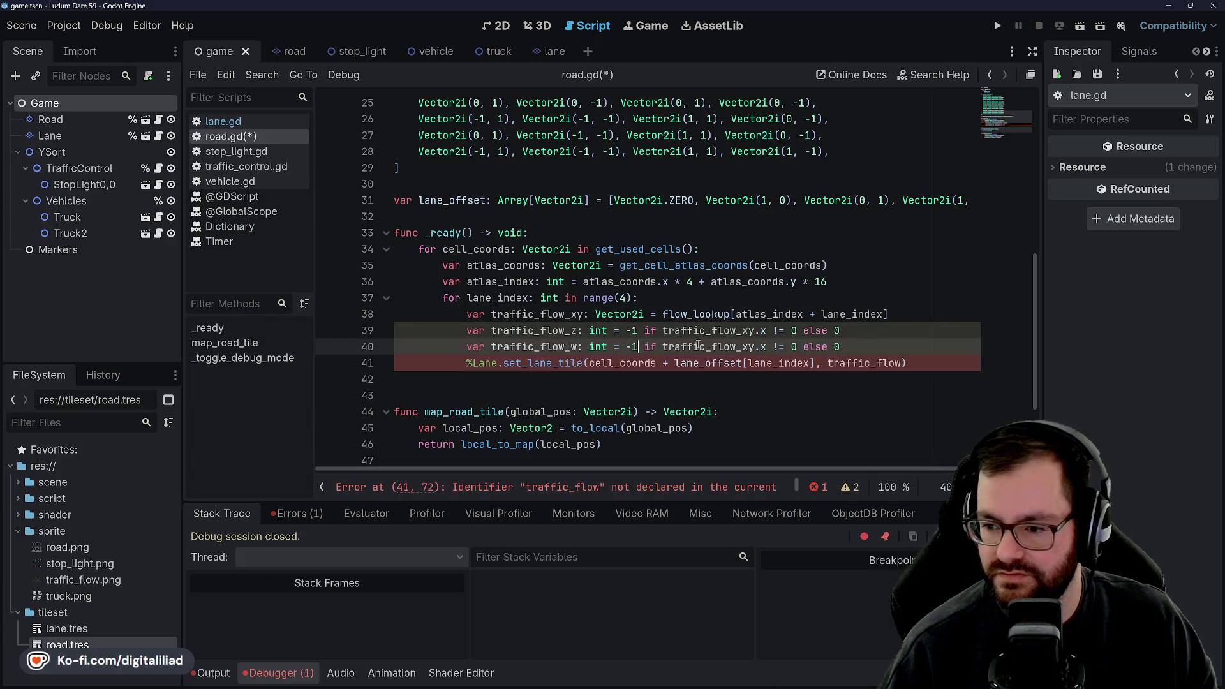
key(BackSpace)
text(y)
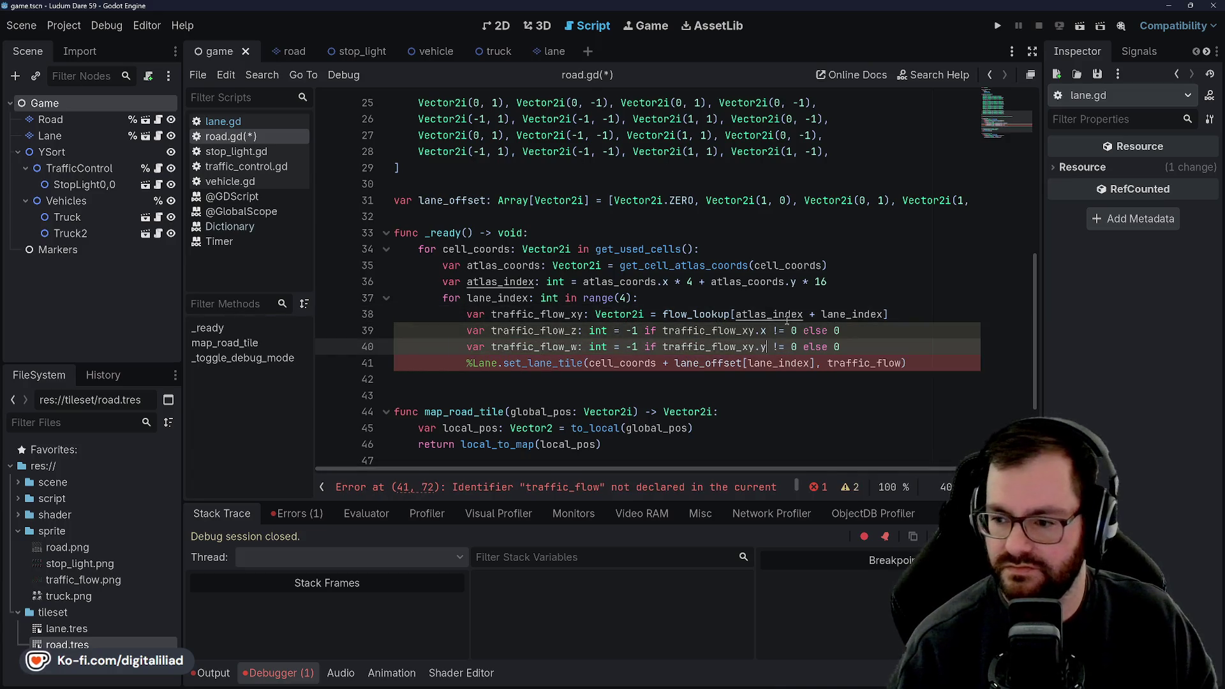
key(ctrl+s)
- Begin a new var declaration line below line 40
click(786, 315)
click(827, 206)
click(877, 336)
key(Down)
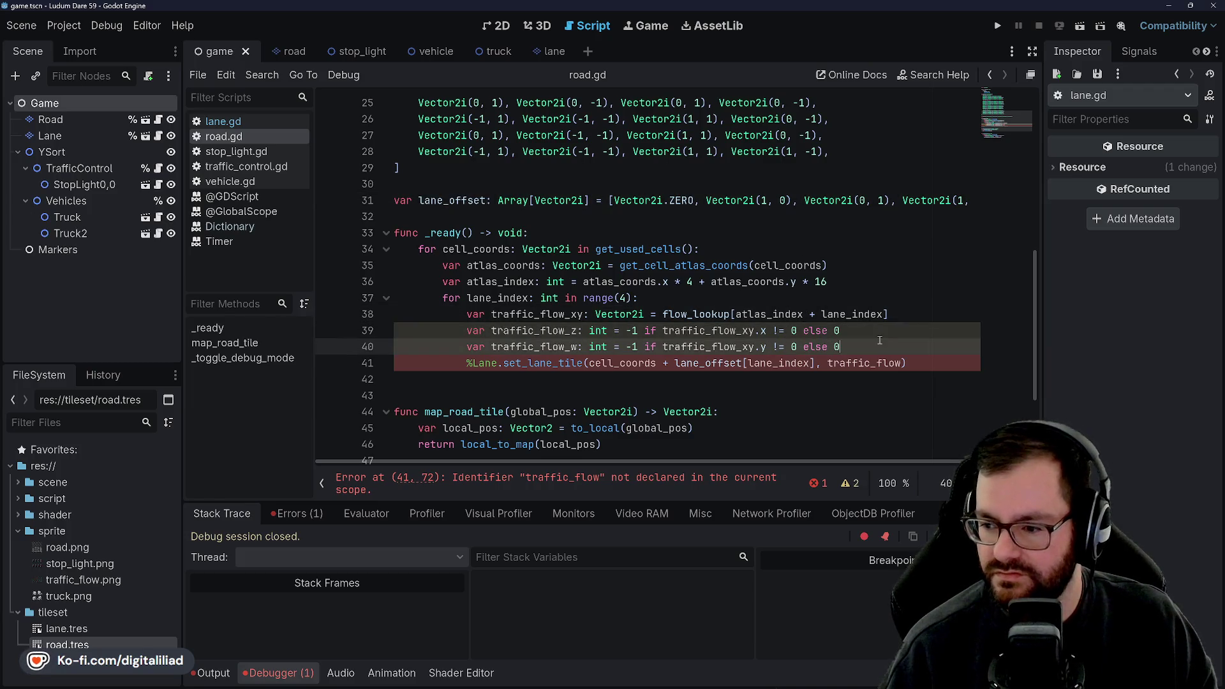
key(Return)
text(var traffic_flow_)
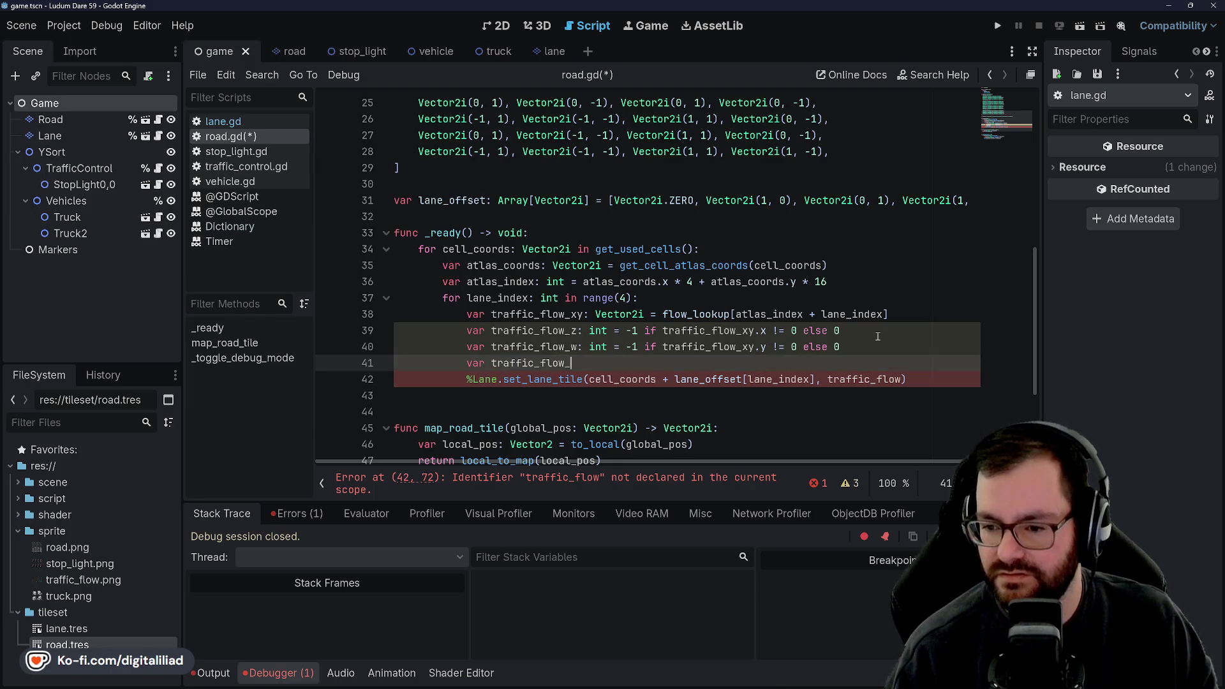
key(BackSpace)
text(: Vect)
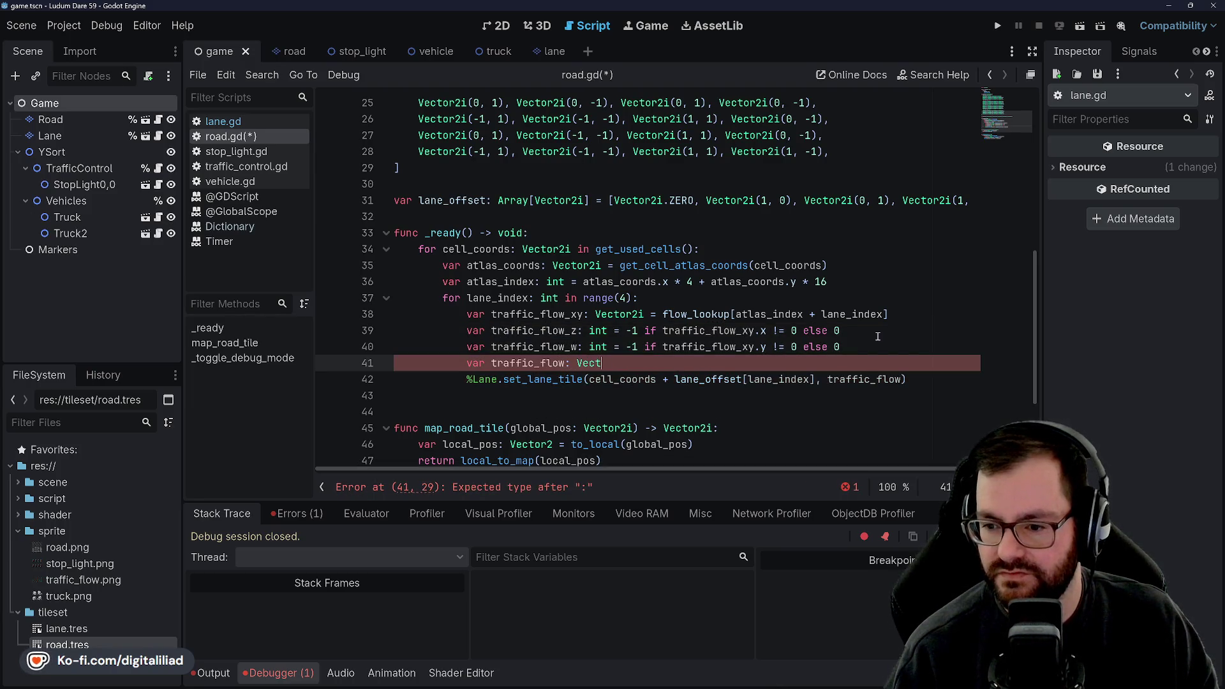
- Declare traffic_flow as a Vector4i and strip the traffic_ prefix from flow_xy and flow_z
key(BackSpace)
key(BackSpace)
key(BackSpace)
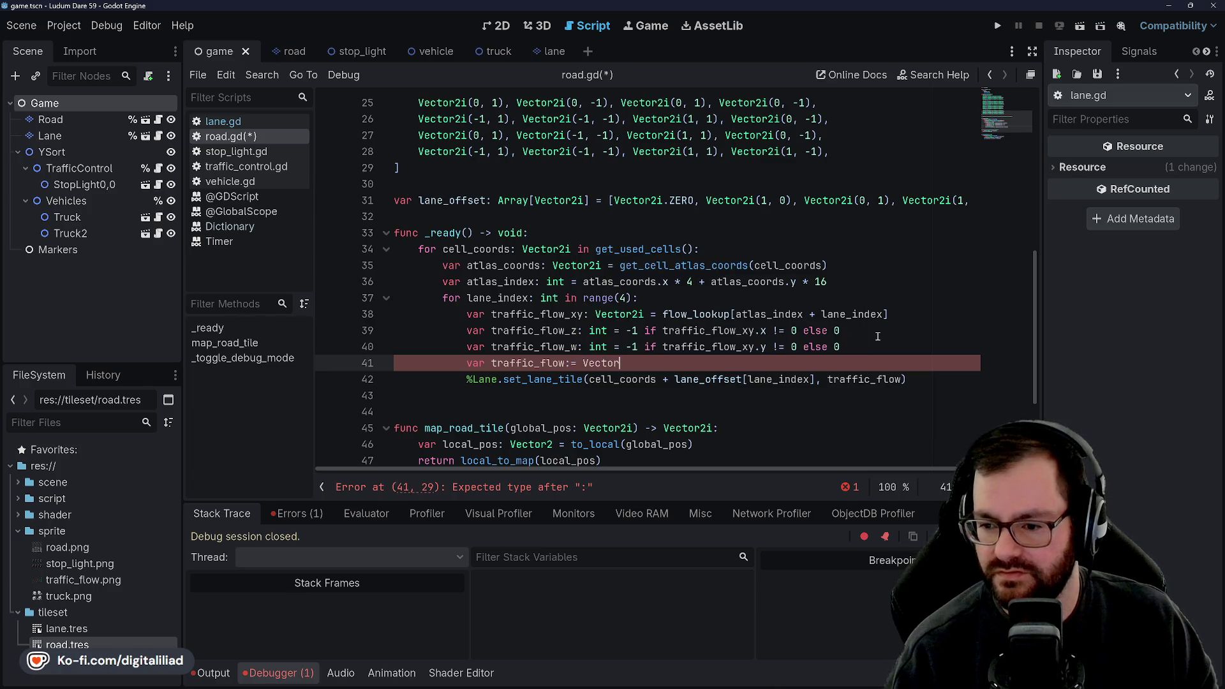
text(4i)
key(Return)
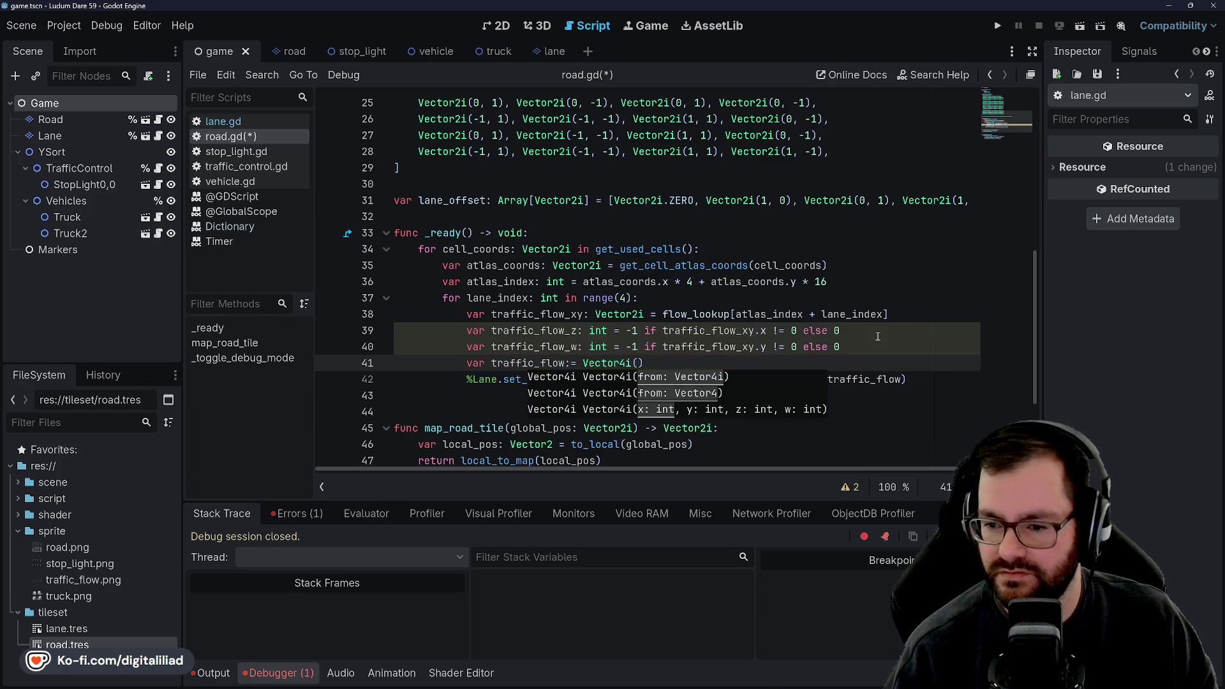
text(traff)
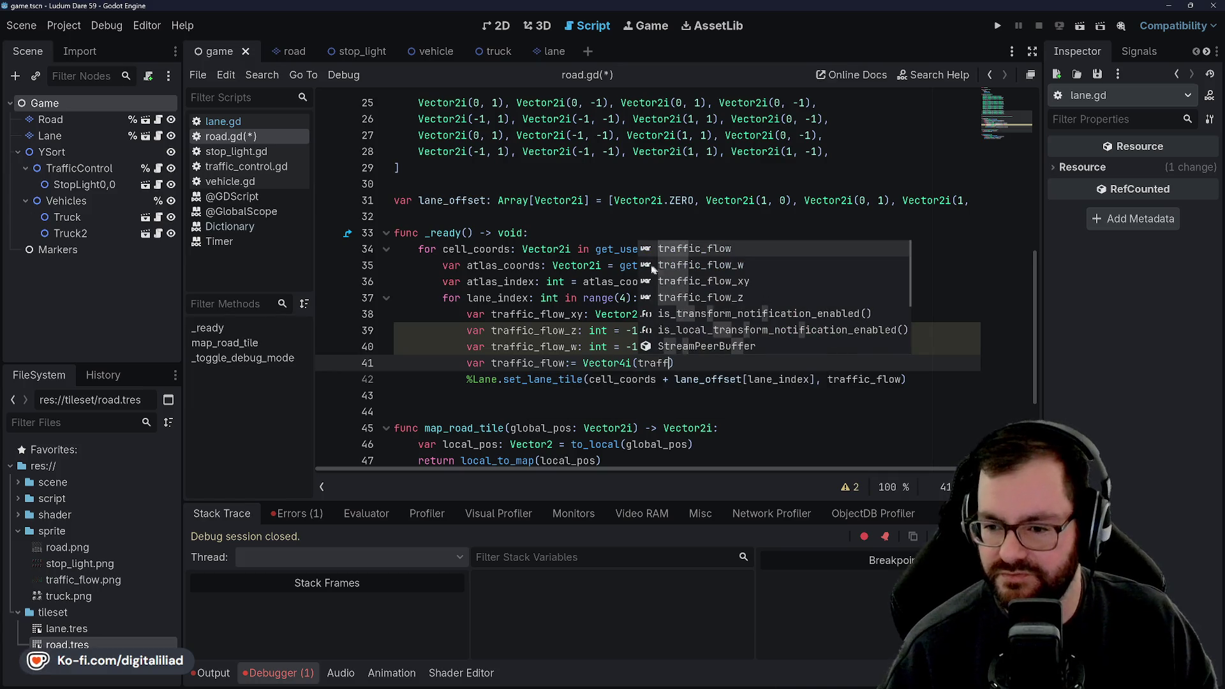
click(610, 282)
click(538, 314)
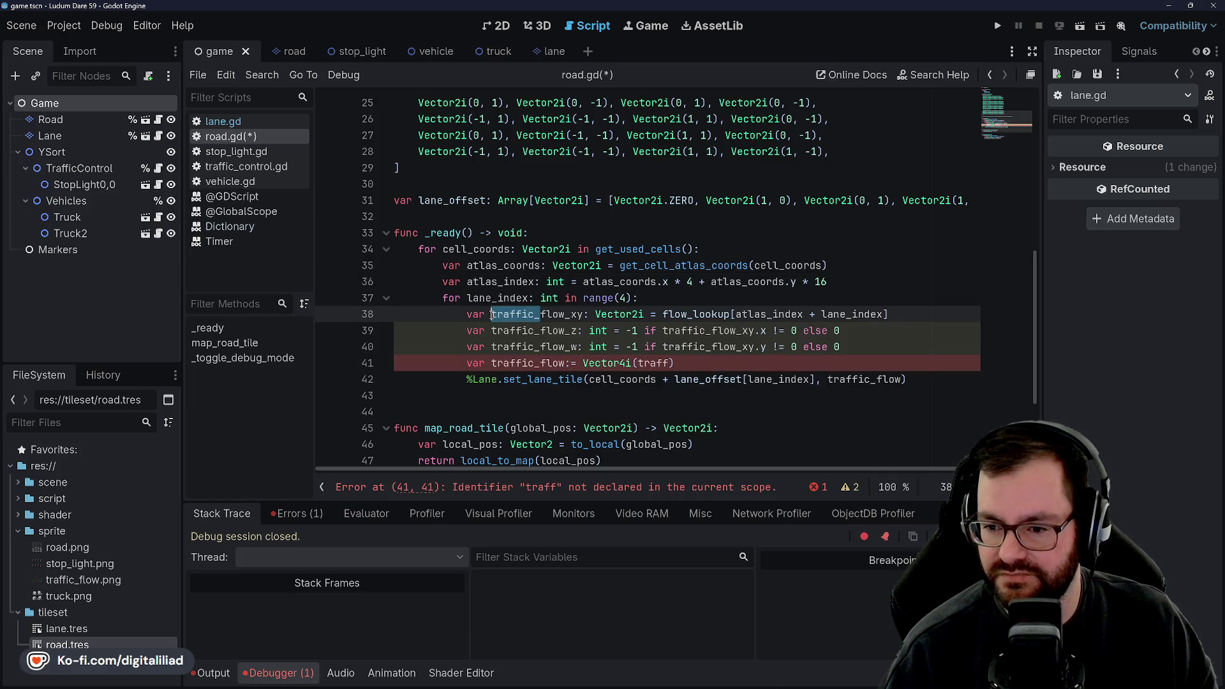
key(BackSpace)
mouse_move(491, 331)
mouse_down()
mouse_move(559, 330)
mouse_move(485, 330)
mouse_move(522, 347)
mouse_up()
key(BackSpace)
key(BackSpace)
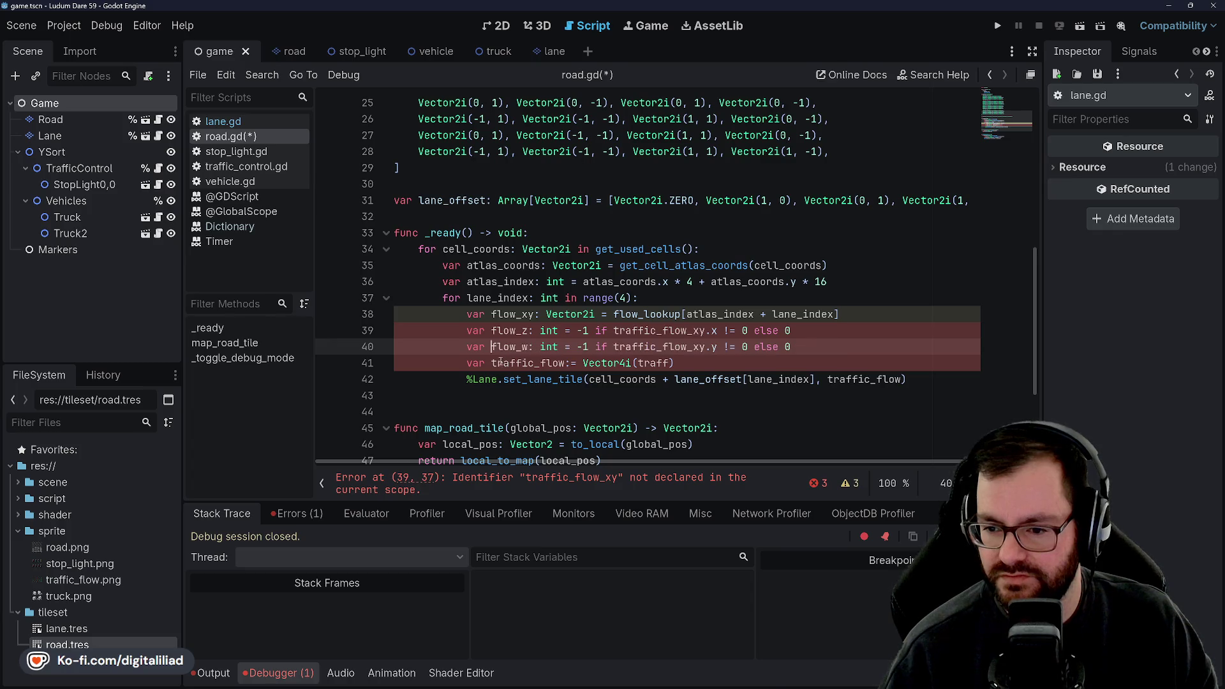
- Fill the Vector4i arguments with flow_xy.x, flow_xy.y and the flow_ values, then save
click(651, 363)
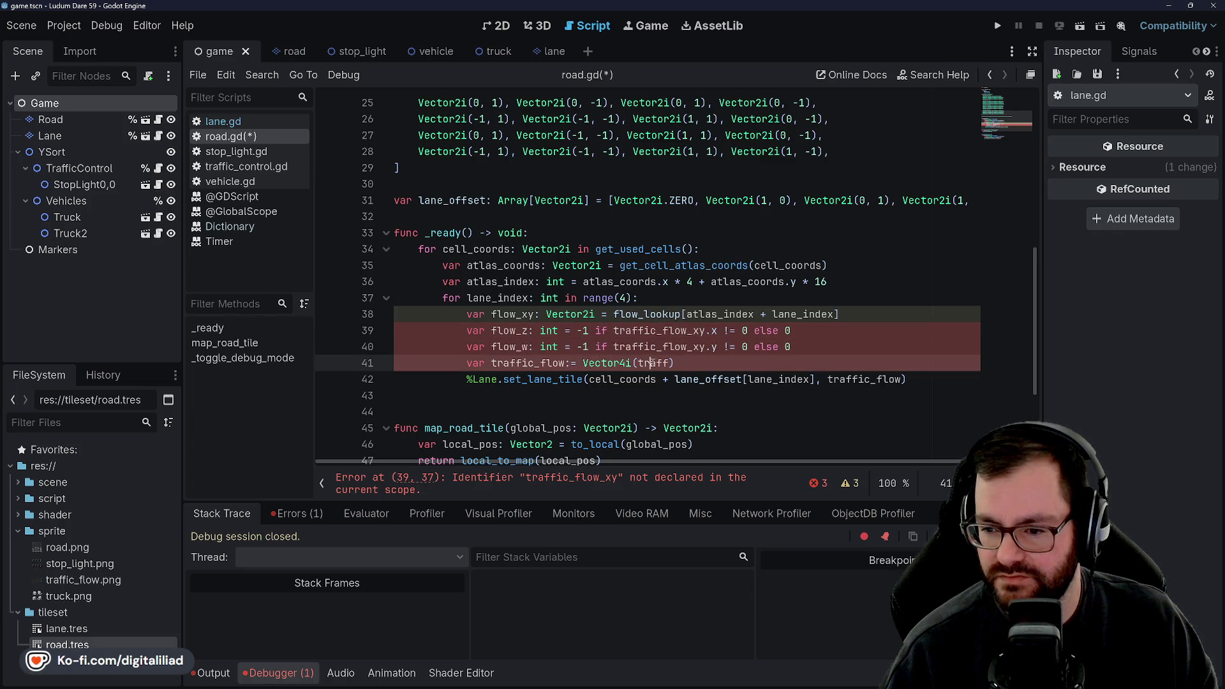
key(BackSpace)
key(BackSpace)
key(BackSpace)
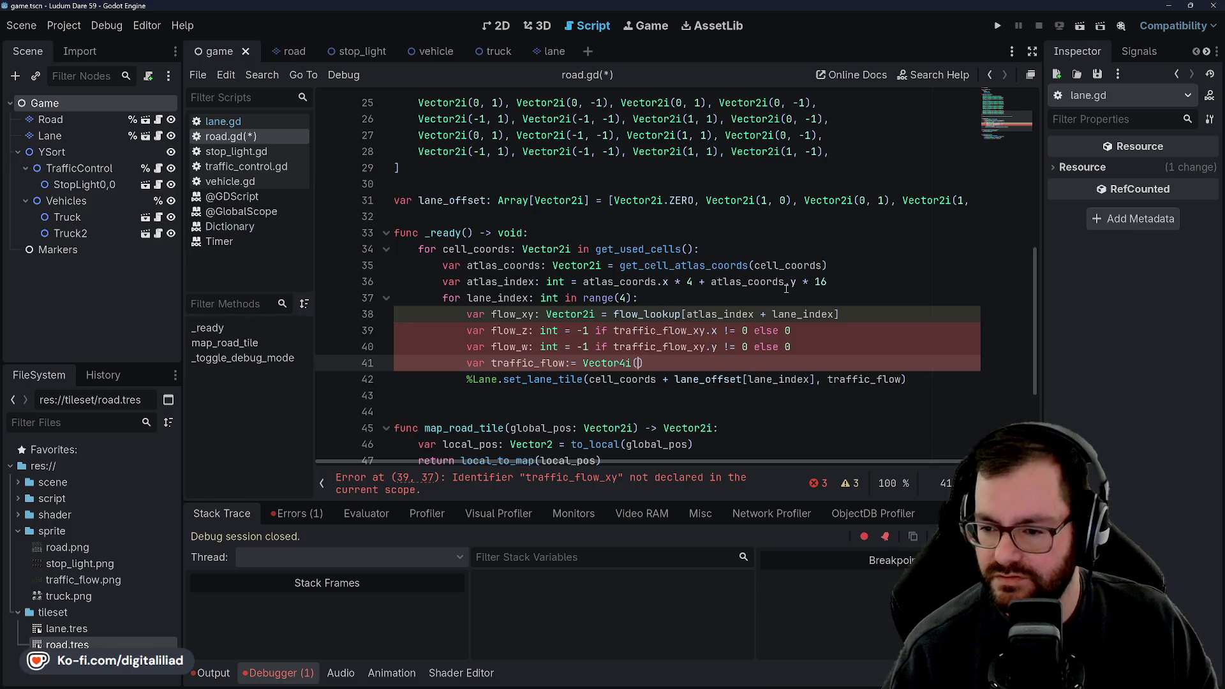
text(flow_xy.x, flow_xy)
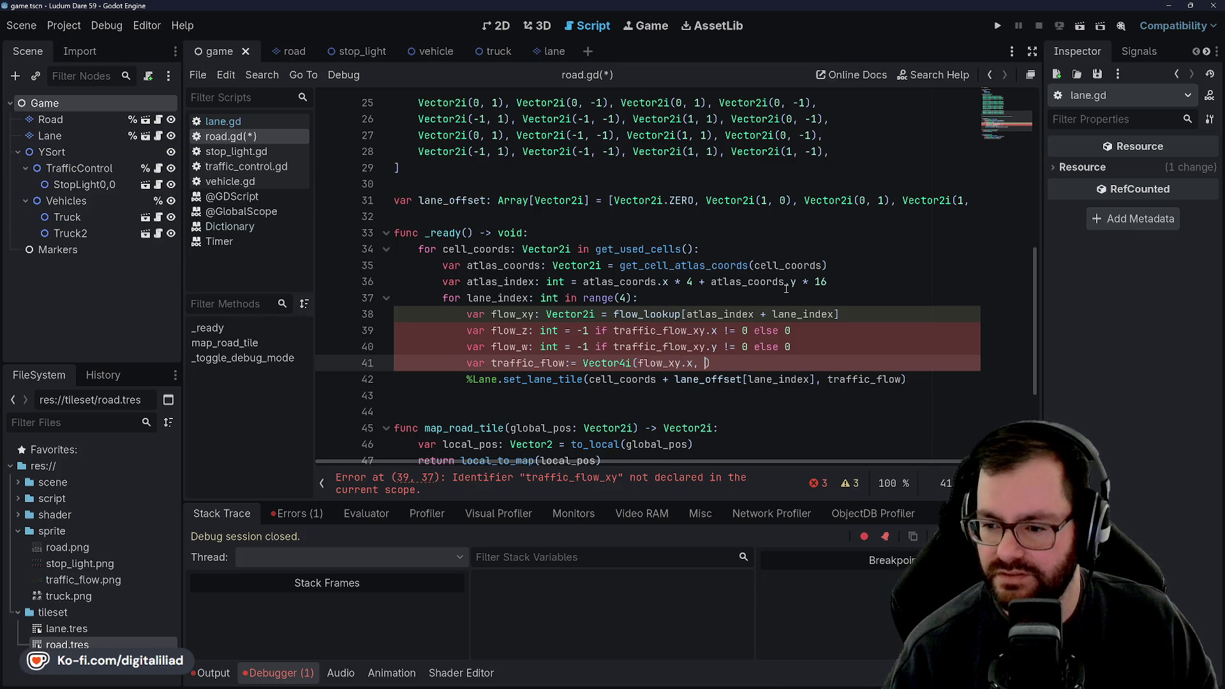
text(.y, flow_xy.y)
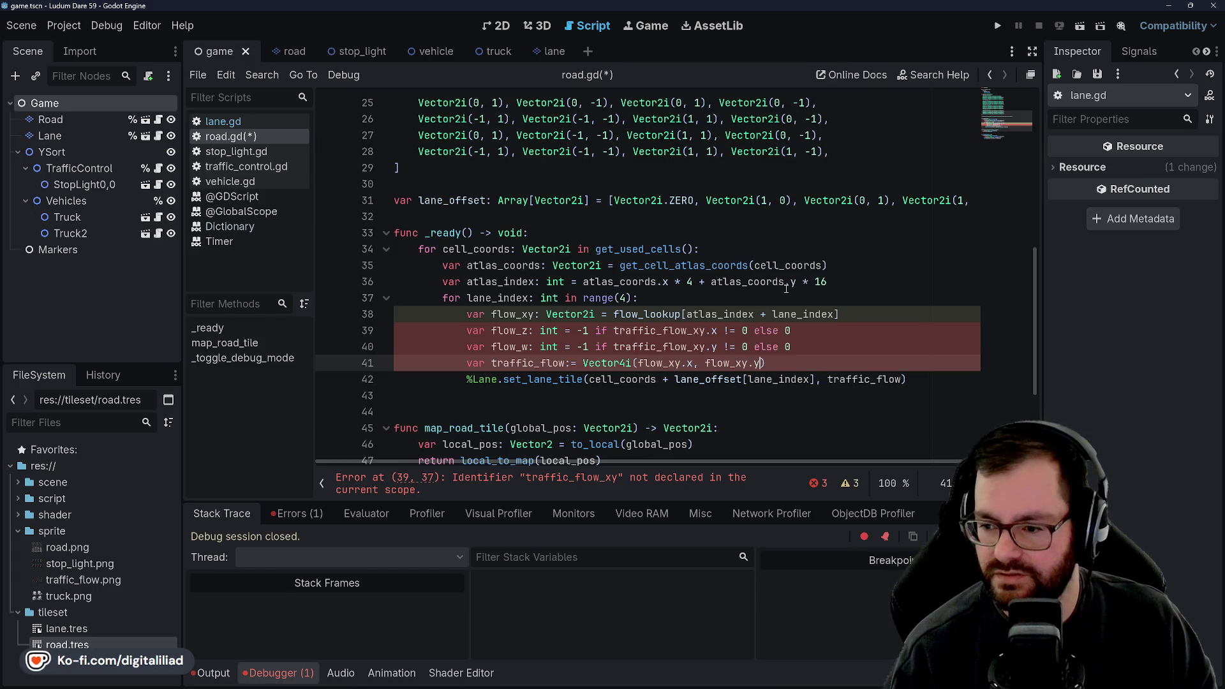
text(_.)
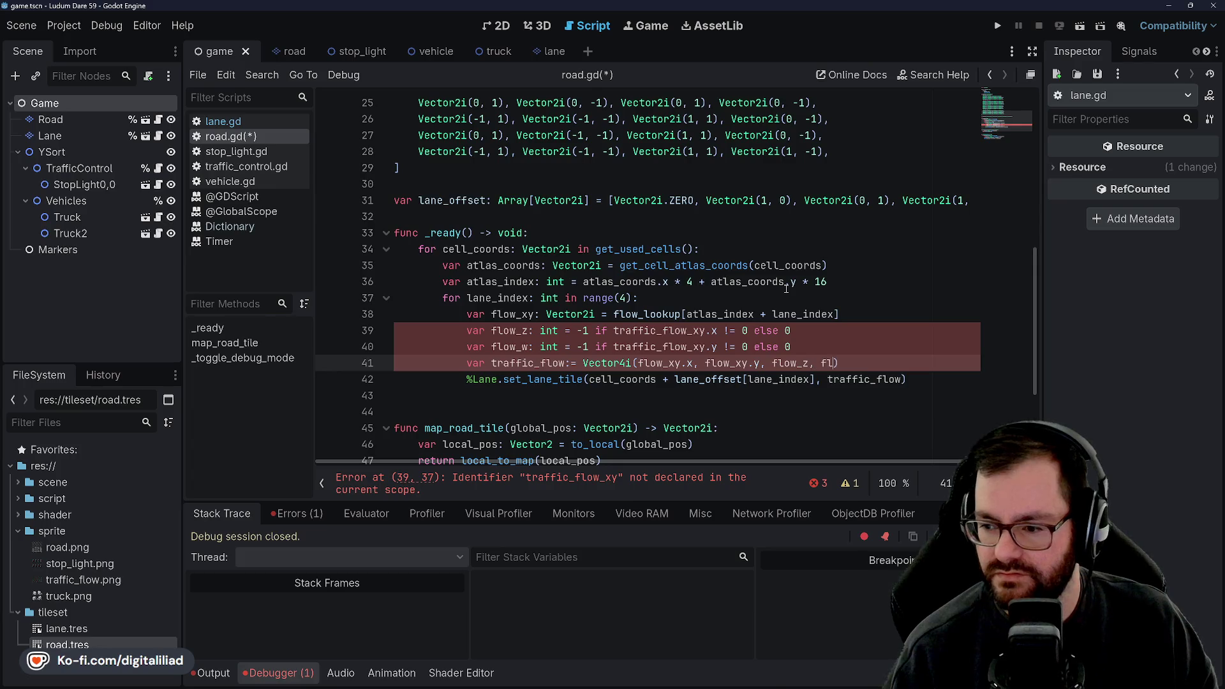
text(ow_w)
key(ctrl+s)
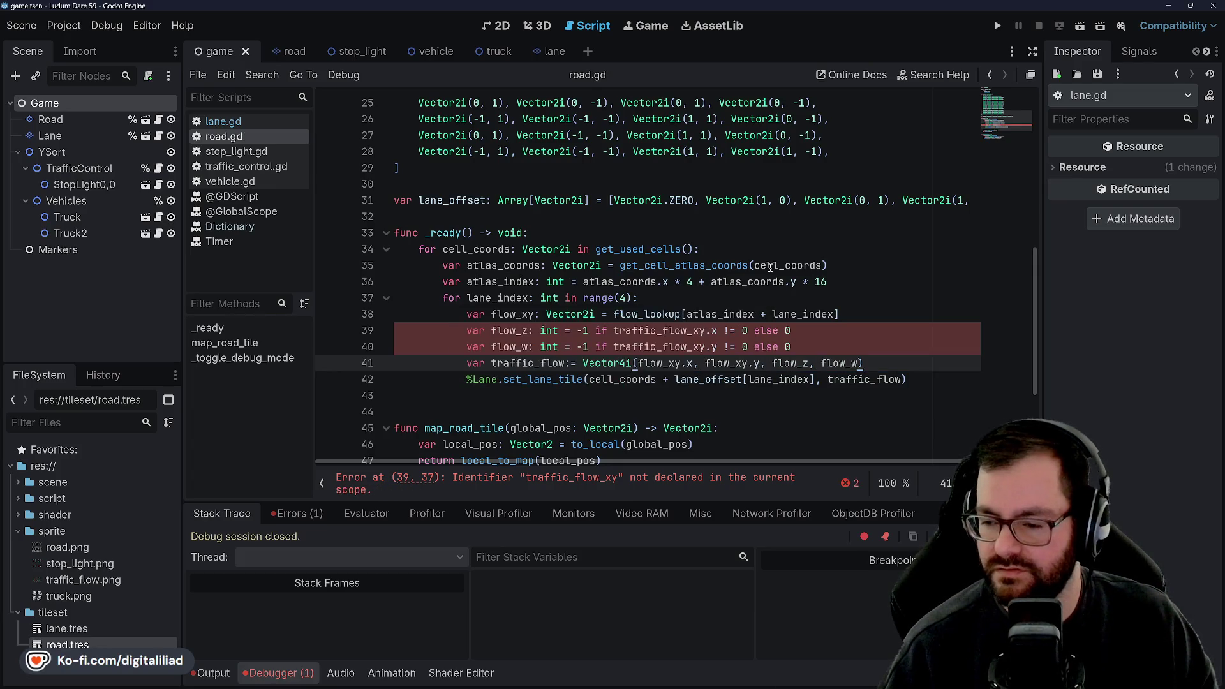
- Rename the remaining traffic_flow_xy references to flow_xy, save, and run the game
click(774, 266)
click(560, 304)
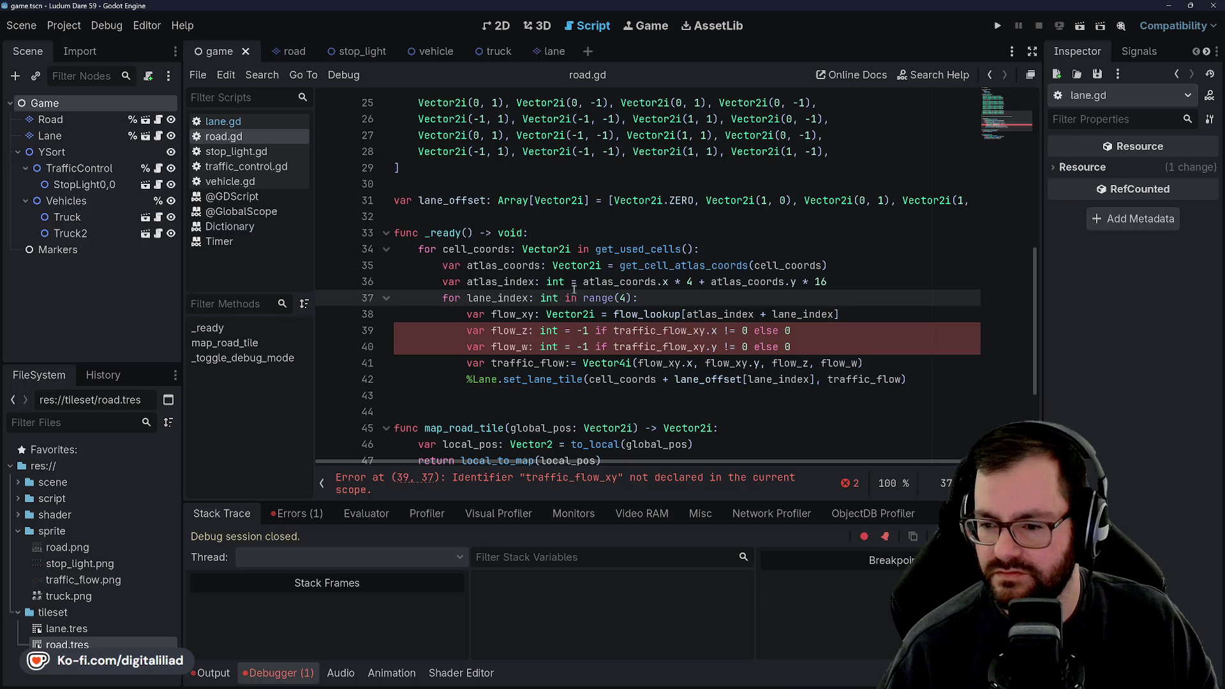
double_click(514, 314)
key(ctrl+c)
double_click(660, 331)
key(ctrl+d)
key(ctrl+v)
key(Up)
key(Up)
key(Up)
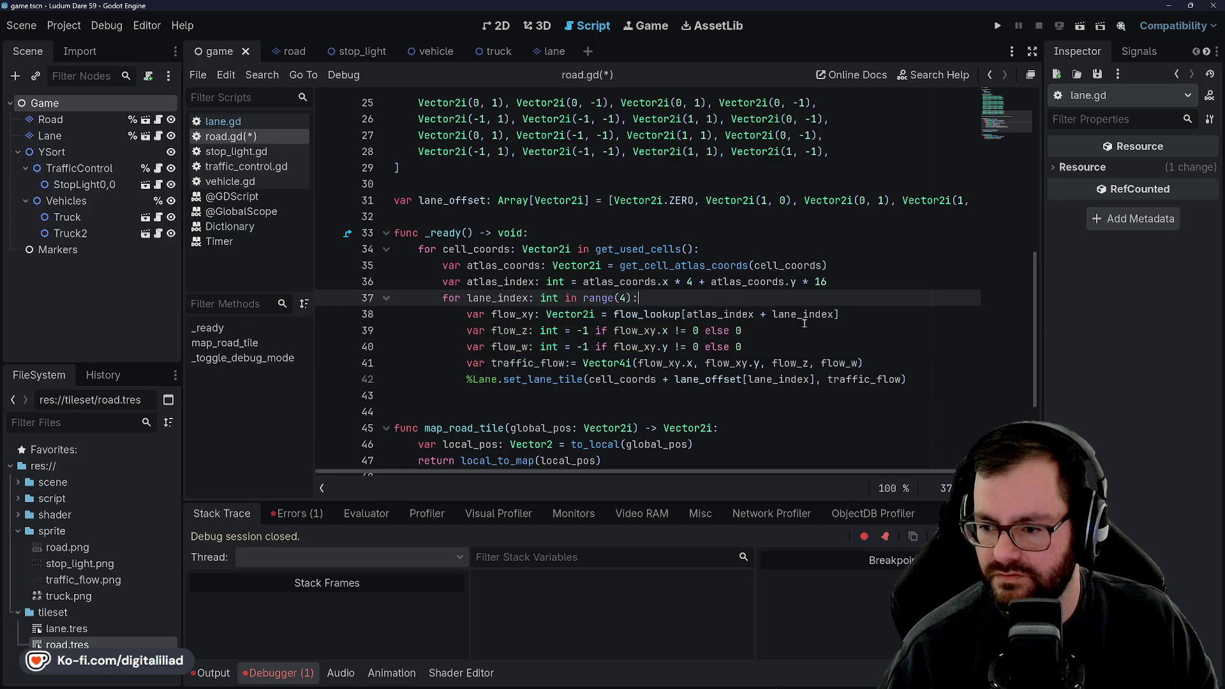
key(Down)
key(Down)
key(Down)
key(Up)
key(Up)
key(Up)
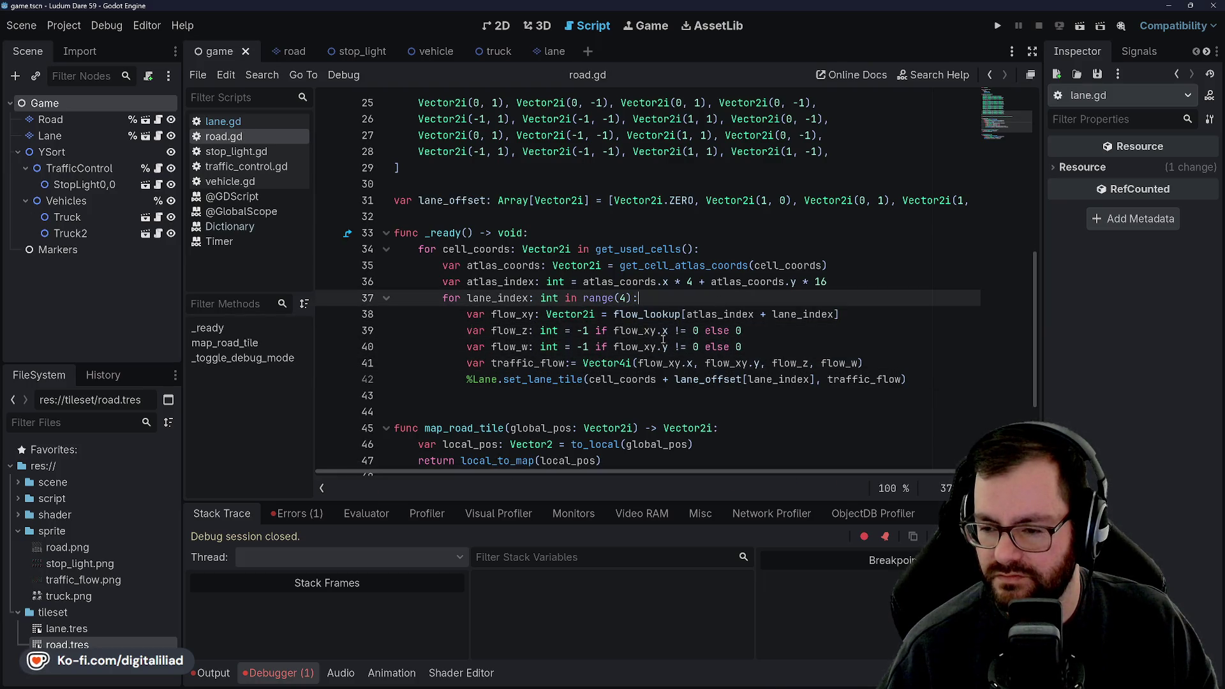
double_click(640, 331)
key(End)
key(ctrl+s)
click(766, 350)
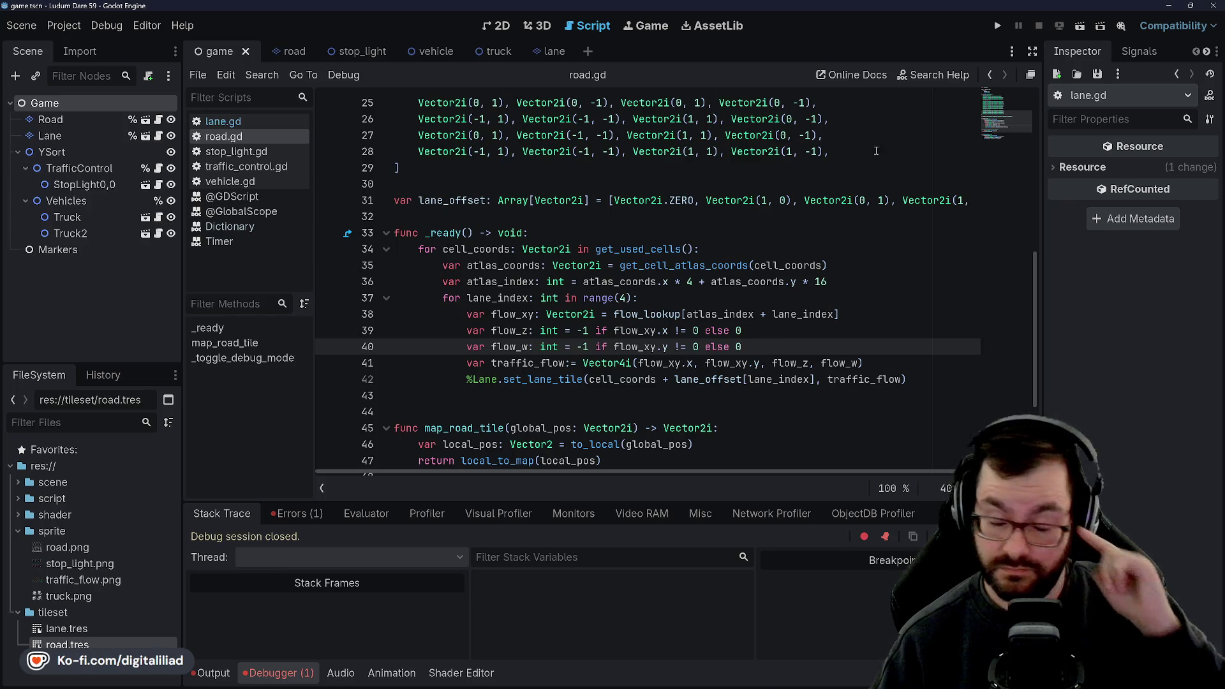
click(1005, 25)
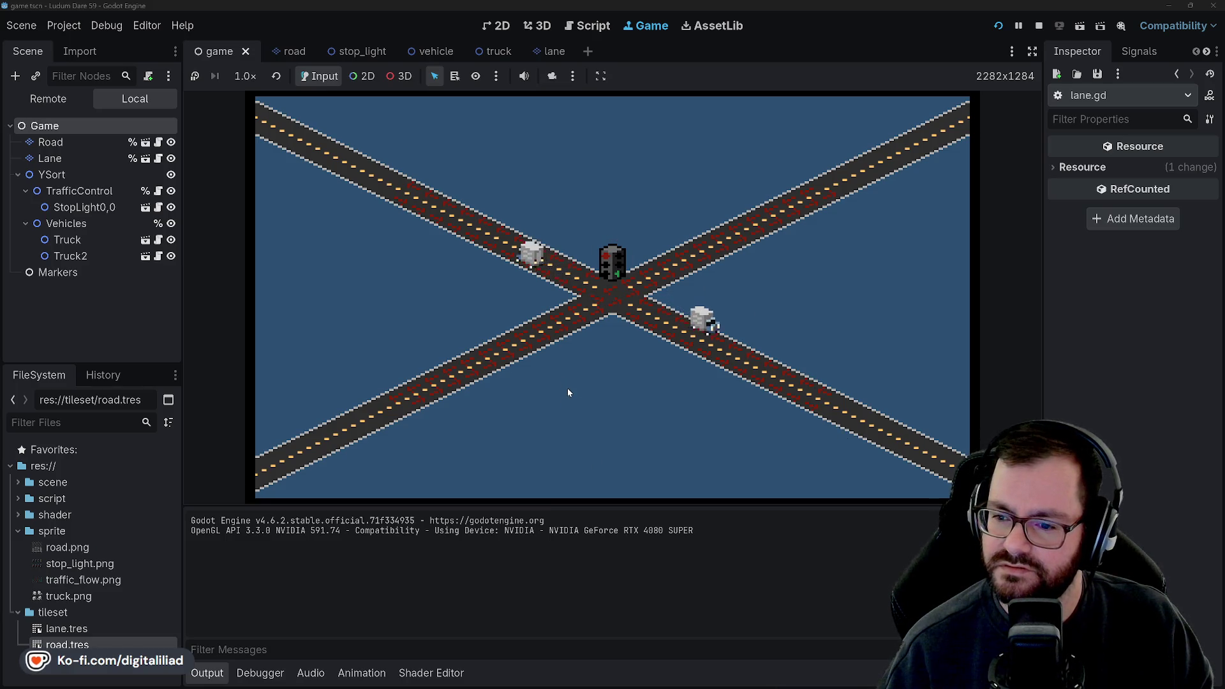
- Advance the stoplight to its next state, stop the game, and save back in road.gd
click(602, 294)
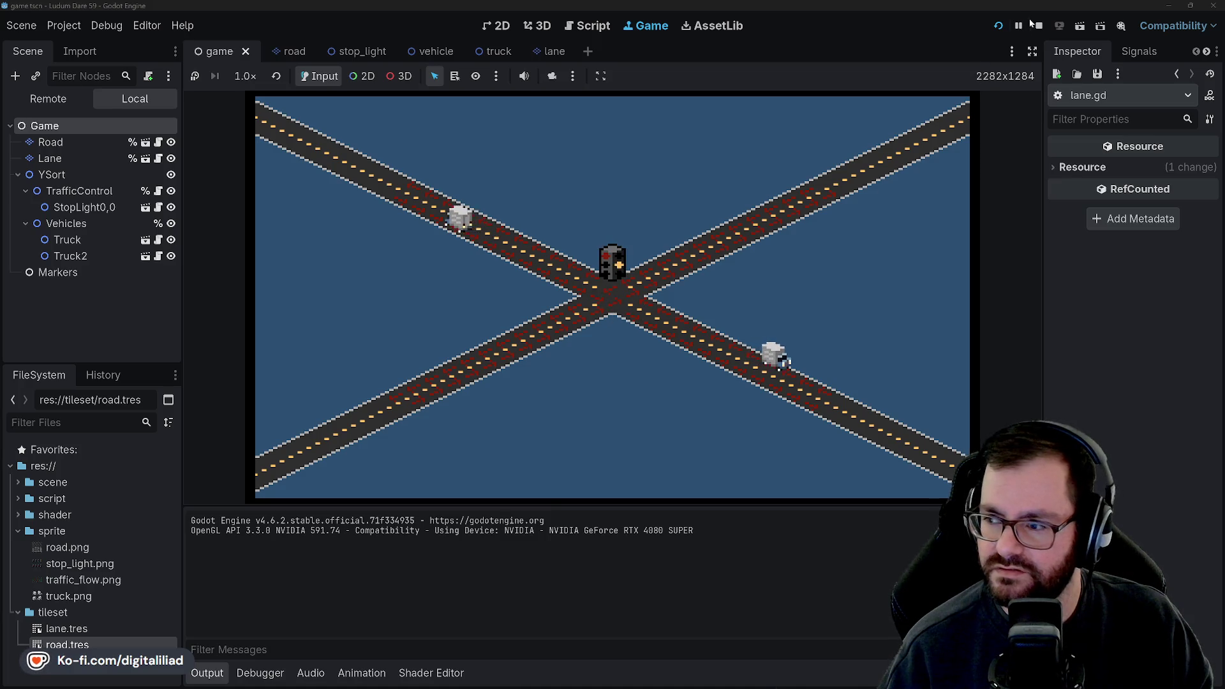
key(F8)
click(697, 314)
key(ctrl+s)
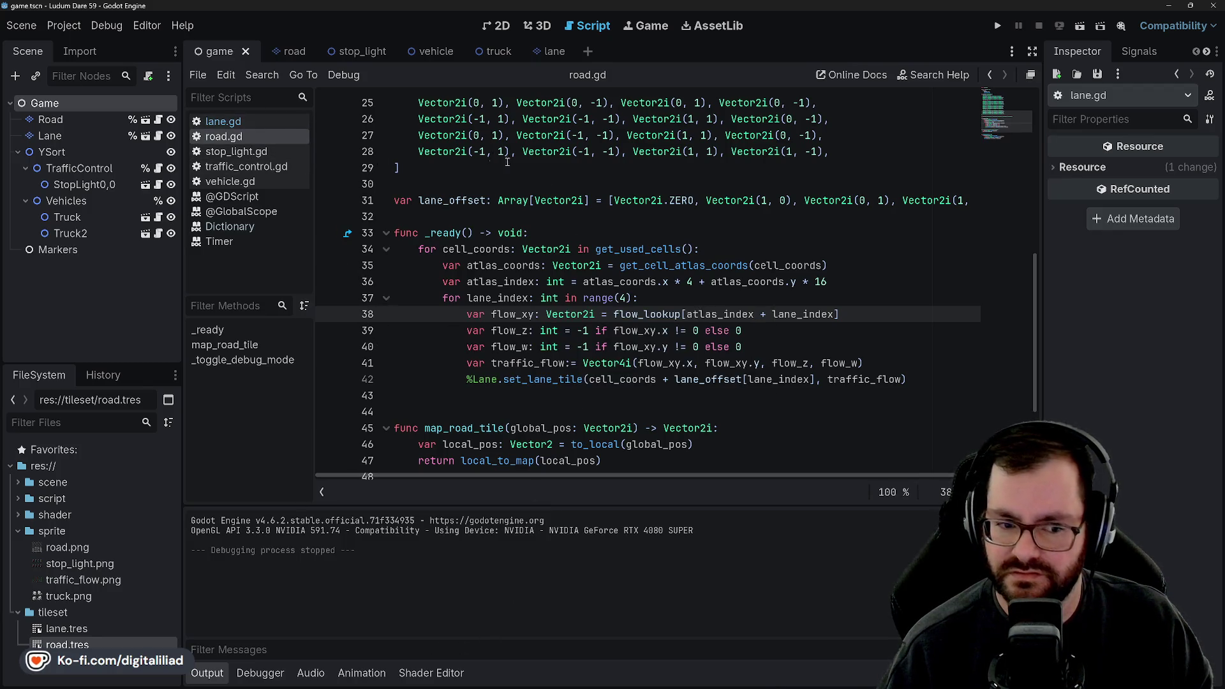
- Glance at lane.gd, return to road.gd, and open tileset/road.tres to view its road.png atlas
scroll(507, 162, down, 3)
scroll(507, 162, up, 8)
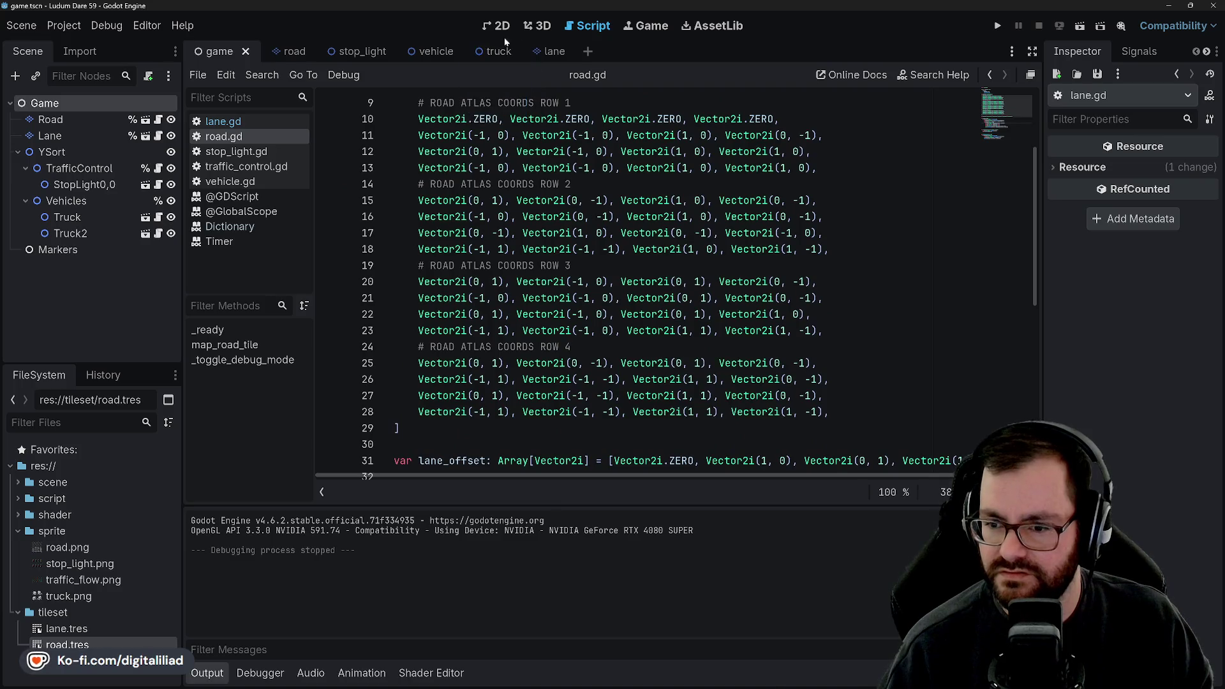
scroll(510, 255, down, 4)
scroll(510, 255, up, 7)
click(227, 122)
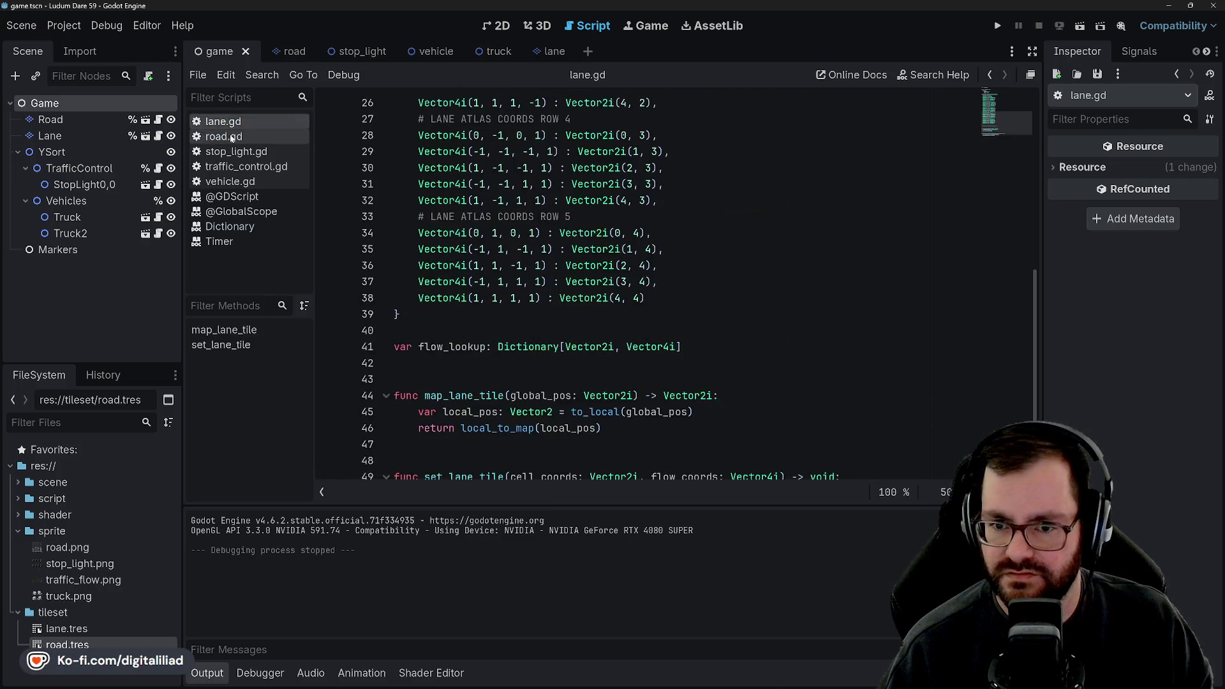
click(231, 138)
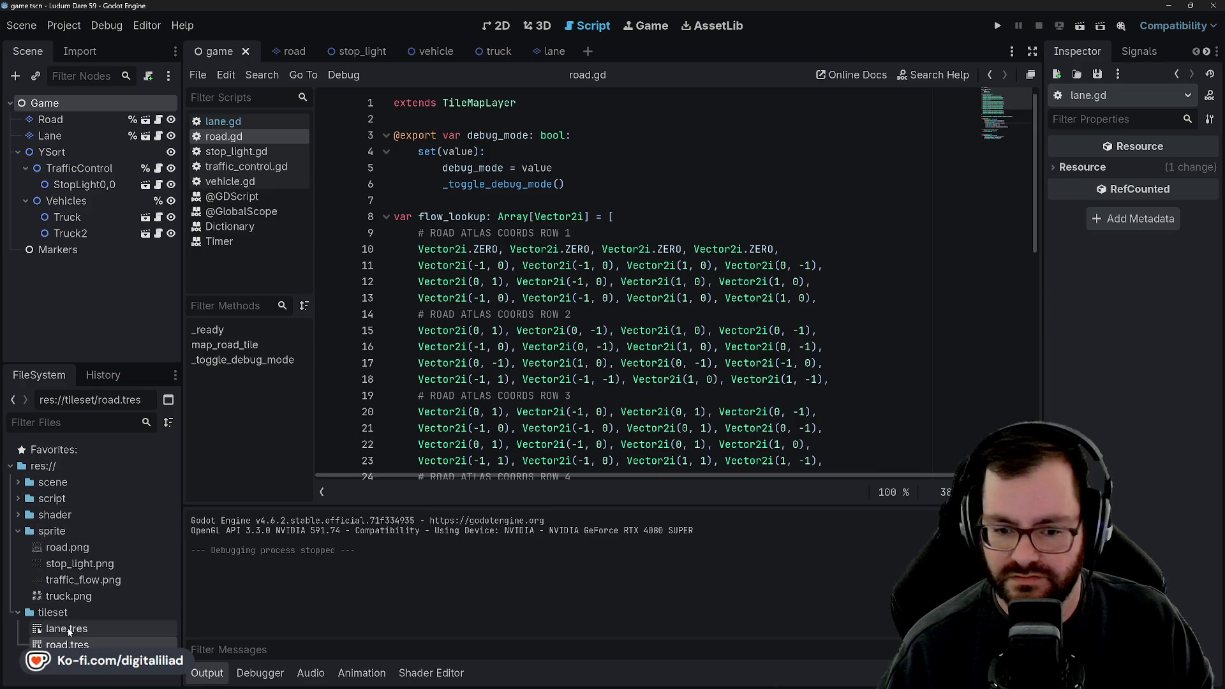
click(67, 644)
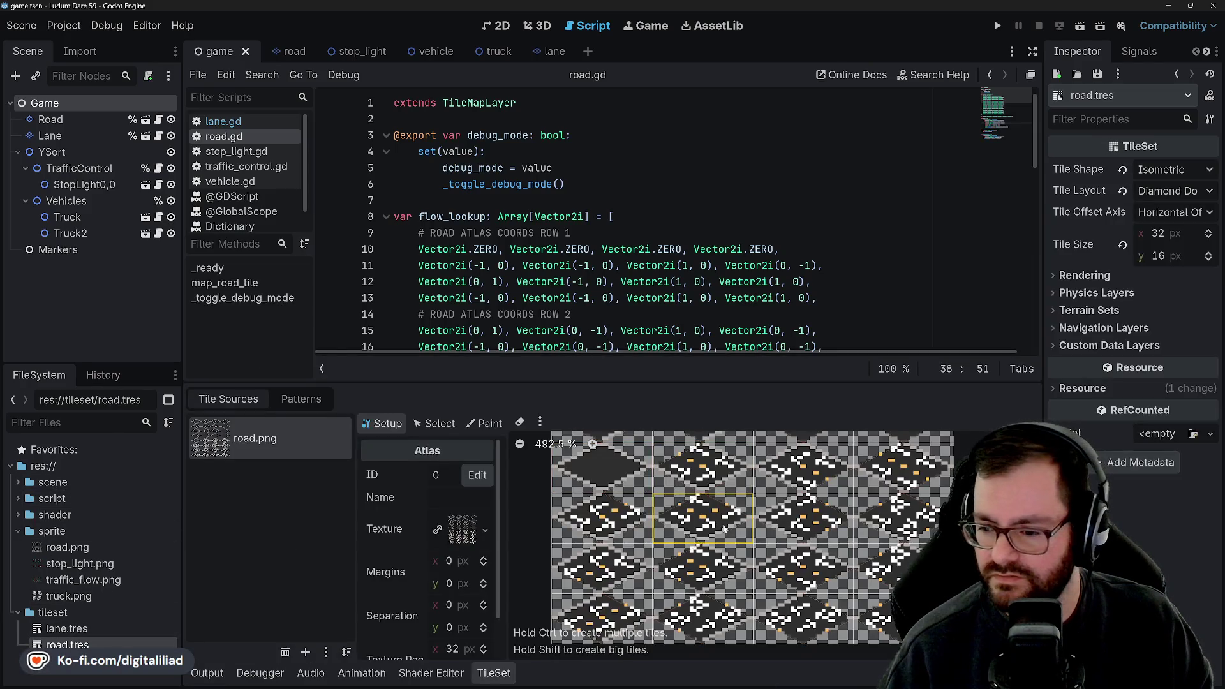
scroll(734, 549, down, 4)
scroll(756, 567, down, 3)
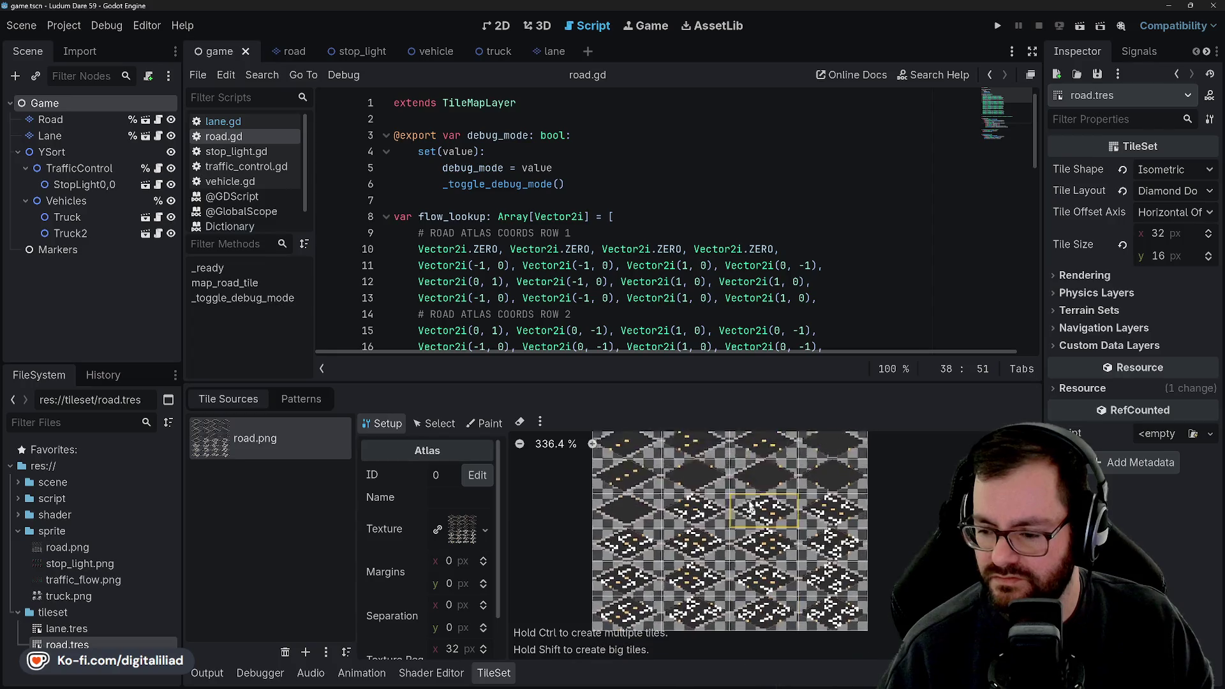
scroll(740, 538, up, 5)
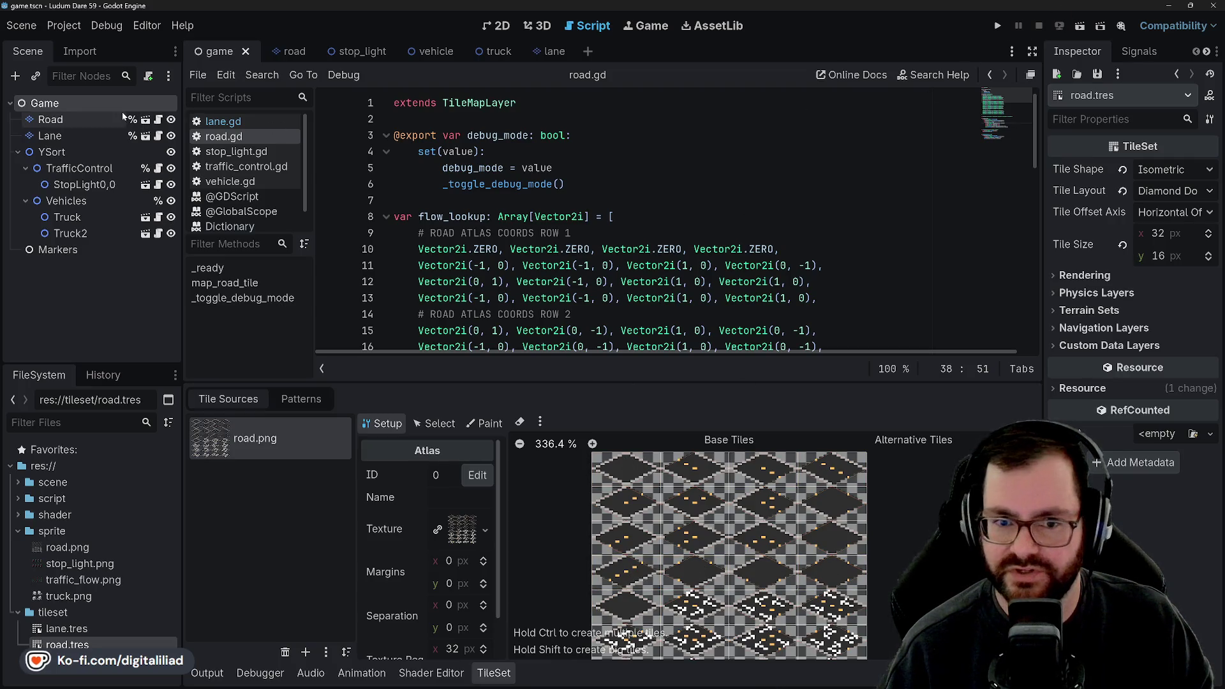
- Toggle between the Lane and Road layers, settling on Road and its road.png tiles
click(96, 119)
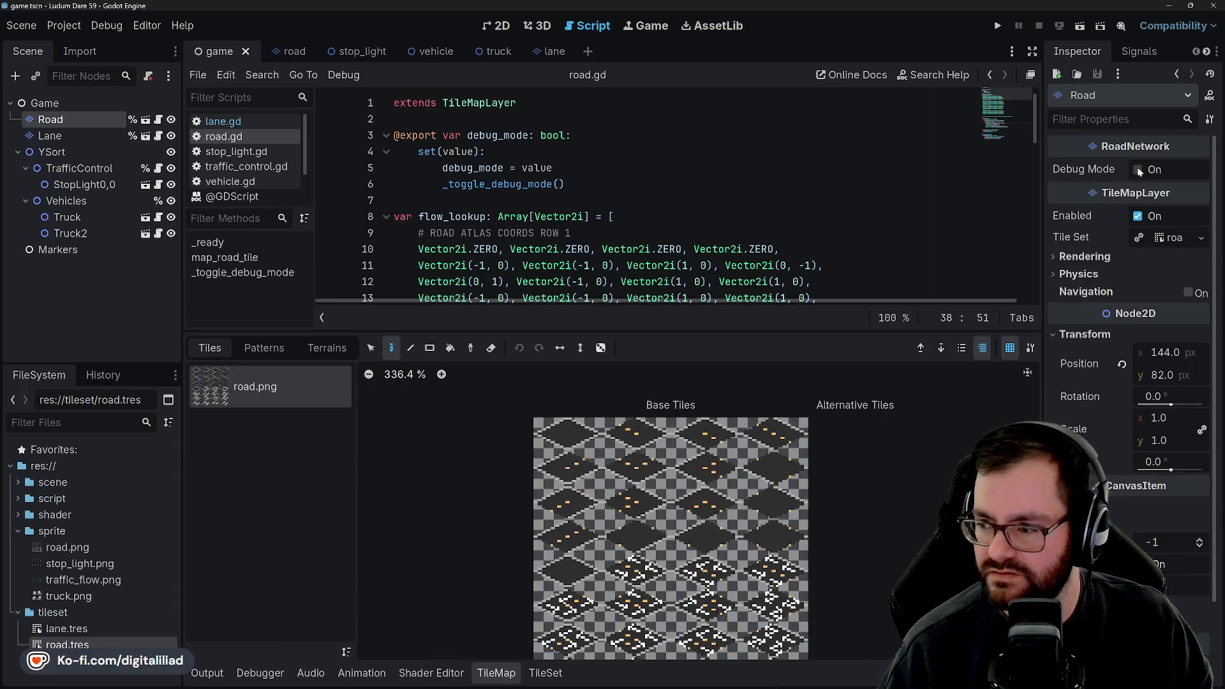
click(446, 200)
click(104, 136)
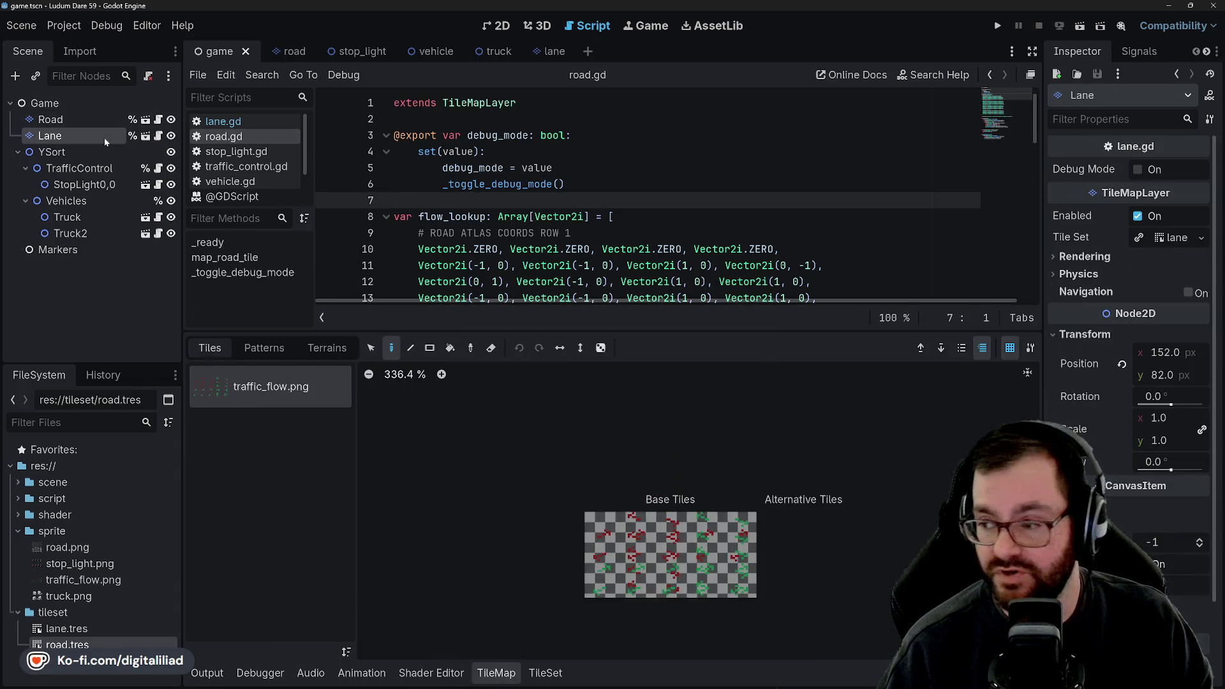
click(89, 120)
click(83, 130)
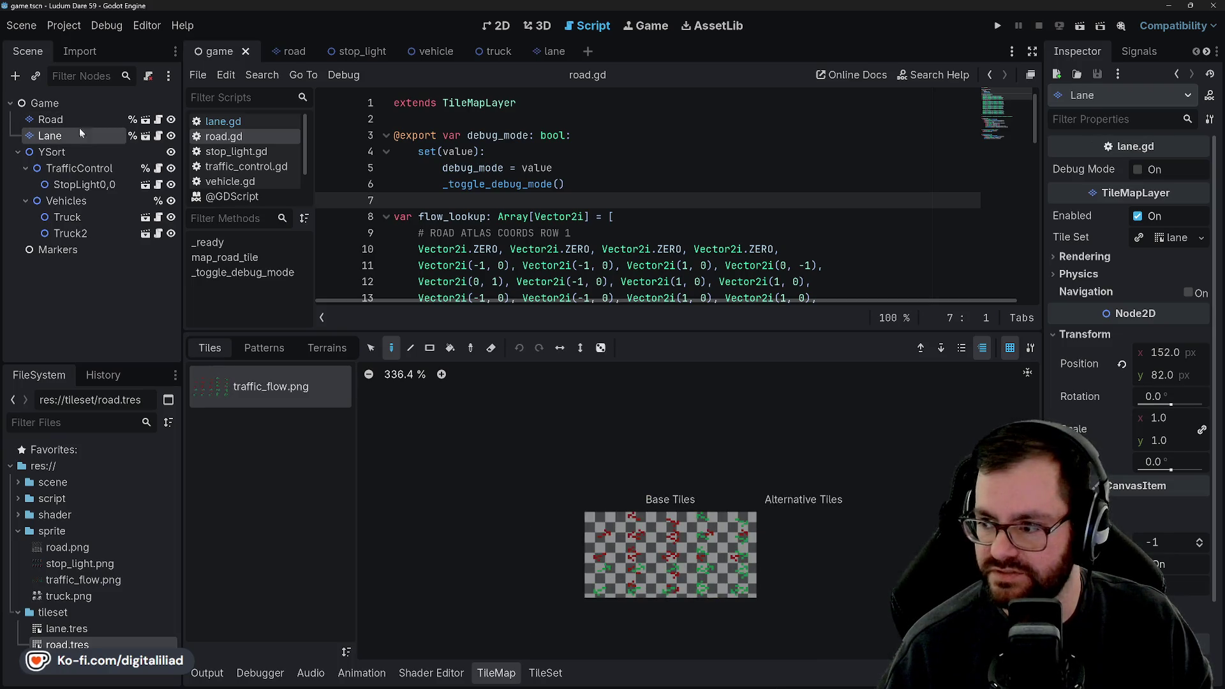
click(74, 120)
click(76, 136)
click(79, 119)
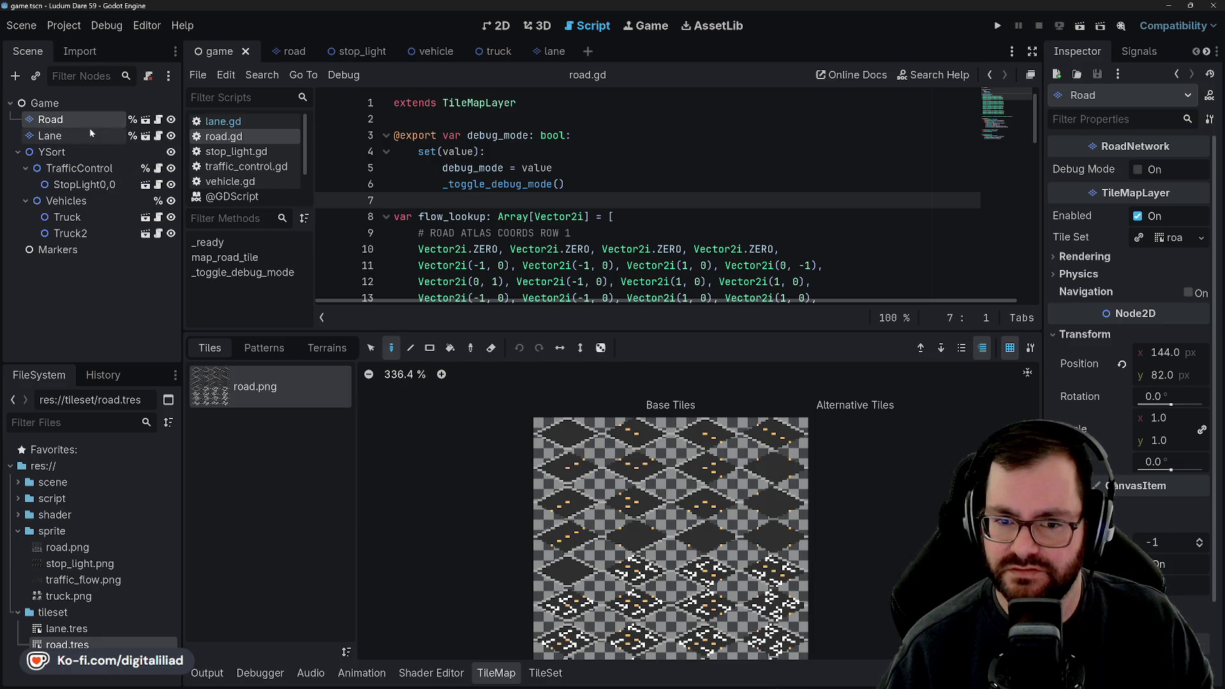
- Pick a road tile in the atlas and scroll road.gd to the flow setup in _ready
scroll(734, 498, down, 2)
click(765, 511)
ctrl+scroll(761, 516, up, 5)
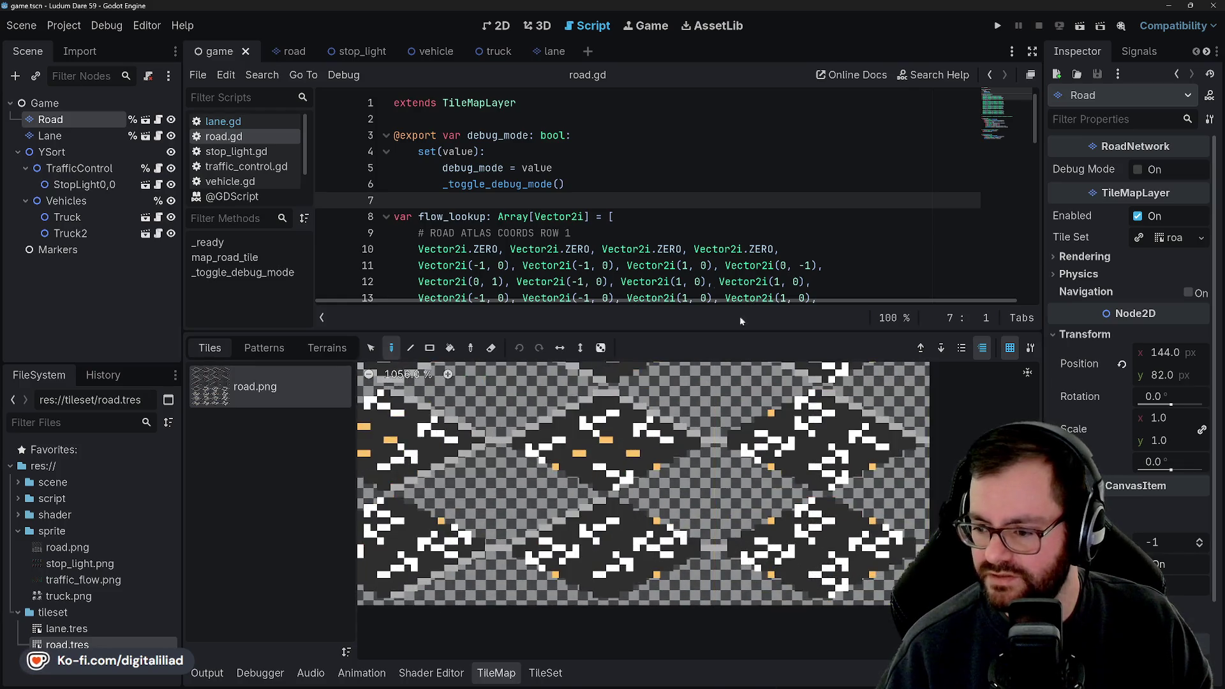
ctrl+scroll(766, 505, down, 2)
scroll(471, 202, down, 7)
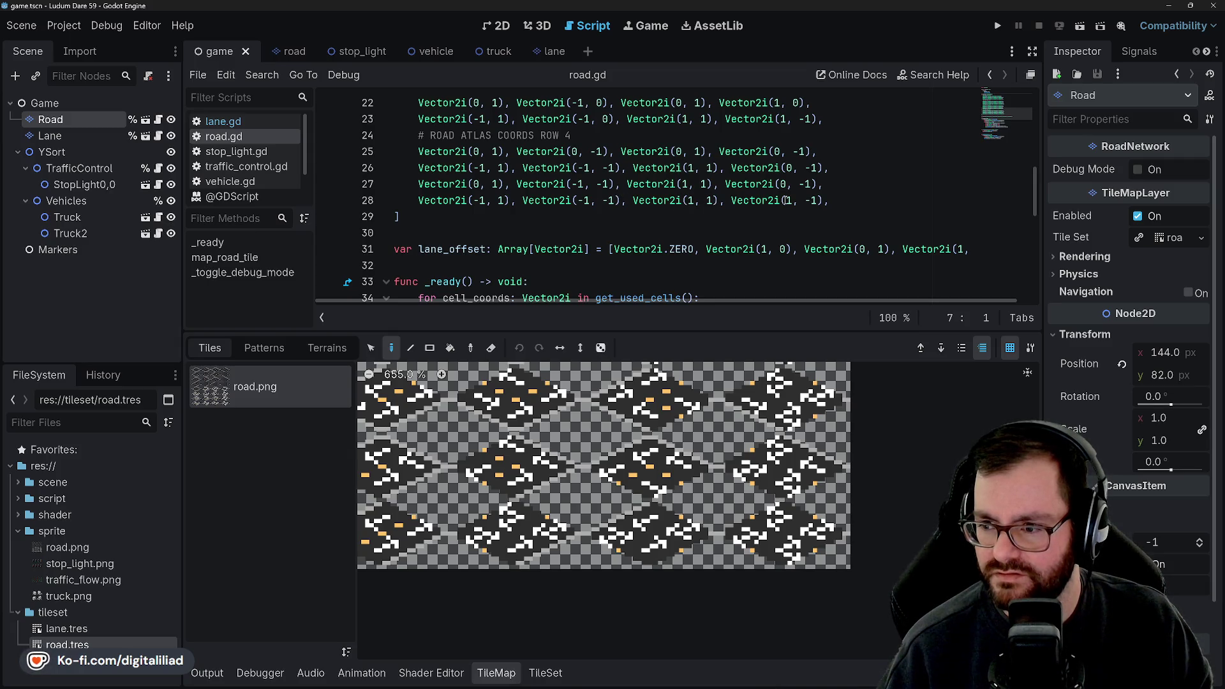
scroll(678, 187, down, 2)
scroll(657, 202, down, 3)
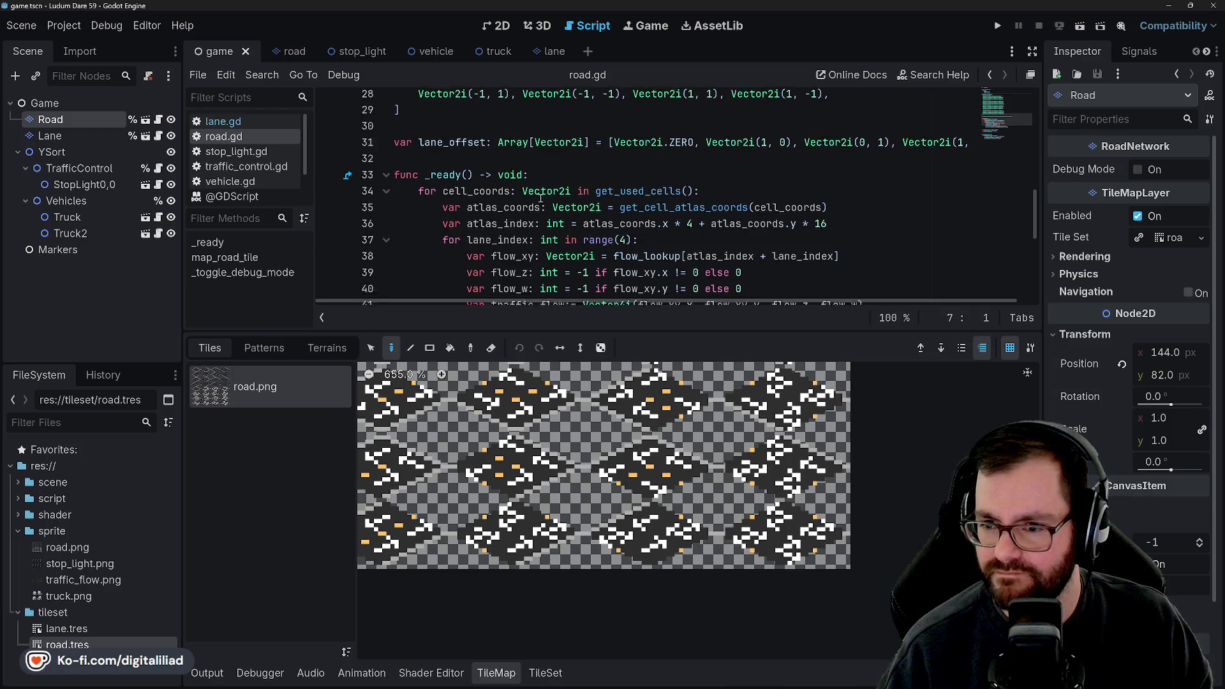
scroll(573, 202, up, 1)
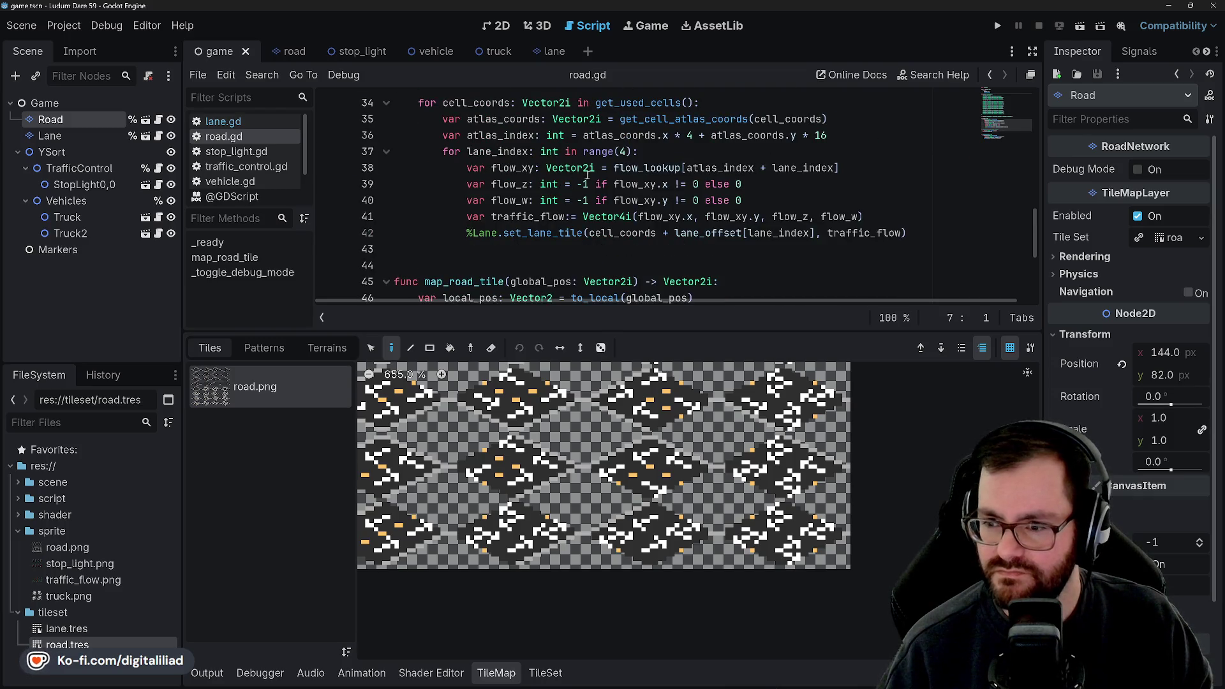
scroll(614, 189, up, 1)
double_click(633, 217)
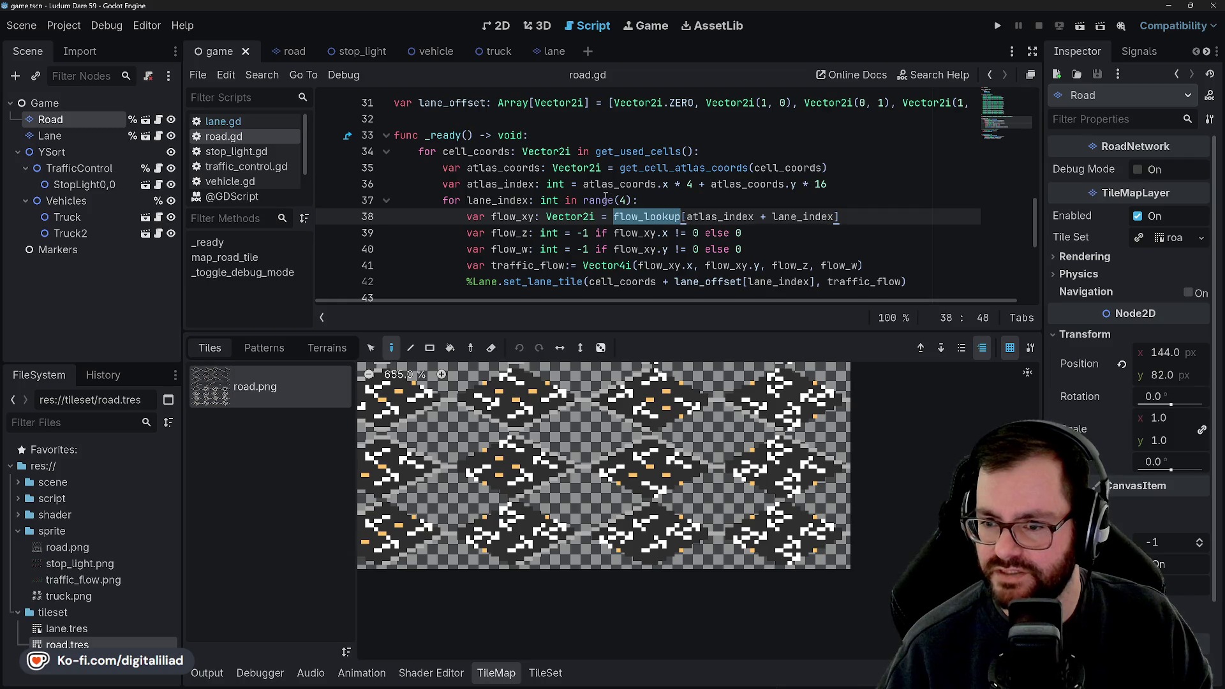
scroll(605, 198, up, 8)
scroll(593, 218, down, 8)
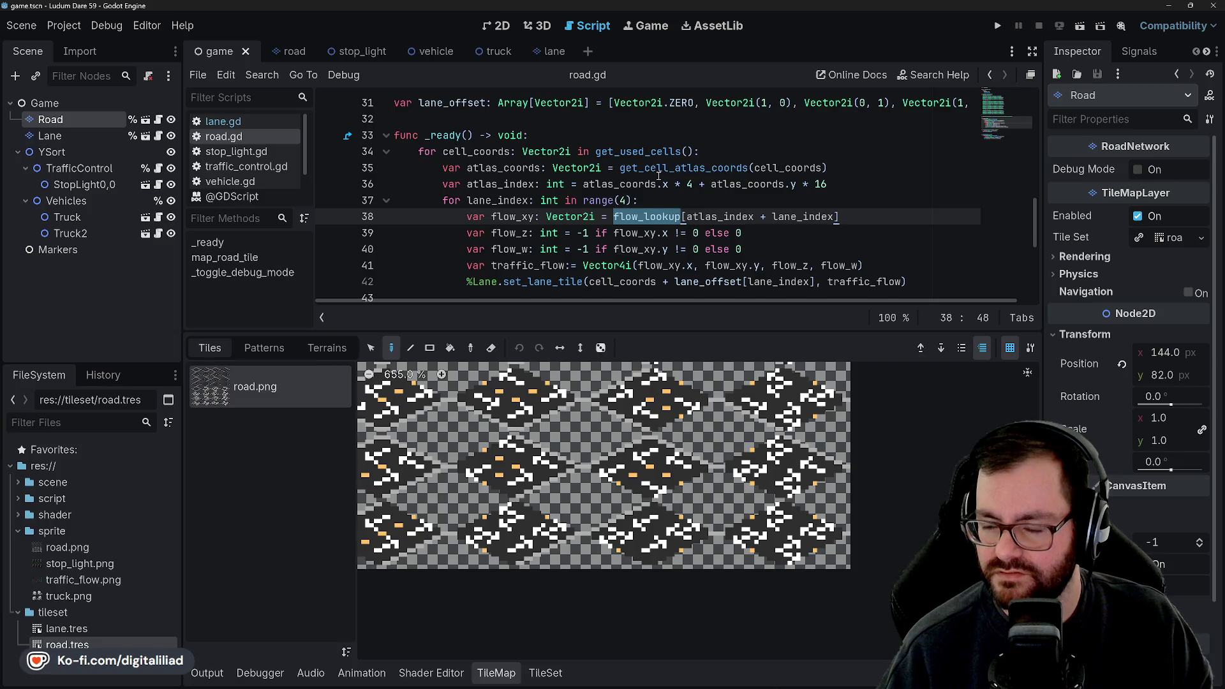
scroll(572, 232, down, 1)
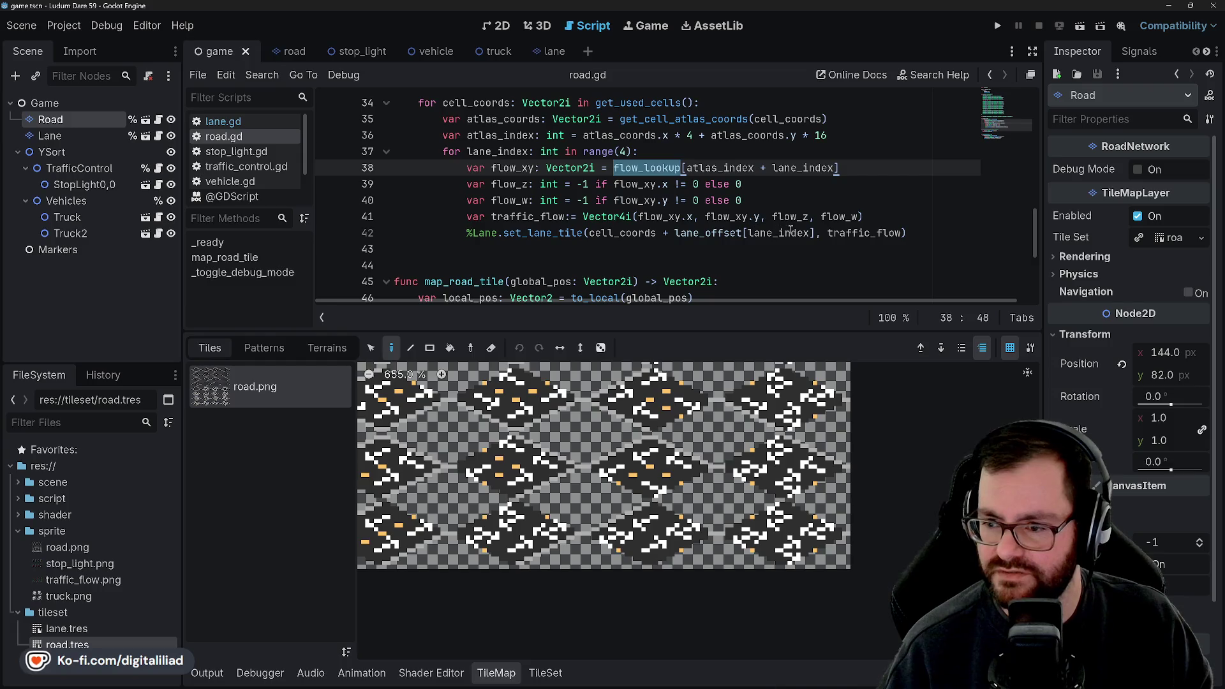
double_click(839, 235)
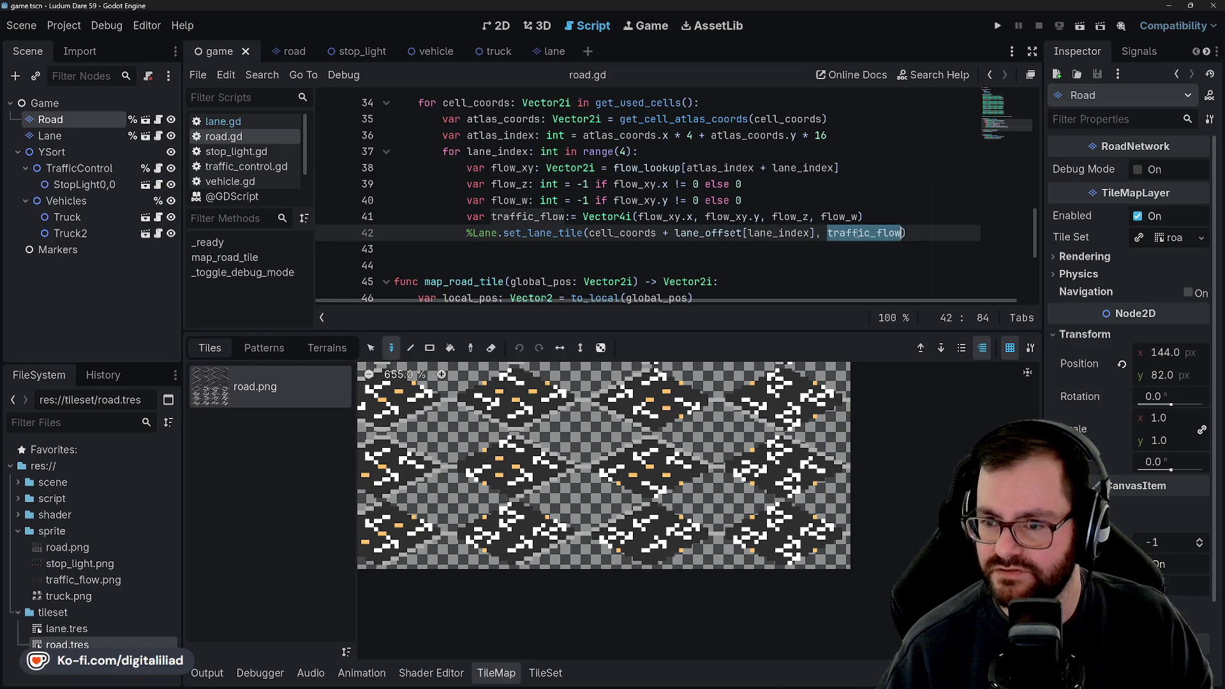
double_click(656, 217)
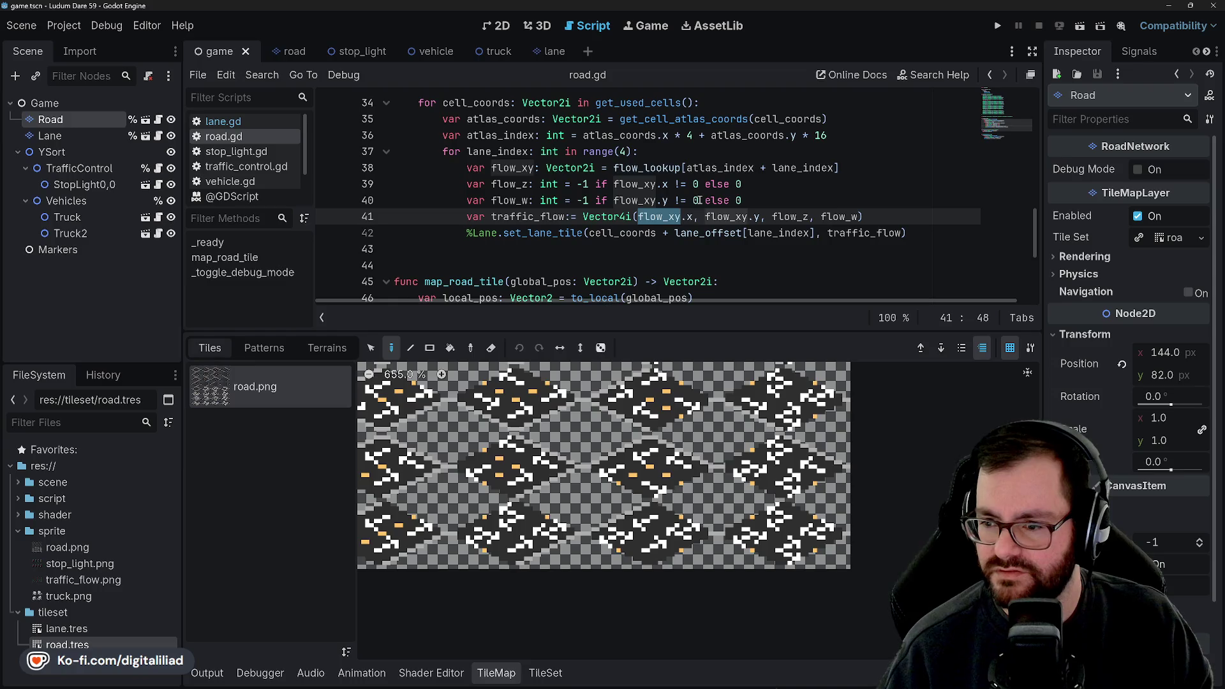
click(795, 217)
double_click(838, 216)
click(802, 184)
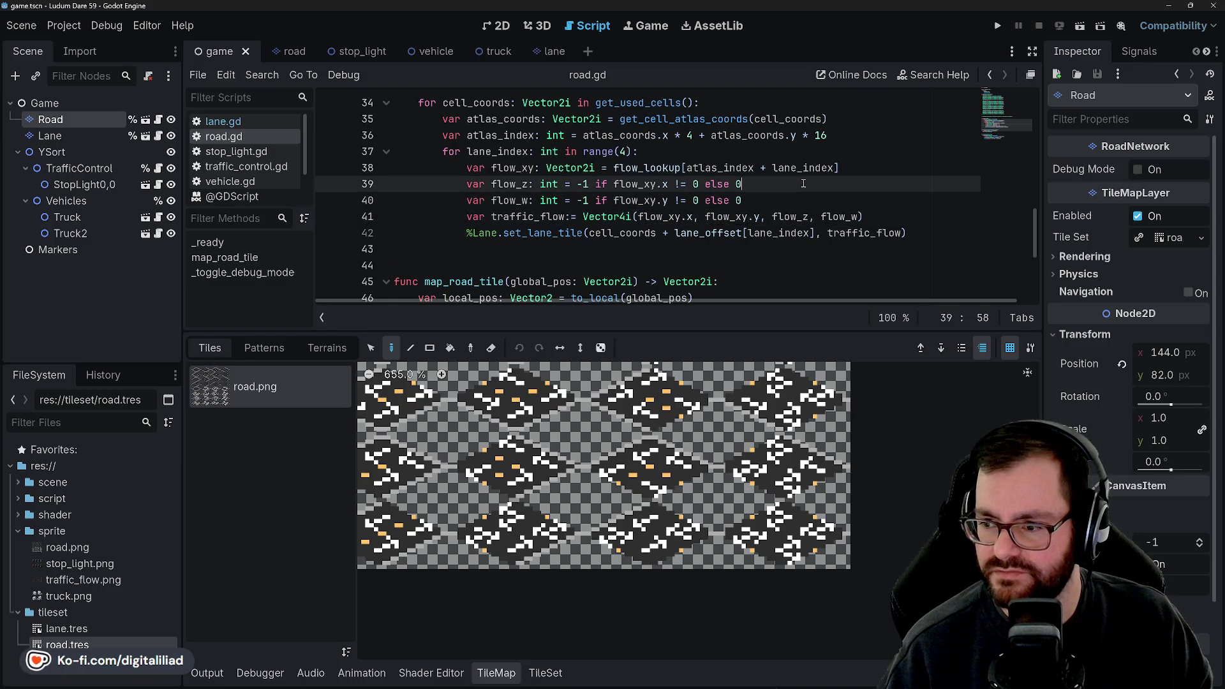
click(773, 204)
click(768, 185)
scroll(638, 204, up, 2)
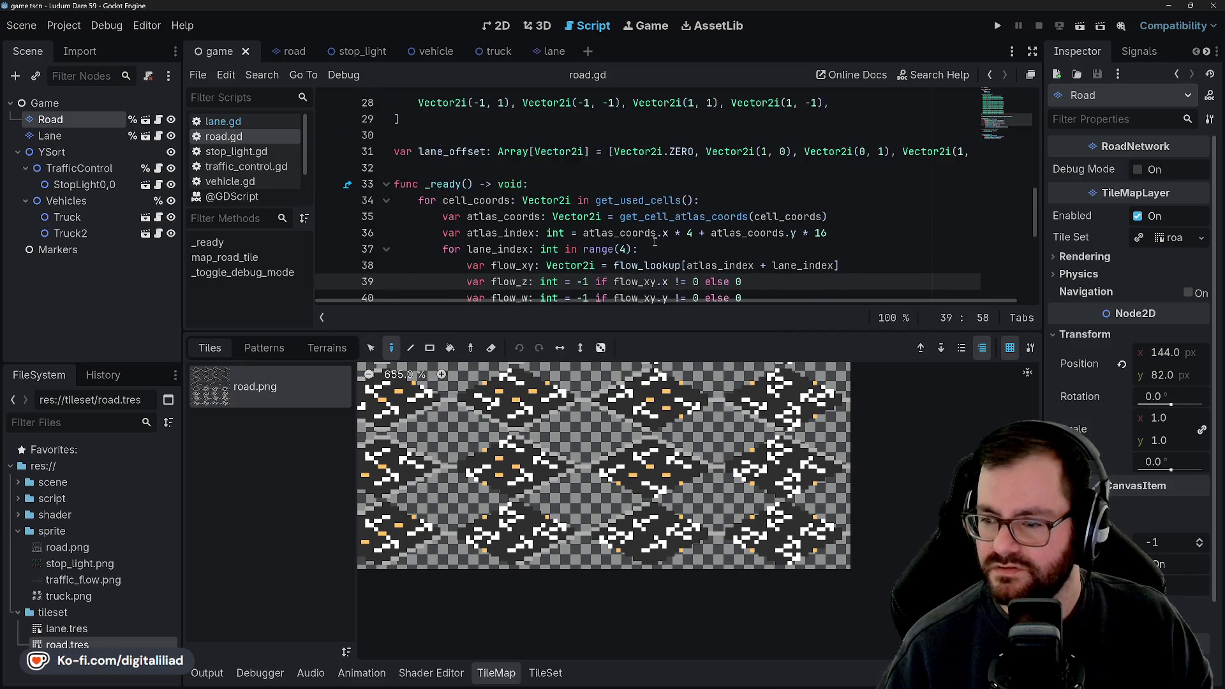
scroll(602, 217, down, 1)
click(602, 217)
double_click(647, 217)
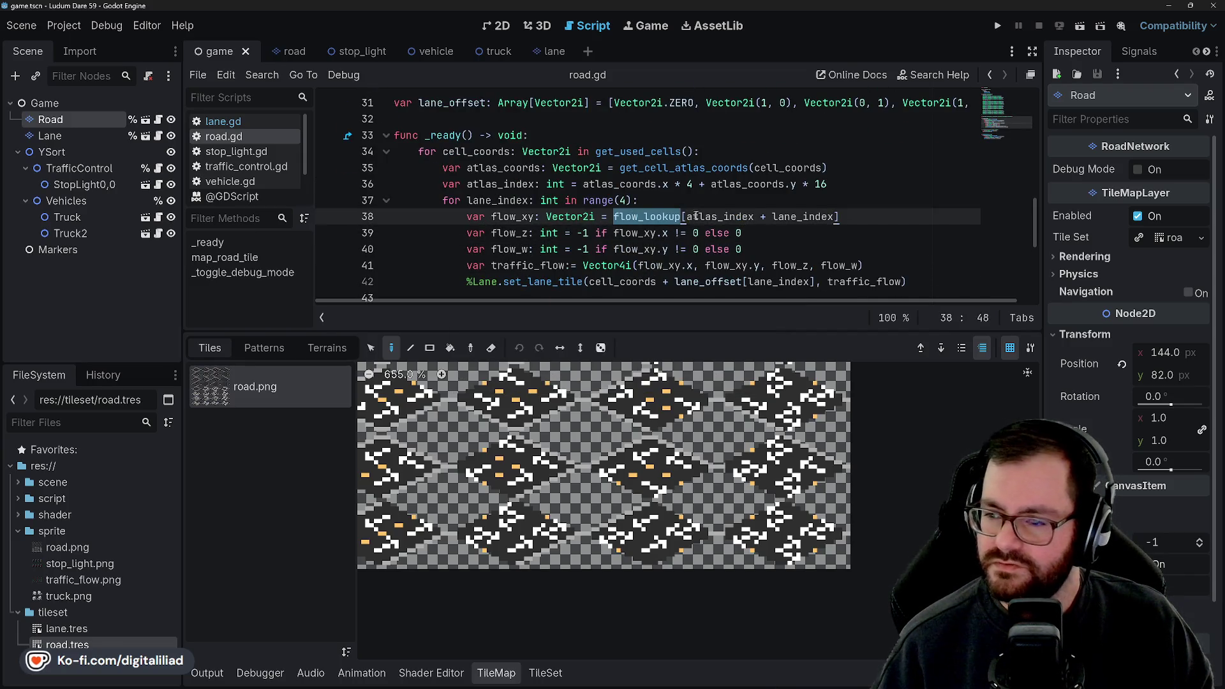
double_click(720, 217)
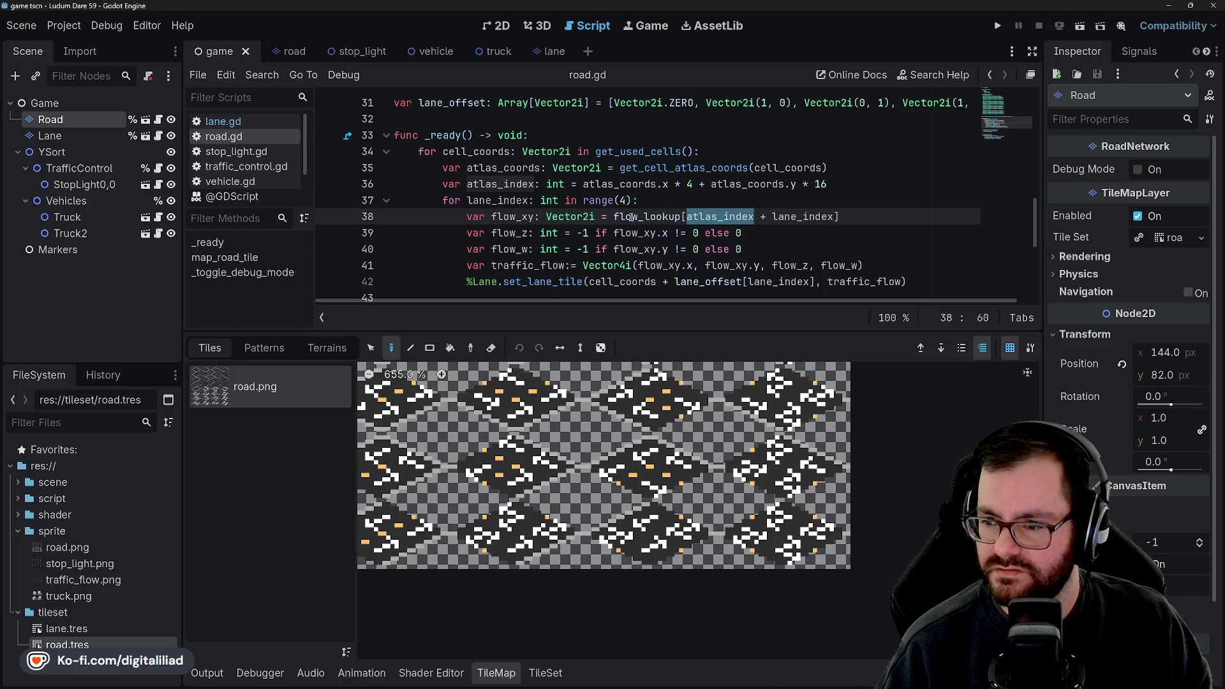
double_click(663, 218)
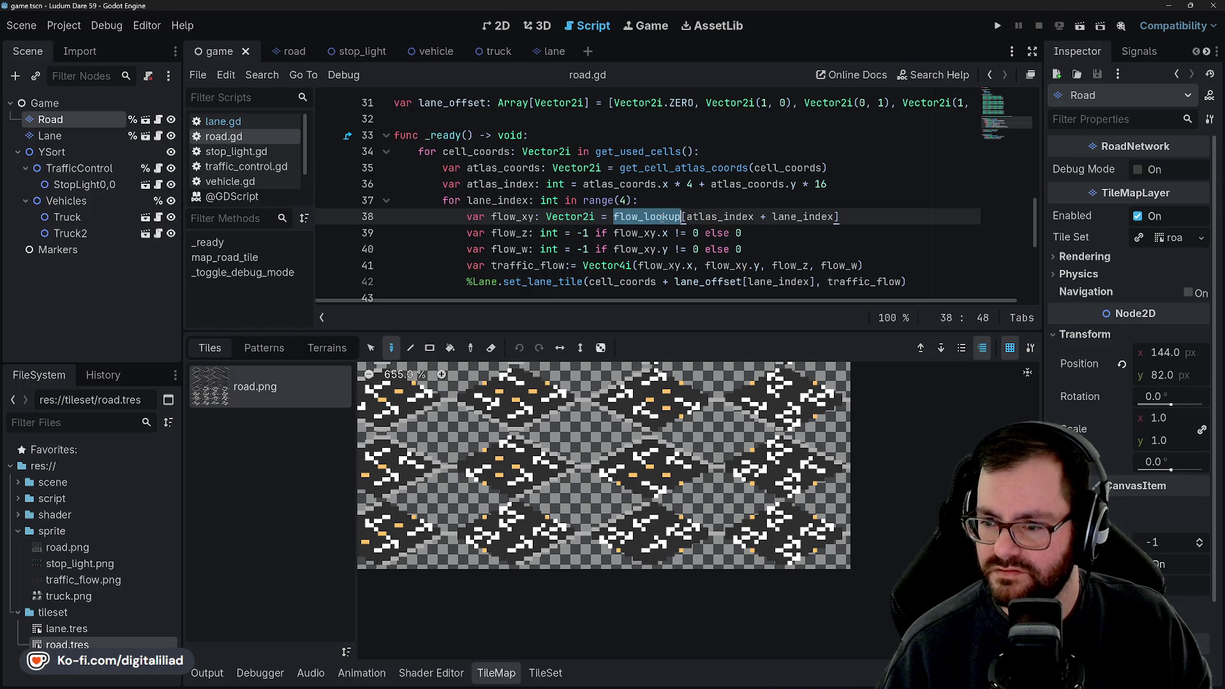
click(529, 267)
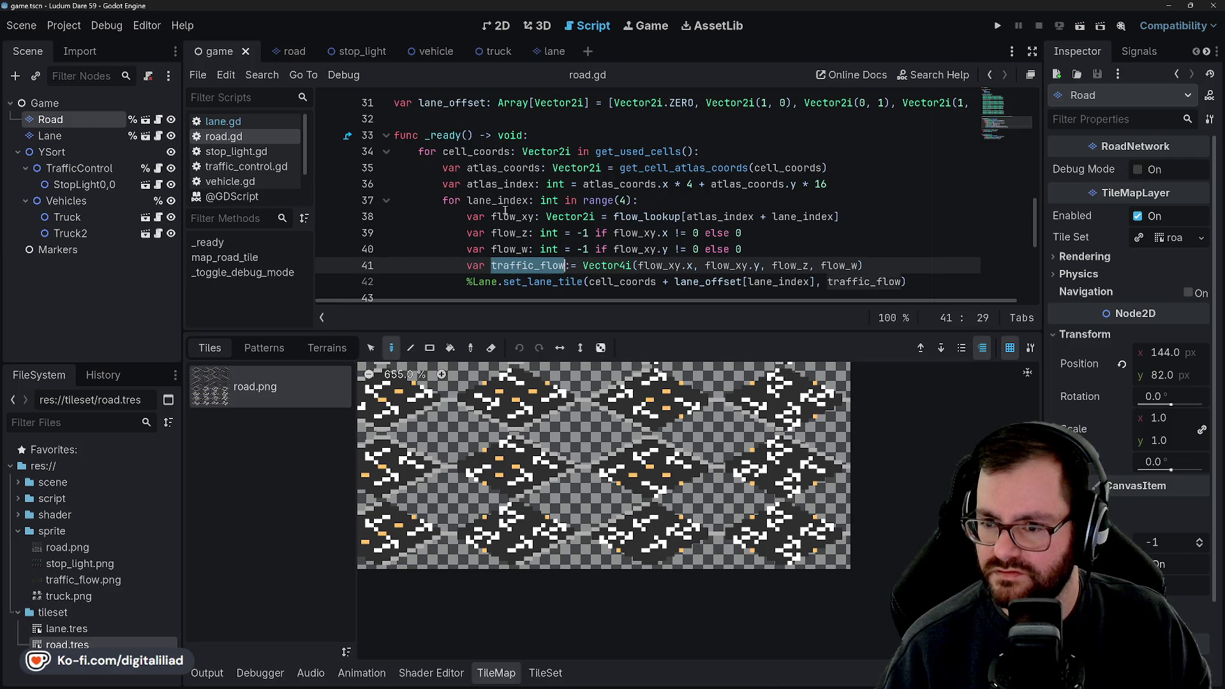
double_click(475, 151)
double_click(638, 151)
click(648, 138)
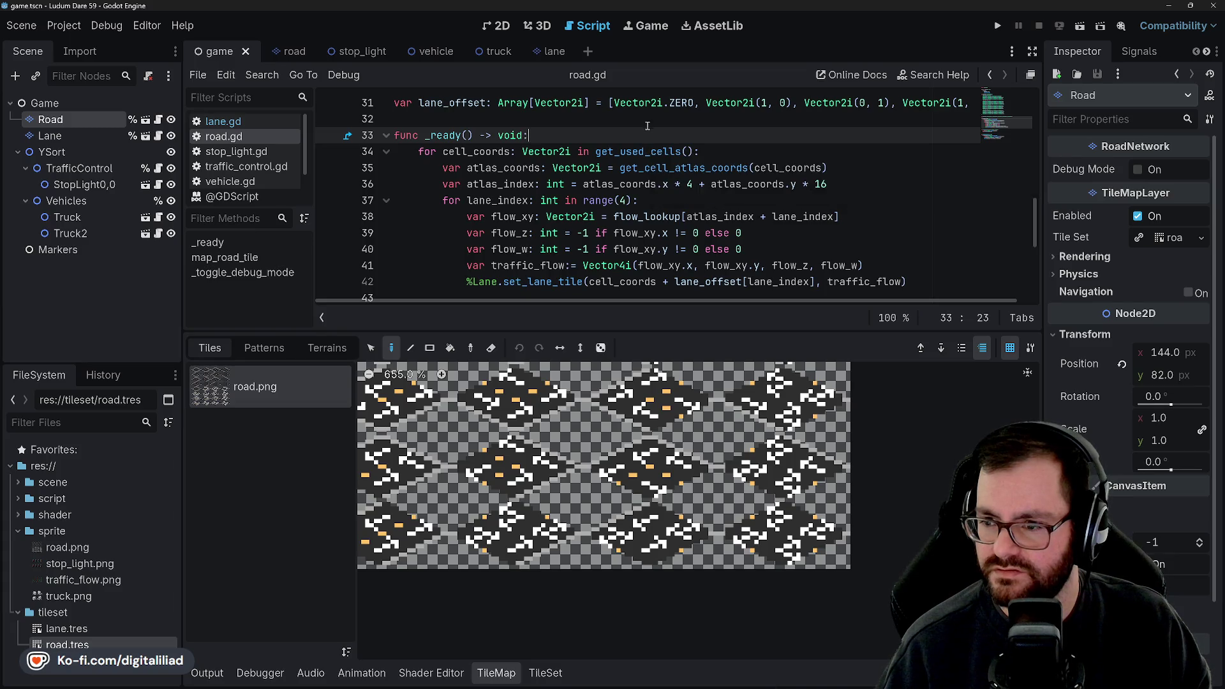
mouse_move(643, 154)
mouse_move(675, 169)
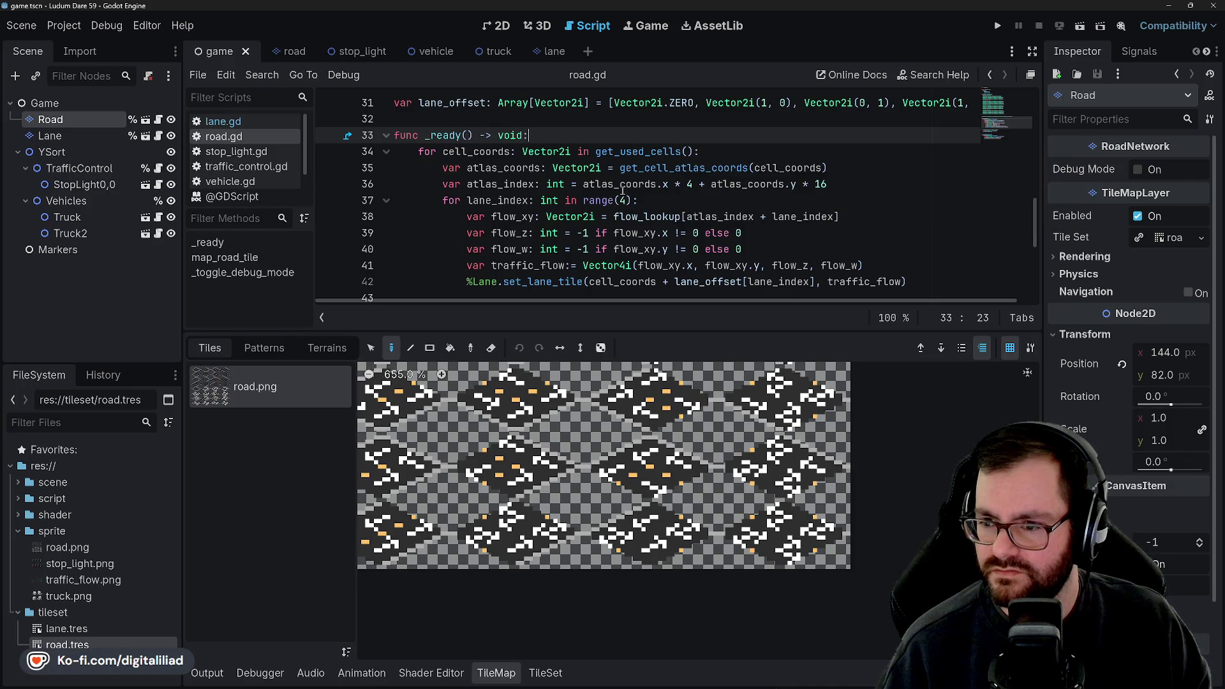
scroll(528, 197, up, 4)
scroll(607, 226, down, 6)
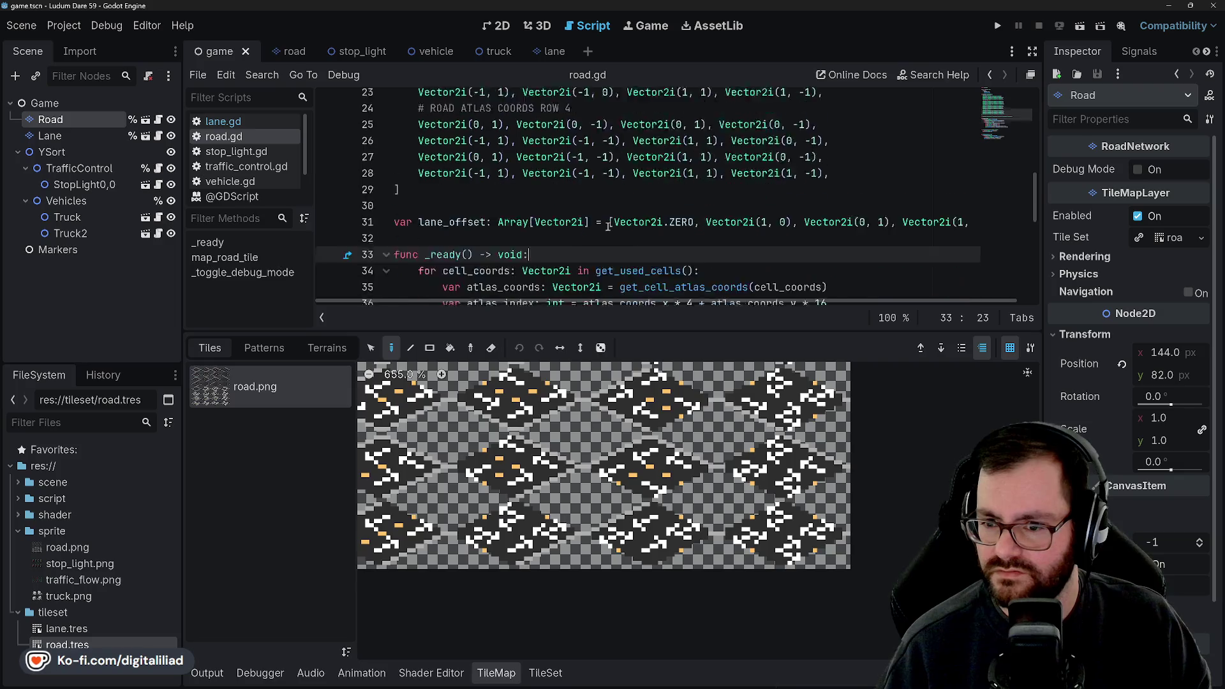
scroll(608, 227, down, 2)
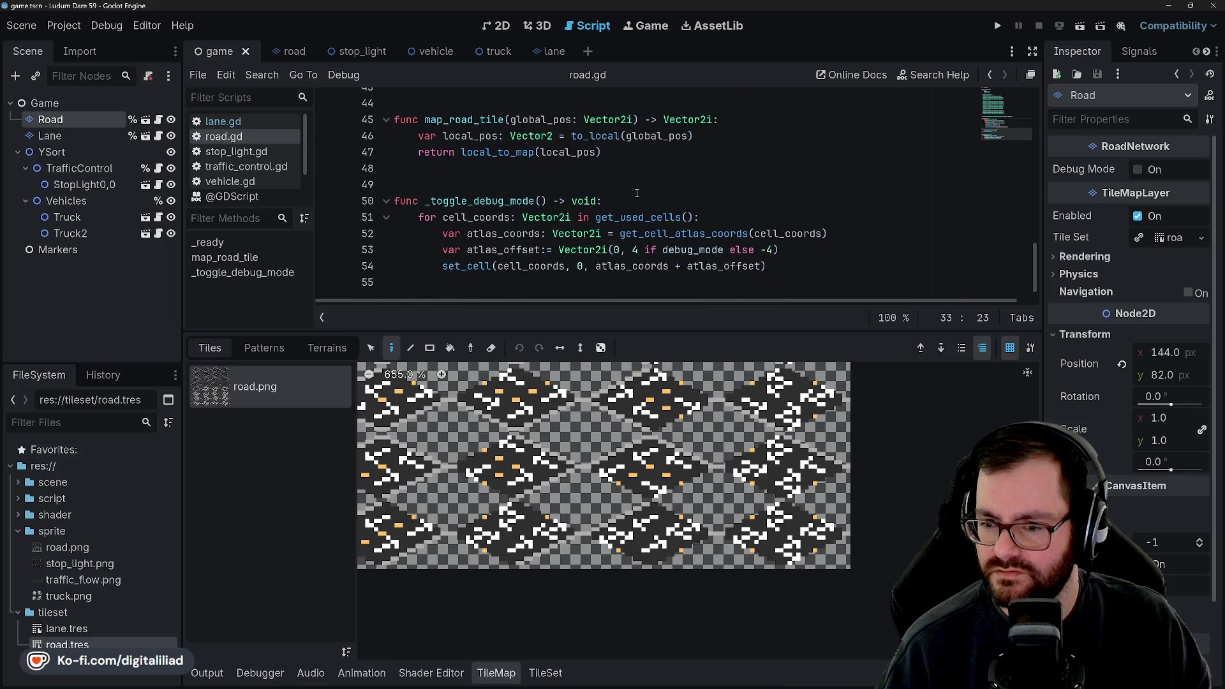
scroll(637, 192, up, 5)
scroll(619, 219, down, 1)
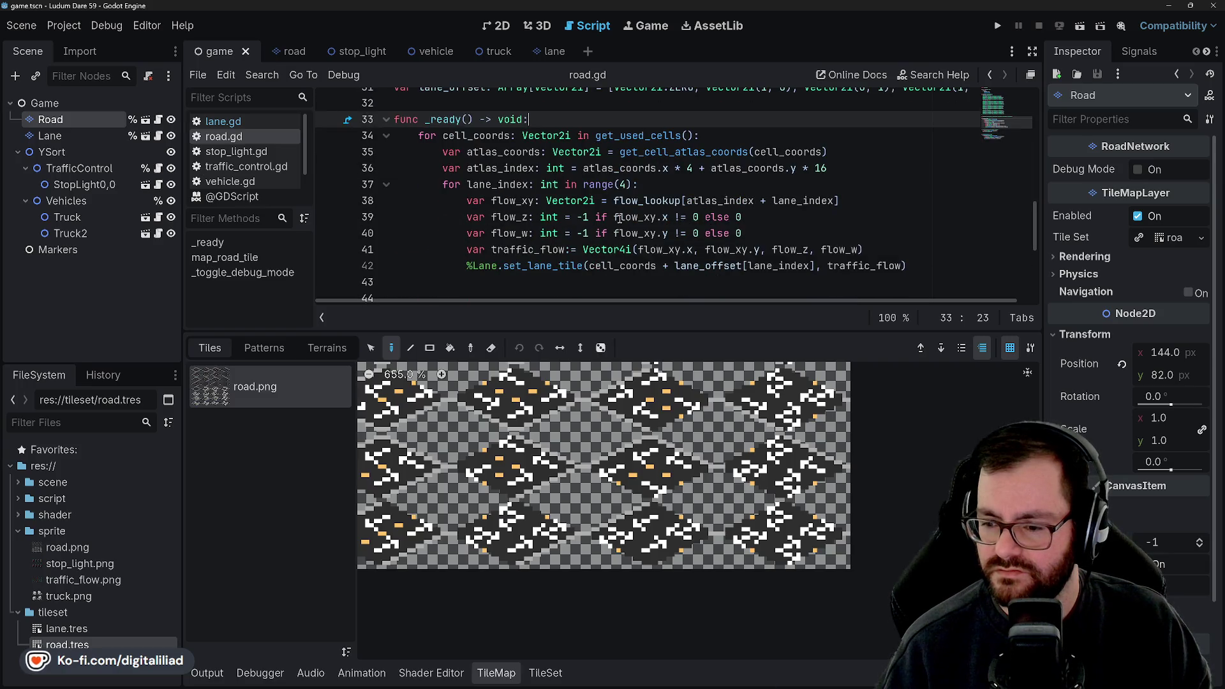
scroll(798, 539, down, 1)
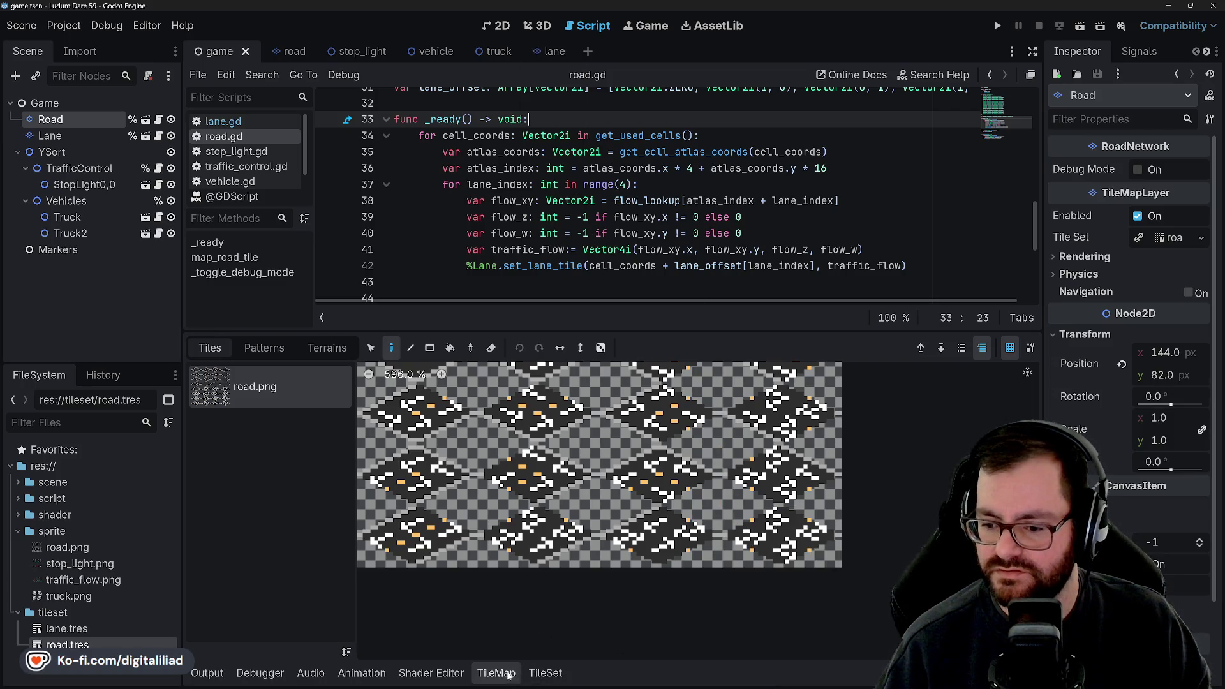
scroll(624, 224, down, 4)
scroll(624, 224, up, 4)
scroll(624, 225, up, 4)
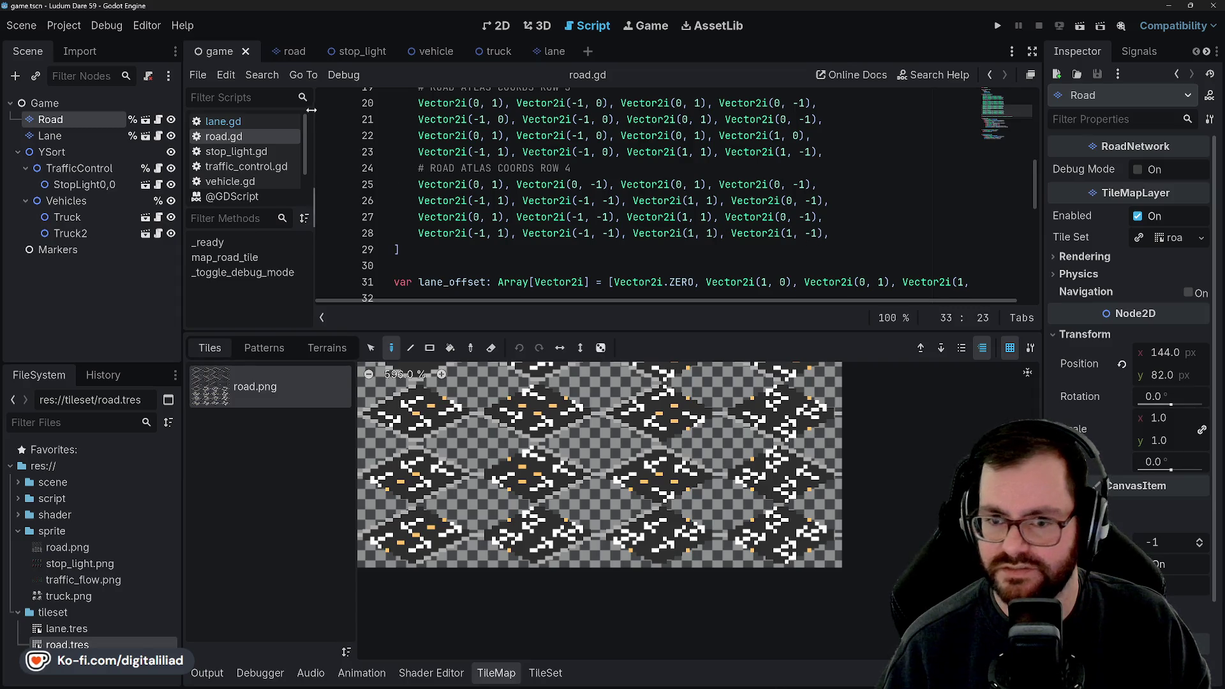
click(220, 121)
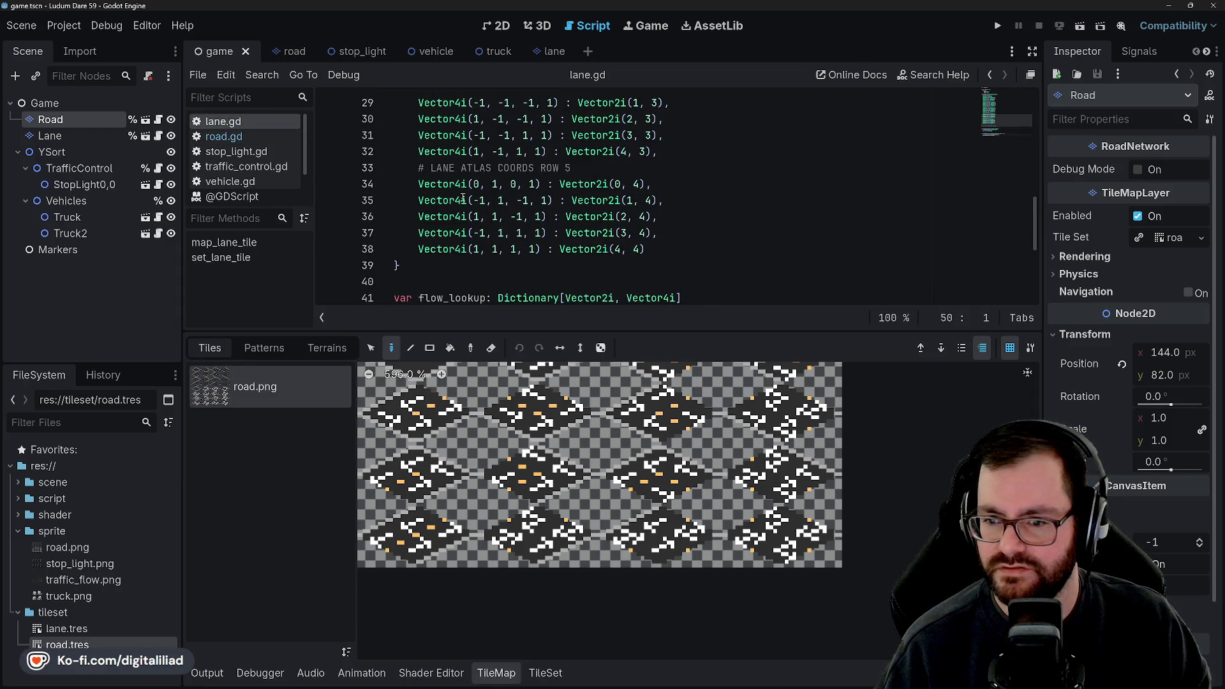
scroll(520, 230, up, 3)
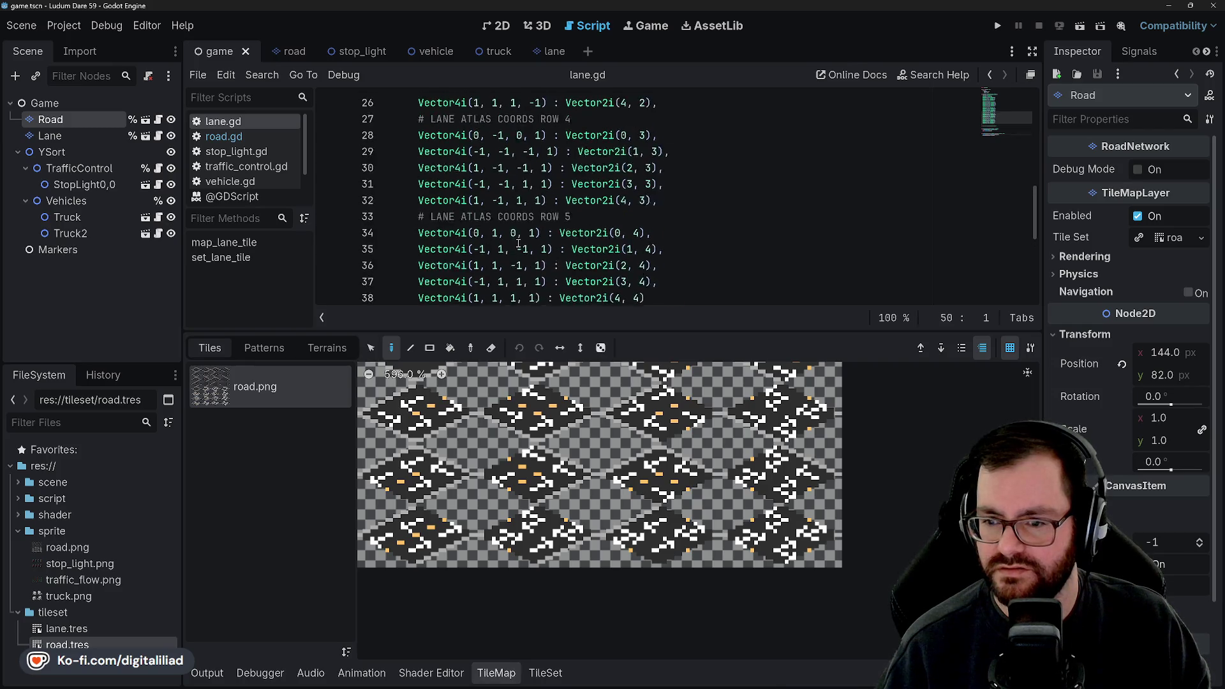
scroll(510, 254, up, 2)
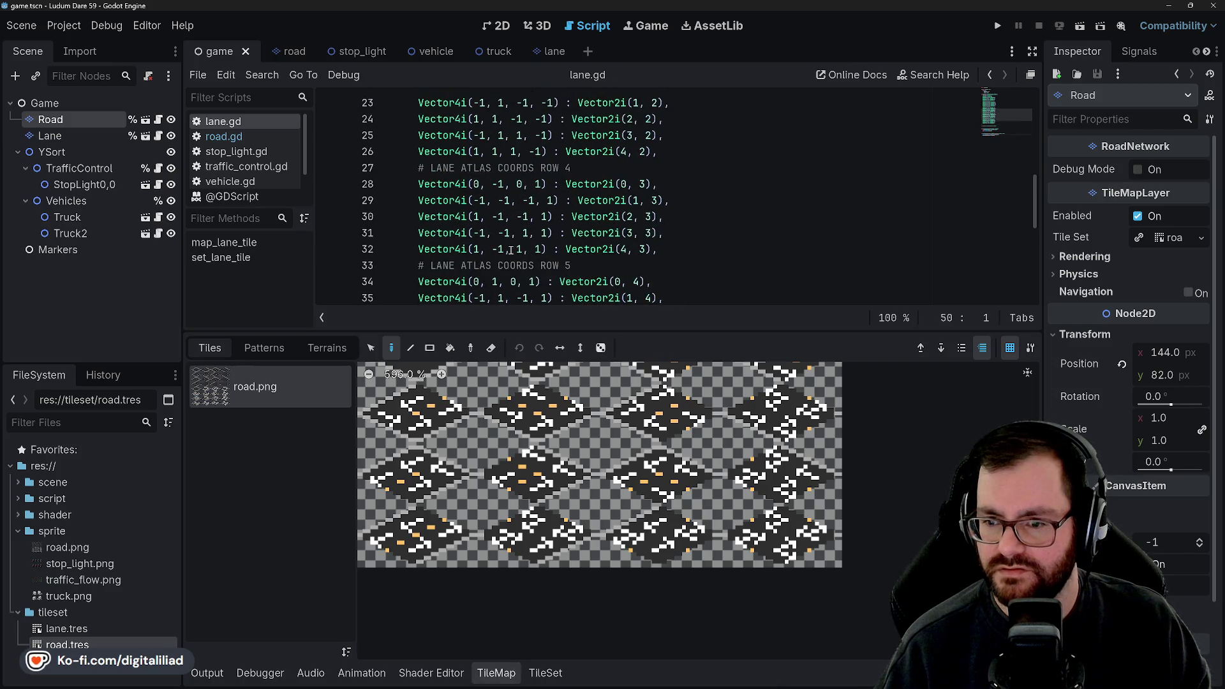
scroll(514, 245, up, 1)
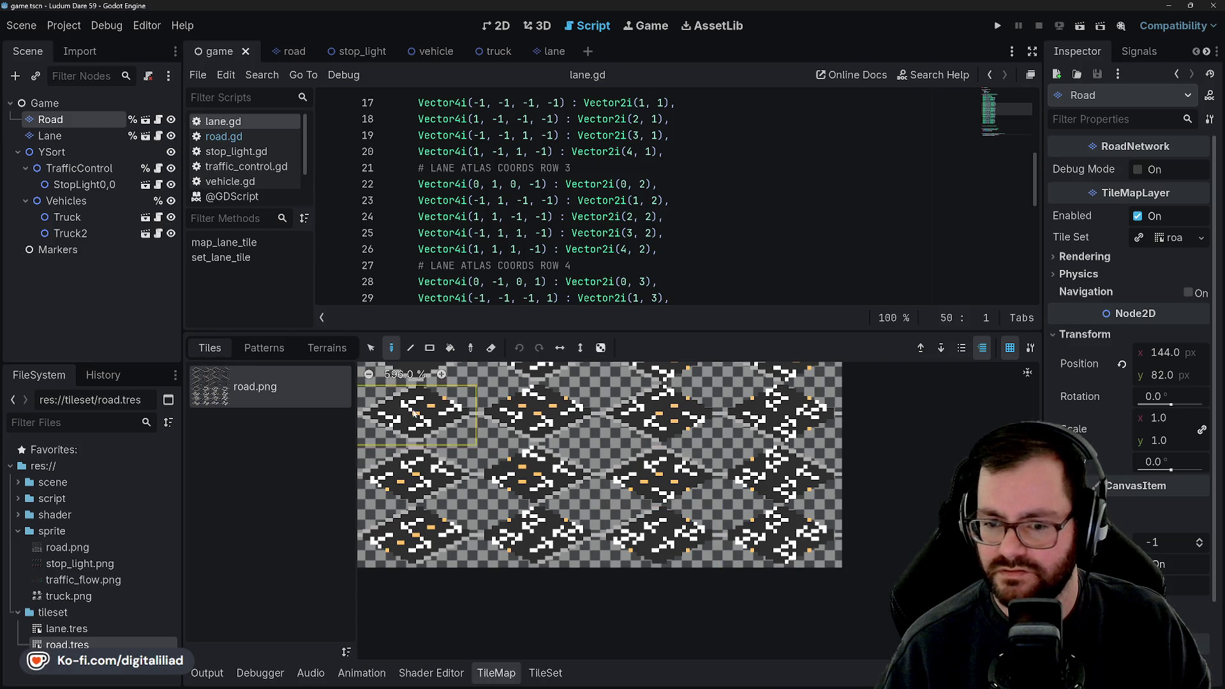
double_click(92, 630)
scroll(718, 518, up, 4)
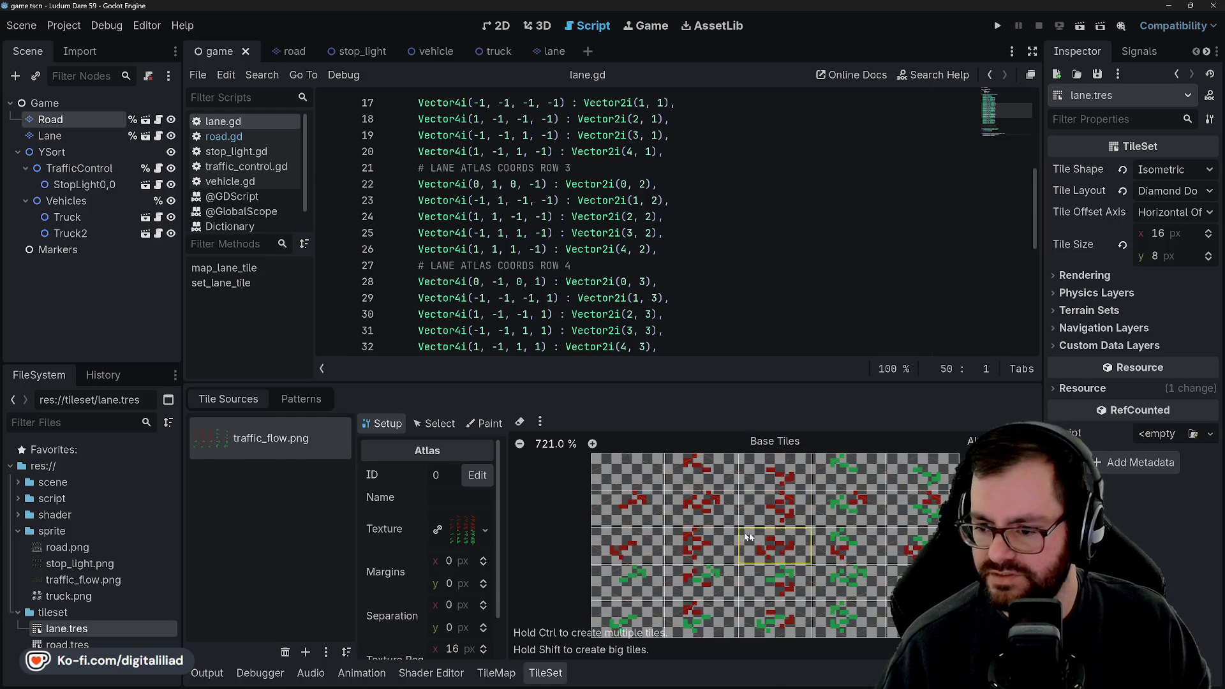
scroll(574, 217, up, 4)
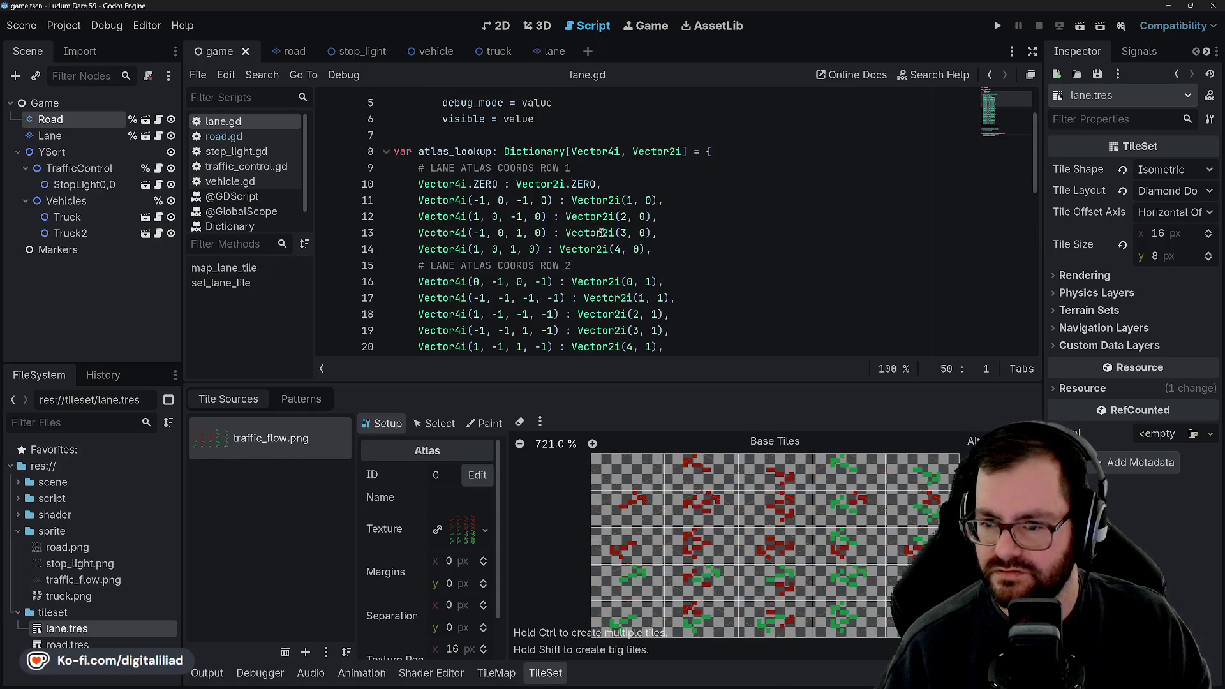
scroll(567, 229, down, 1)
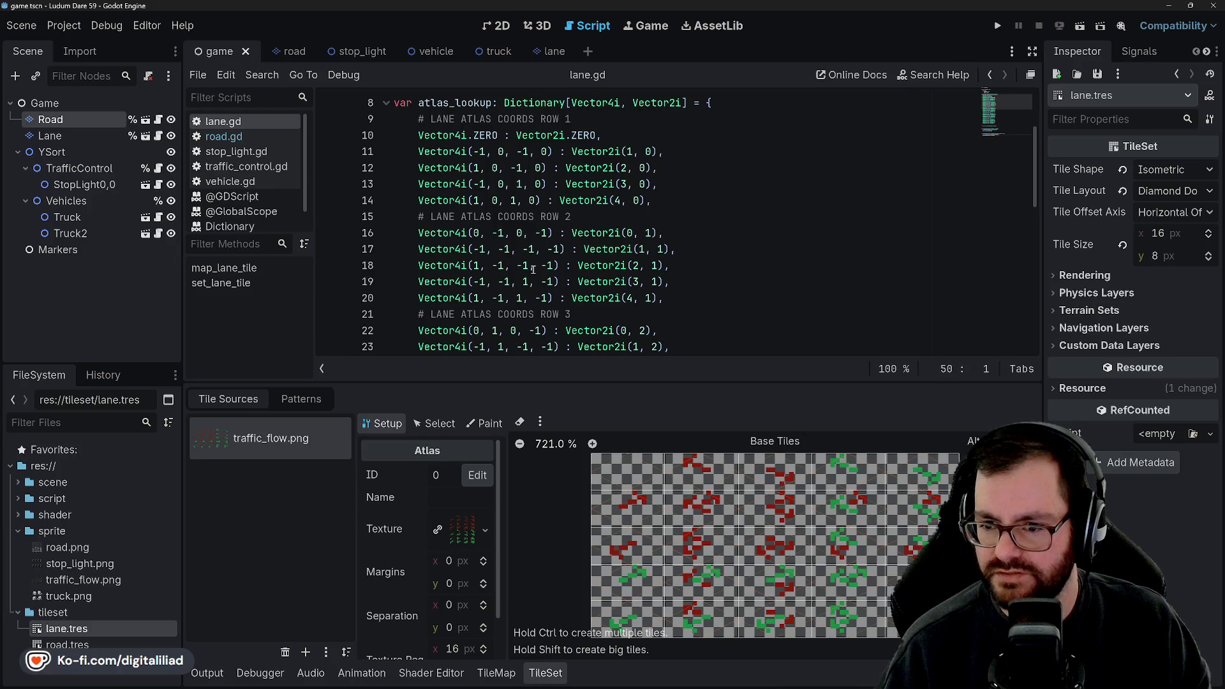
scroll(515, 283, down, 1)
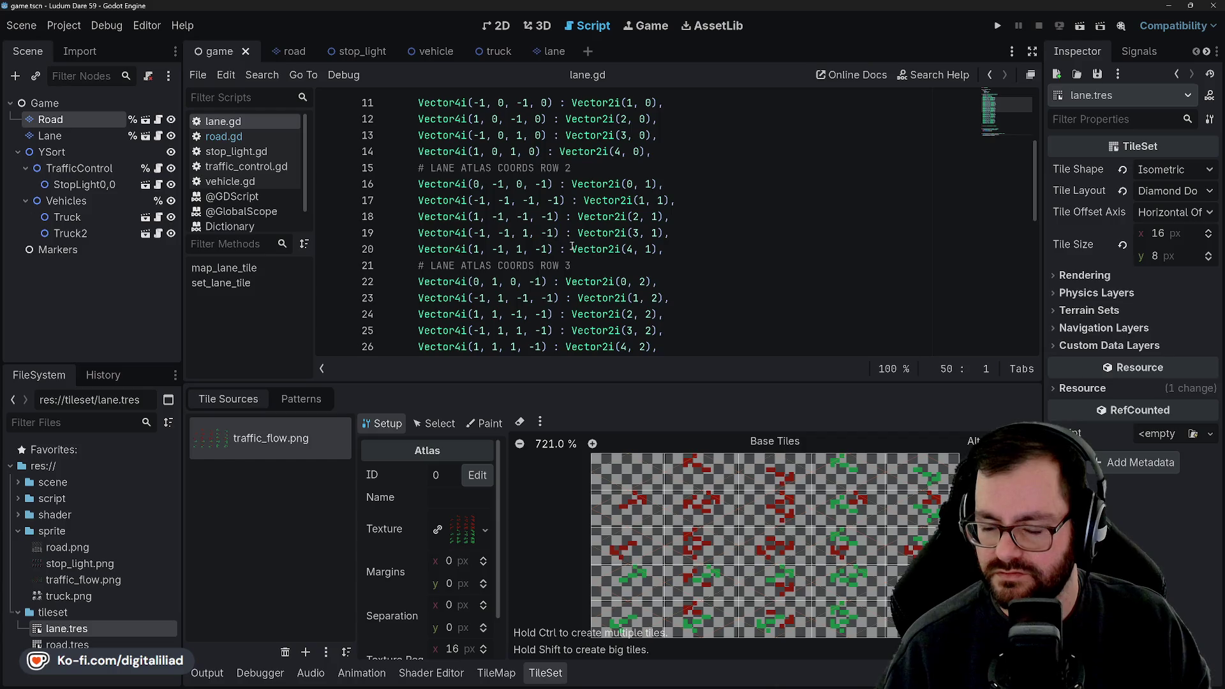
scroll(505, 240, down, 9)
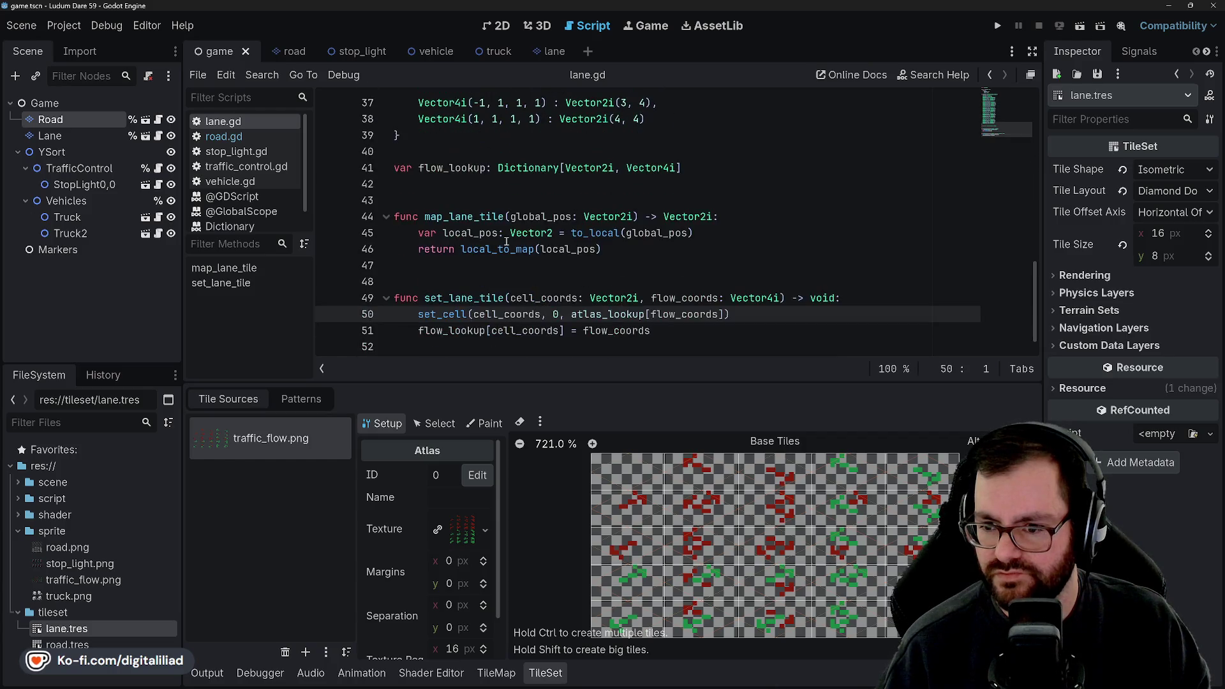
key(F5)
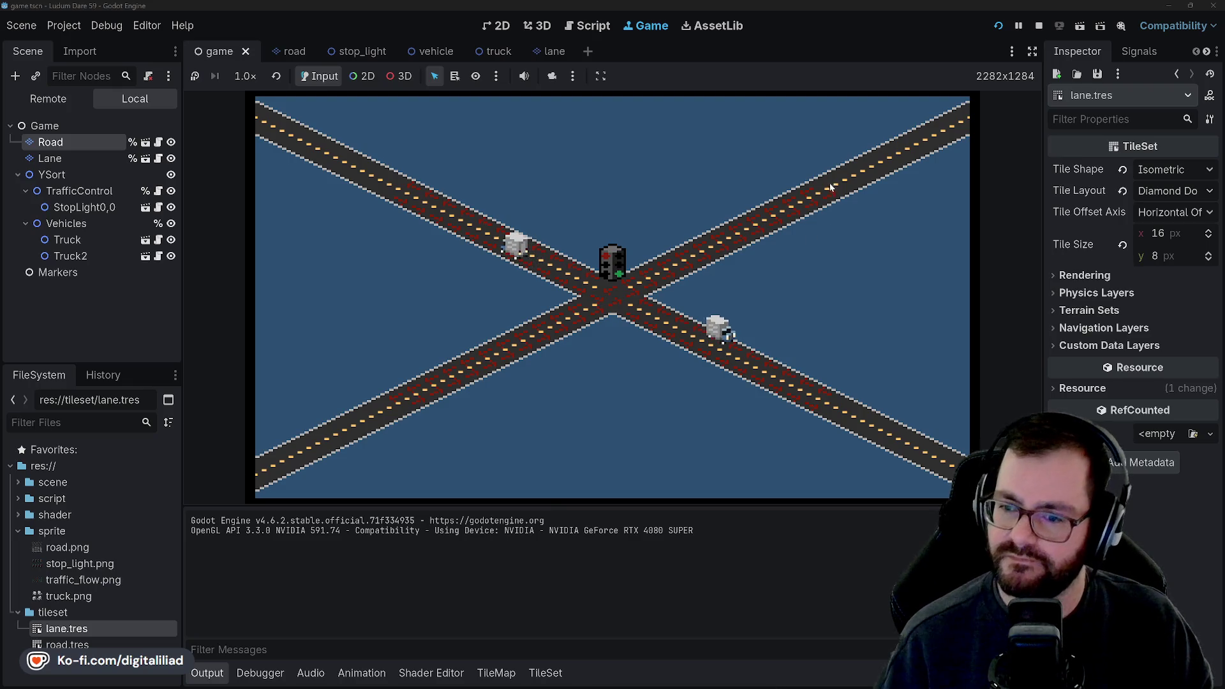
- Stop the running game and save the scene
click(1038, 26)
key(ctrl+s)
- Place the insertion point on empty line 43 below lane.gd's atlas_lookup table
click(474, 279)
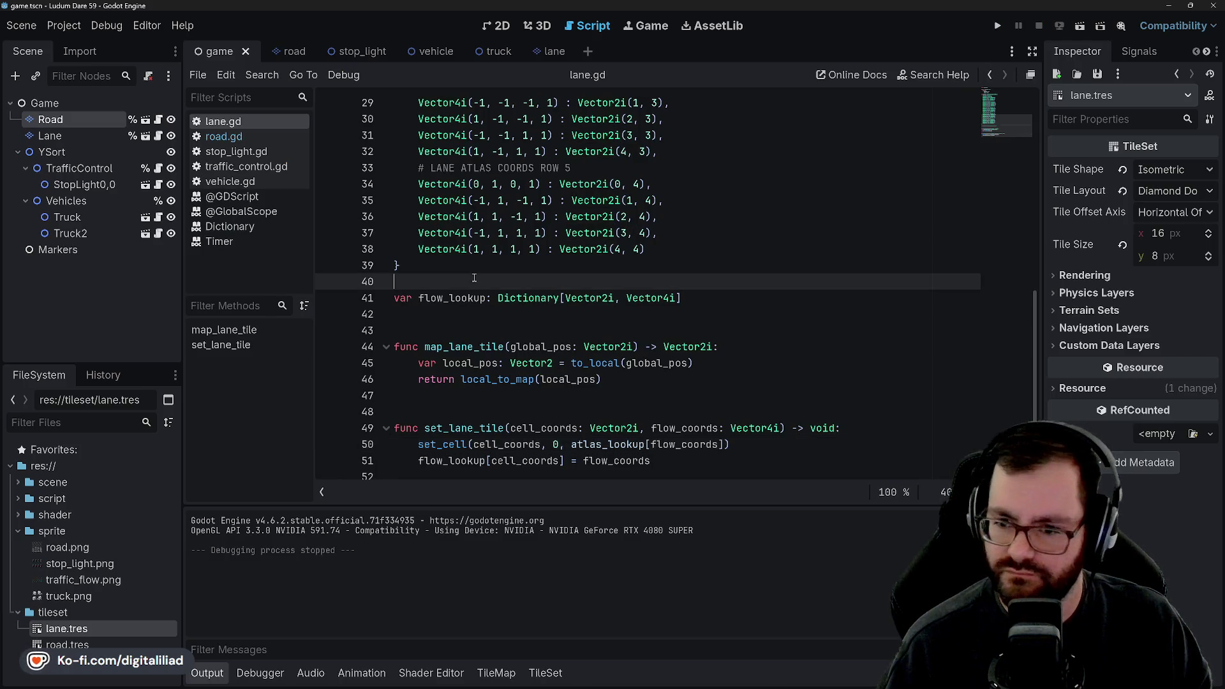
click(476, 265)
click(466, 311)
click(466, 330)
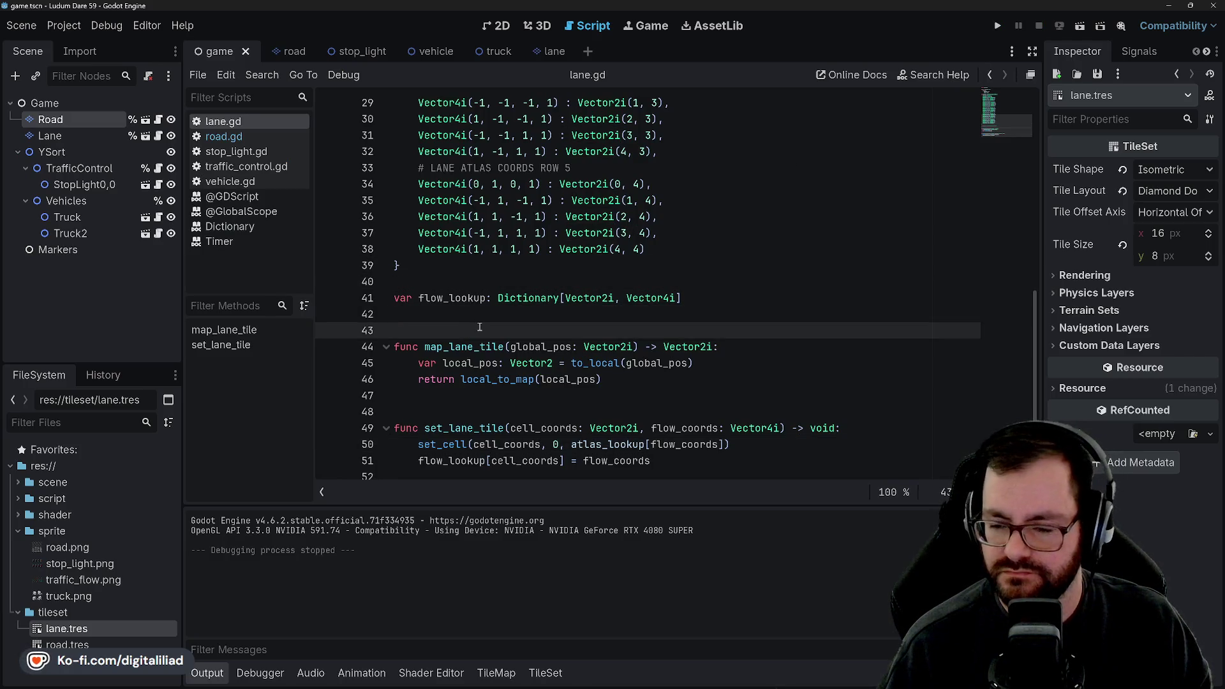
scroll(496, 319, down, 1)
scroll(501, 370, up, 3)
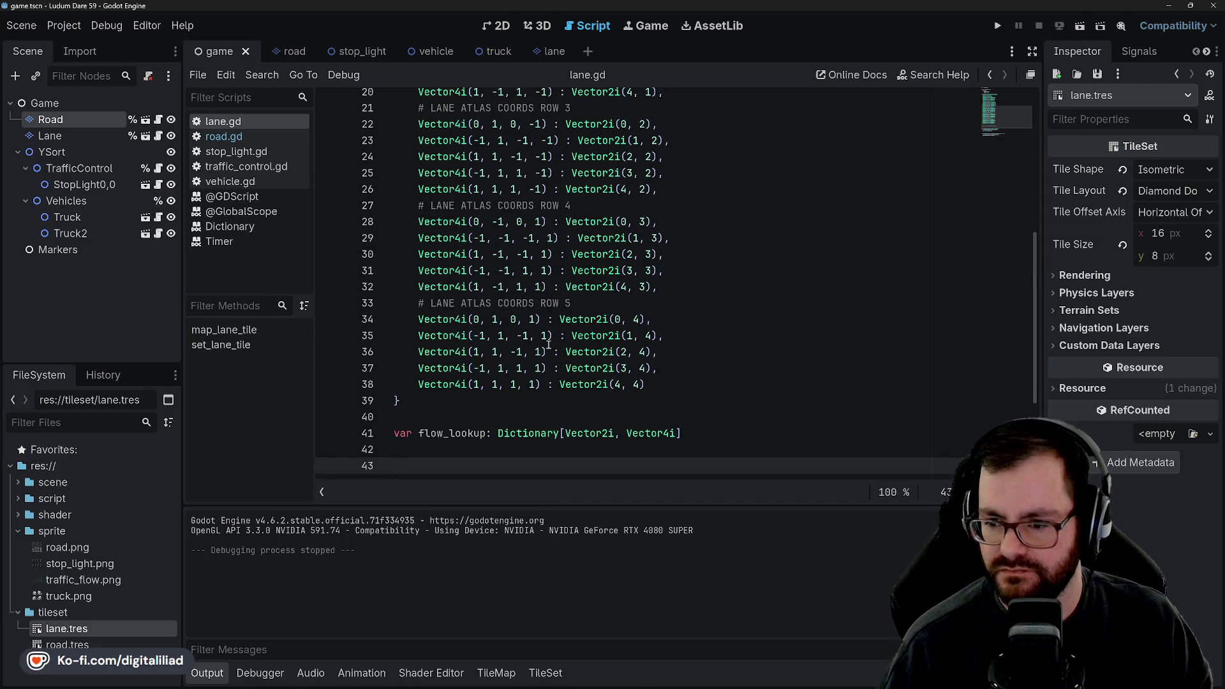
- Close the output log and show the traffic_flow.png TileSet atlas in the bottom panel
click(546, 673)
click(499, 675)
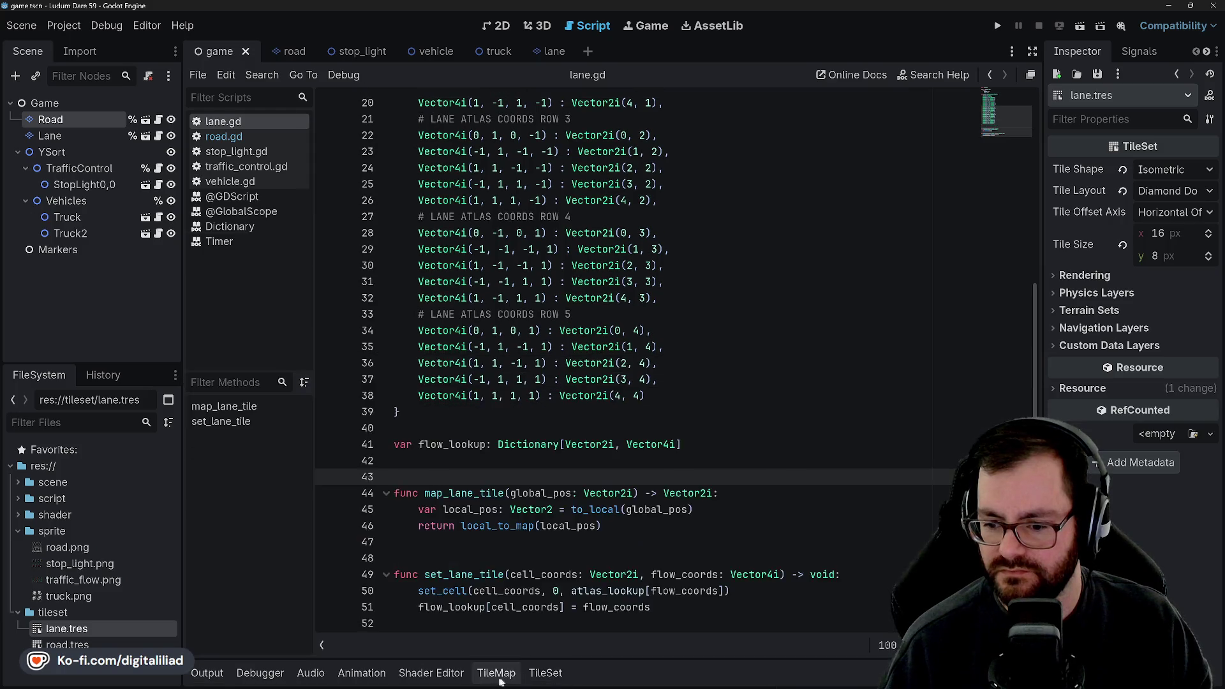
click(545, 673)
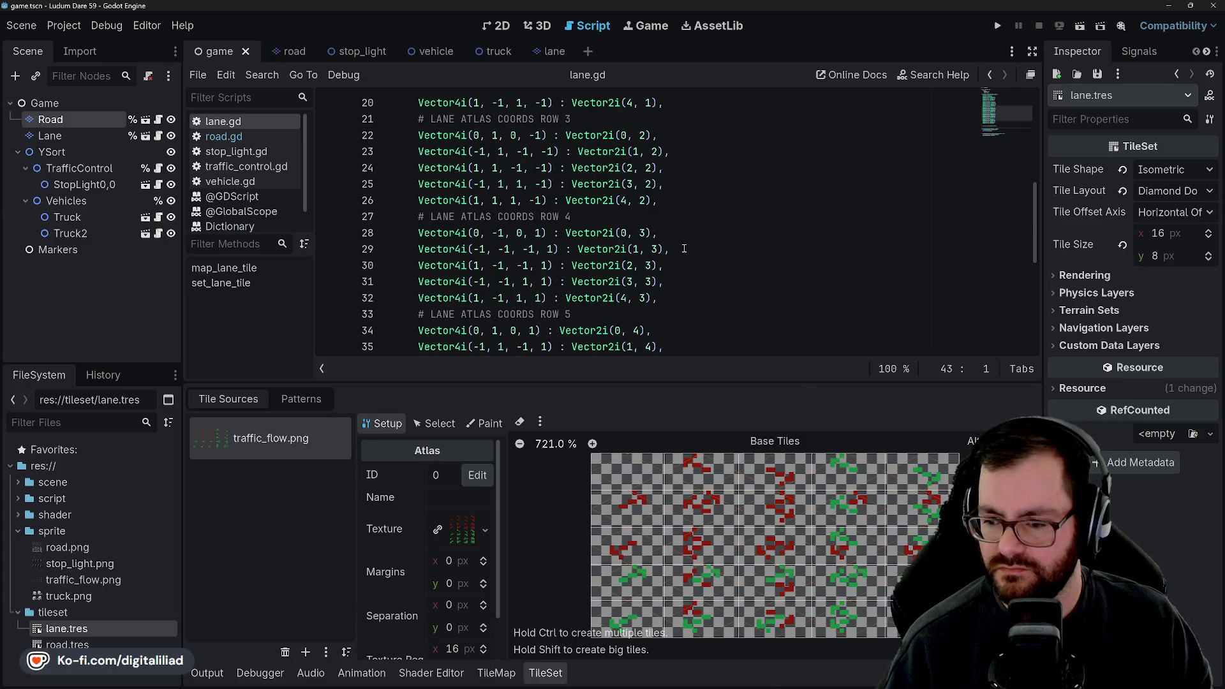
scroll(702, 295, up, 3)
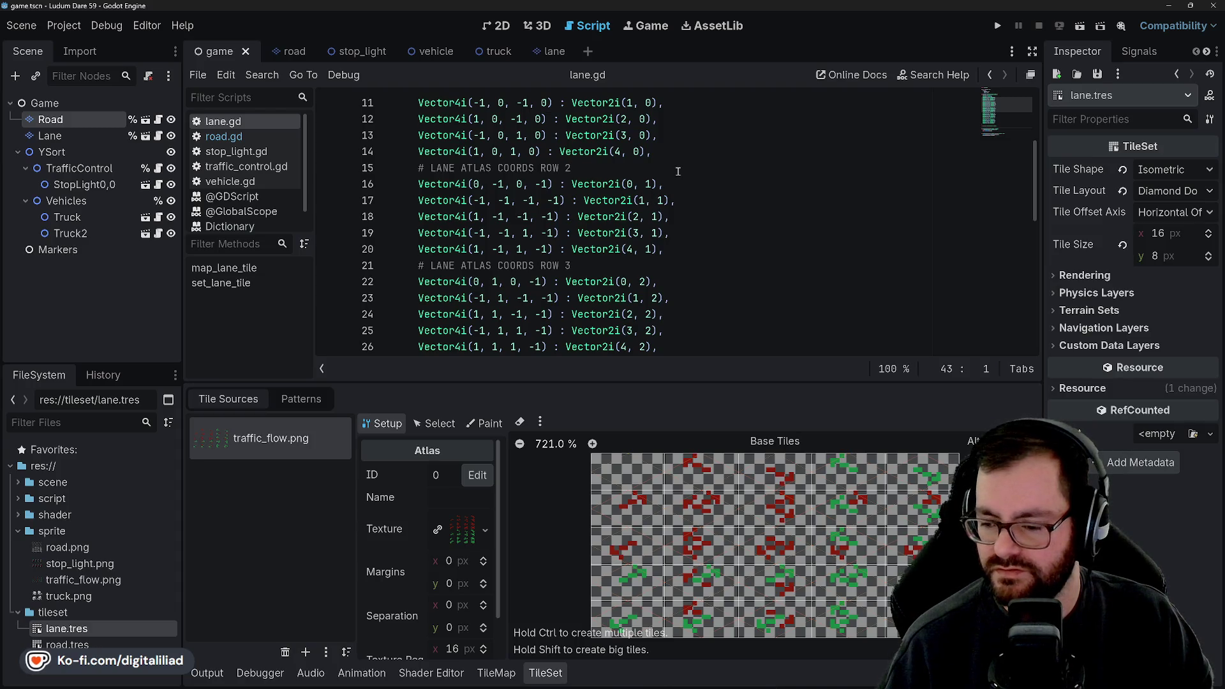
scroll(609, 238, down, 8)
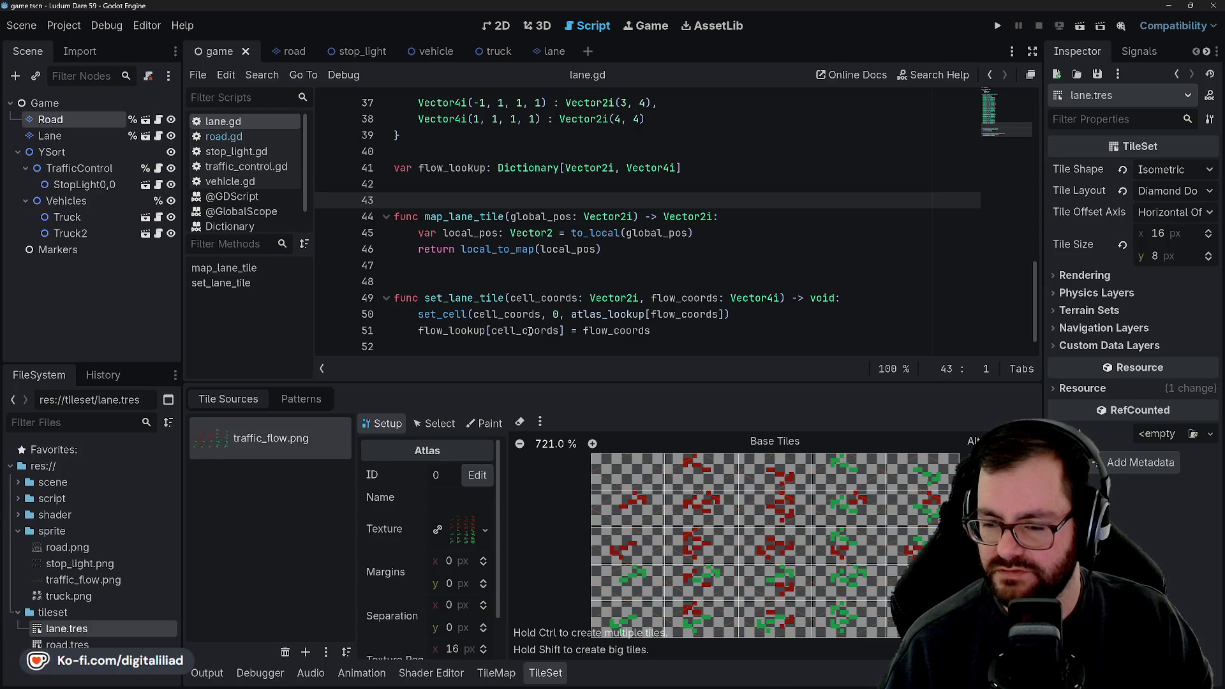
mouse_move(633, 330)
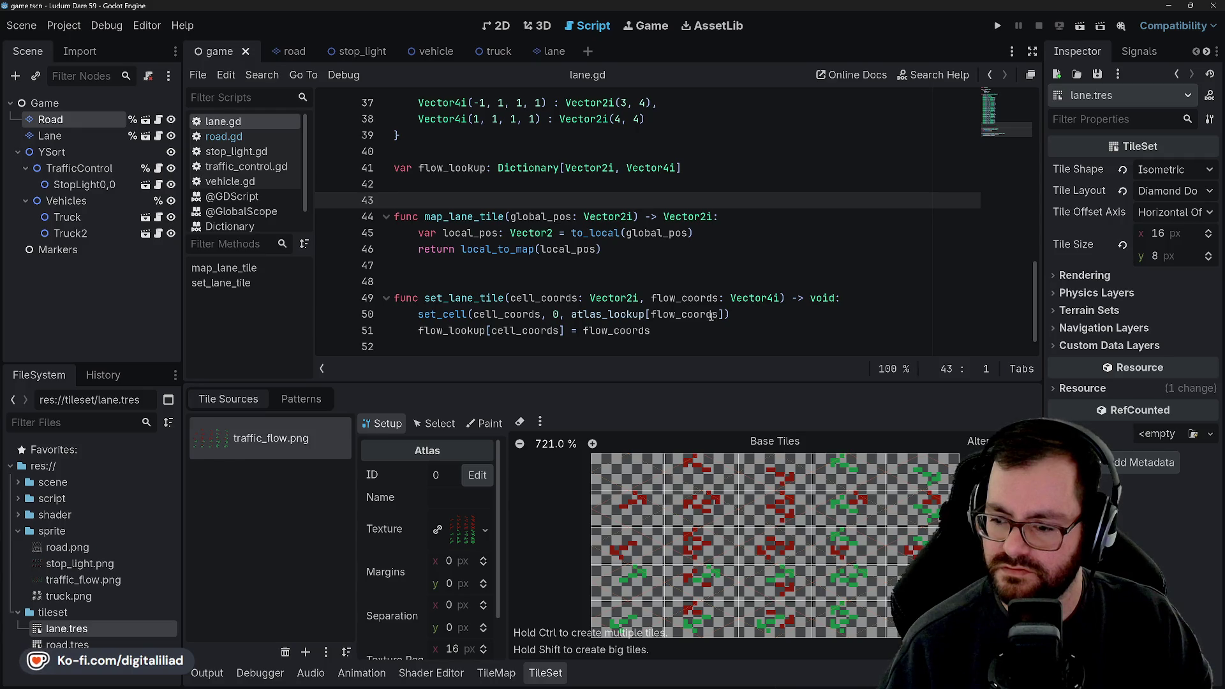
scroll(639, 288, up, 7)
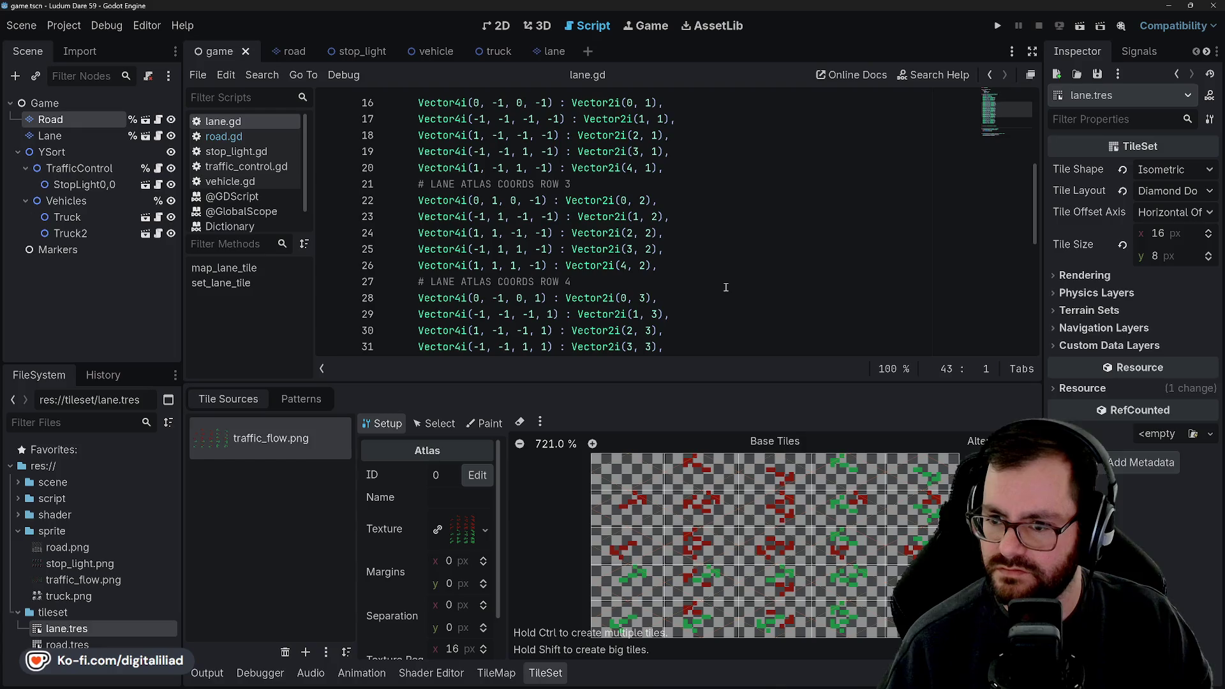
scroll(607, 247, down, 2)
scroll(603, 259, up, 3)
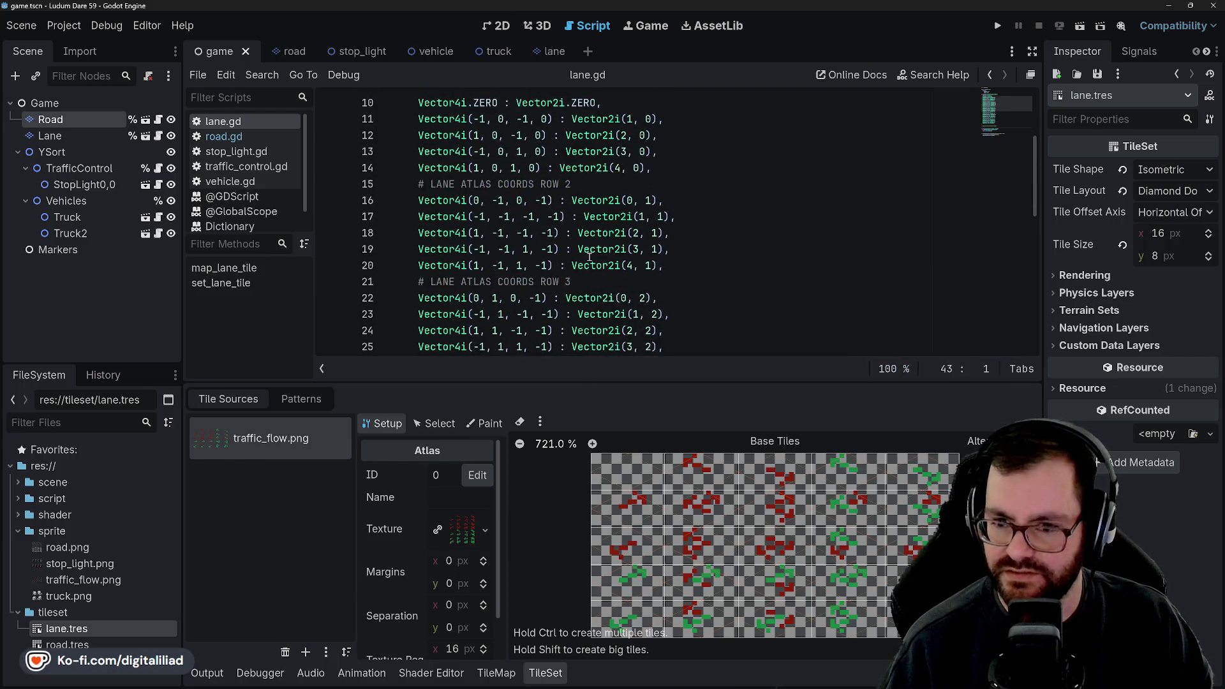
scroll(571, 219, down, 3)
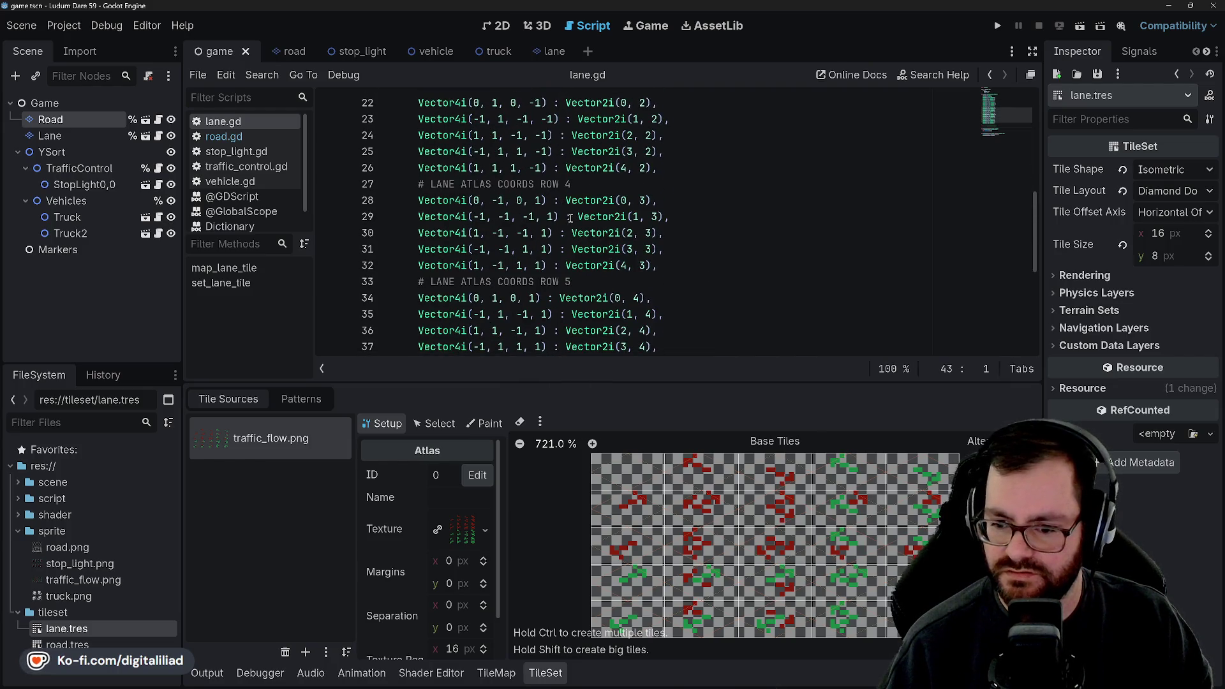
scroll(733, 497, up, 1)
scroll(768, 514, down, 4)
scroll(611, 540, up, 2)
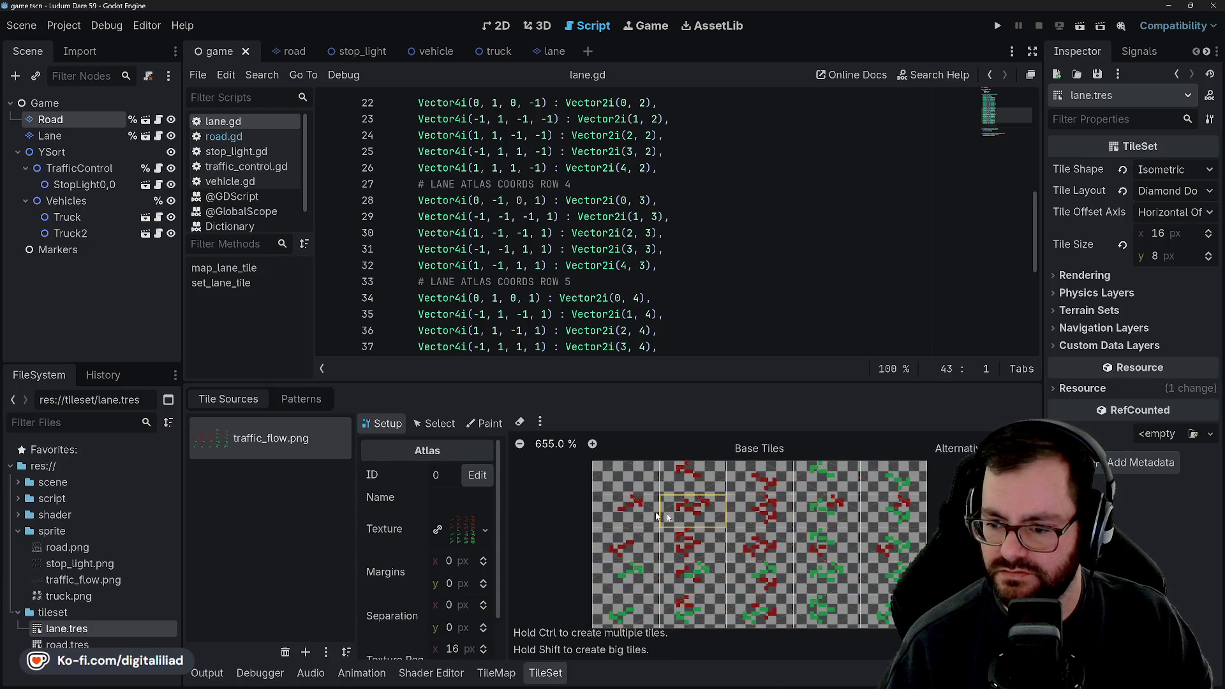
scroll(416, 535, down, 2)
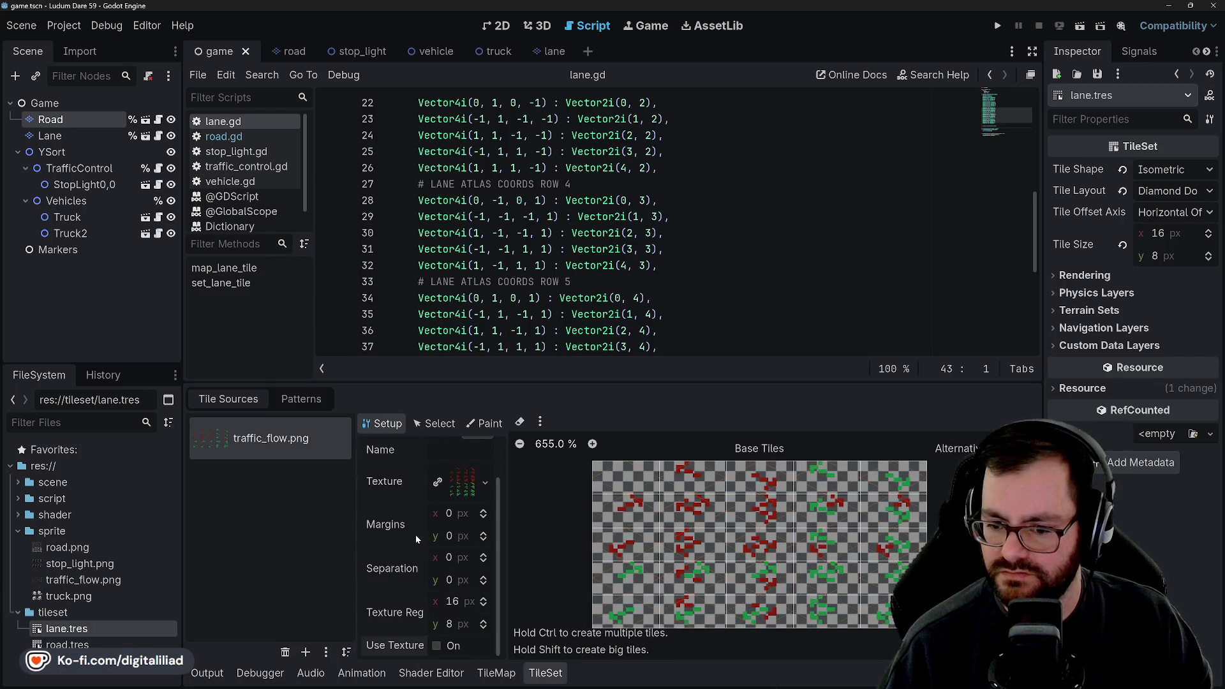
scroll(406, 547, up, 2)
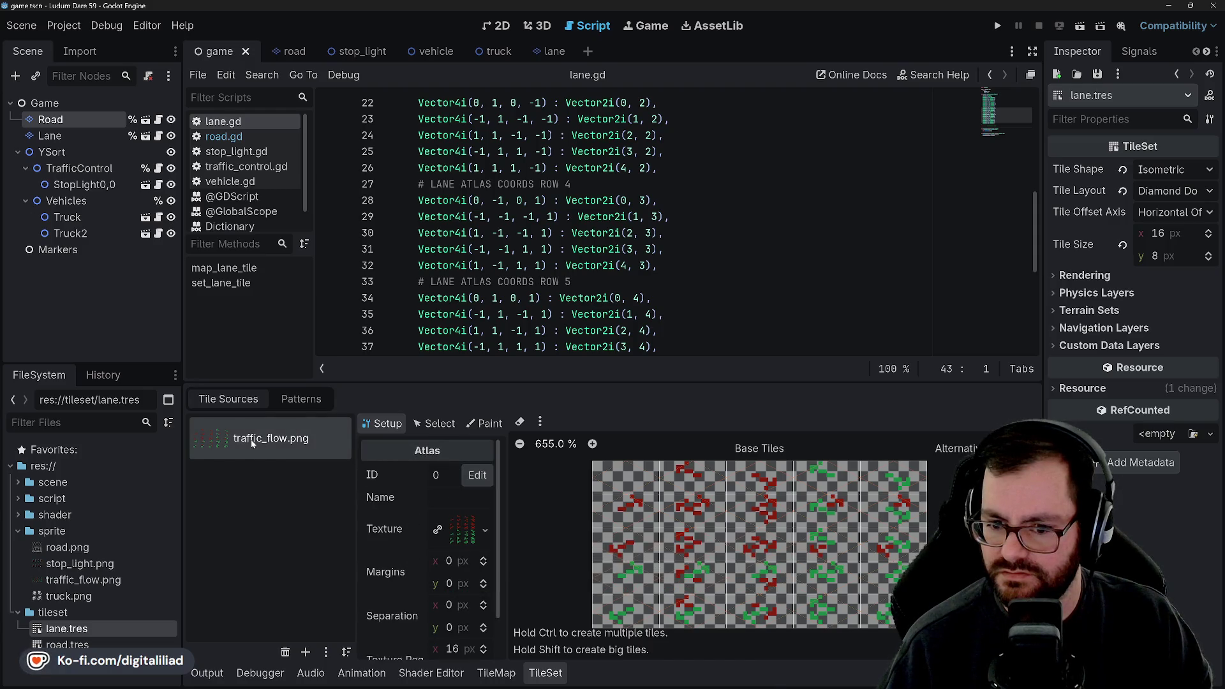
- Switch to road.gd, highlight cell_coords uses, and scroll past flow_lookup to the _ready loop
scroll(596, 191, down, 5)
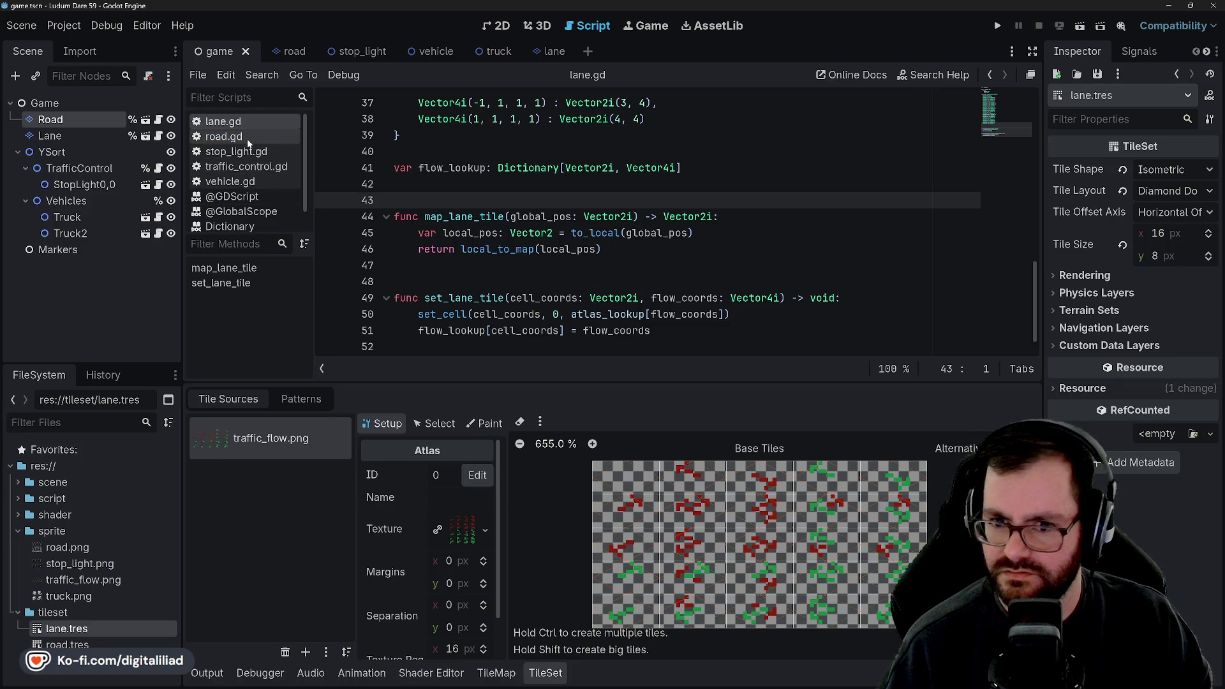
click(230, 137)
scroll(574, 228, down, 3)
scroll(574, 227, down, 3)
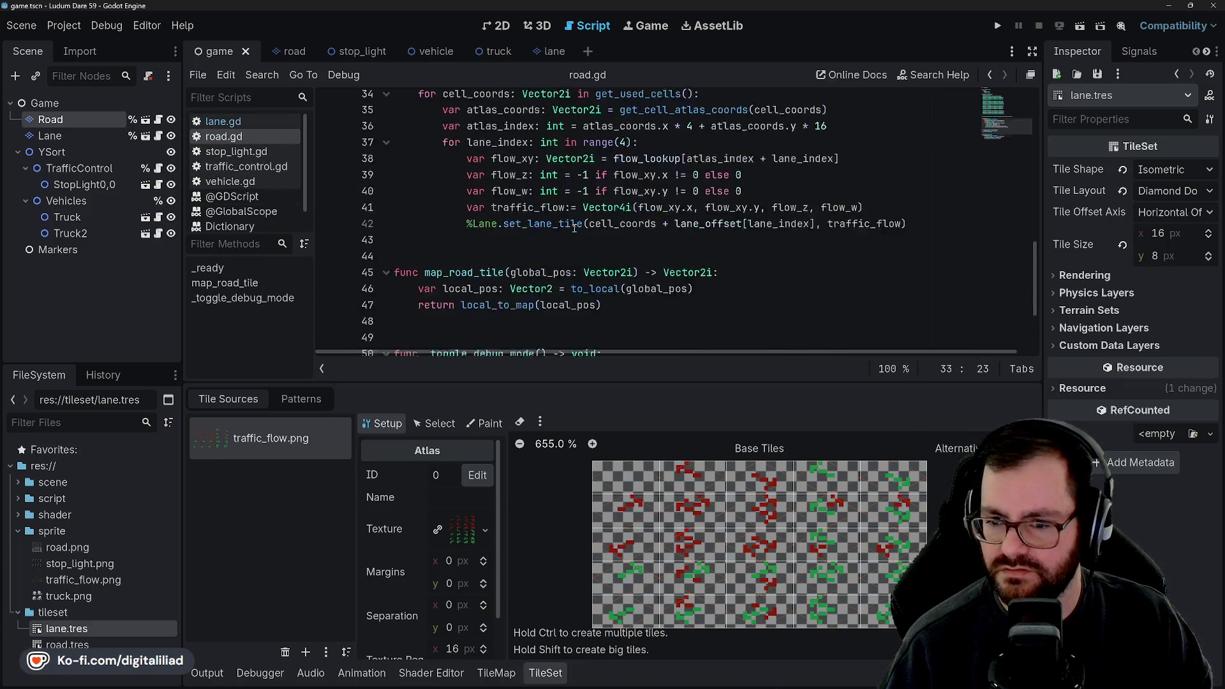
scroll(560, 263, up, 3)
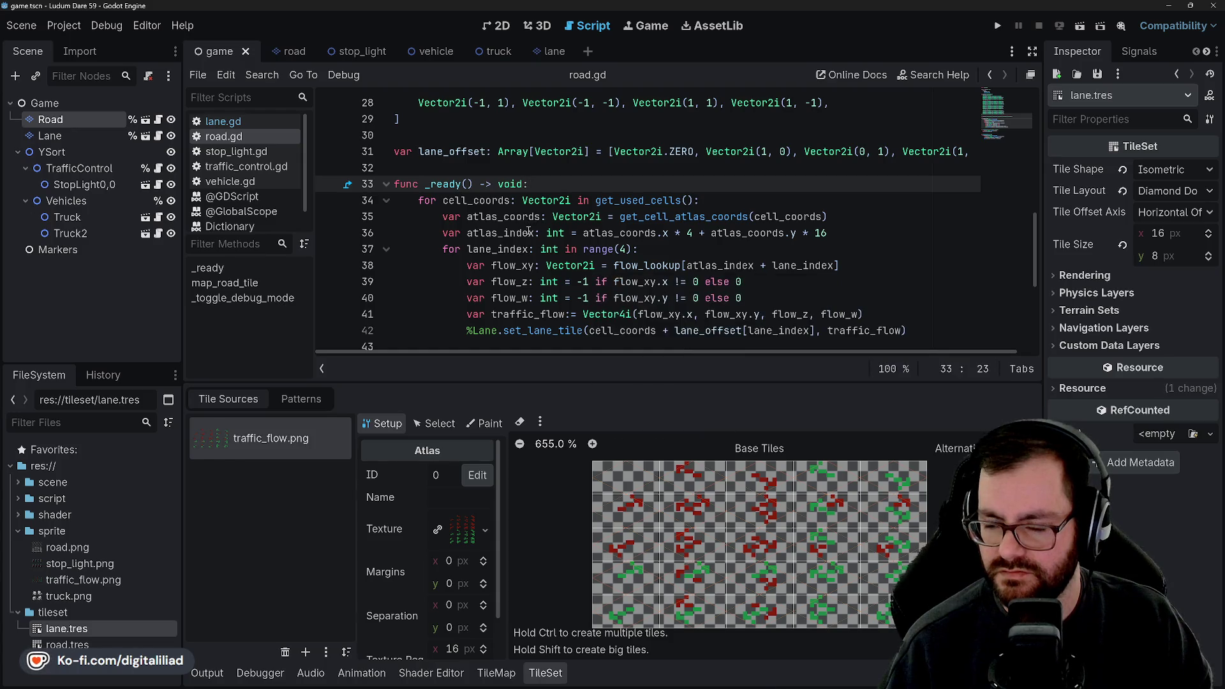
double_click(475, 200)
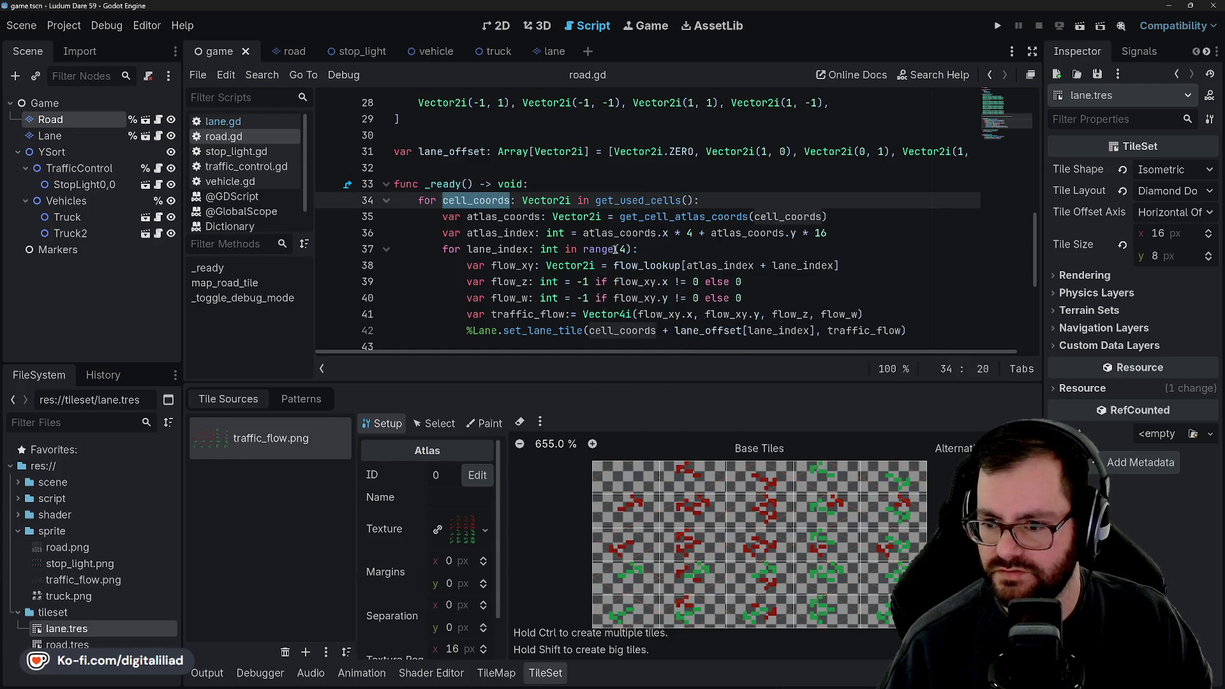
scroll(709, 329, up, 2)
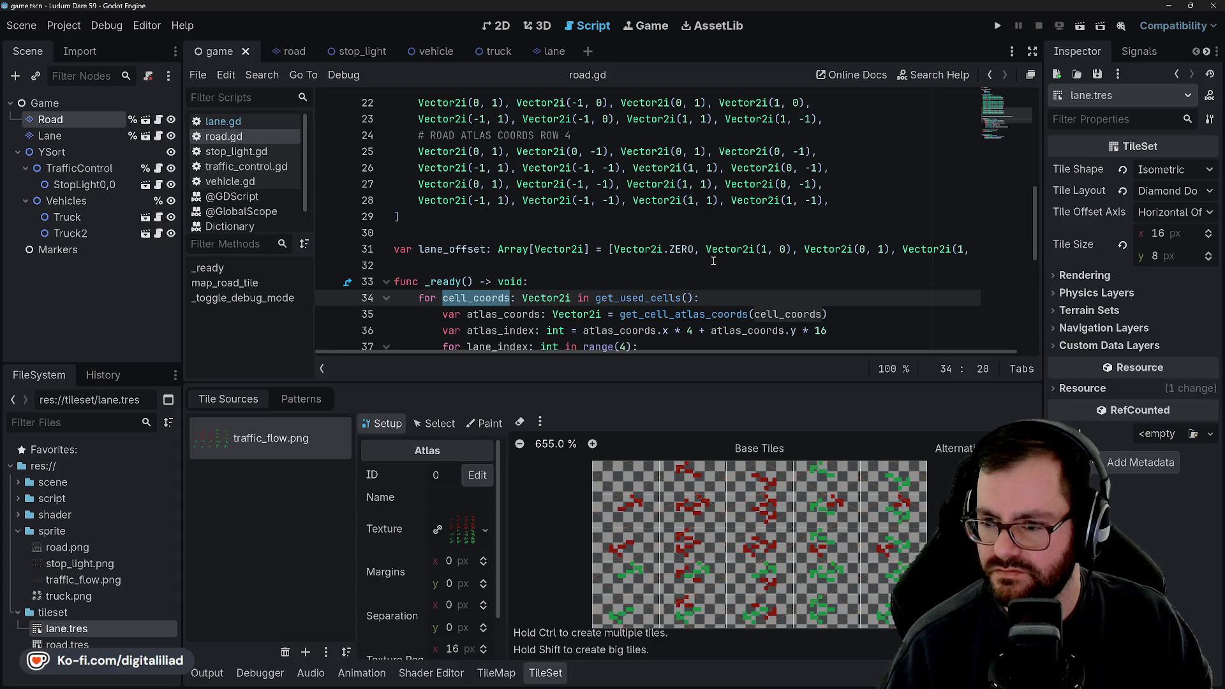
scroll(713, 261, down, 2)
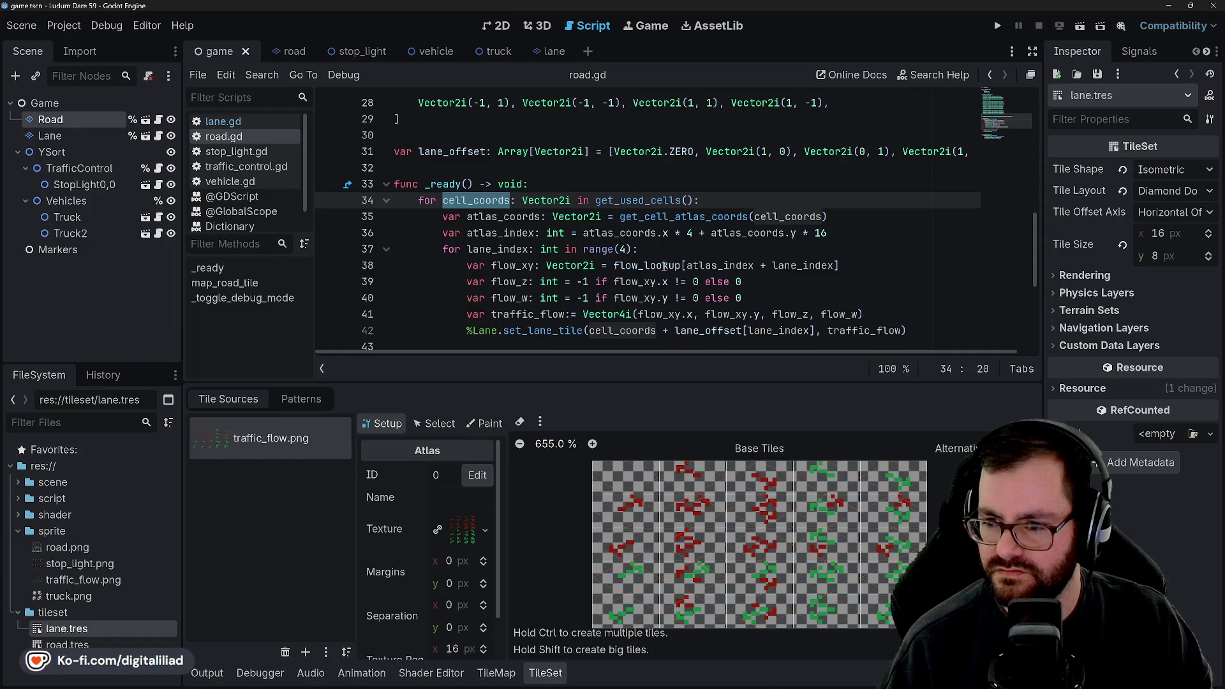
scroll(664, 266, up, 4)
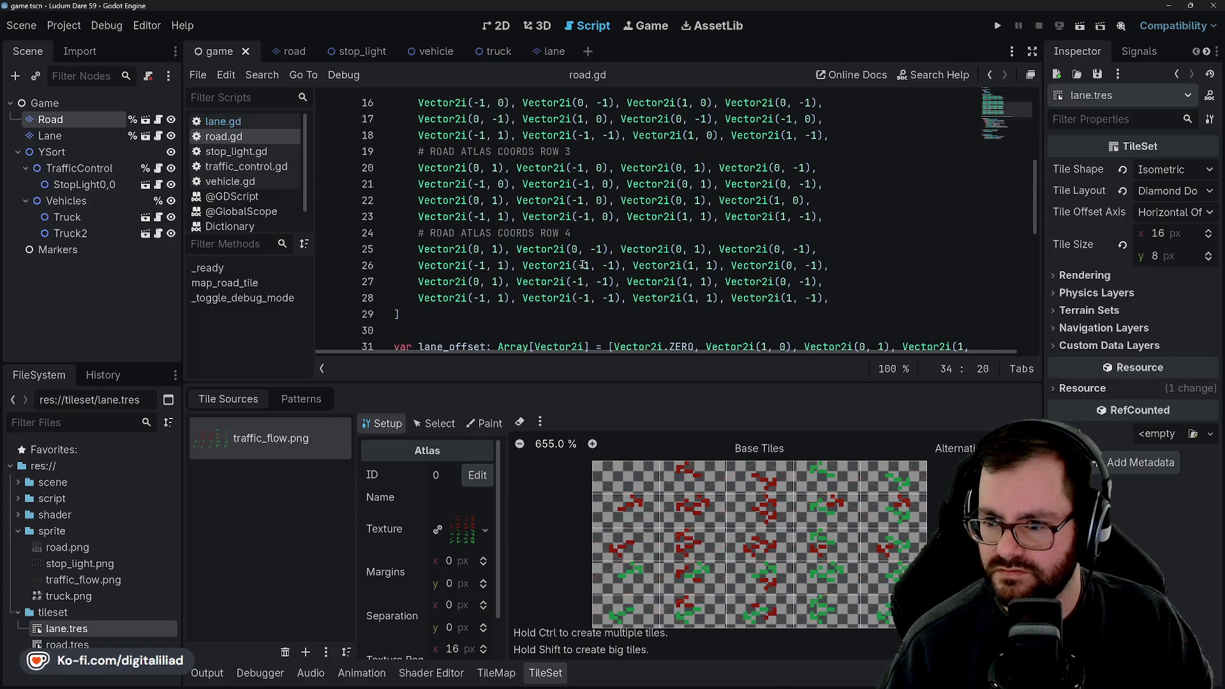
scroll(582, 265, down, 4)
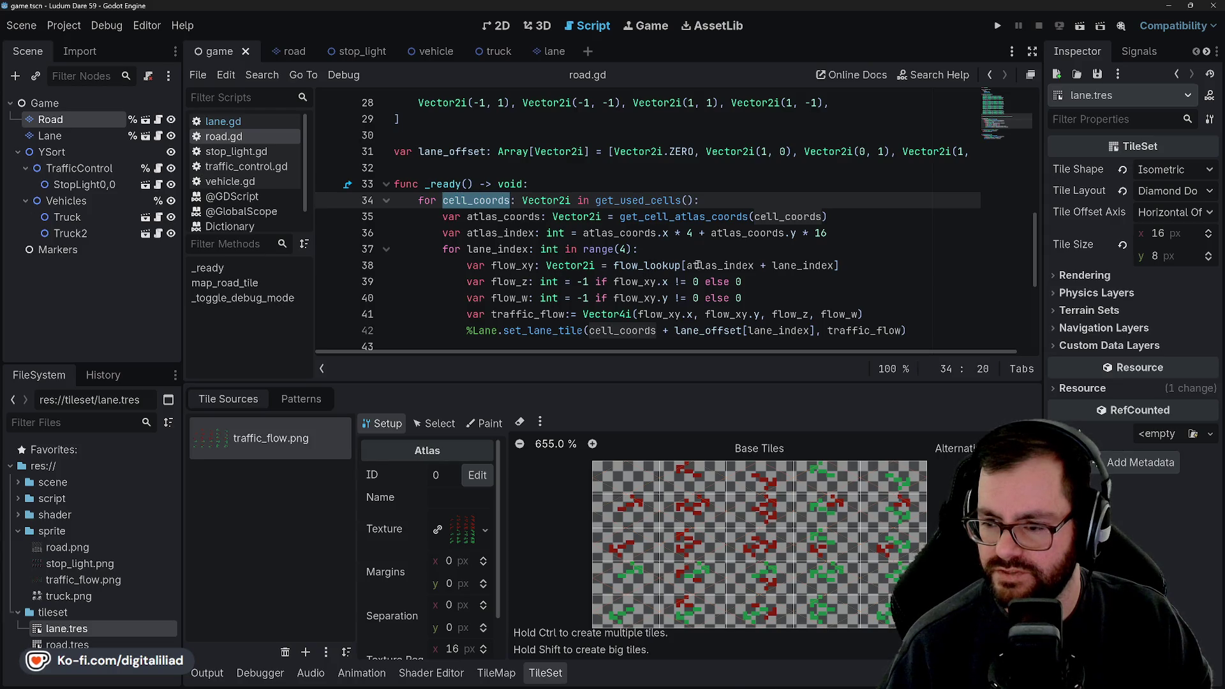
scroll(711, 267, up, 4)
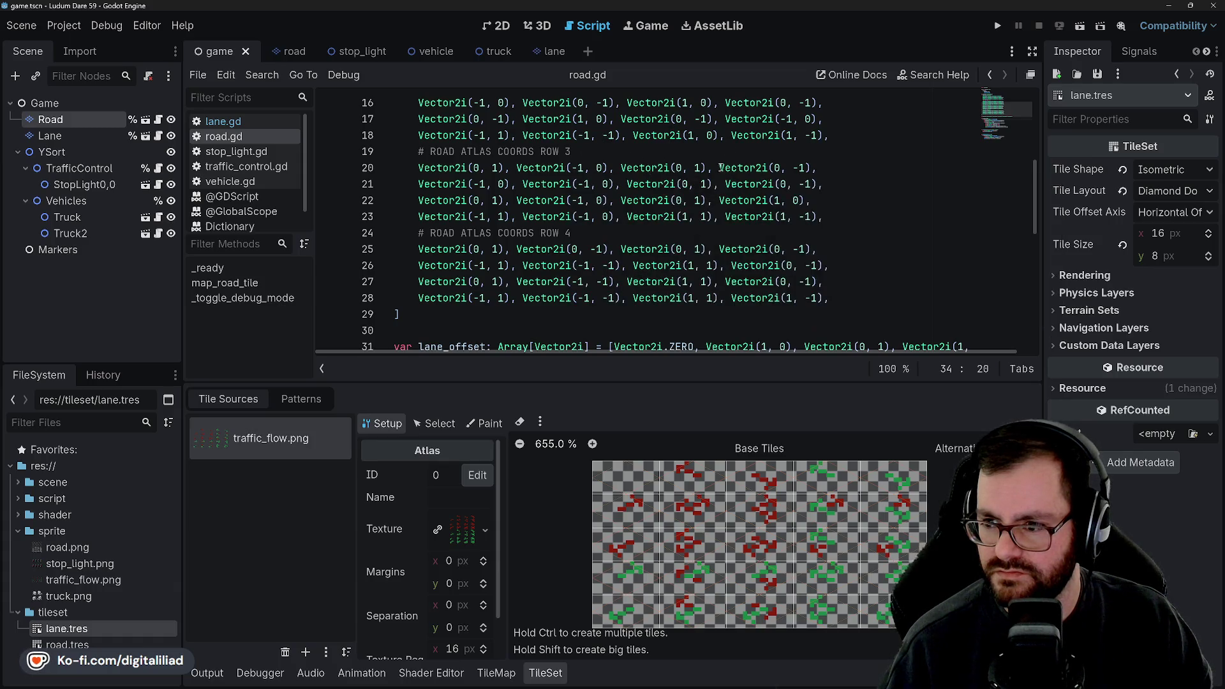
scroll(707, 248, up, 3)
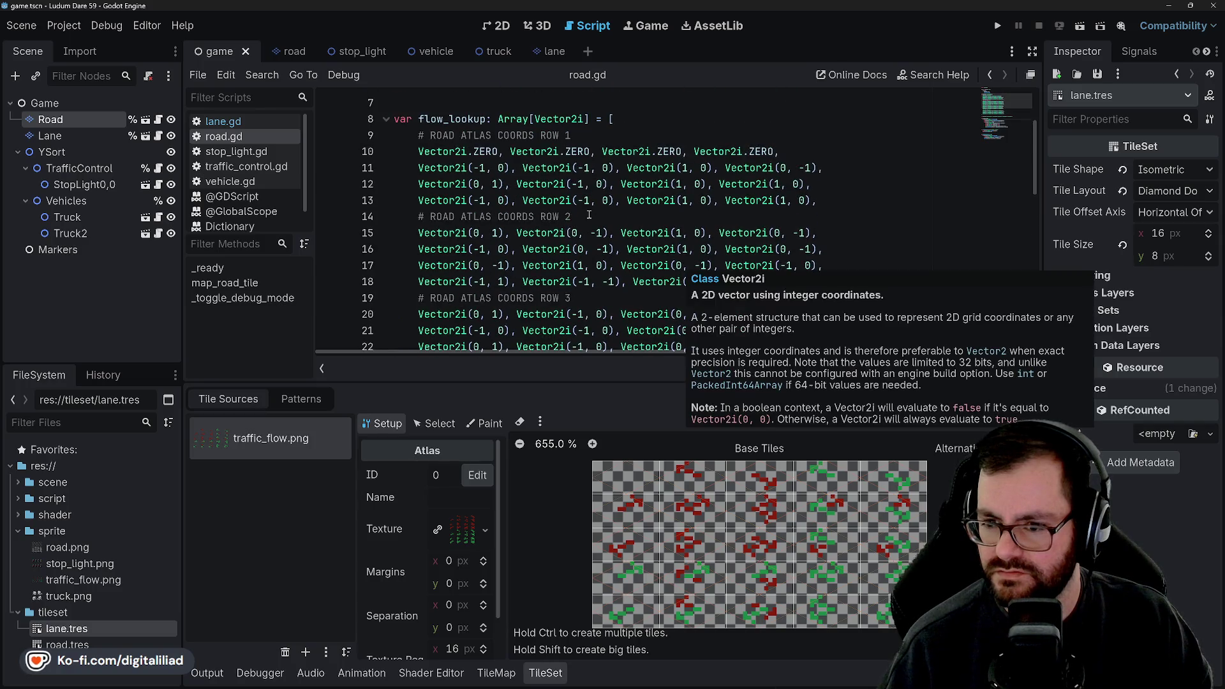
scroll(597, 256, down, 1)
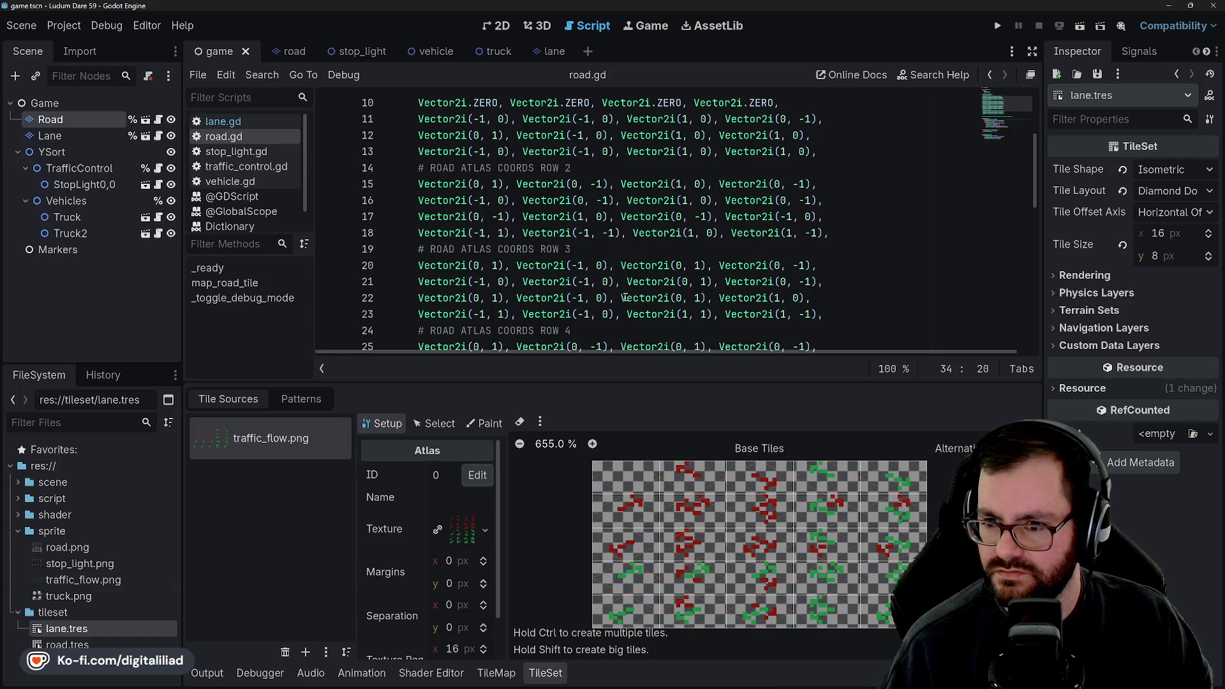
mouse_move(640, 300)
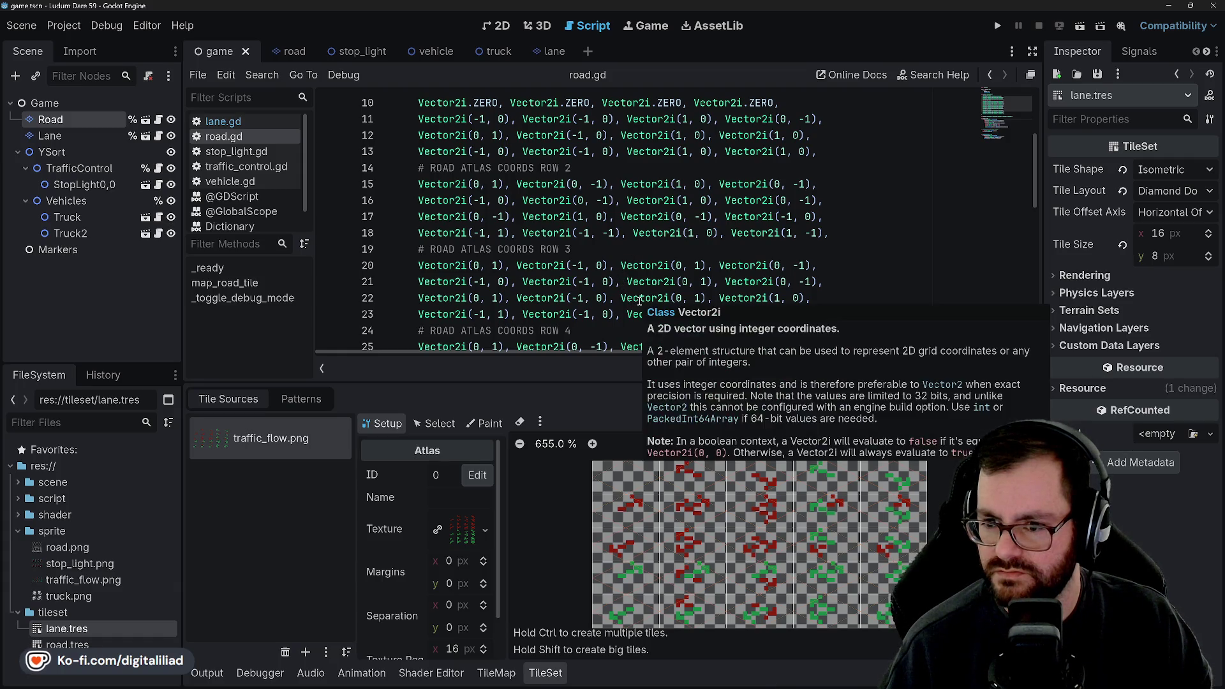
scroll(640, 301, down, 2)
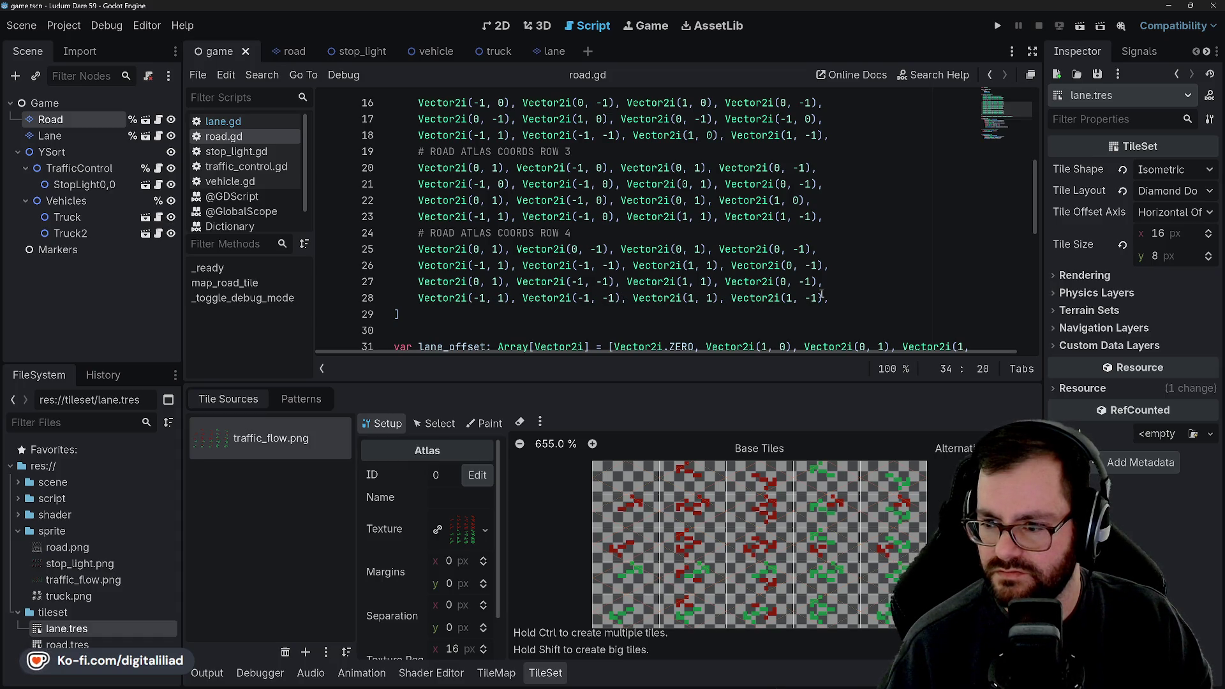
scroll(823, 293, down, 2)
scroll(682, 201, down, 3)
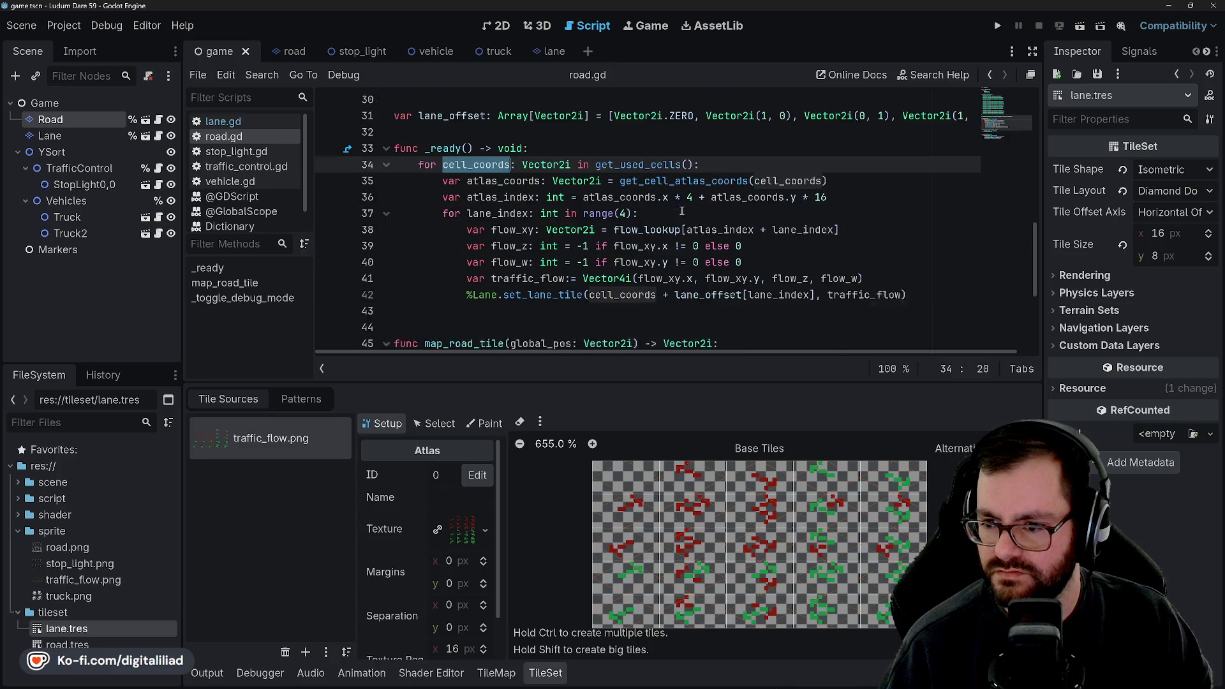
- Inspect flow_xy, lane_index, atlas_coords and get_cell_atlas_coords in the _ready loop
click(634, 232)
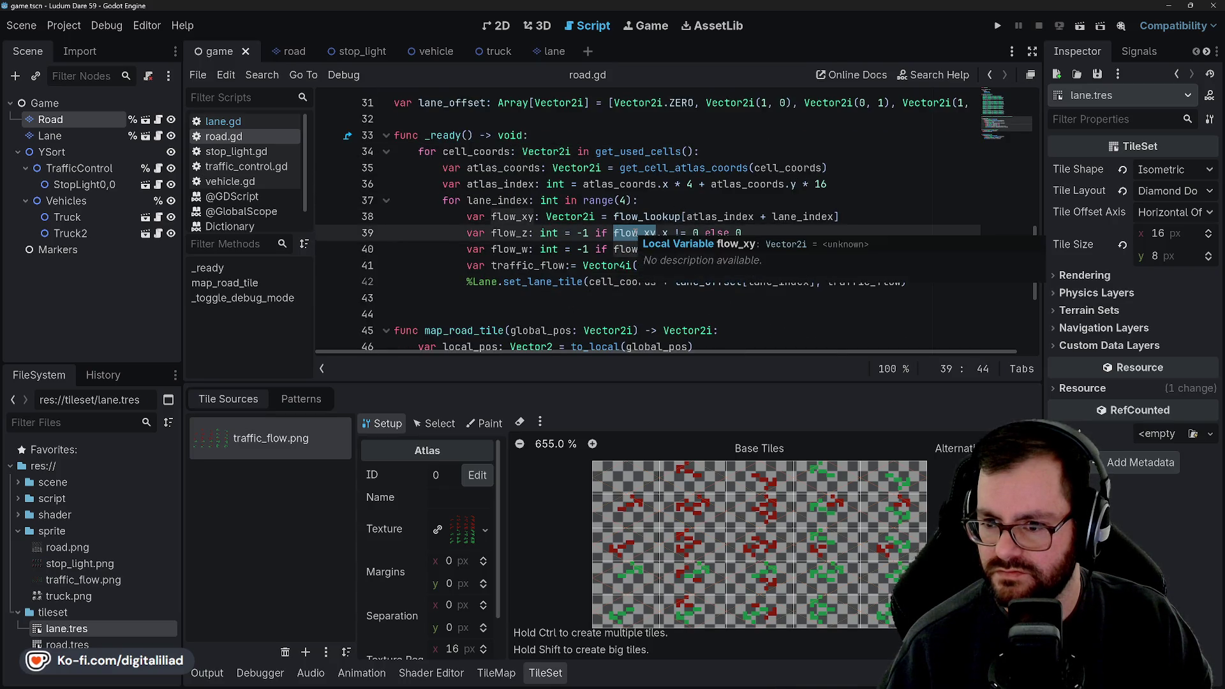
click(654, 233)
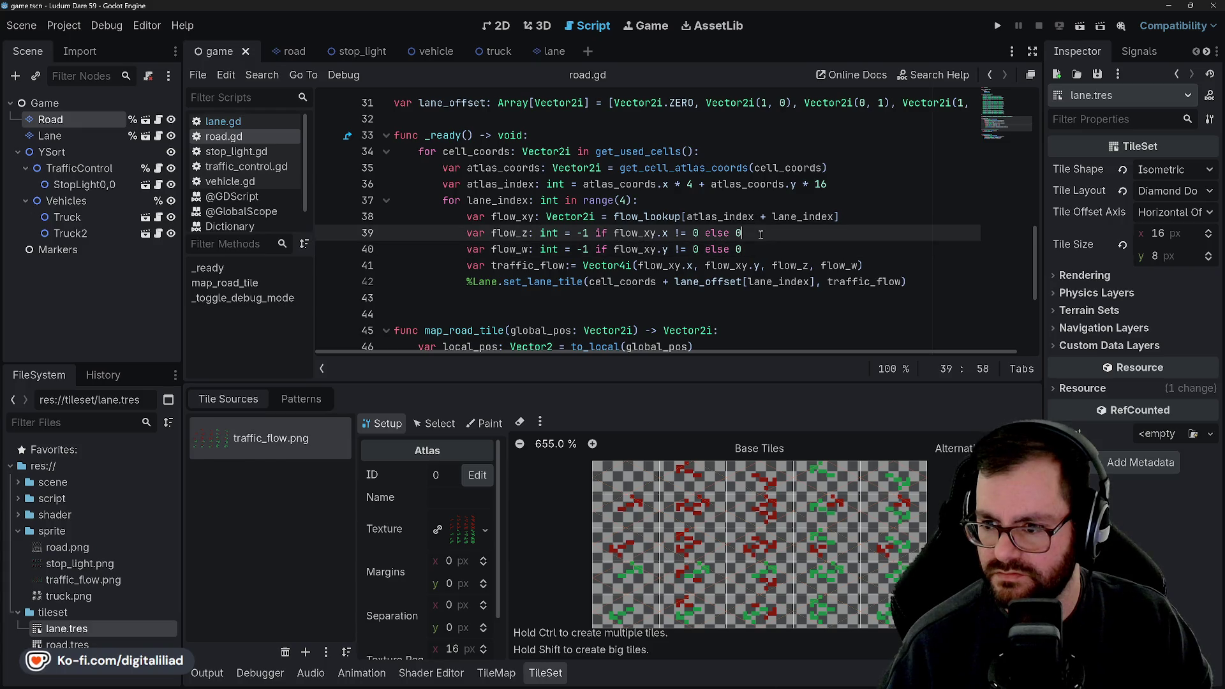
click(732, 217)
double_click(731, 217)
double_click(799, 216)
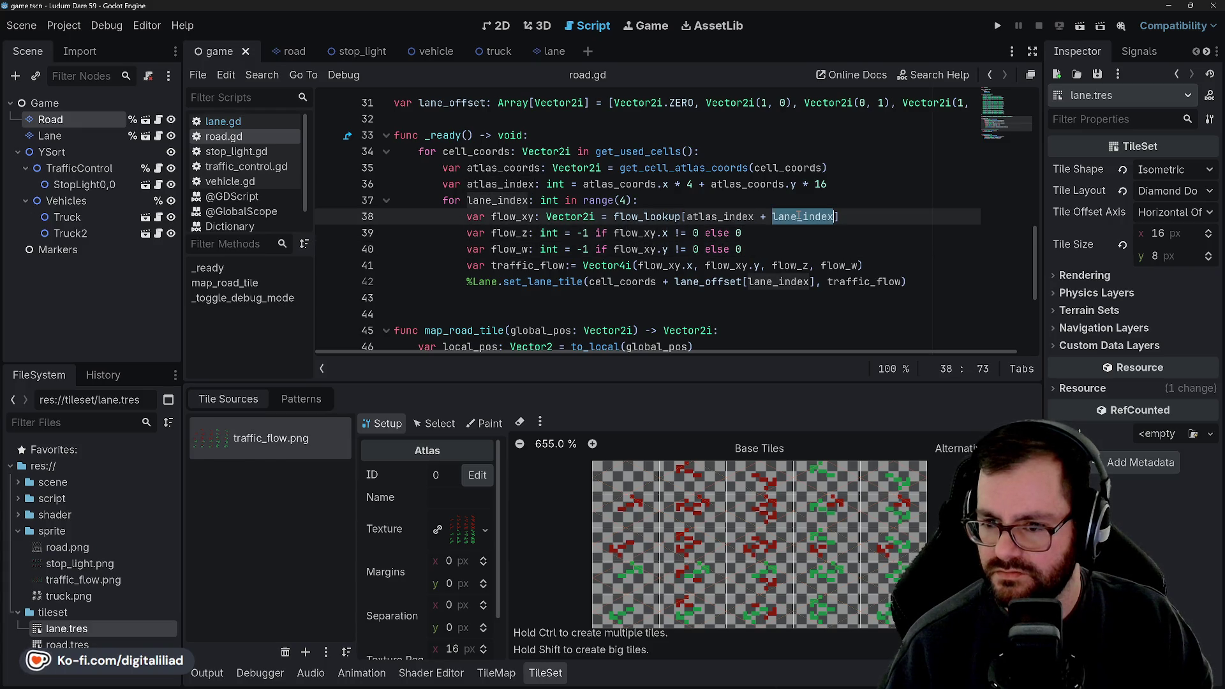
click(678, 198)
double_click(622, 185)
click(640, 175)
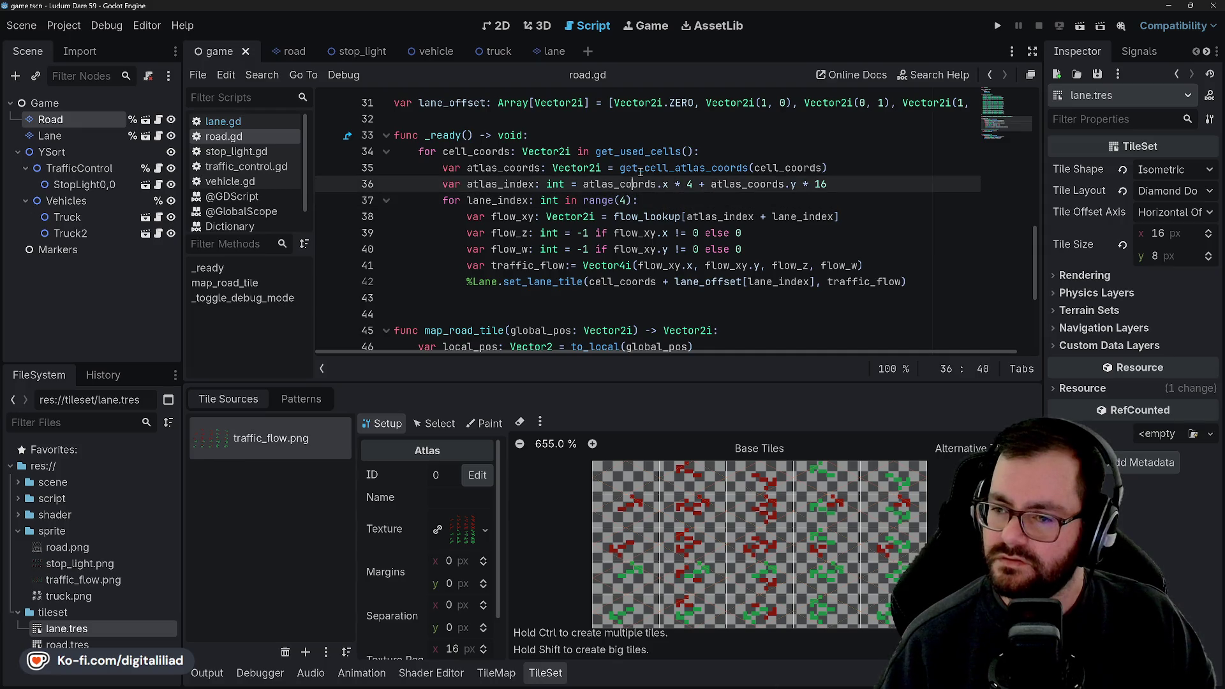
double_click(640, 169)
click(639, 169)
click(565, 185)
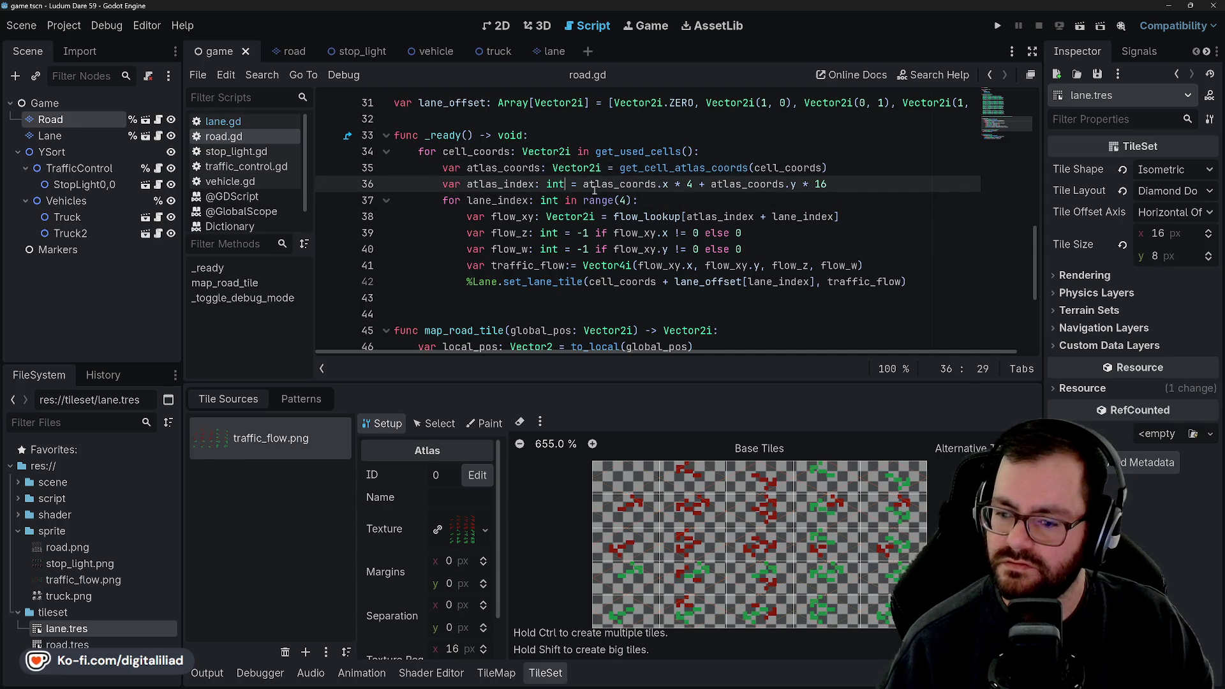
- Select the entire for cell_coords loop, lines 34–42
click(658, 202)
click(766, 248)
click(772, 229)
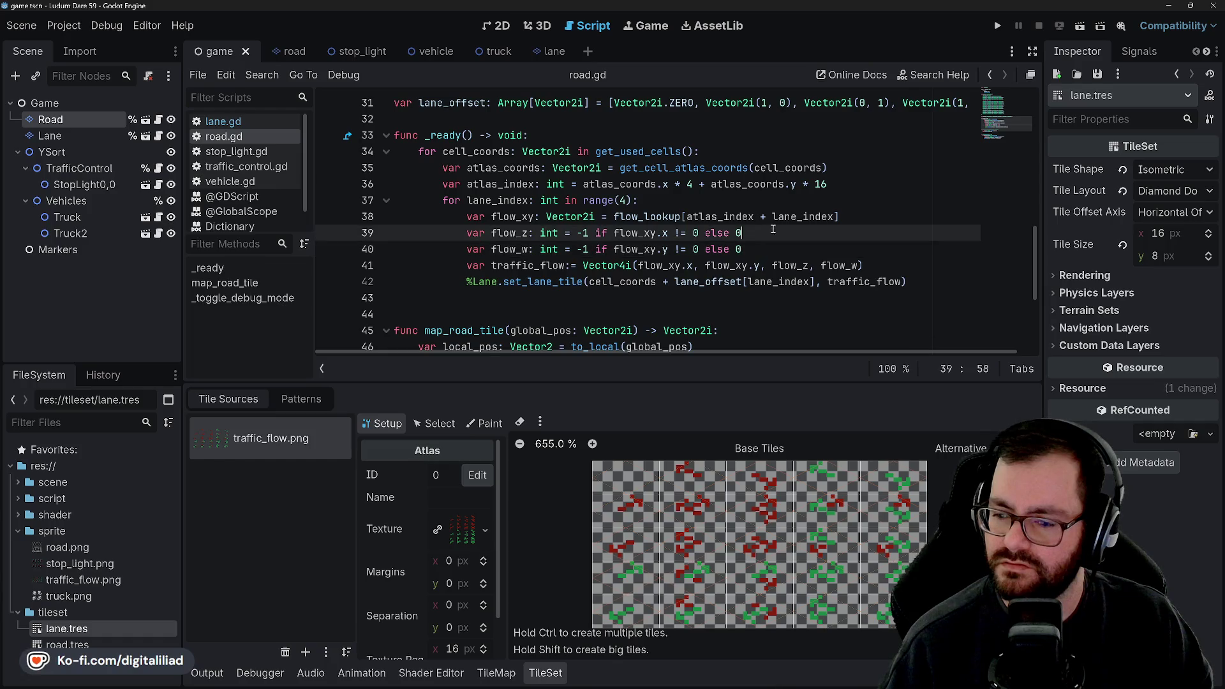
click(701, 216)
click(756, 232)
click(756, 249)
click(756, 216)
click(632, 200)
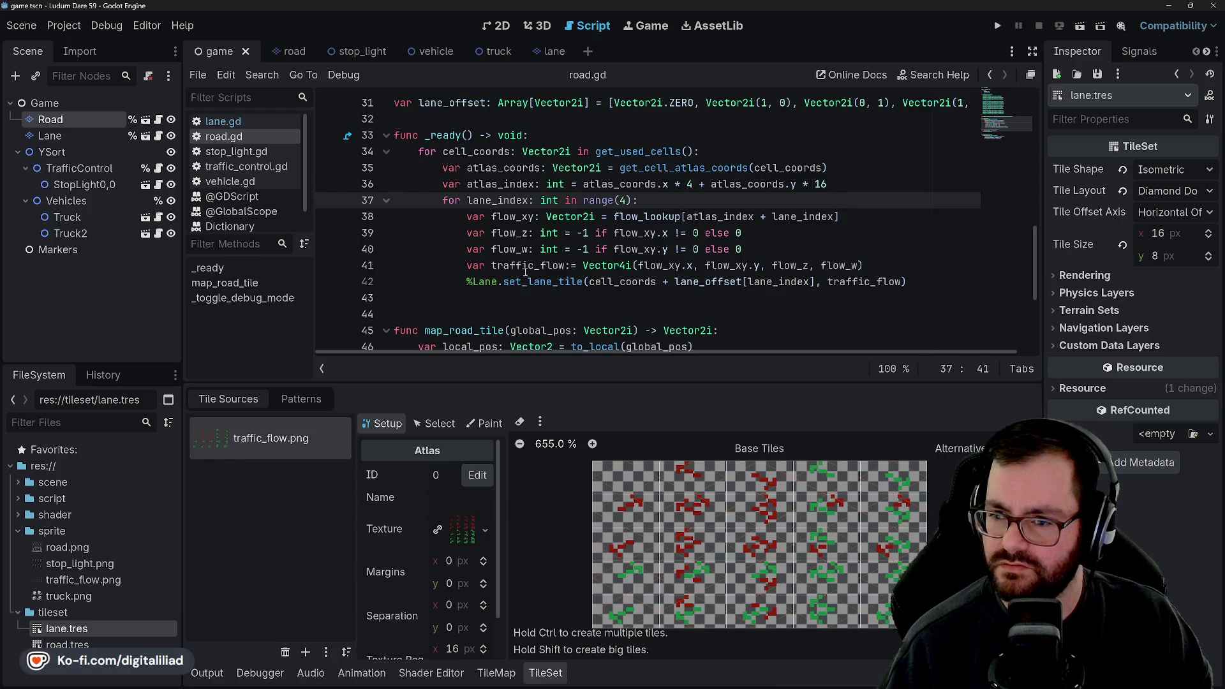
mouse_move(419, 153)
mouse_down()
mouse_move(702, 165)
mouse_move(829, 185)
mouse_move(861, 254)
mouse_move(904, 279)
mouse_up()
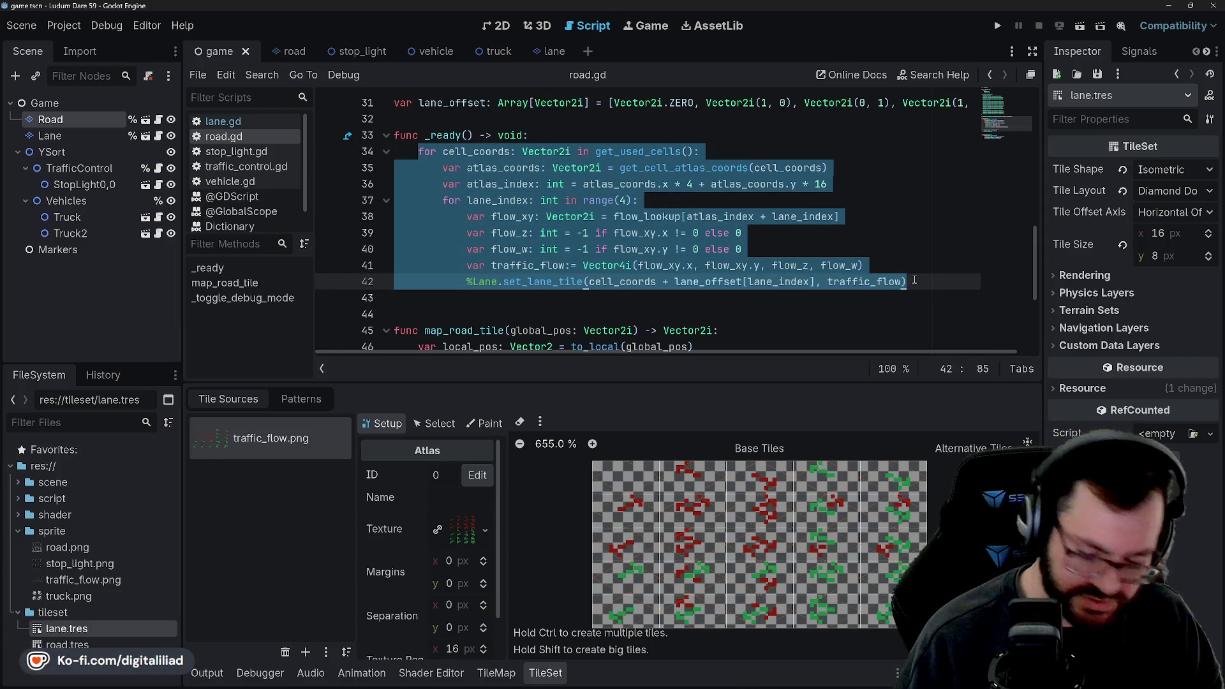
- Comment out the per-cell loop and paste an uncommented, dedented copy of its body into _ready
key(ctrl+k)
click(588, 136)
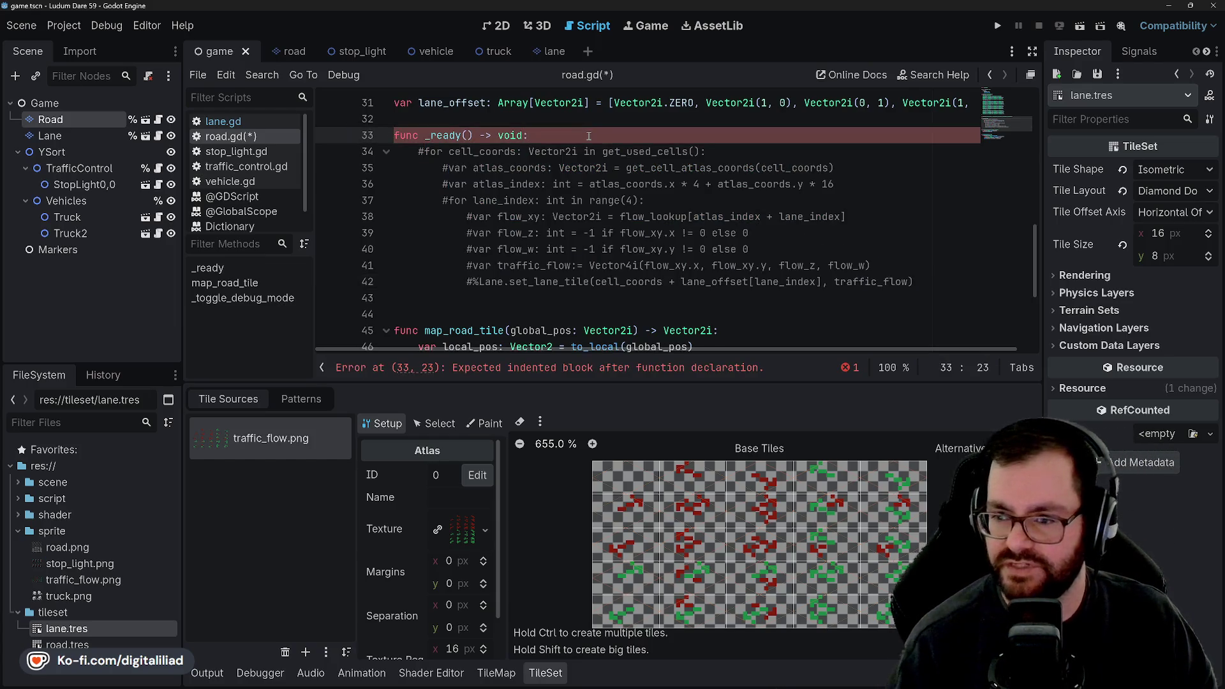
key(Return)
drag(445, 186, 914, 299)
key(ctrl+c)
click(551, 155)
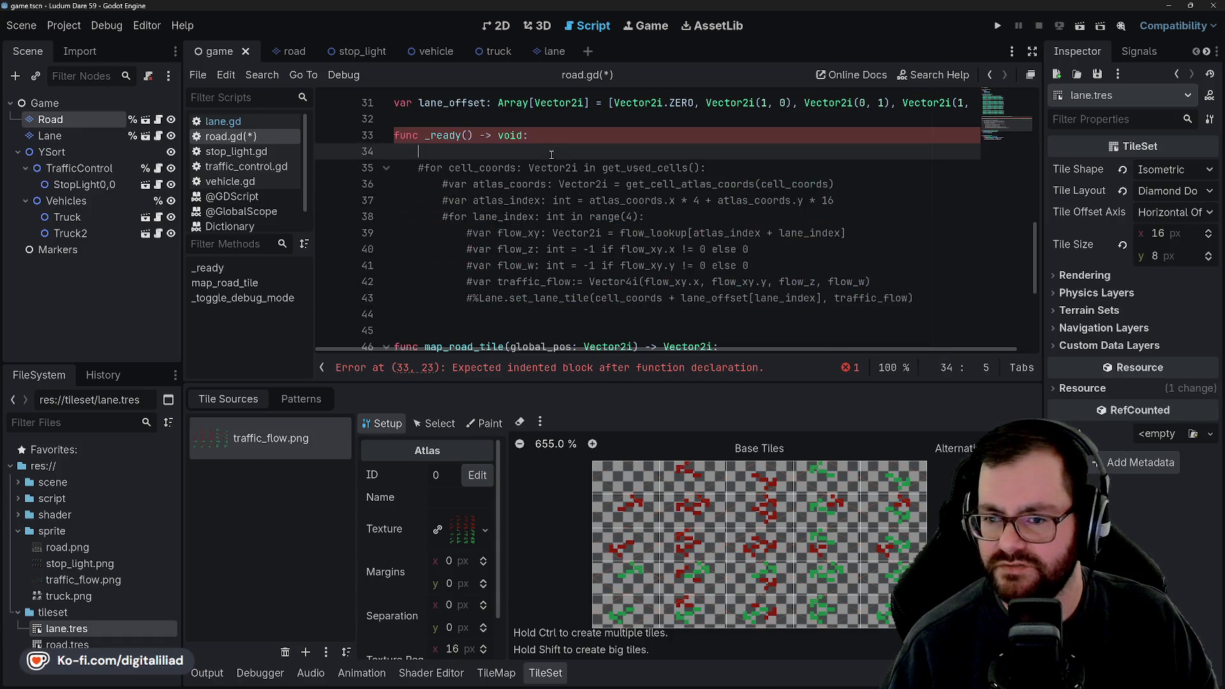
key(ctrl+v)
mouse_move(920, 262)
mouse_down()
mouse_move(446, 210)
mouse_move(445, 171)
mouse_up()
key(shift+Tab)
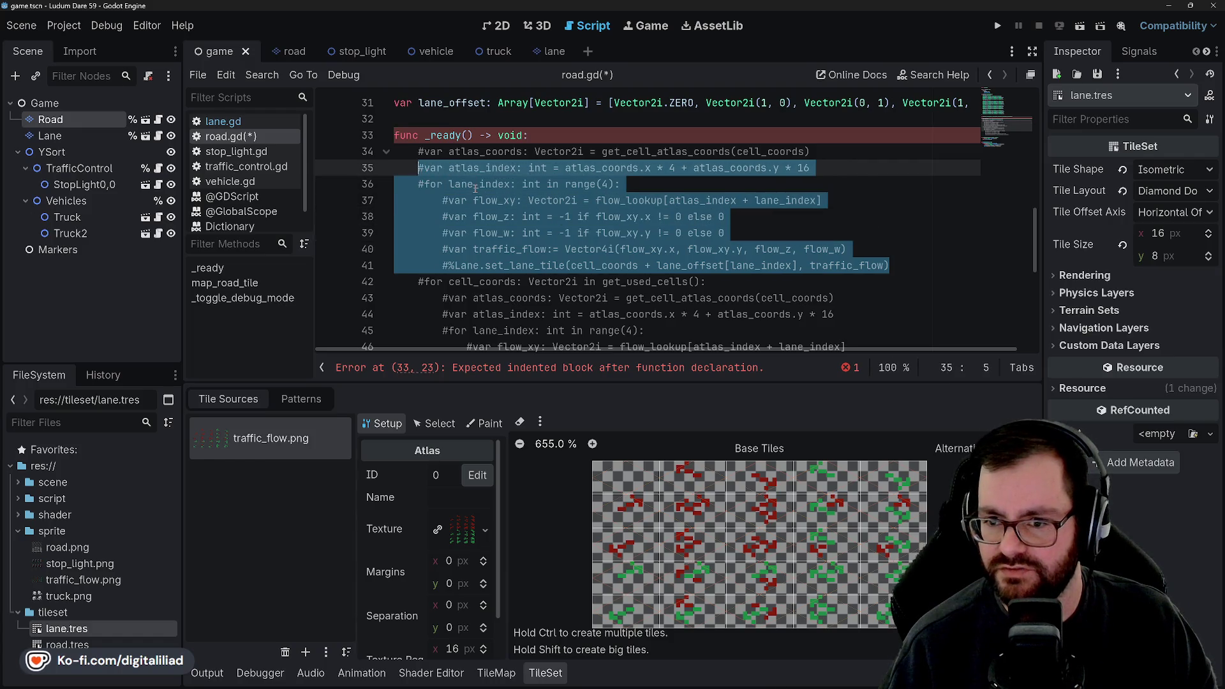
click(467, 153)
scroll(446, 192, up, 2)
scroll(447, 192, down, 1)
drag(419, 201, 944, 309)
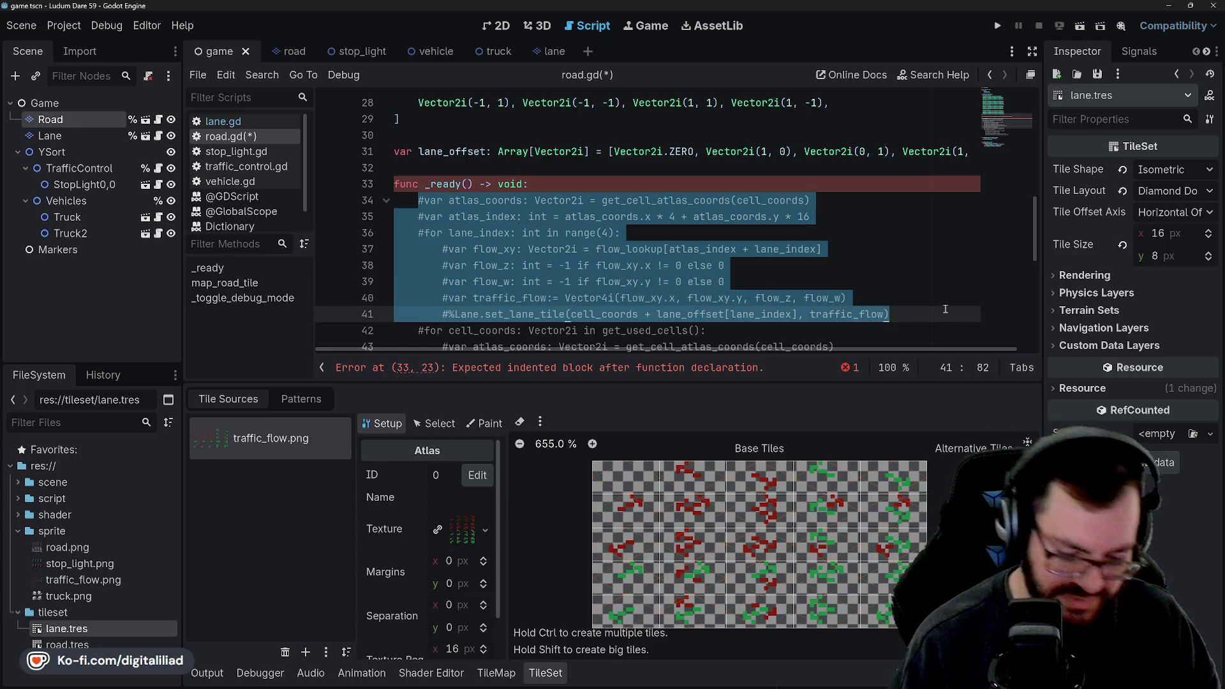
key(ctrl+k)
click(784, 267)
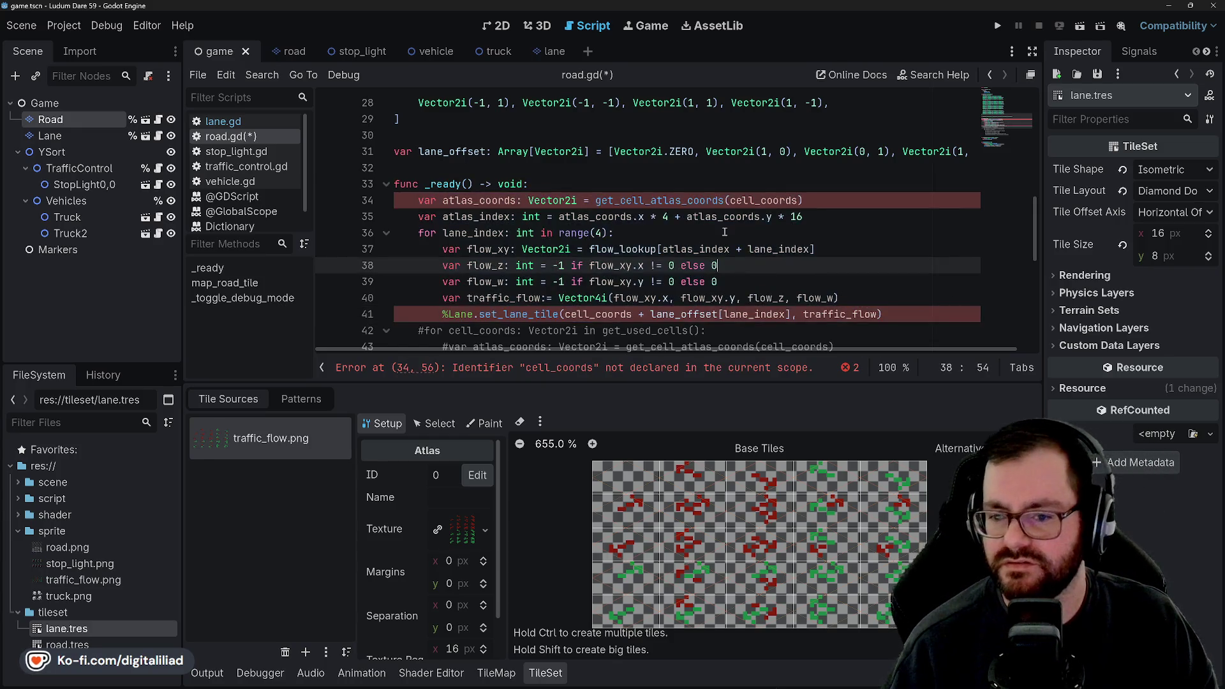
- Replace cell_coords with Vector2i.ZERO in the atlas-coords lookup on line 34 and save
click(472, 200)
double_click(649, 201)
click(657, 234)
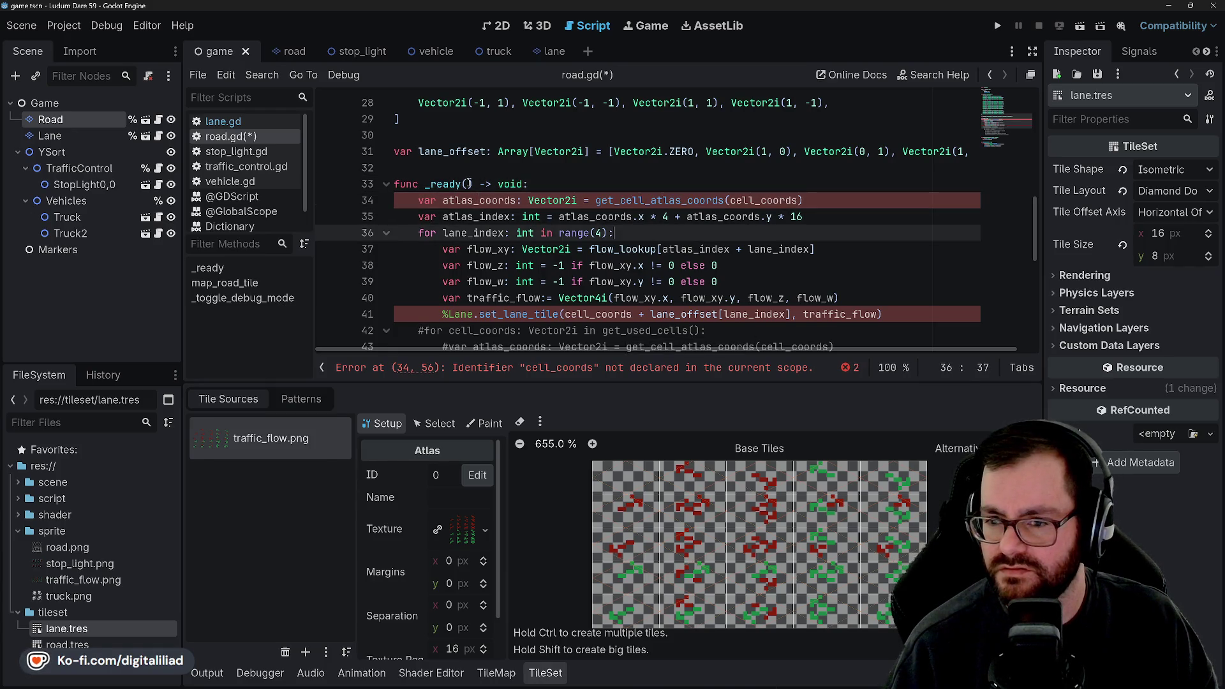
double_click(762, 201)
text(Vector2i.)
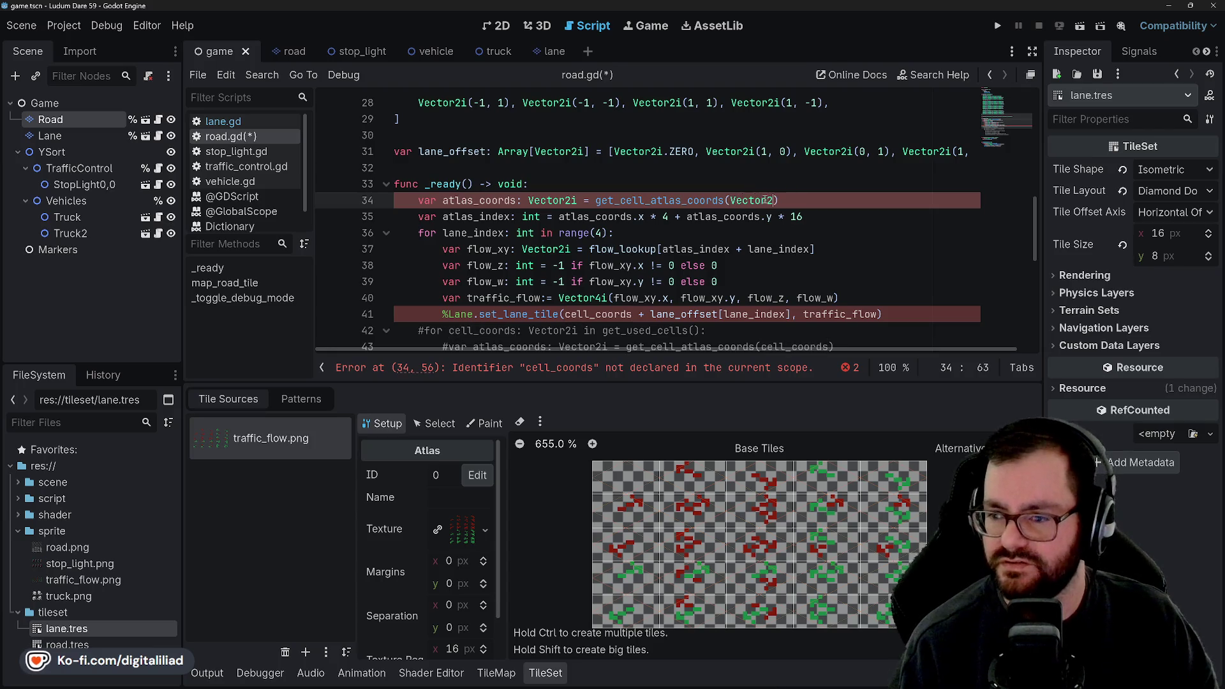
text(ZERO)
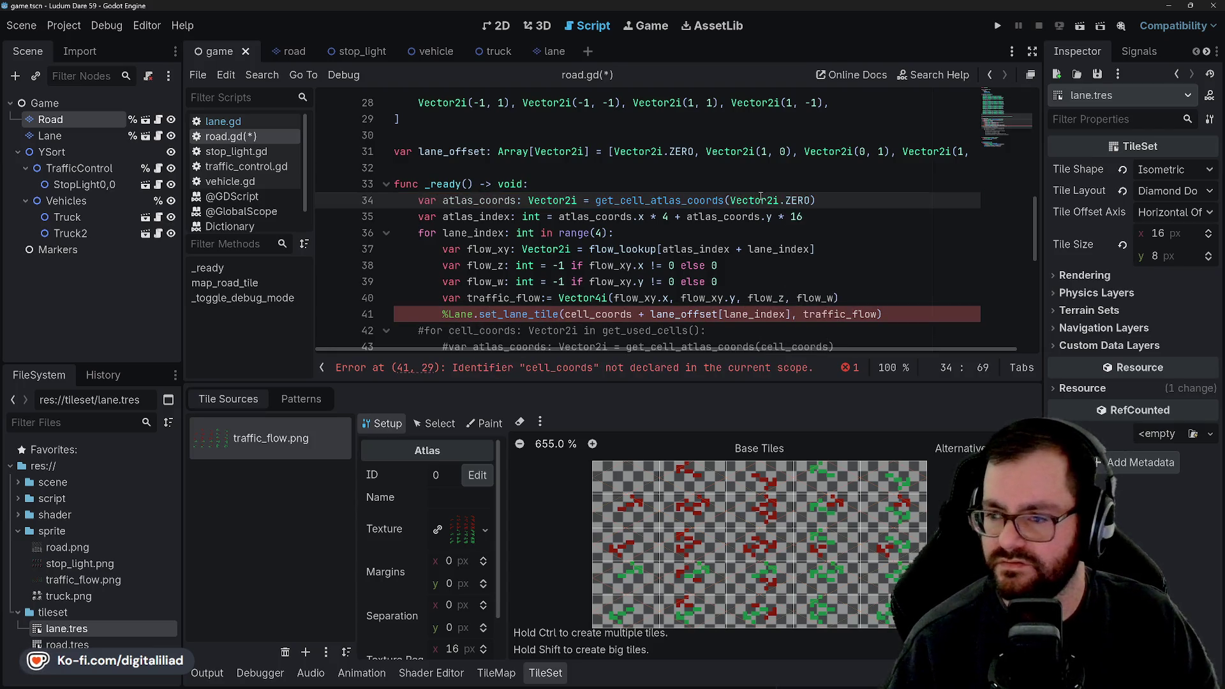
click(692, 218)
key(ctrl+s)
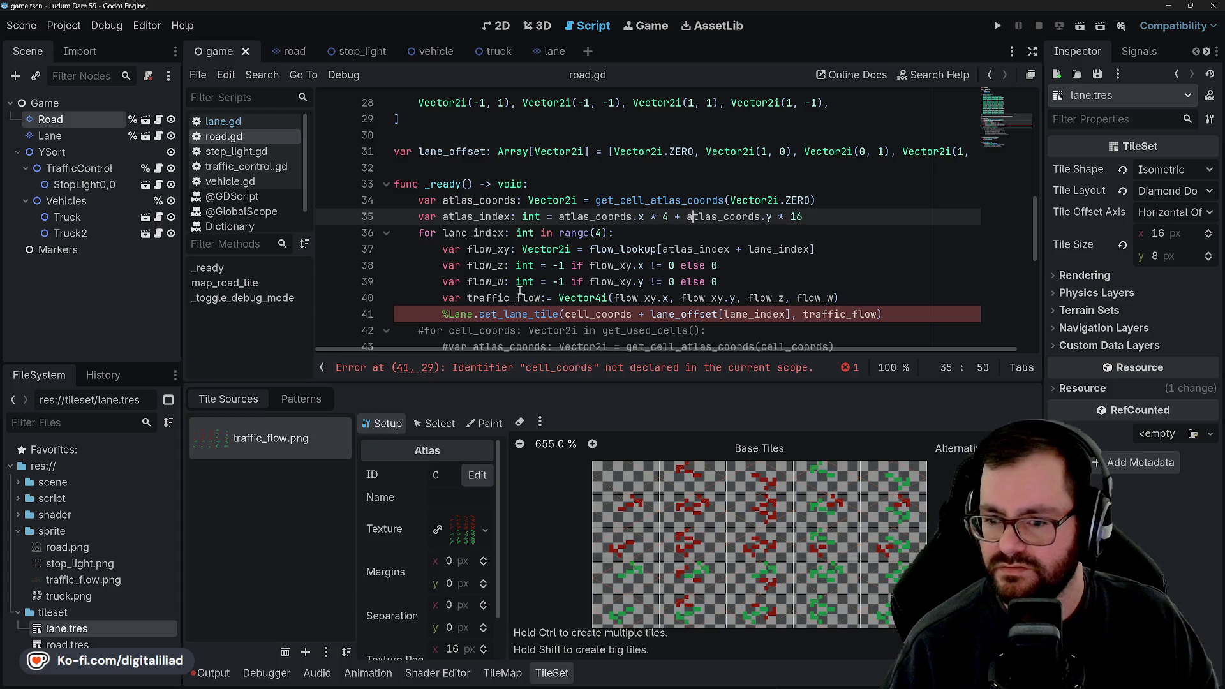
- Replace cell_coords on line 41 with Vector2i.ZERO, fixing the Vectir2i typo, and save
click(602, 314)
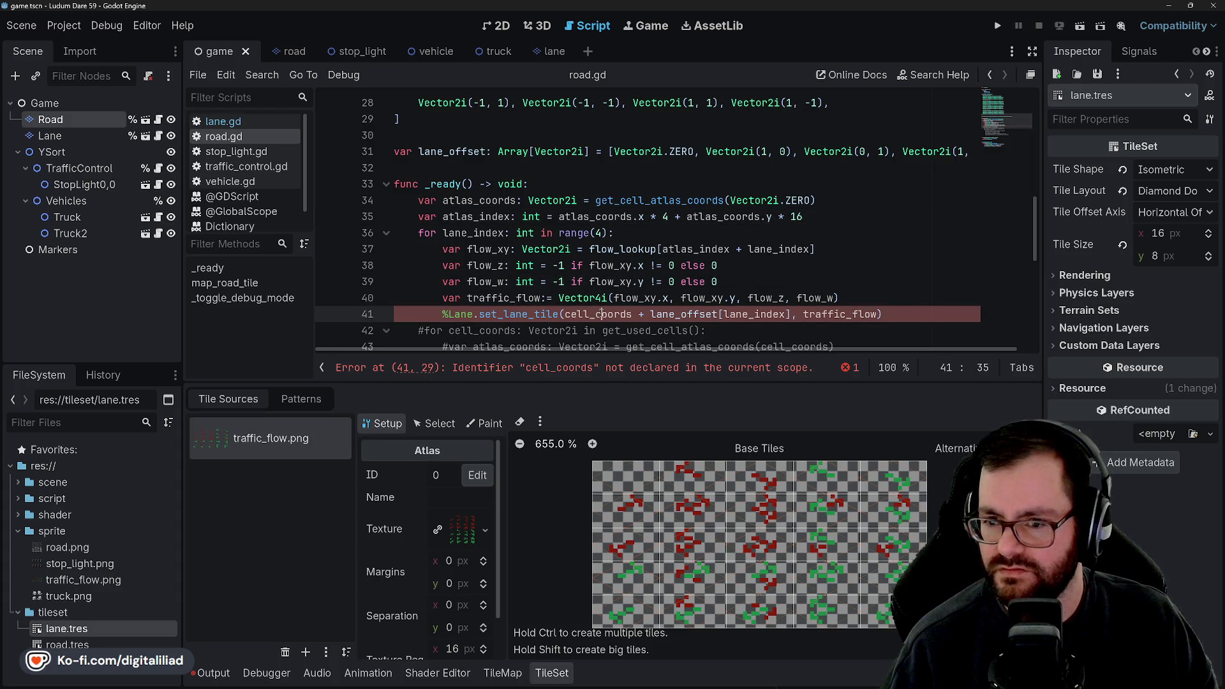
scroll(571, 245, down, 1)
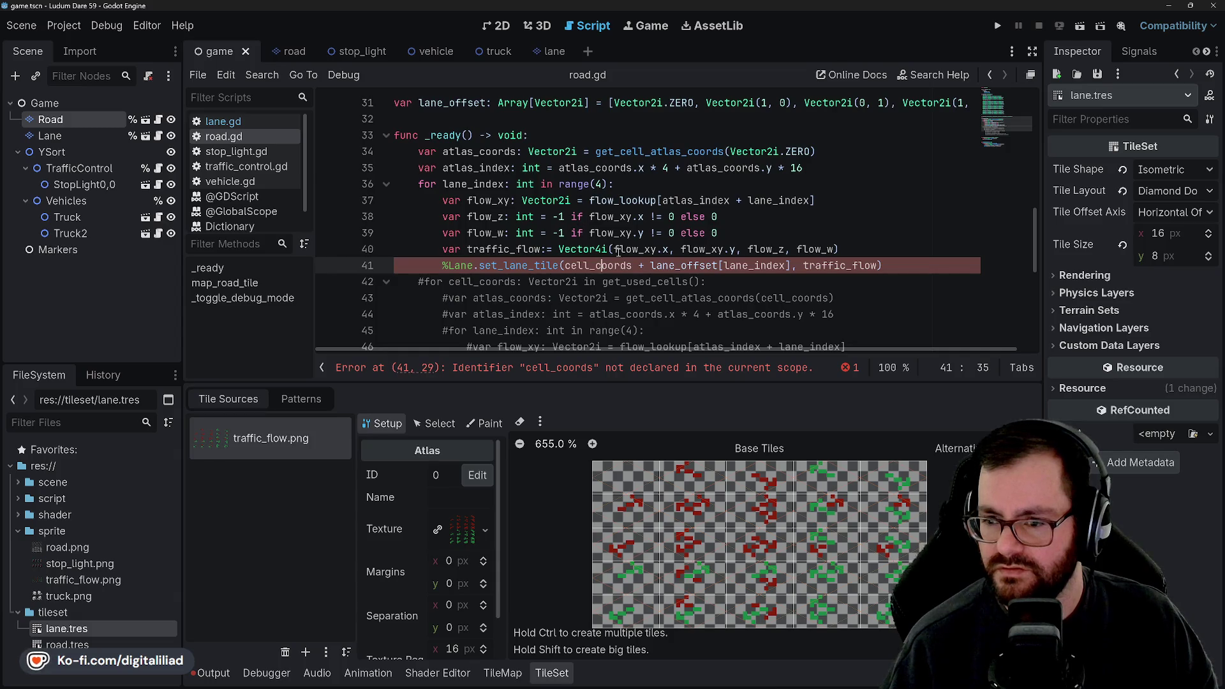
double_click(604, 266)
text(Vecti)
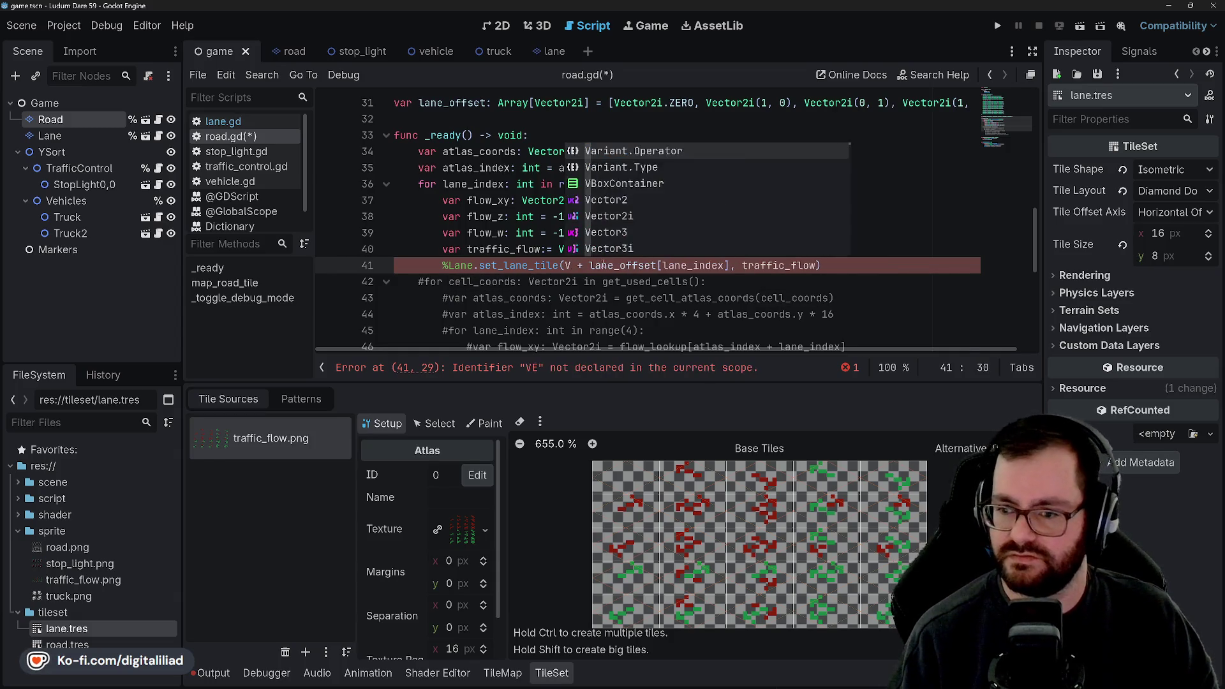
text(r2i.Z)
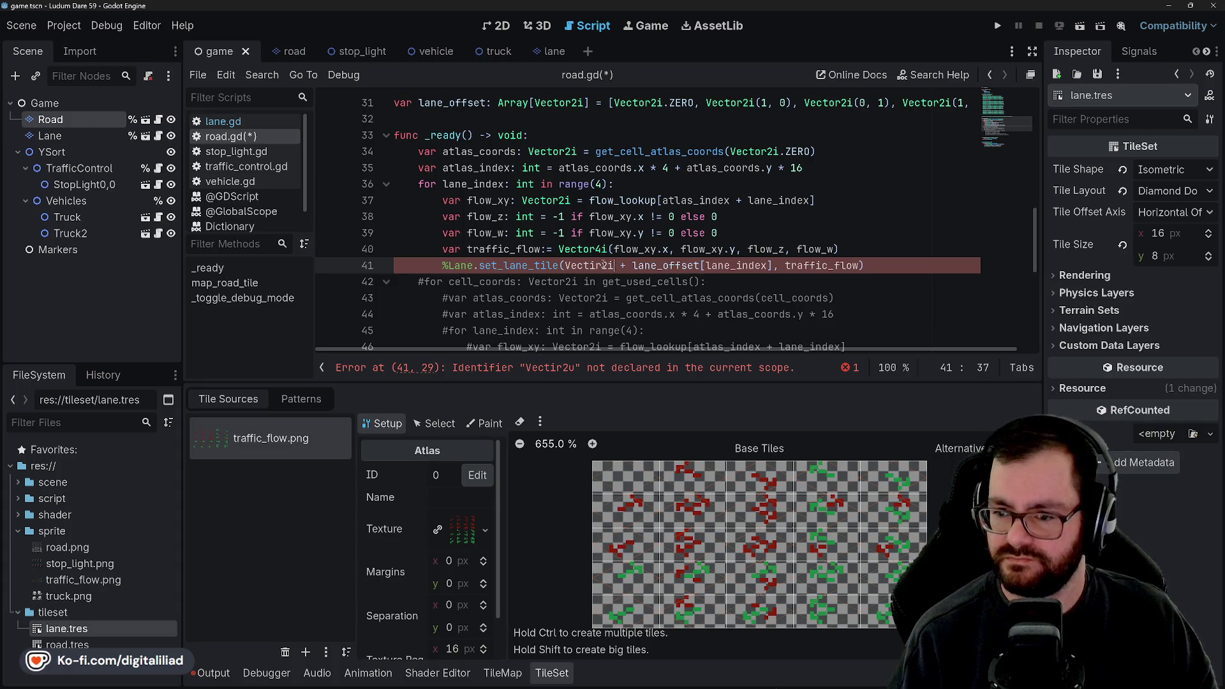
text(ERO)
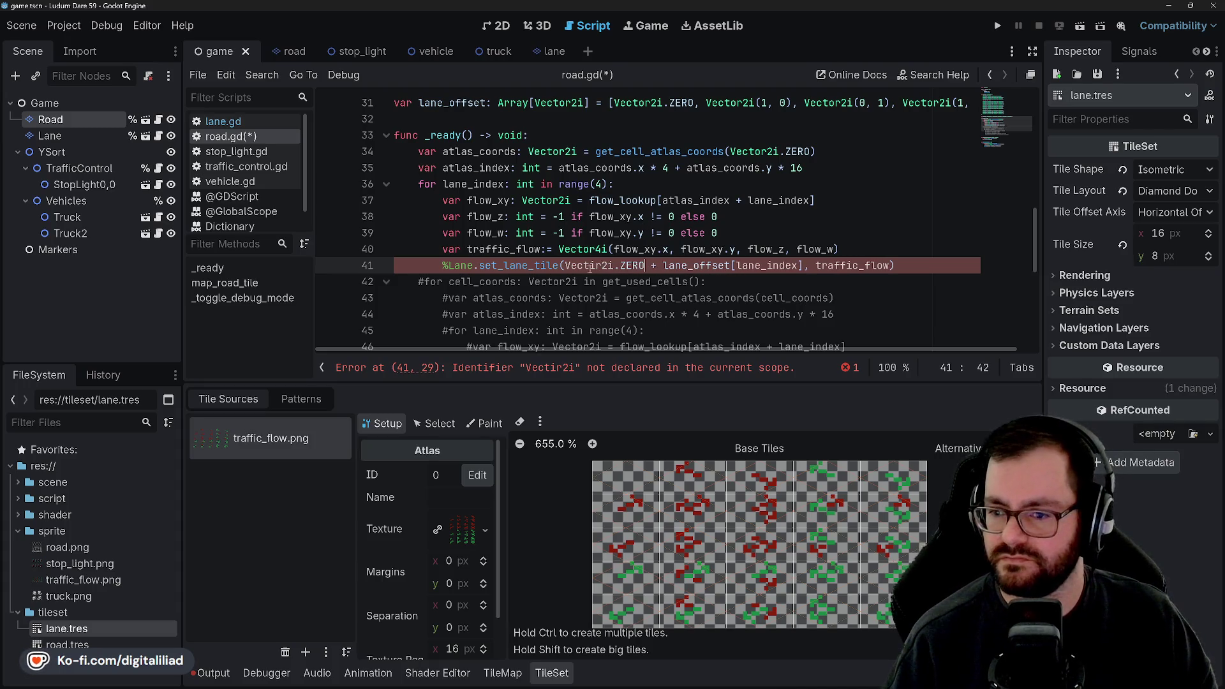
key(Delete)
text(o)
key(ctrl+s)
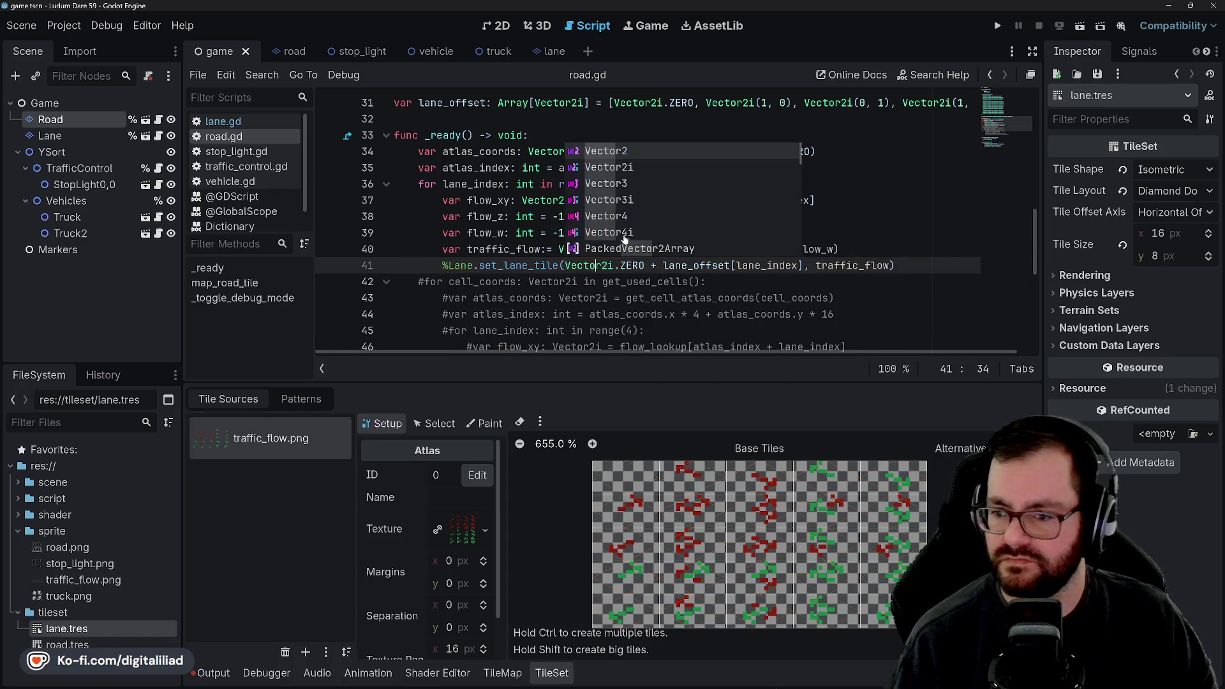
click(480, 199)
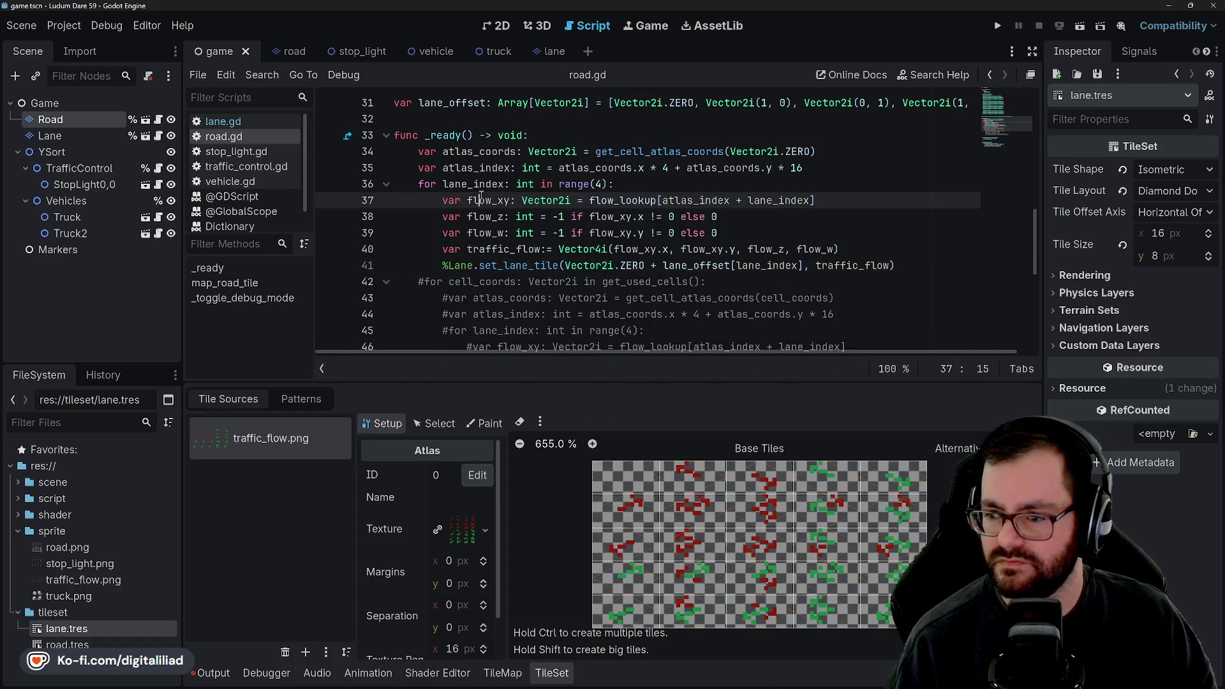
click(914, 264)
- In lane.gd, add print(cell_coords, flow_coords) after line 51 and save
click(241, 124)
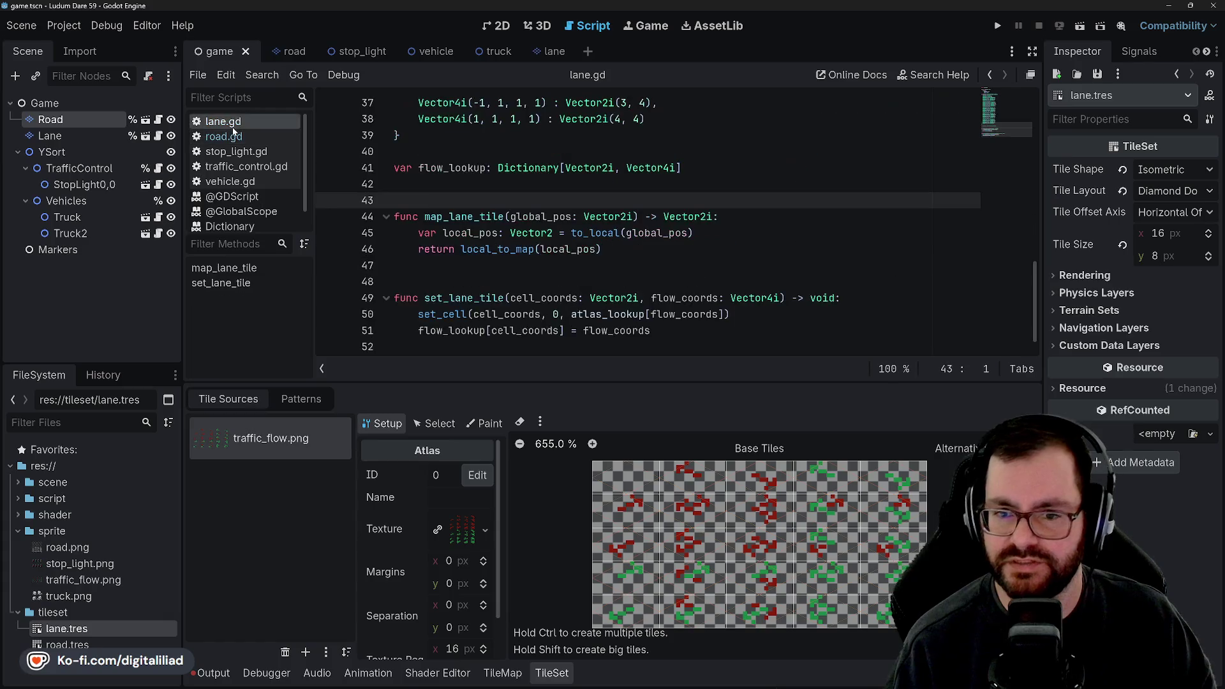
click(669, 326)
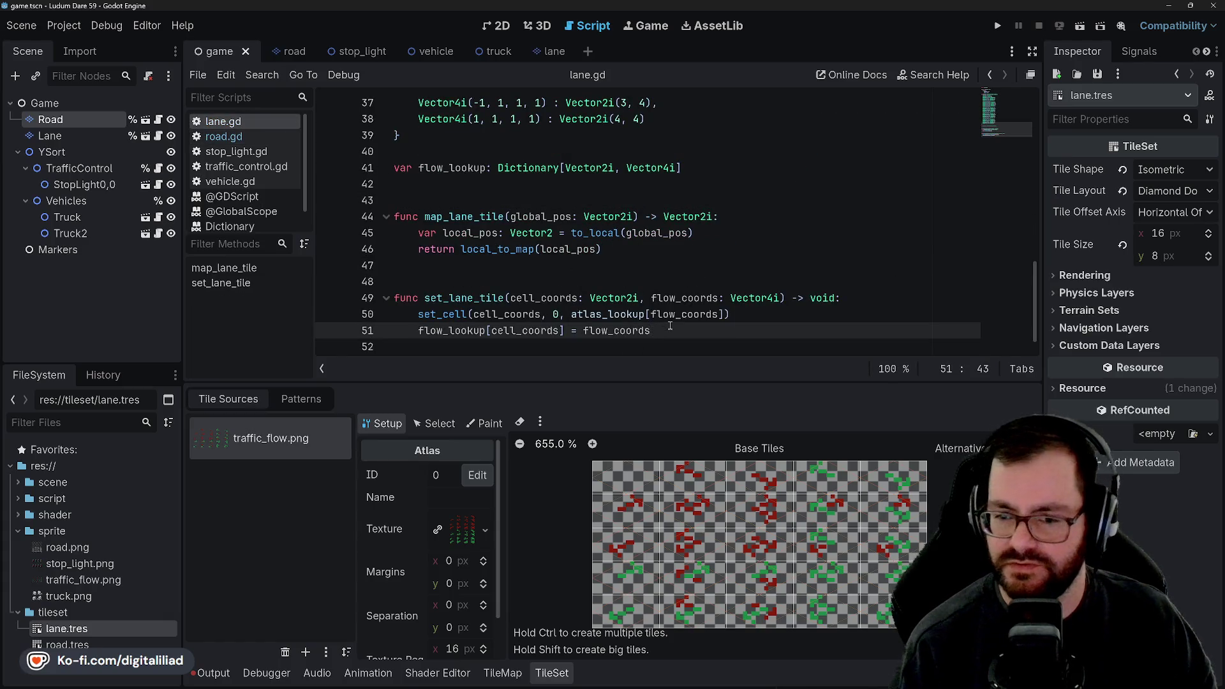
key(Return)
text(print)
text((cell)
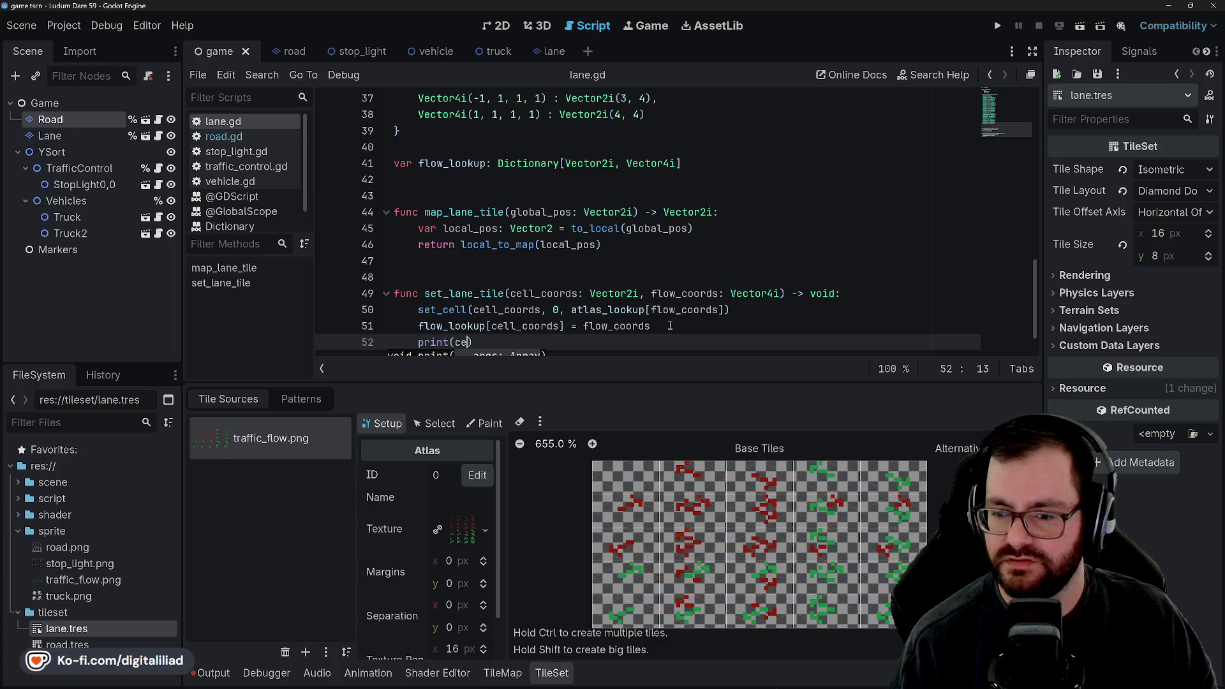
text(_coords, f)
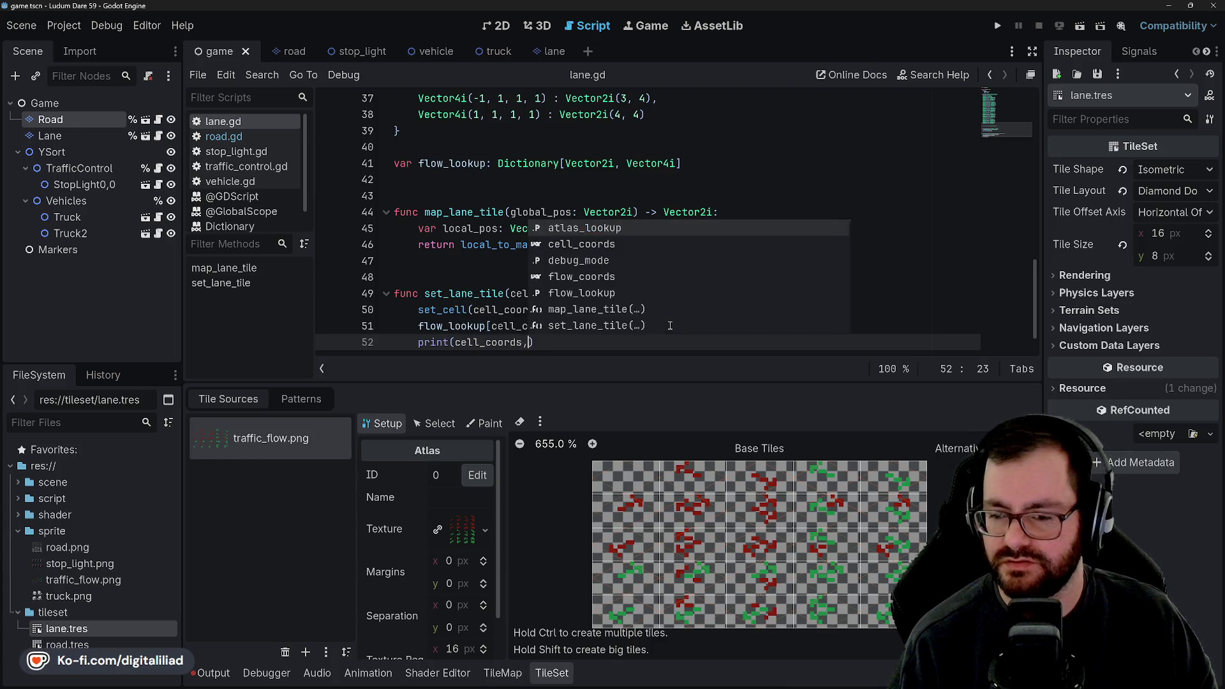
text(low_coor)
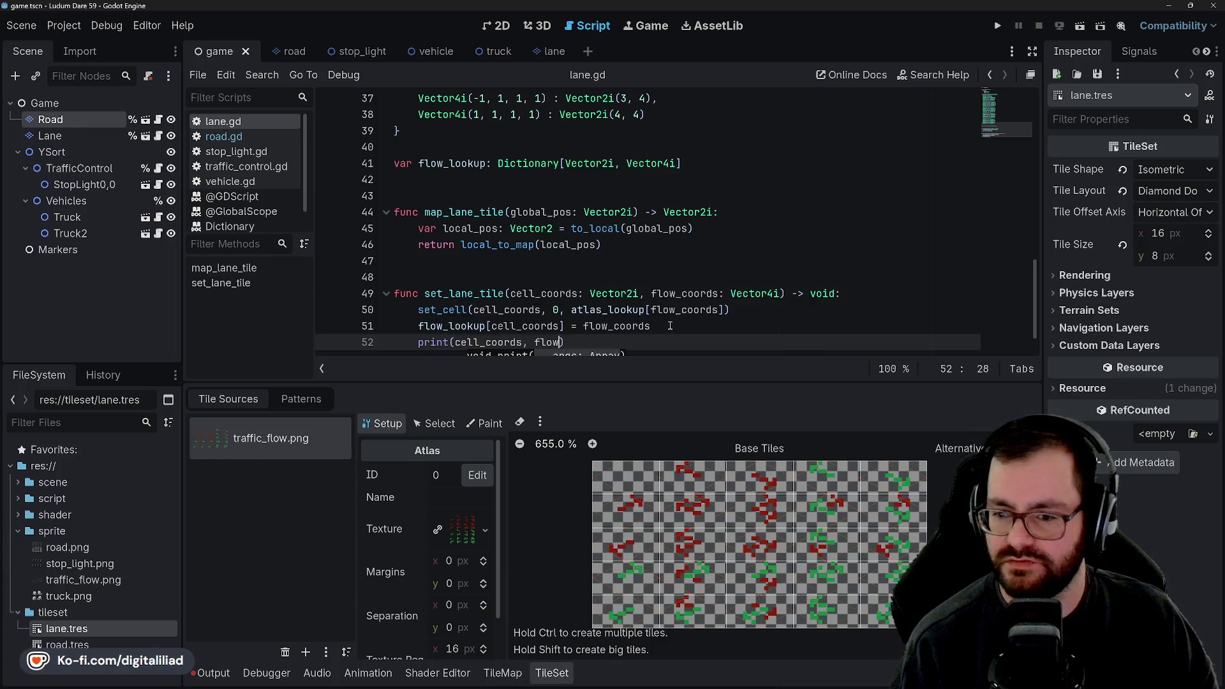
text(ds)
key(ctrl+s)
- Run the project to test the lane tiles
click(676, 293)
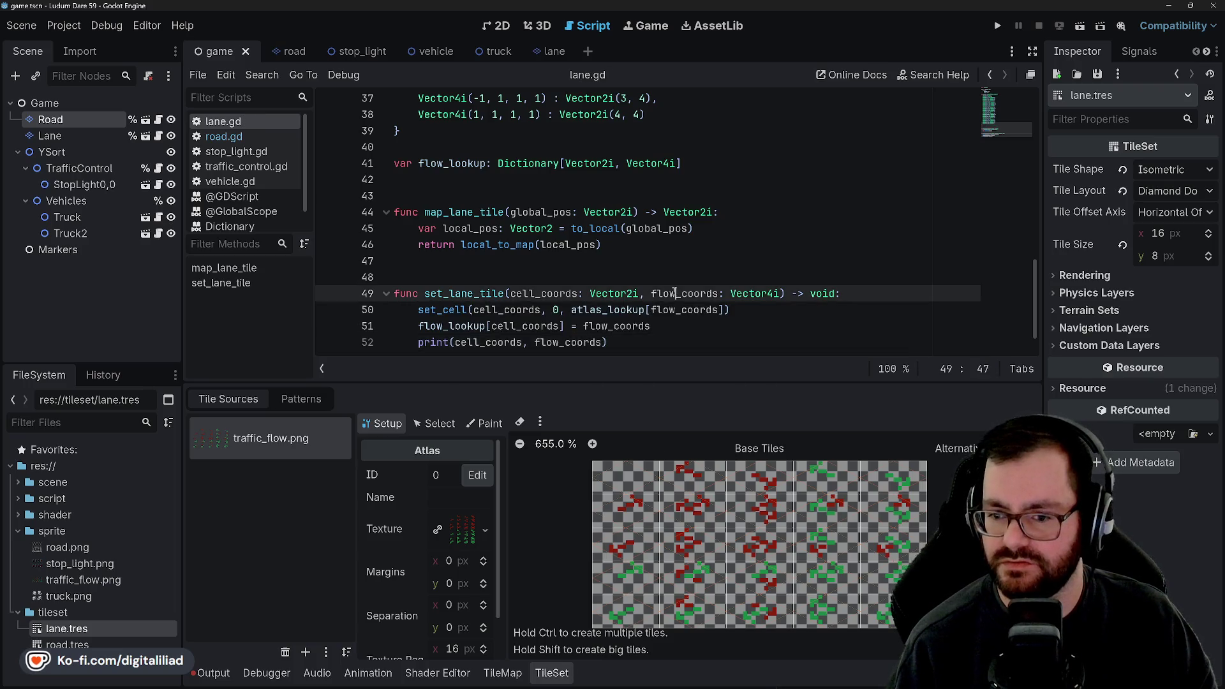
scroll(850, 152, down, 1)
click(997, 26)
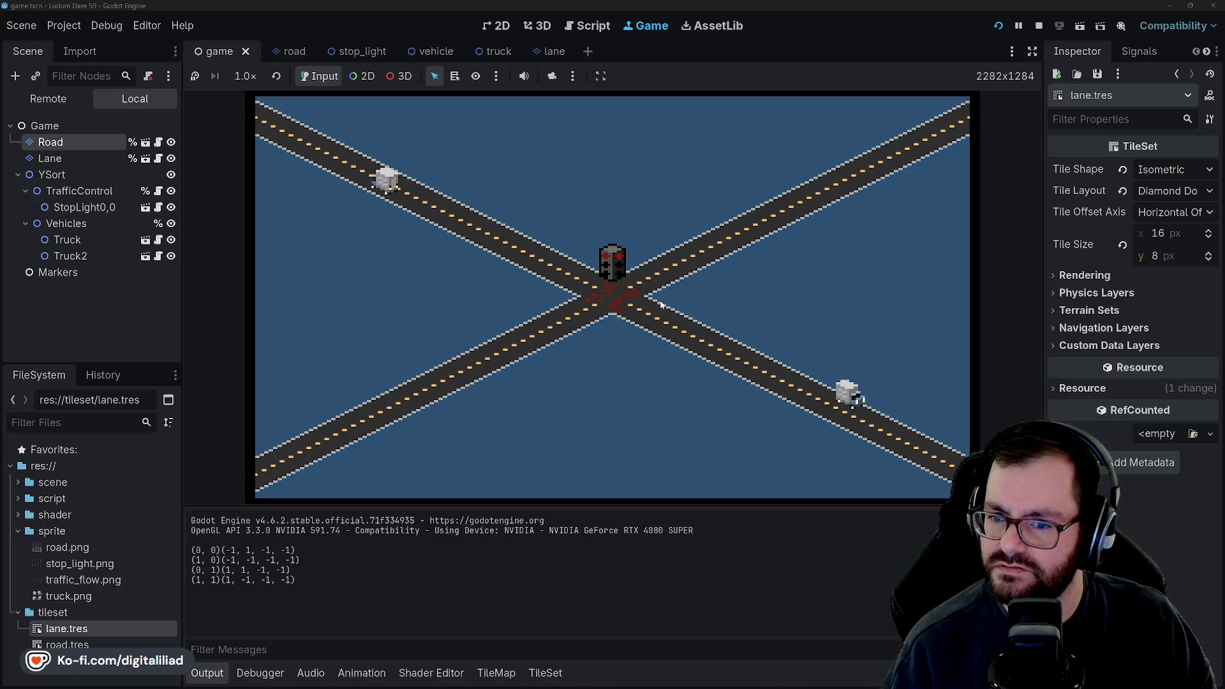
- Stop the running game and put the caret back on the blank line after flow_lookup in lane.gd
click(1038, 25)
click(635, 281)
key(Down)
key(Down)
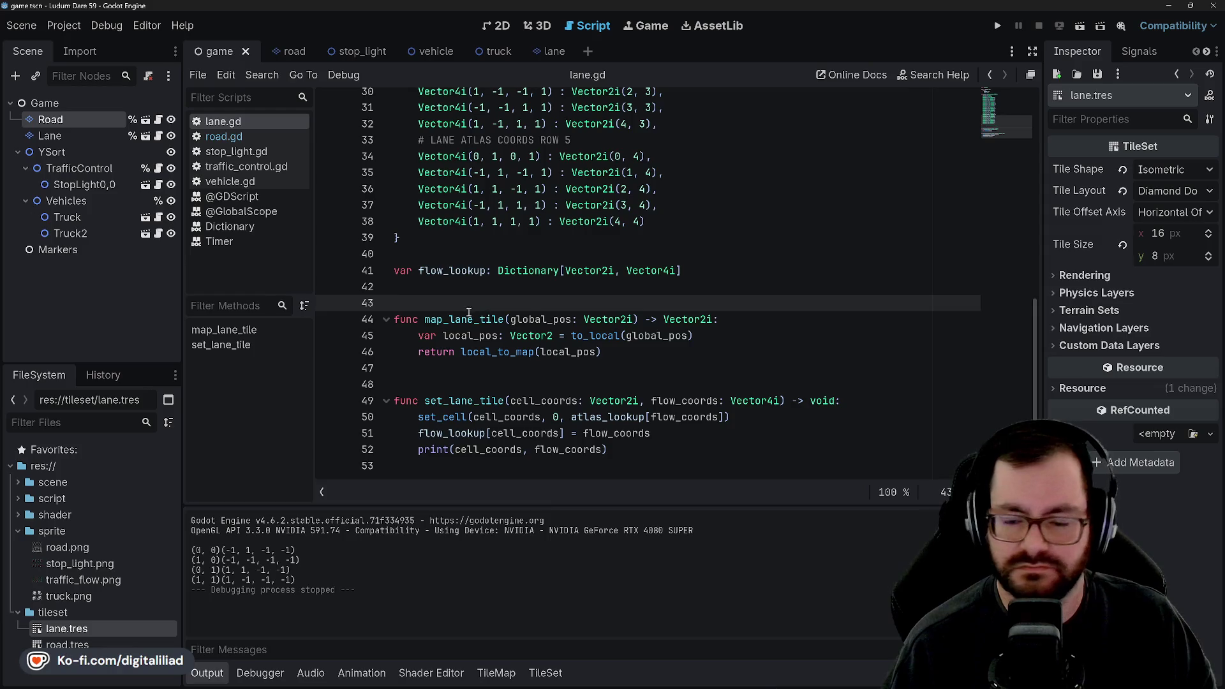
- Review cell_coords usage in road.gd's _ready and open the TileMapLayer class reference
click(489, 374)
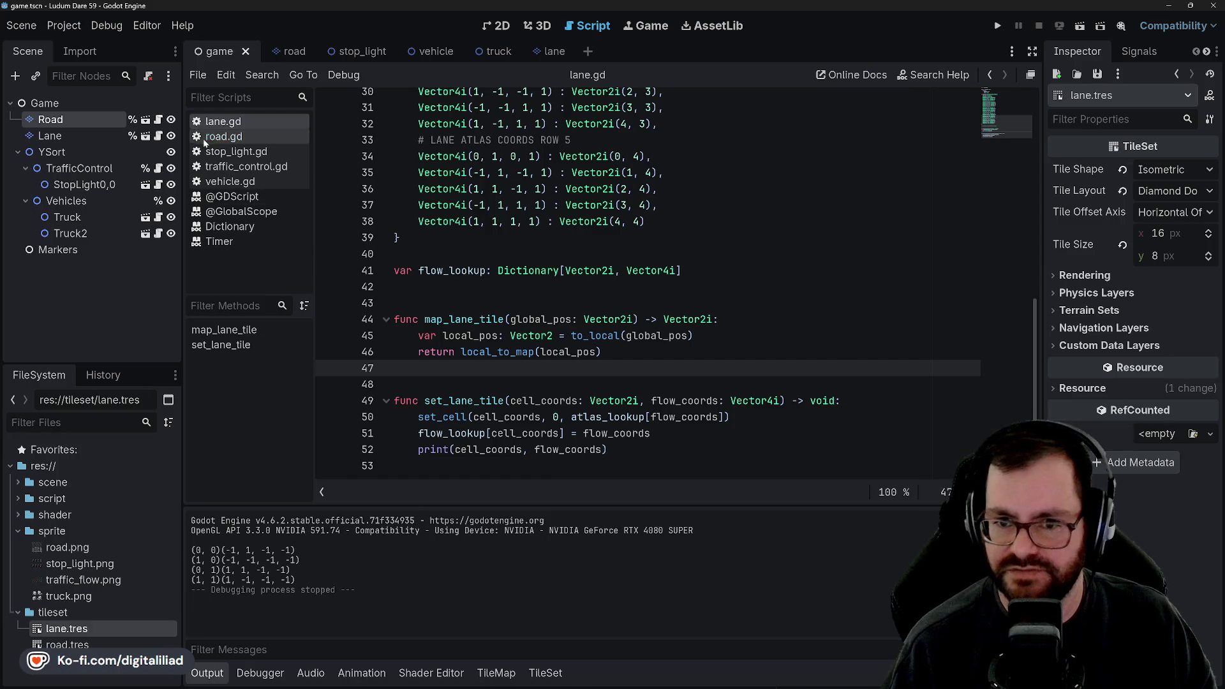
click(223, 136)
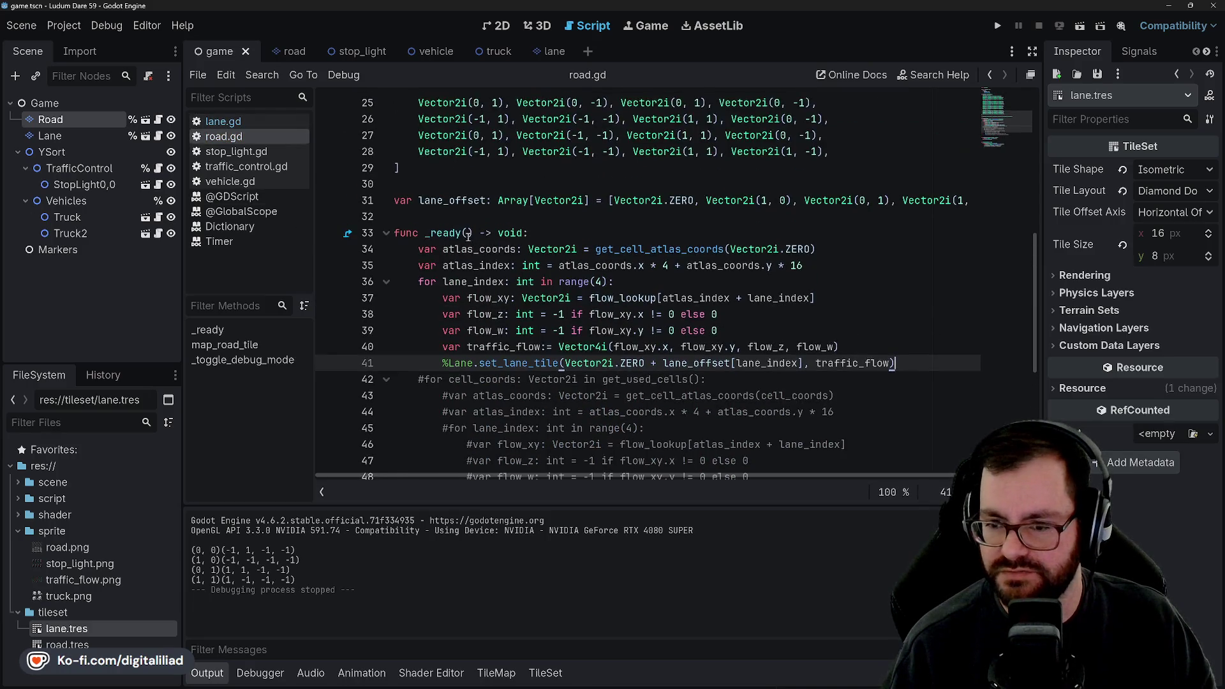
double_click(491, 281)
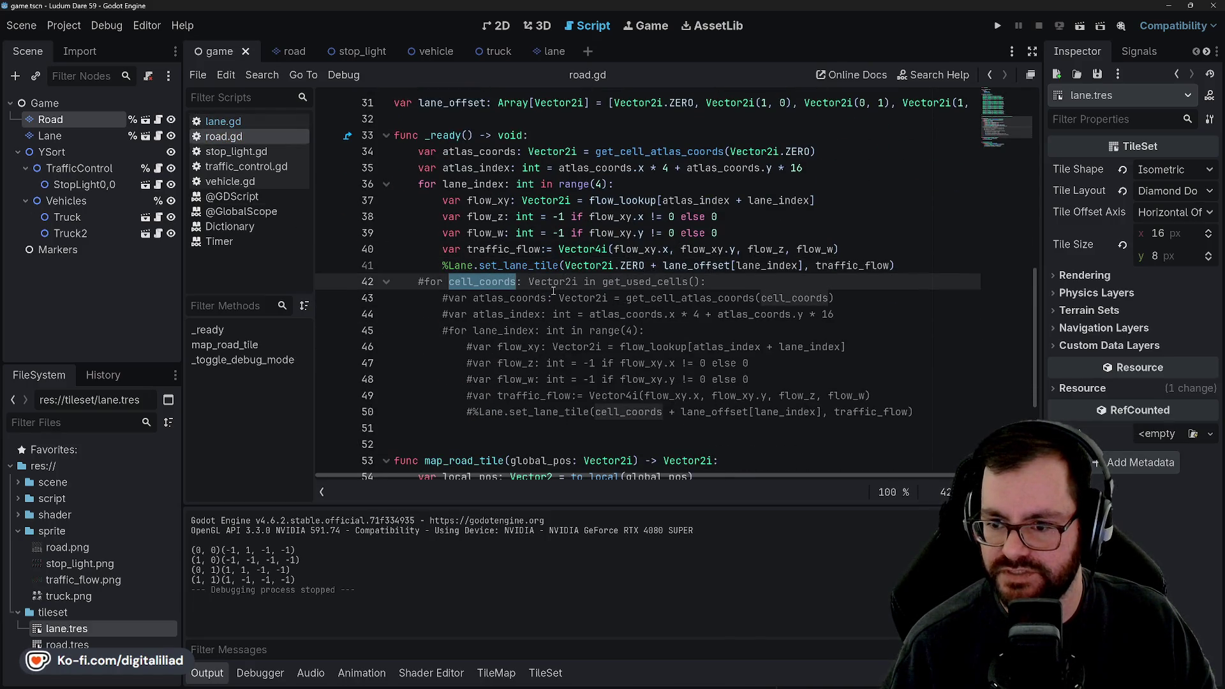
click(667, 250)
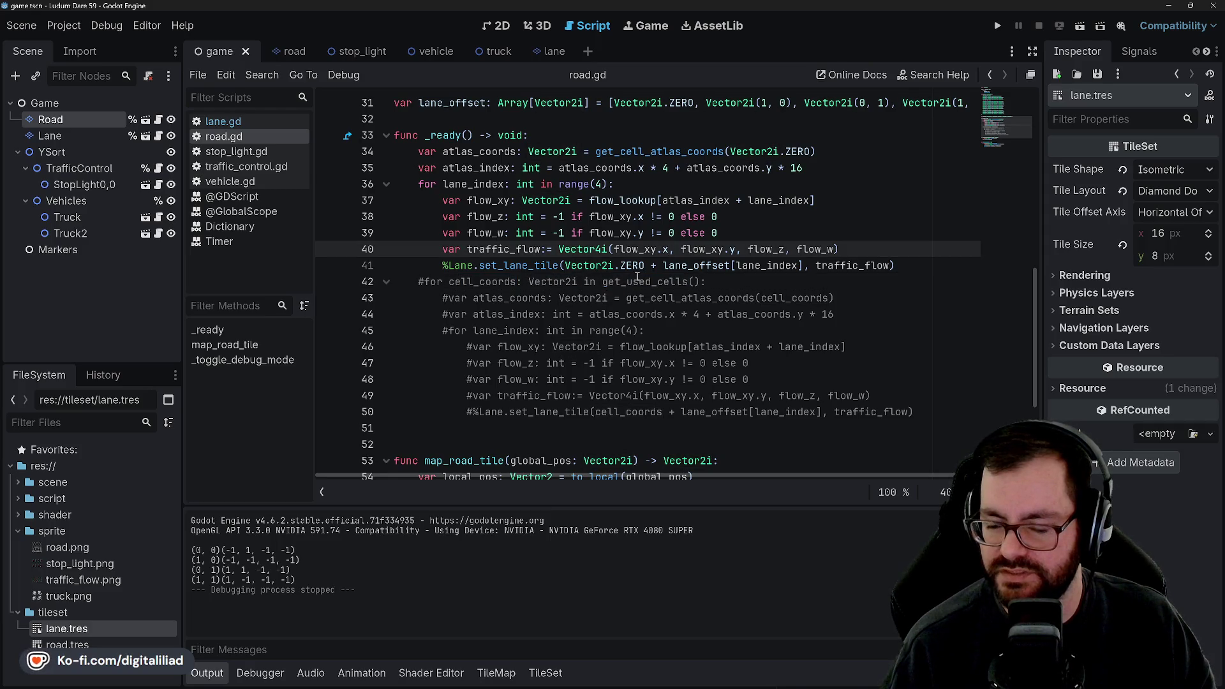
click(634, 281)
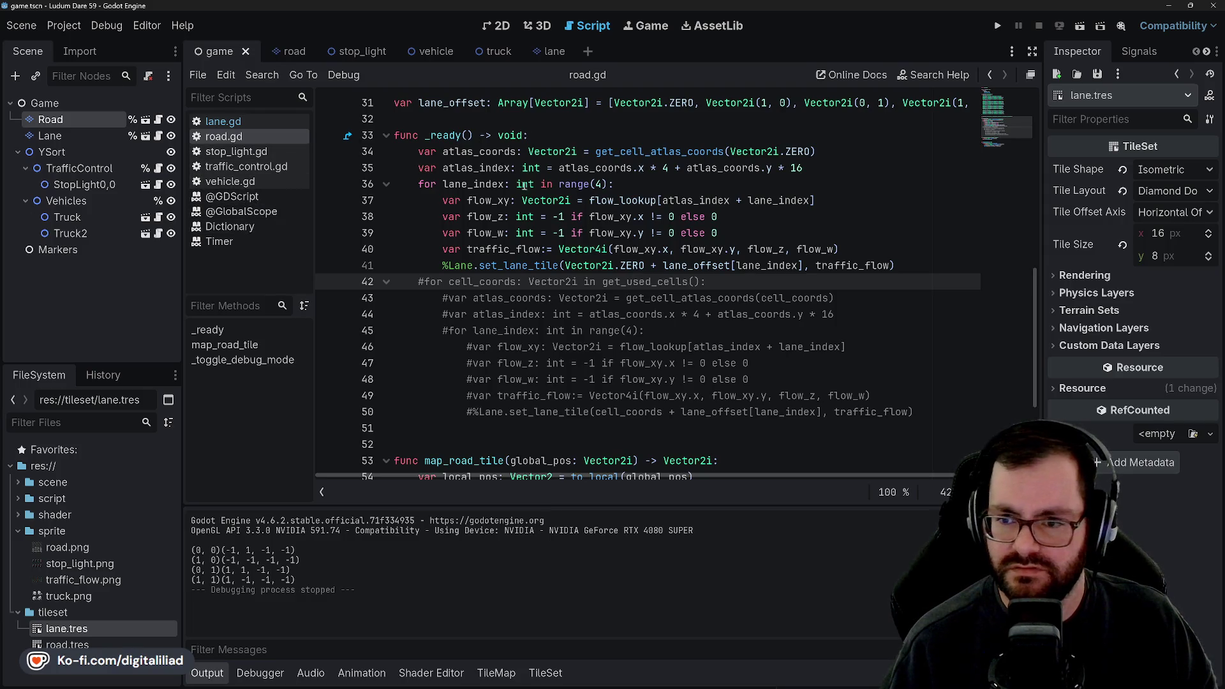
scroll(522, 184, up, 10)
ctrl+click(481, 109)
- Read the get_used_cells description in the TileMapLayer docs, then return to road.gd
scroll(510, 268, down, 10)
scroll(500, 263, down, 6)
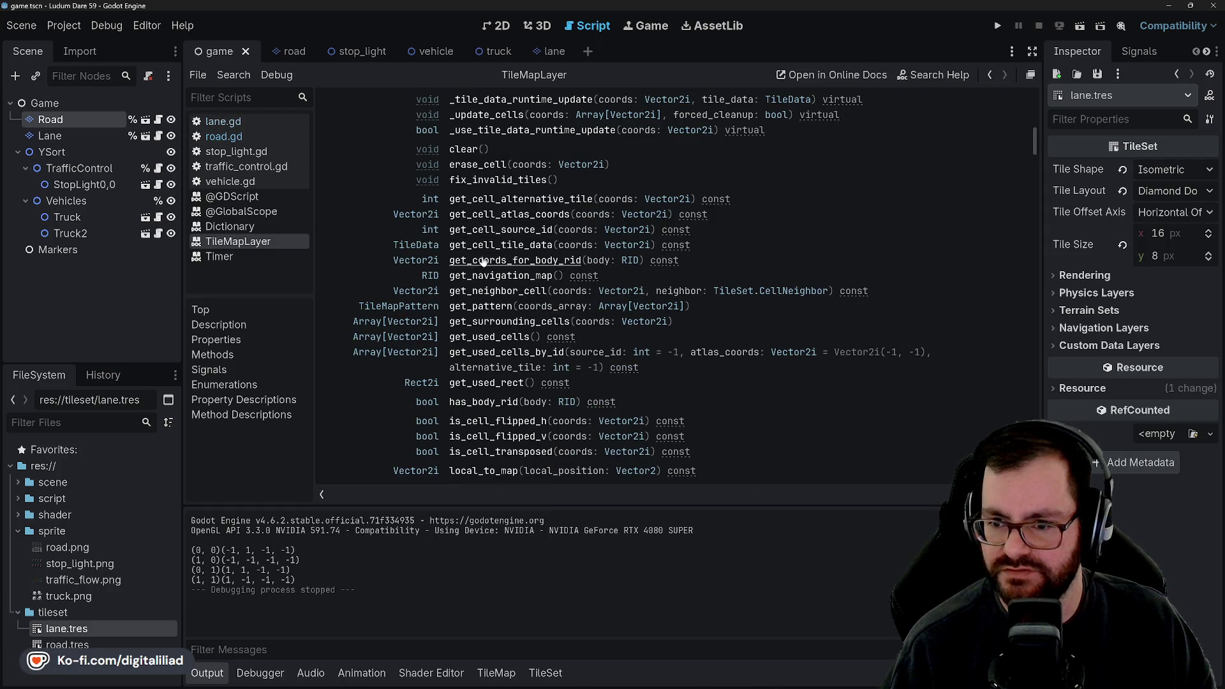
scroll(459, 352, down, 3)
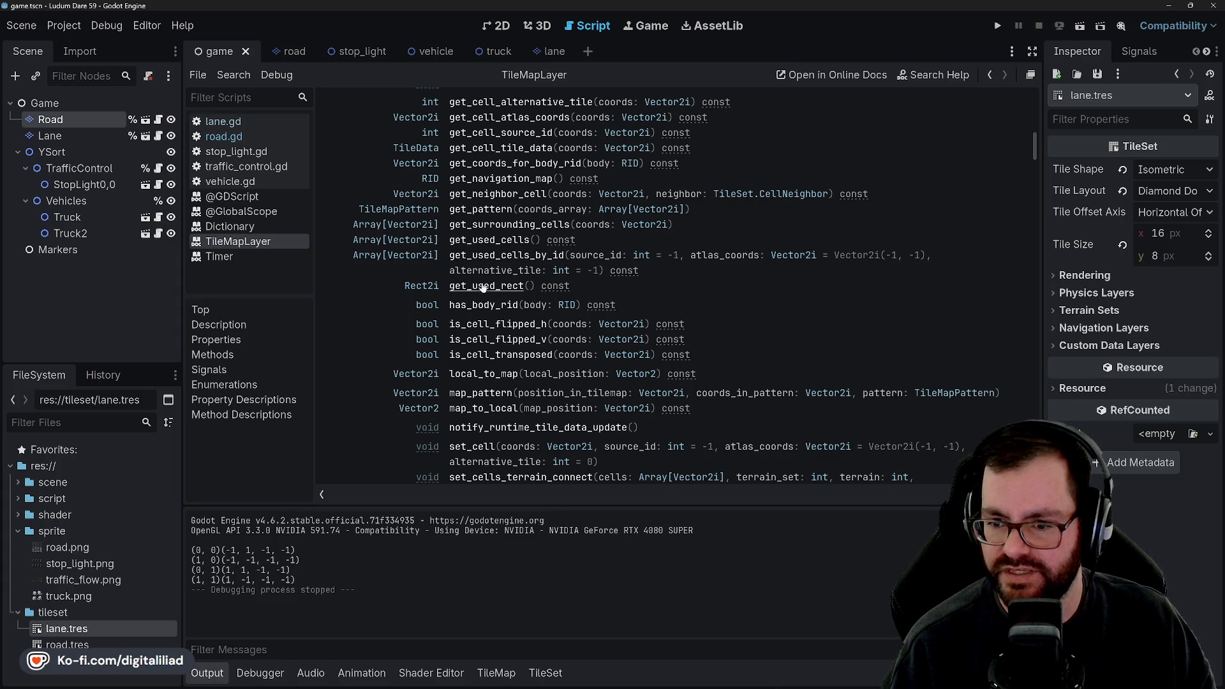
click(498, 244)
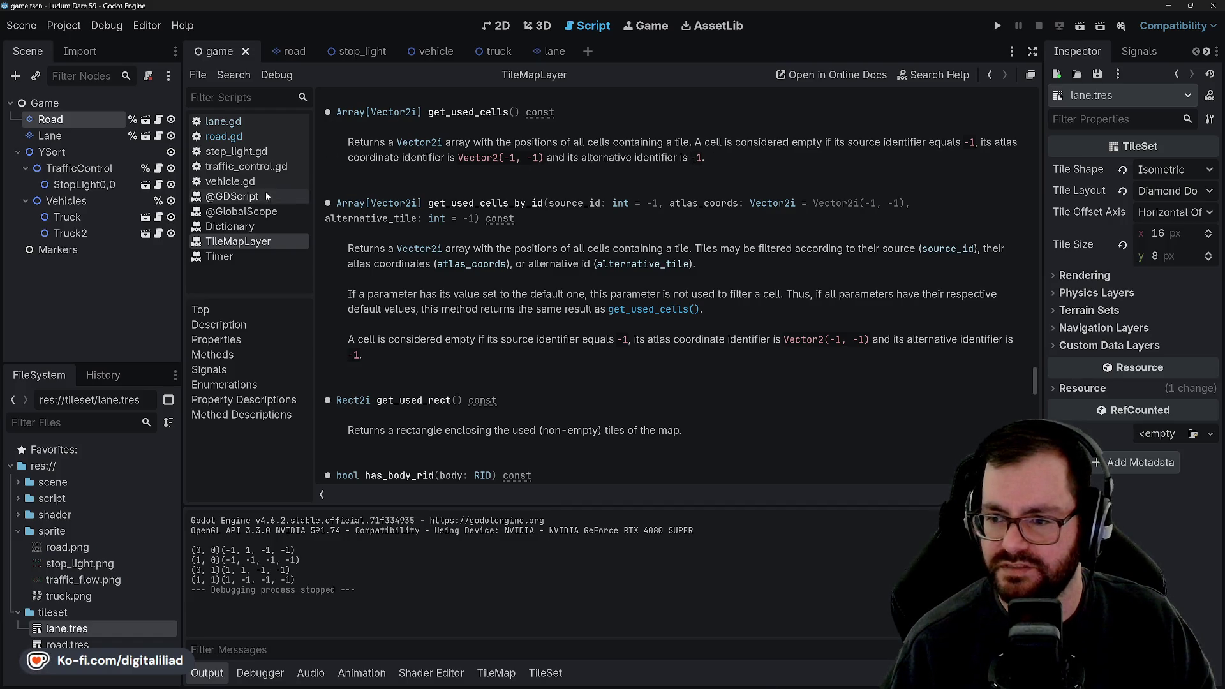
click(225, 136)
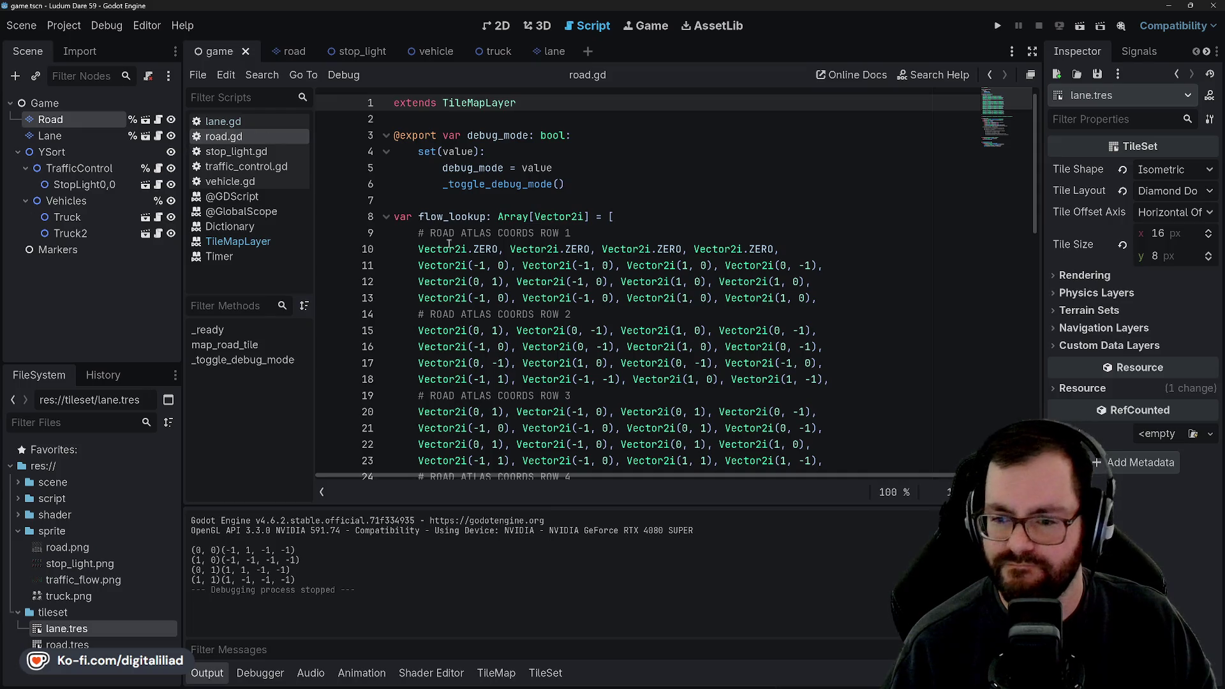
- Double the coordinates by appending * 2 to cell_coords in the commented set_lane_tile call
scroll(547, 307, down, 10)
scroll(546, 305, up, 3)
scroll(543, 299, down, 2)
scroll(541, 294, down, 1)
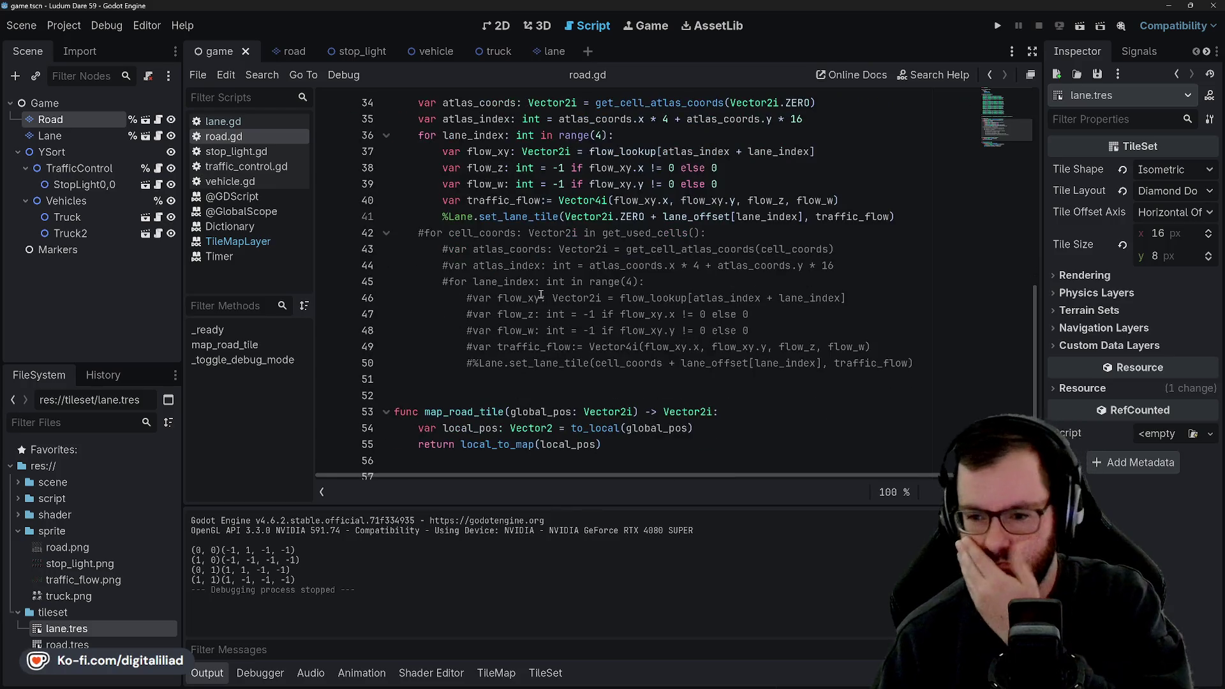
scroll(536, 268, up, 2)
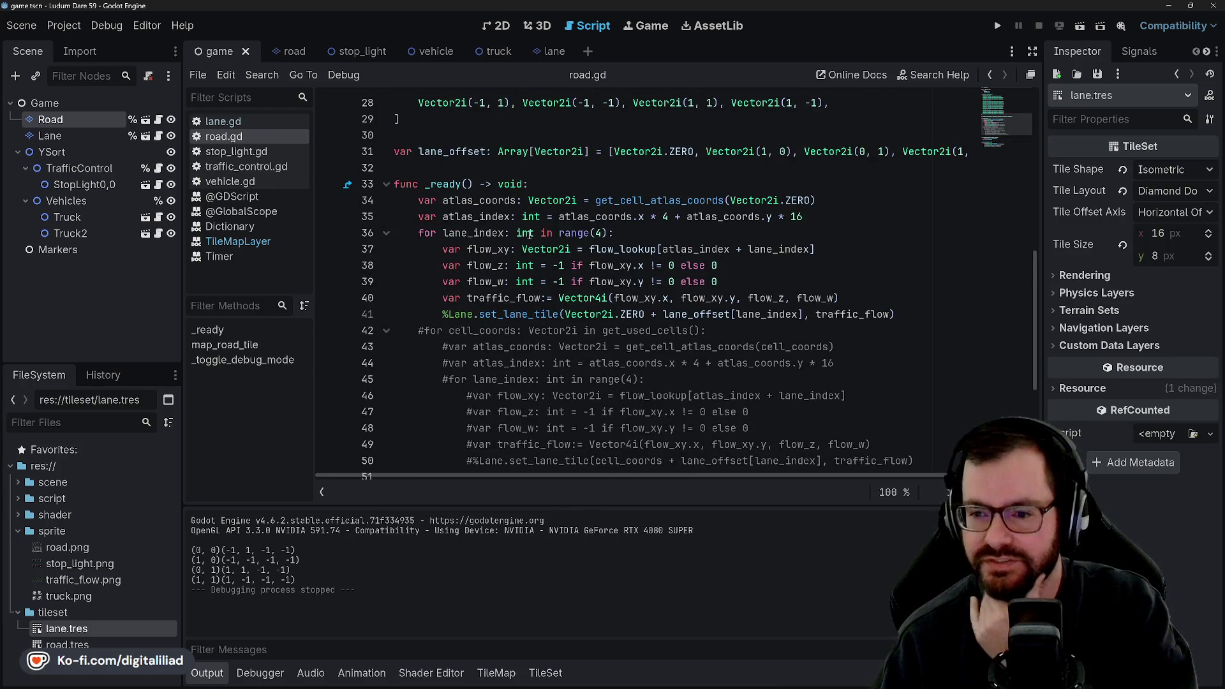
scroll(530, 235, down, 1)
double_click(483, 281)
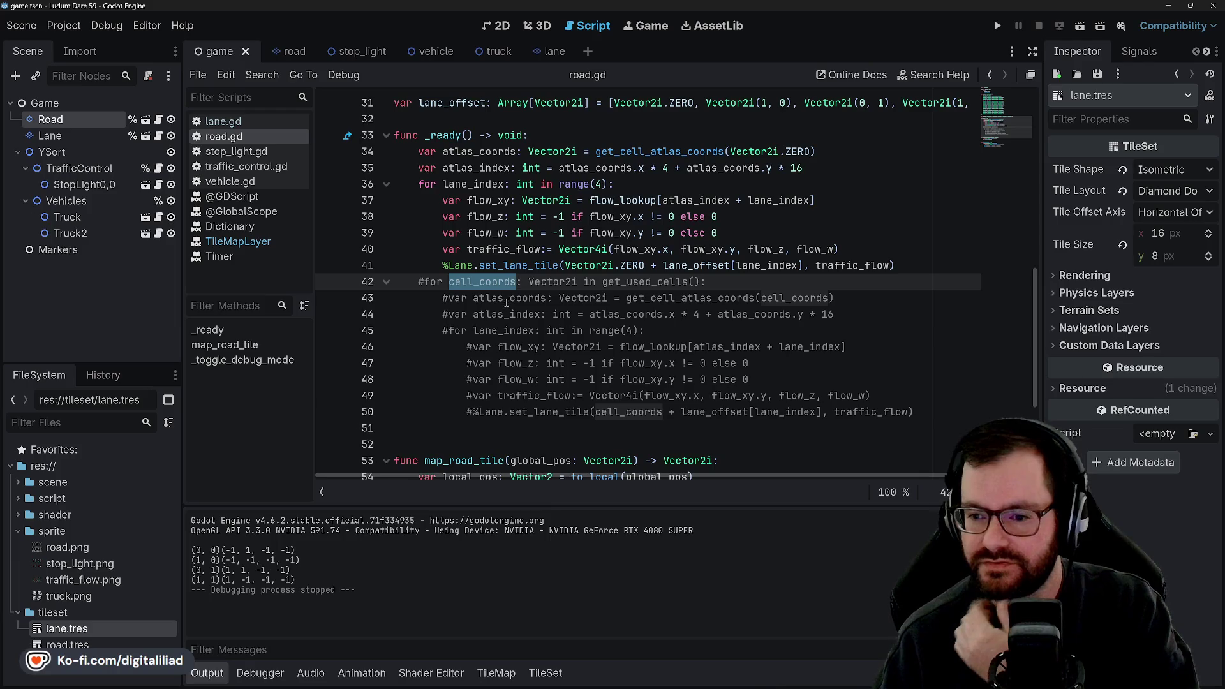
click(506, 300)
click(584, 267)
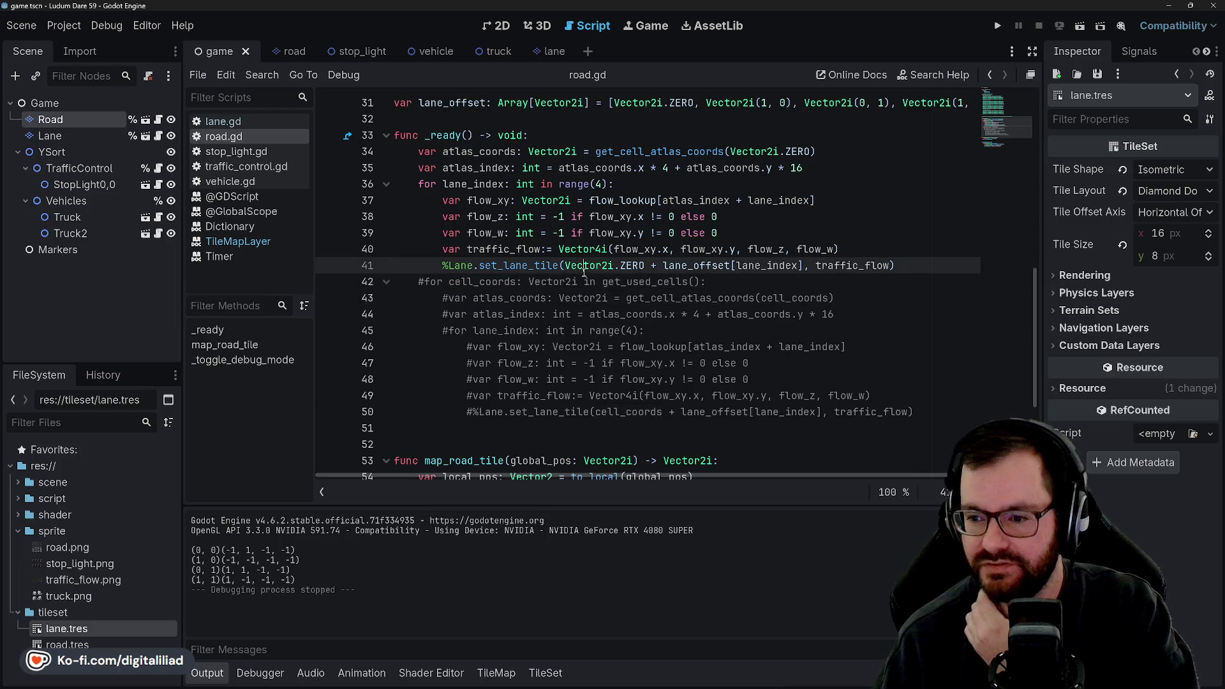
double_click(653, 282)
double_click(666, 298)
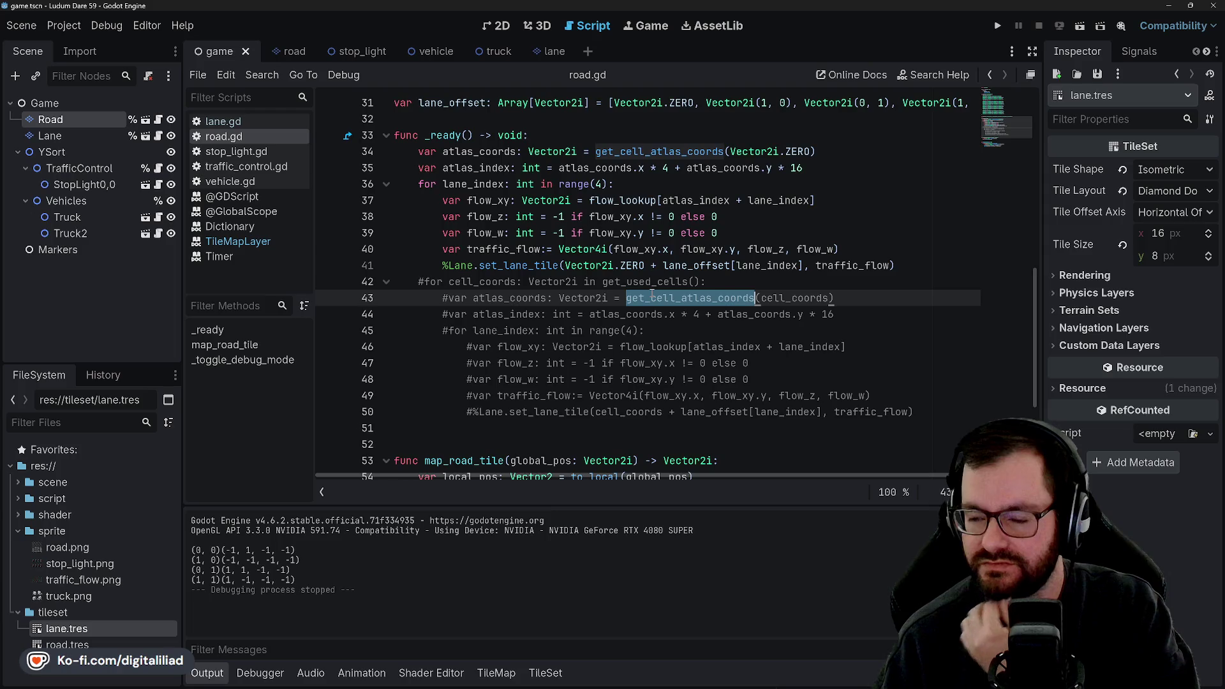
double_click(487, 283)
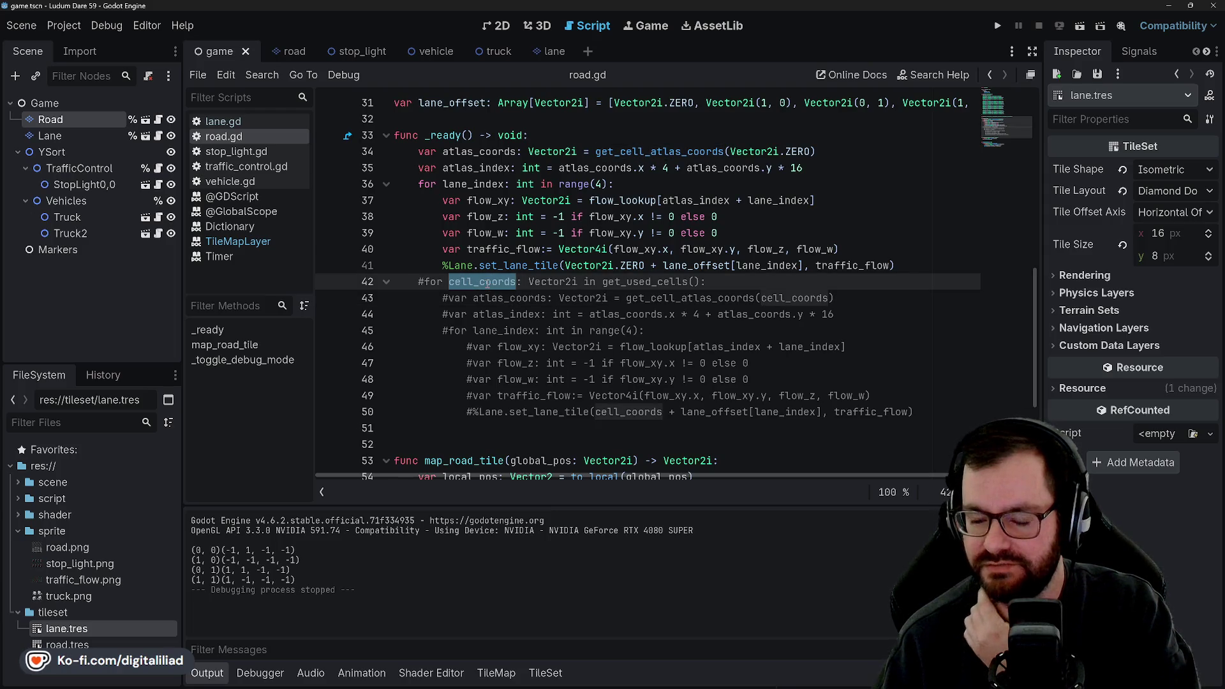
click(544, 346)
click(669, 412)
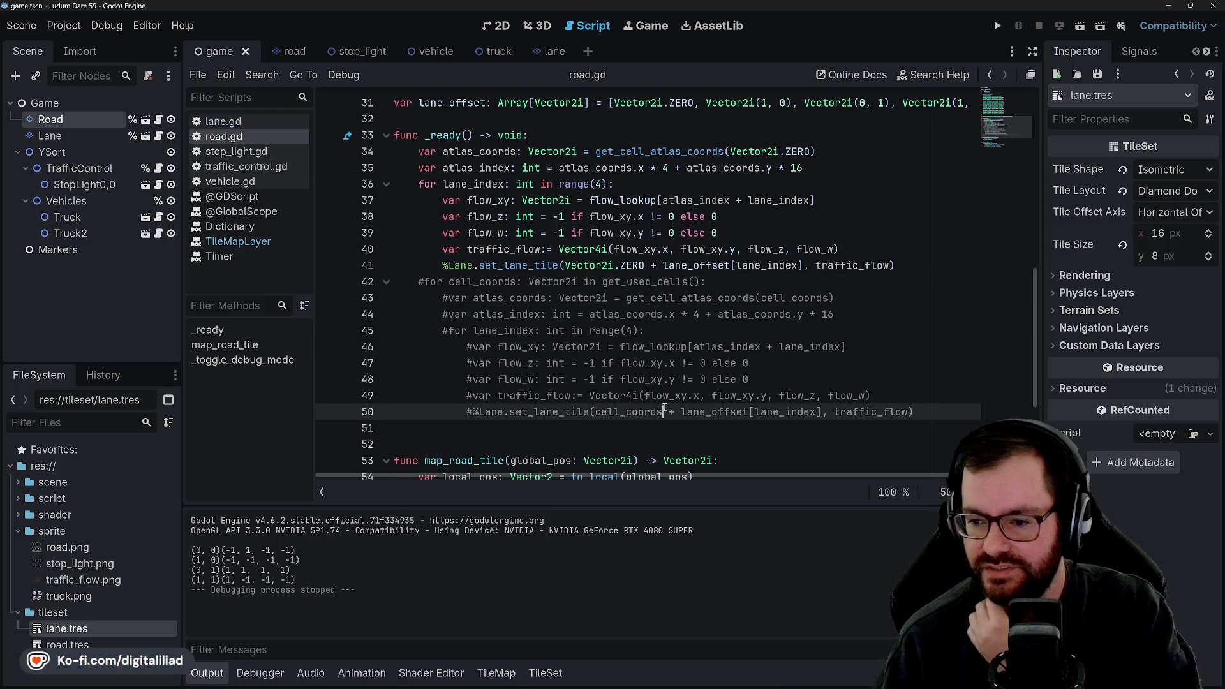
text(* 2)
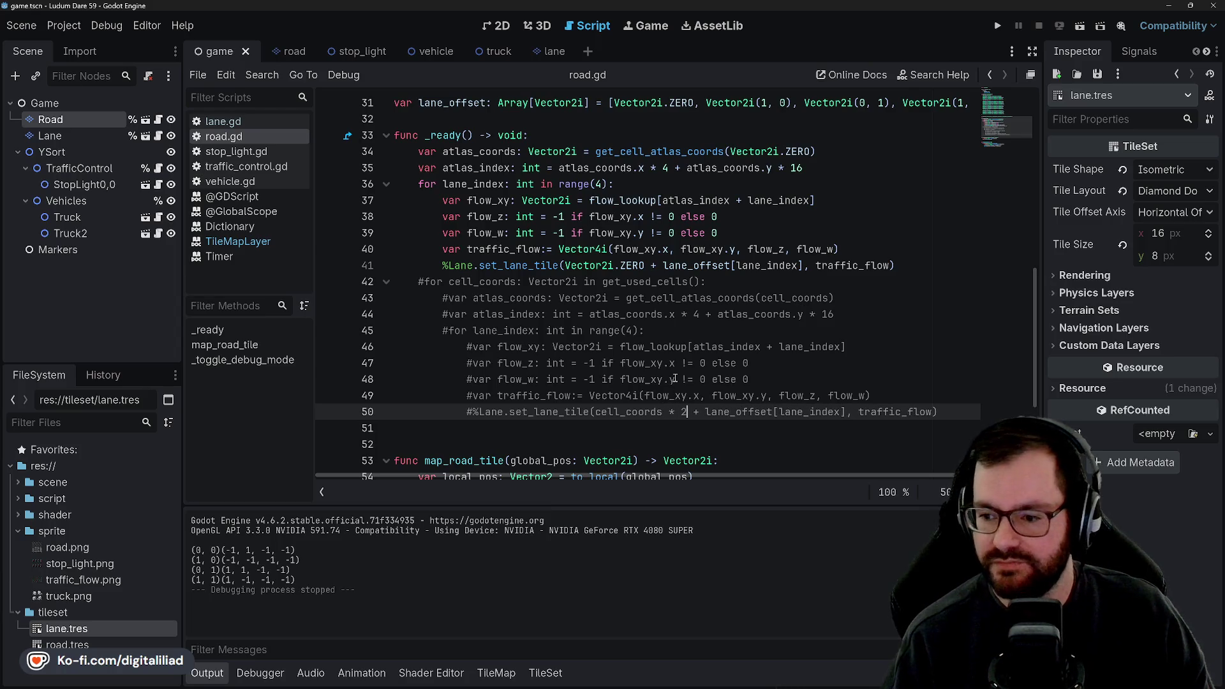
click(571, 363)
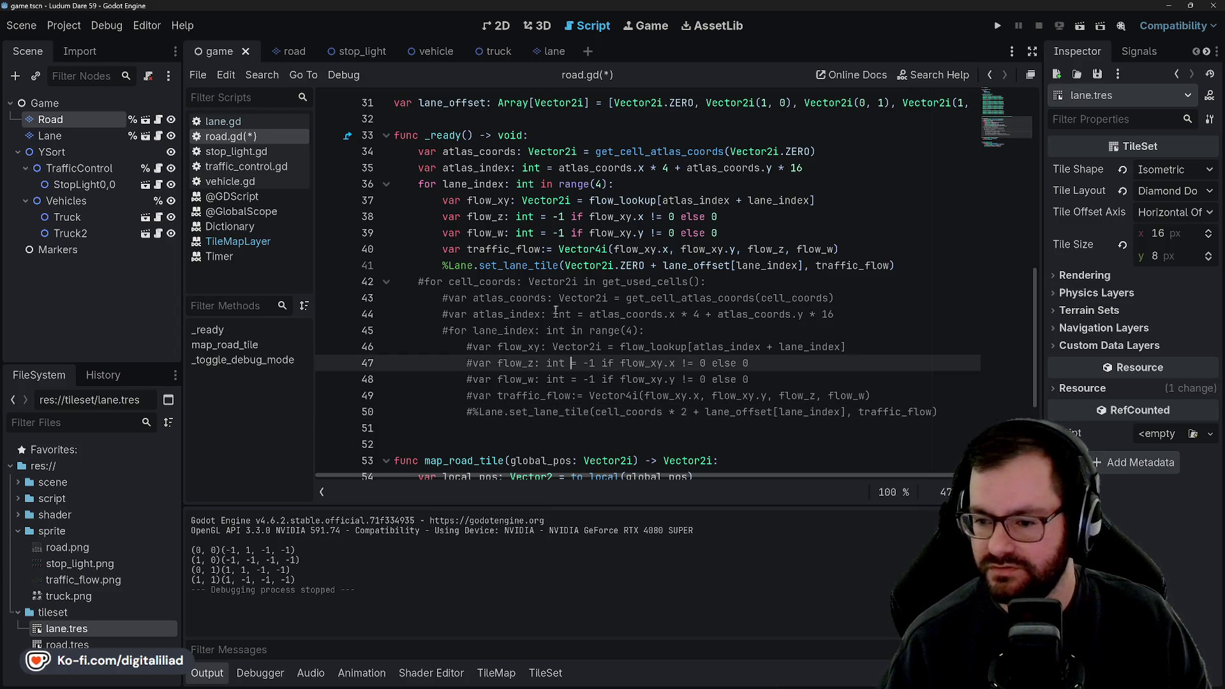
- Delete the single-tile test lines 34–41, uncomment the get_used_cells loop, and save road.gd
mouse_move(897, 265)
mouse_down()
mouse_move(662, 265)
mouse_move(402, 149)
mouse_move(964, 283)
mouse_up()
key(BackSpace)
key(BackSpace)
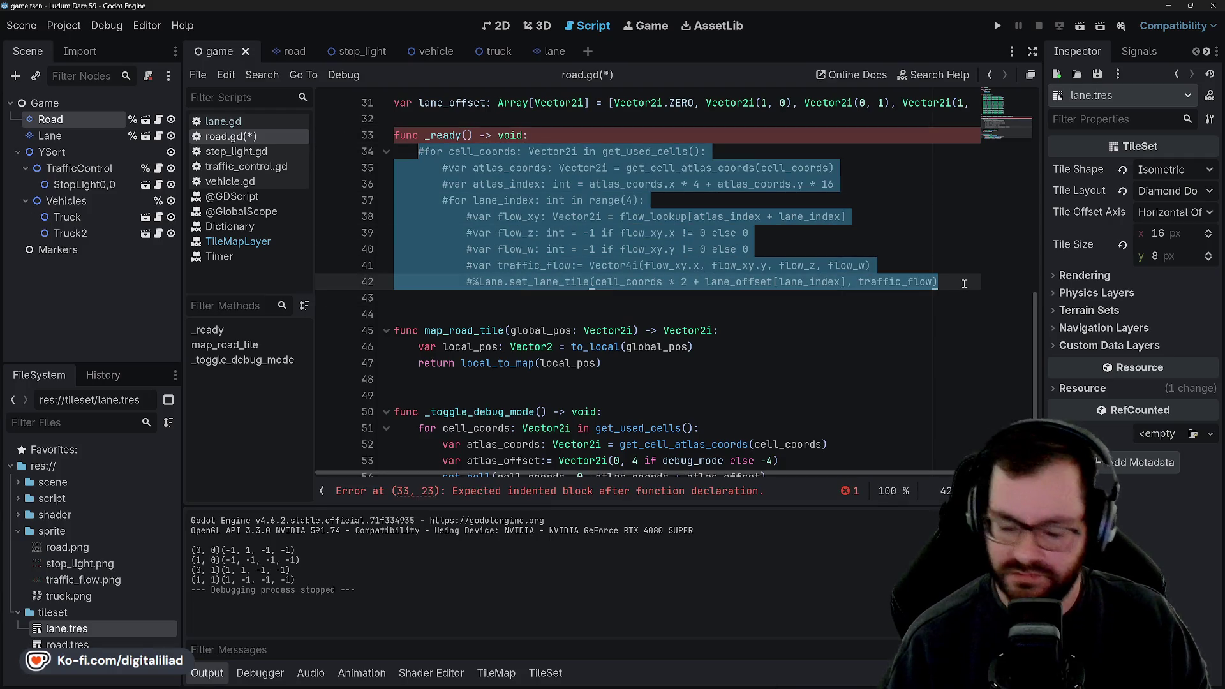
key(ctrl+k)
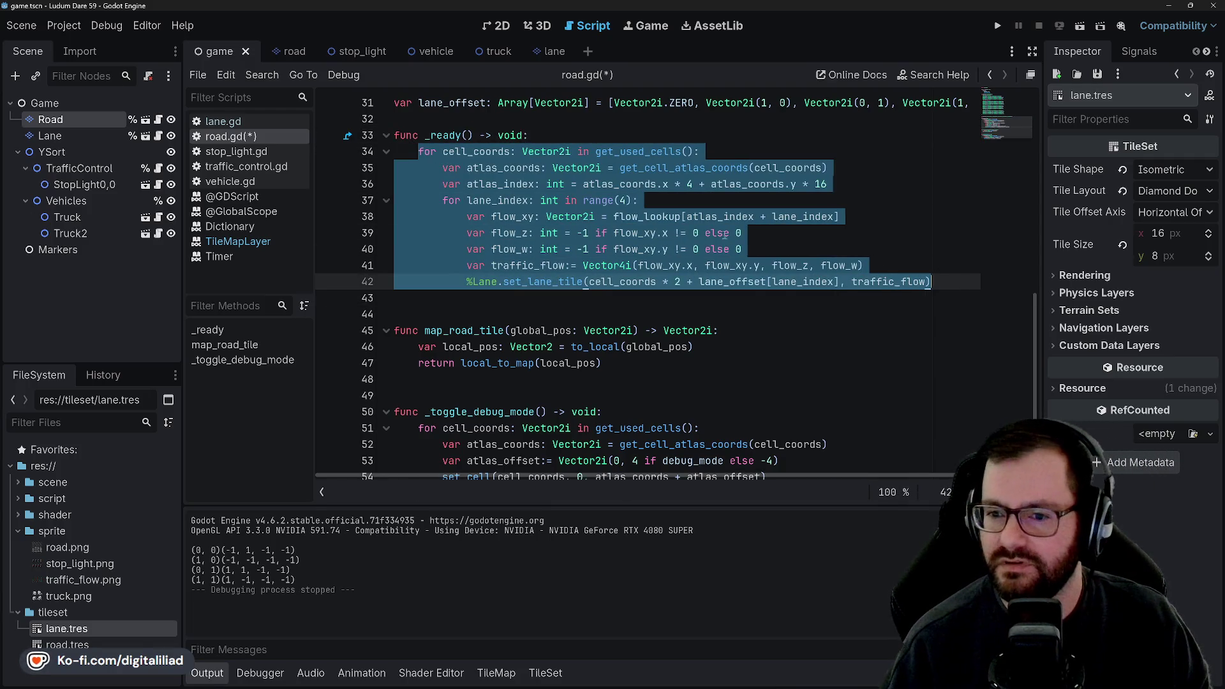
click(712, 234)
key(ctrl+s)
scroll(528, 232, up, 3)
click(582, 248)
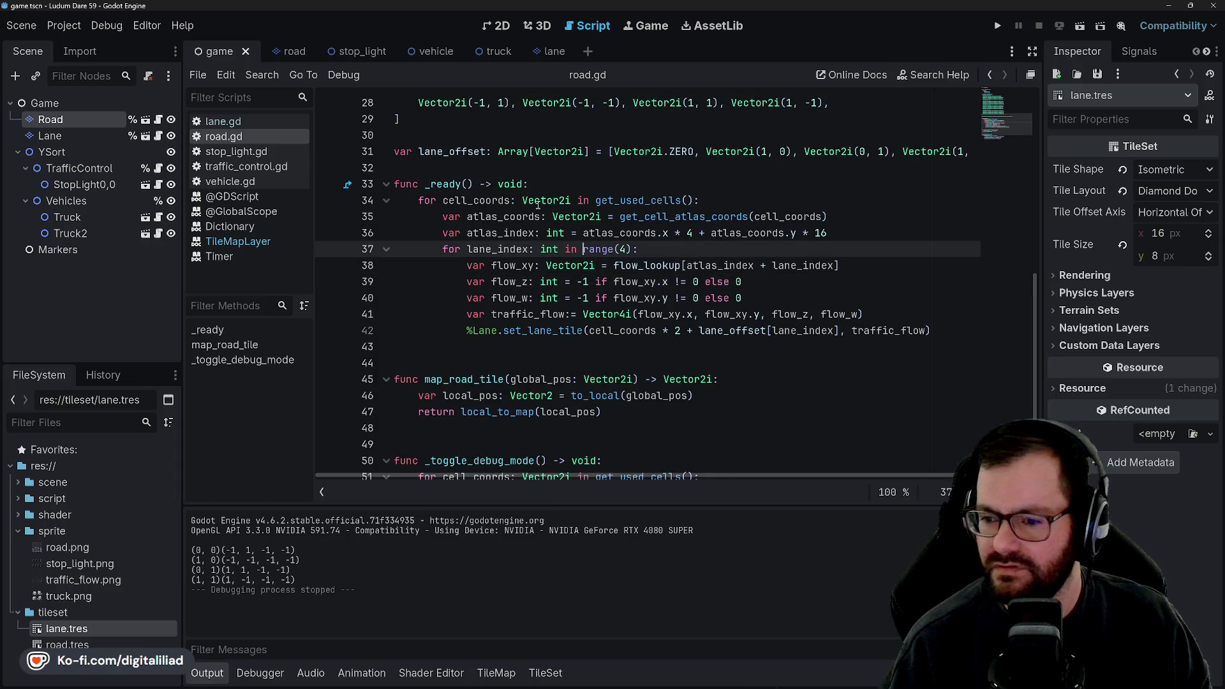
- Comment out the print line in lane.gd's set_lane_tile with # and run the game
click(259, 121)
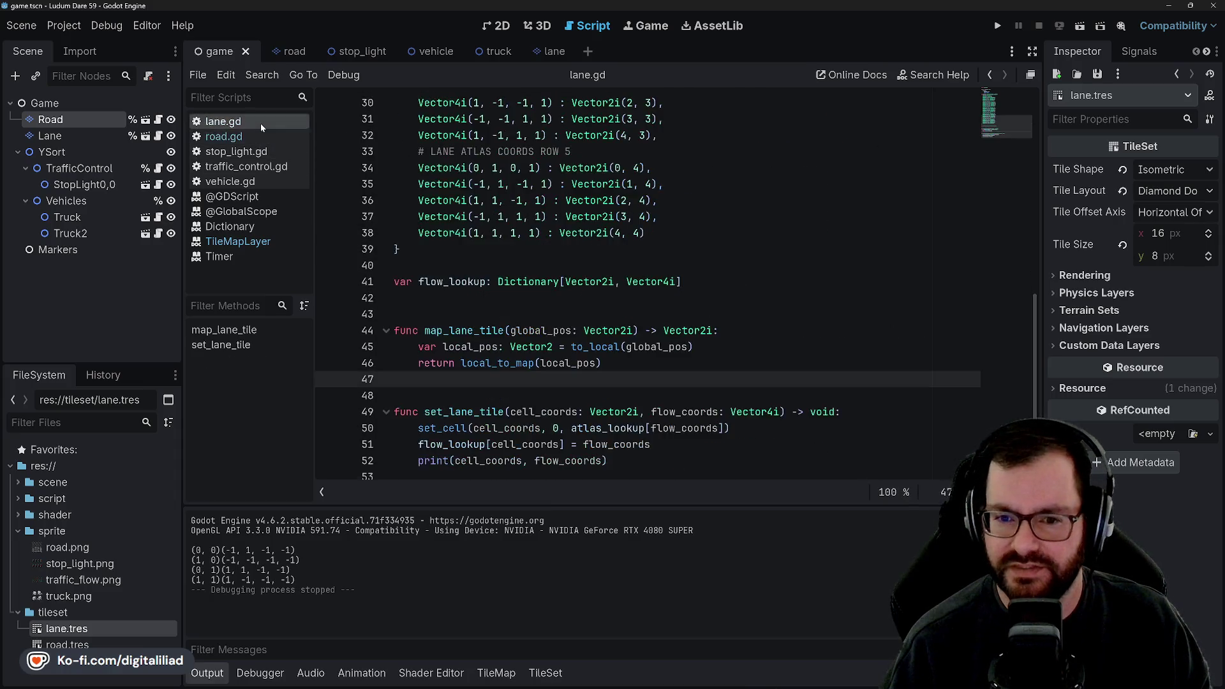
double_click(482, 451)
click(418, 452)
text(#)
click(450, 381)
click(997, 26)
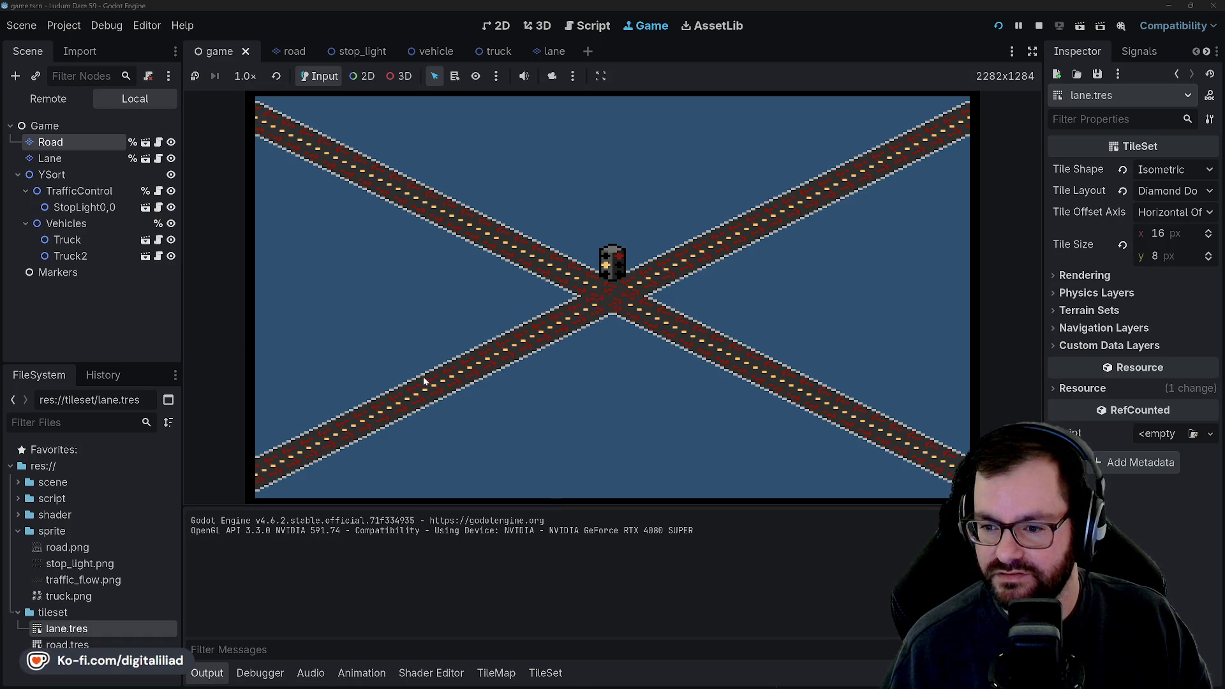
- Click the intersection stop light four times to cycle its states, then stop the game
click(609, 265)
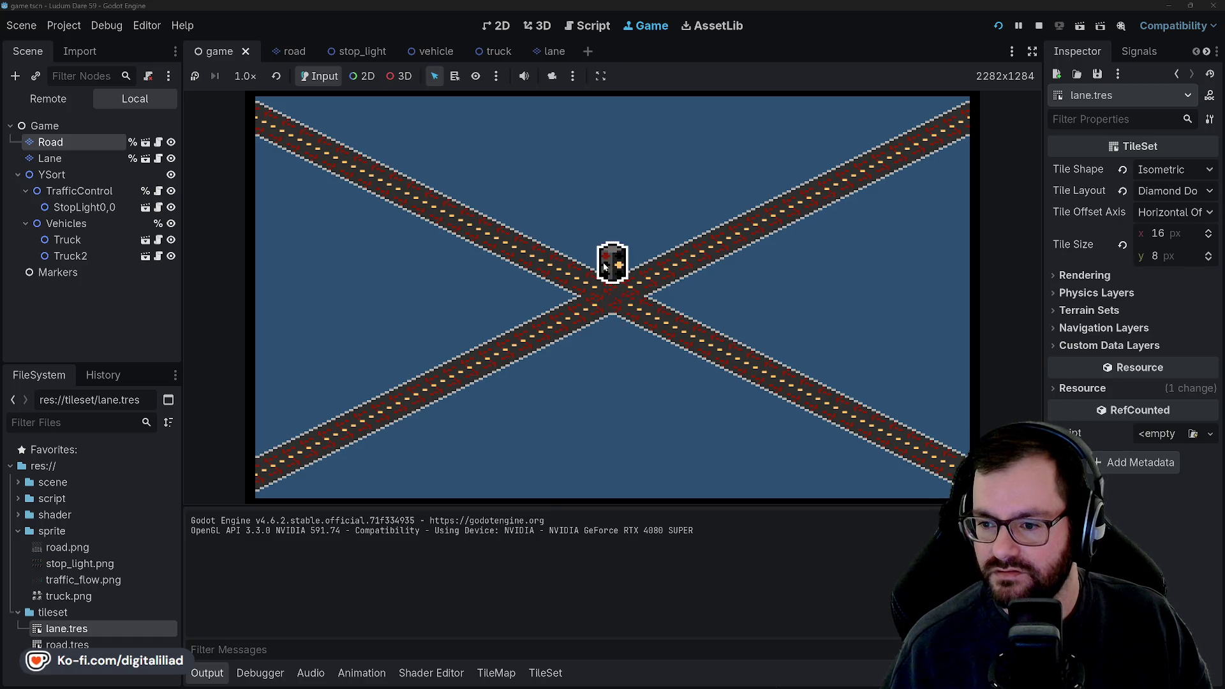
click(616, 286)
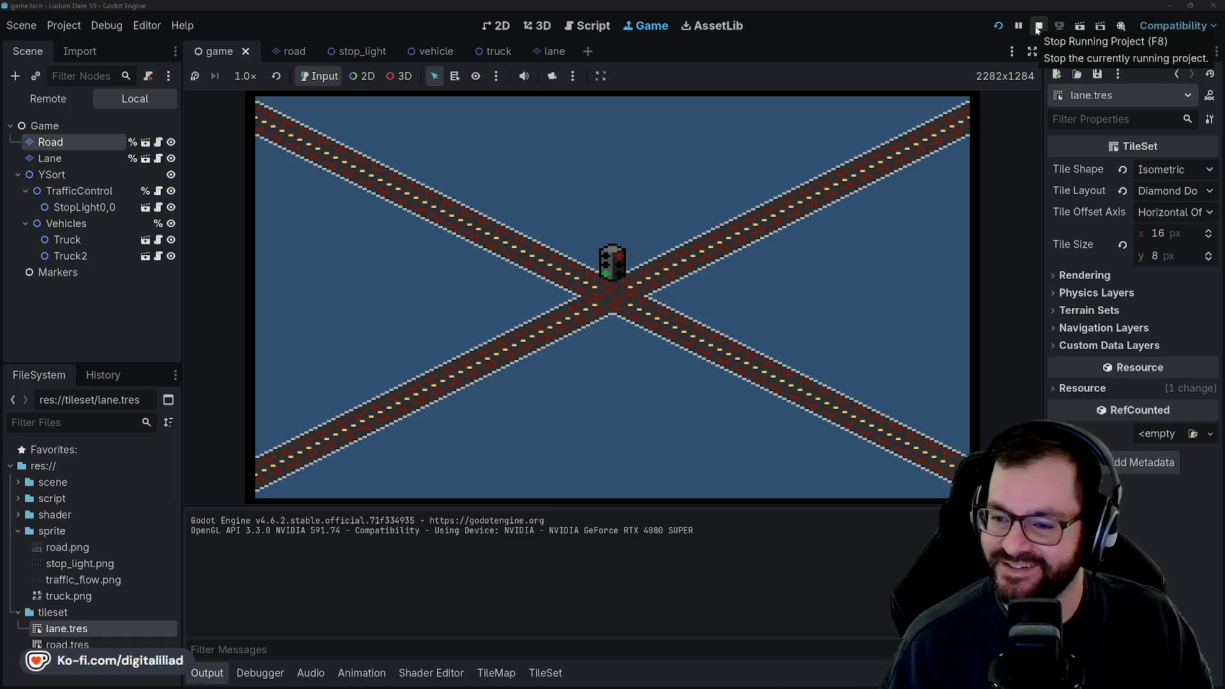
click(618, 276)
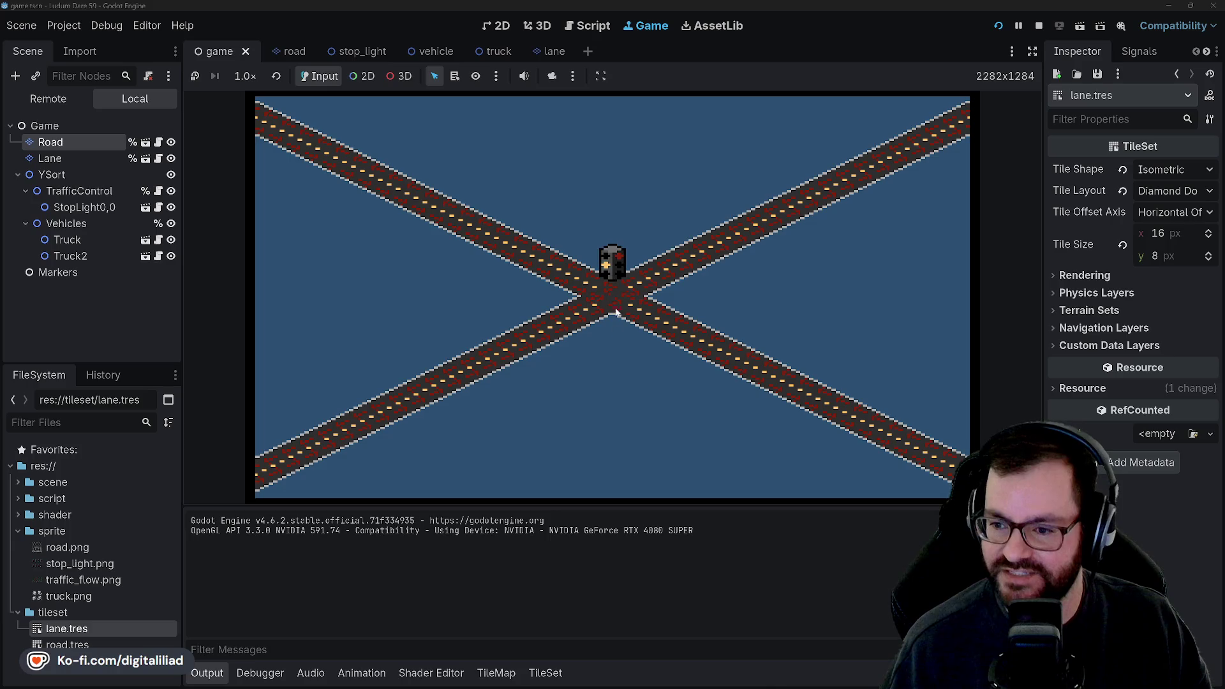
click(613, 261)
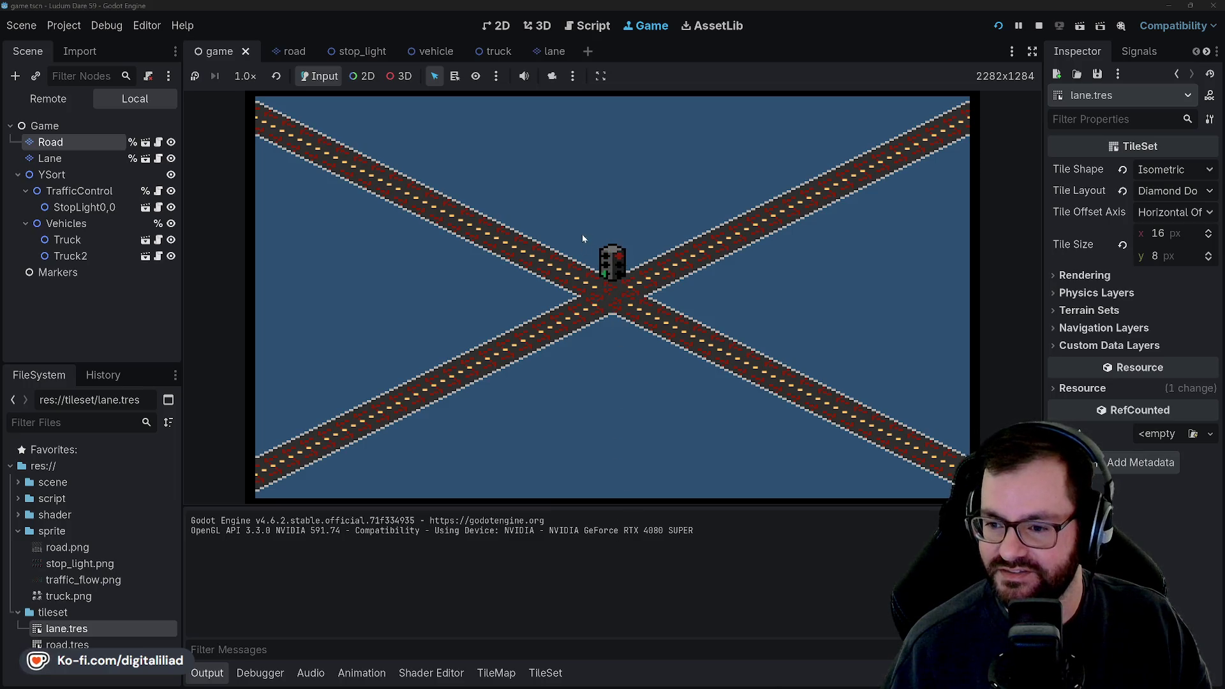
click(1038, 28)
- Switch to stop_light.gd and insert blank lines below the extends Node2D header
click(511, 307)
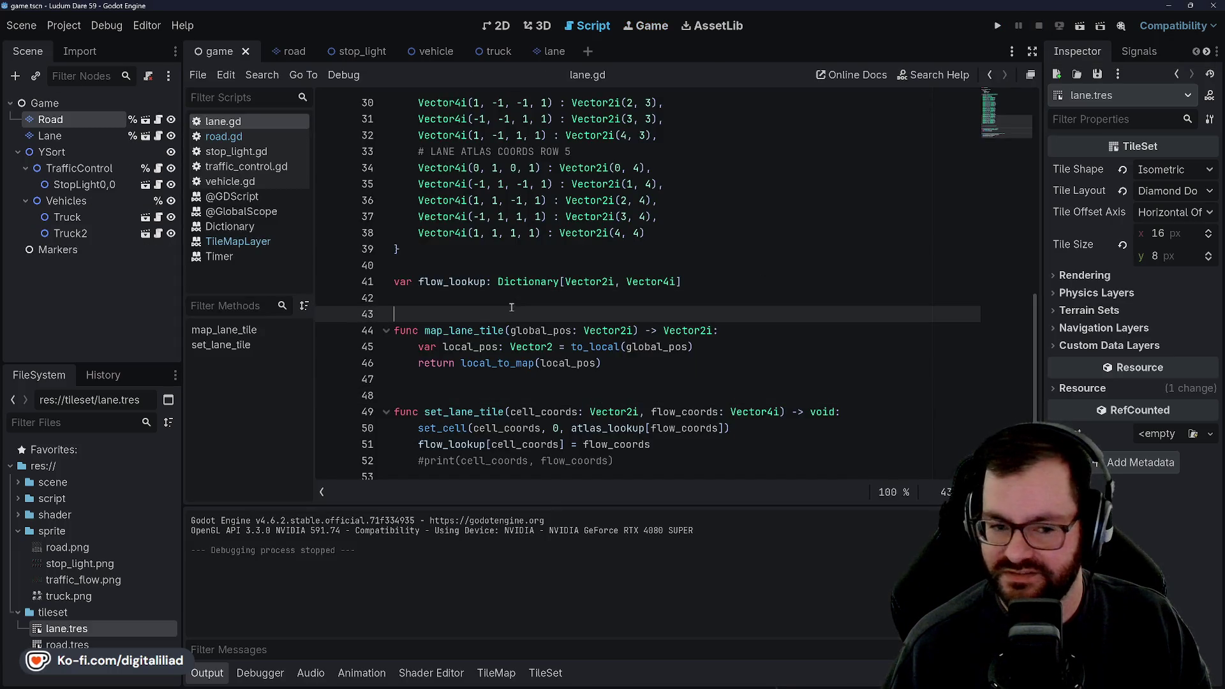
click(496, 247)
click(496, 264)
scroll(496, 264, up, 2)
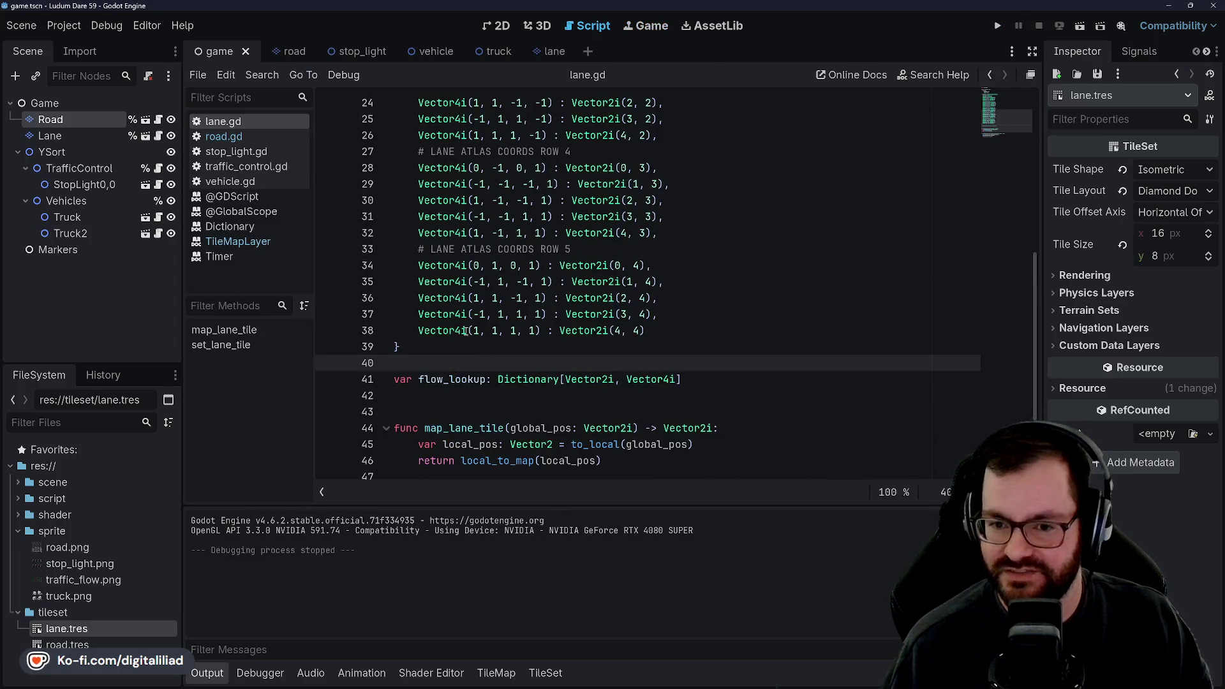
click(249, 152)
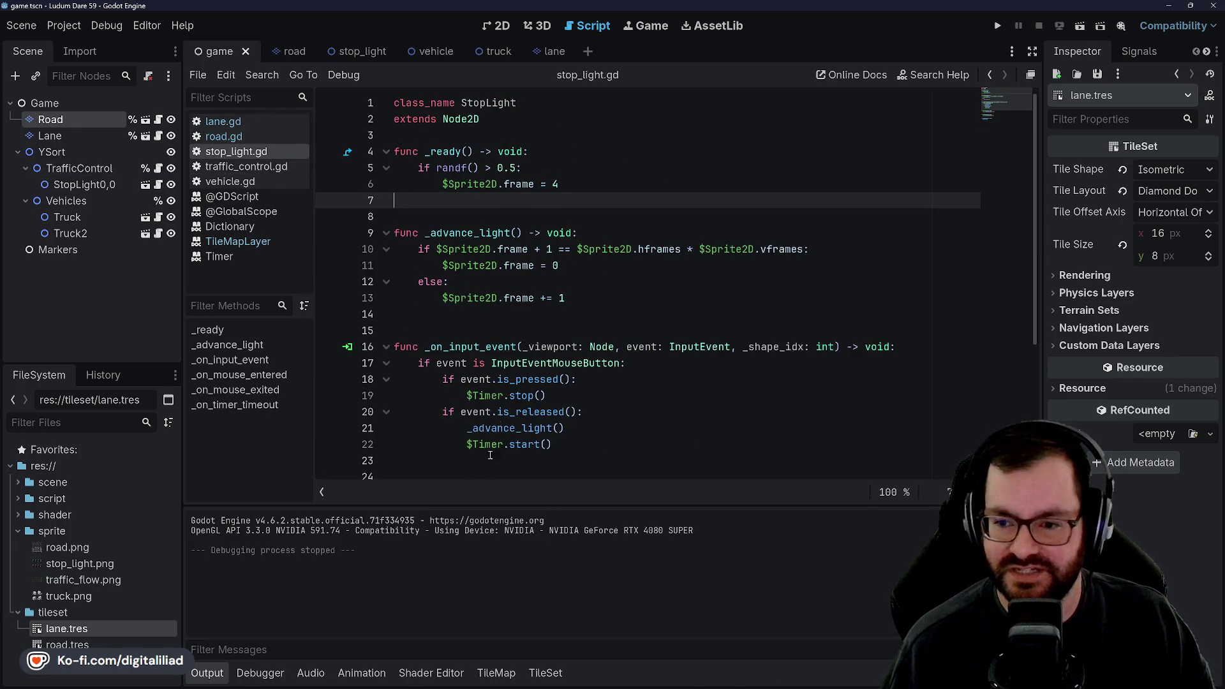
scroll(488, 164, down, 2)
click(464, 217)
click(465, 233)
scroll(464, 294, up, 2)
click(437, 137)
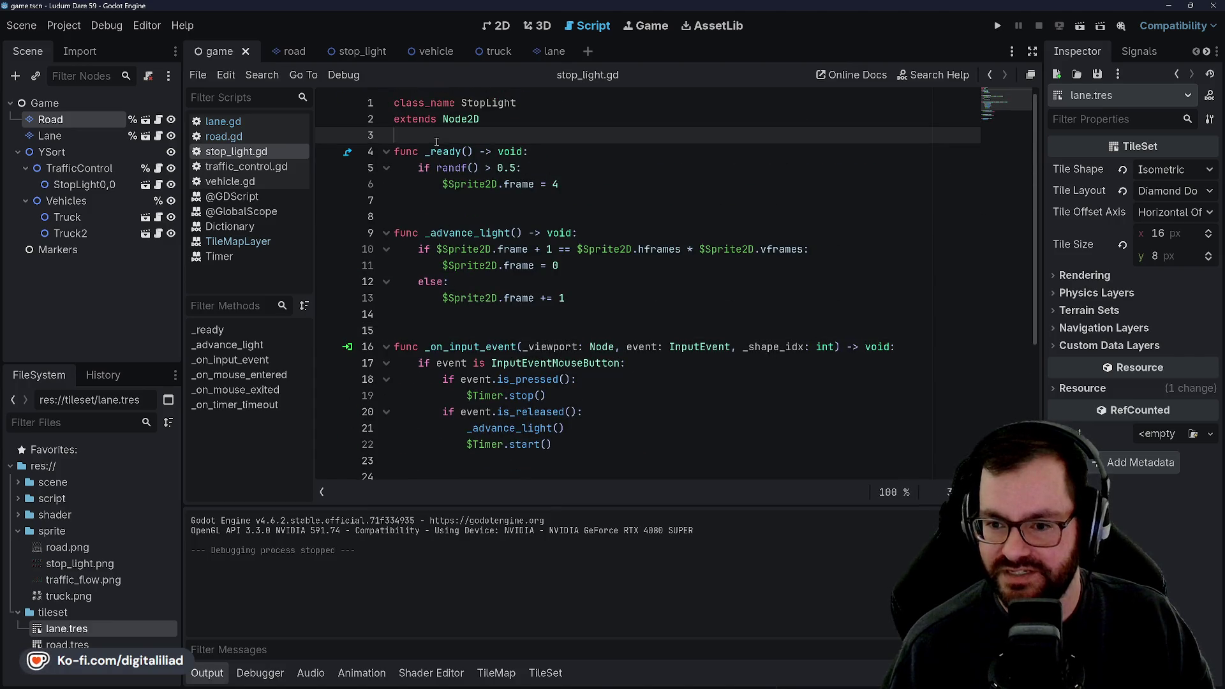
key(Return)
key(Return)
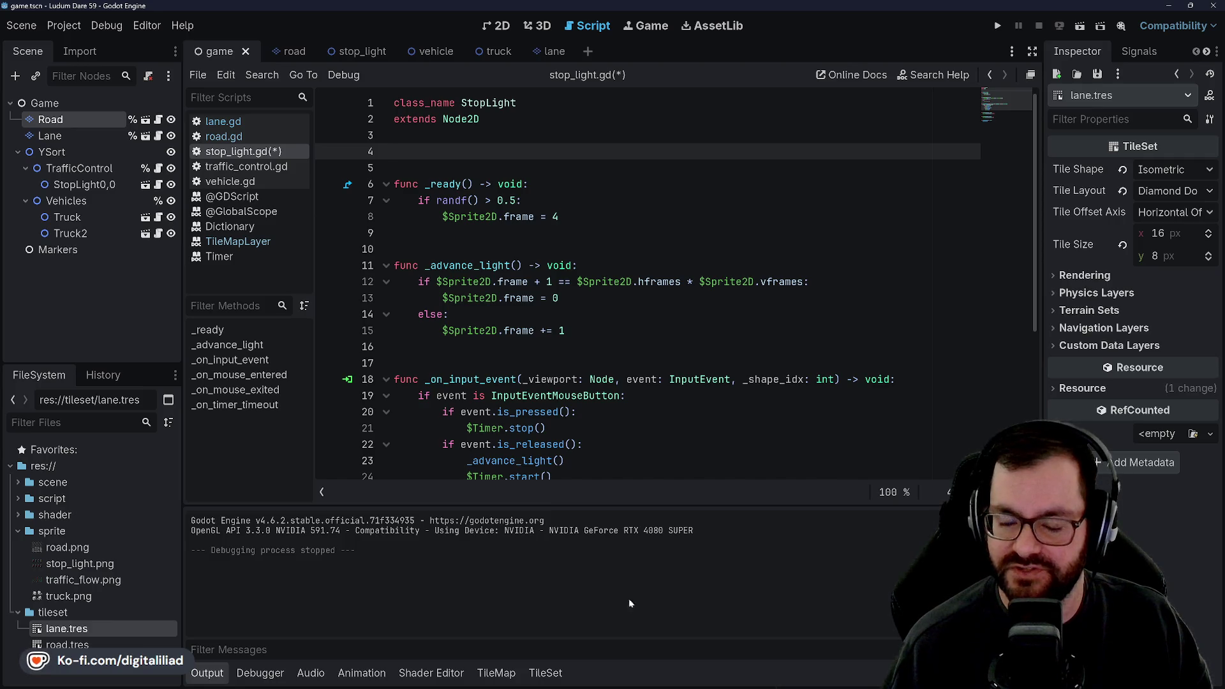
mouse_move(689, 686)
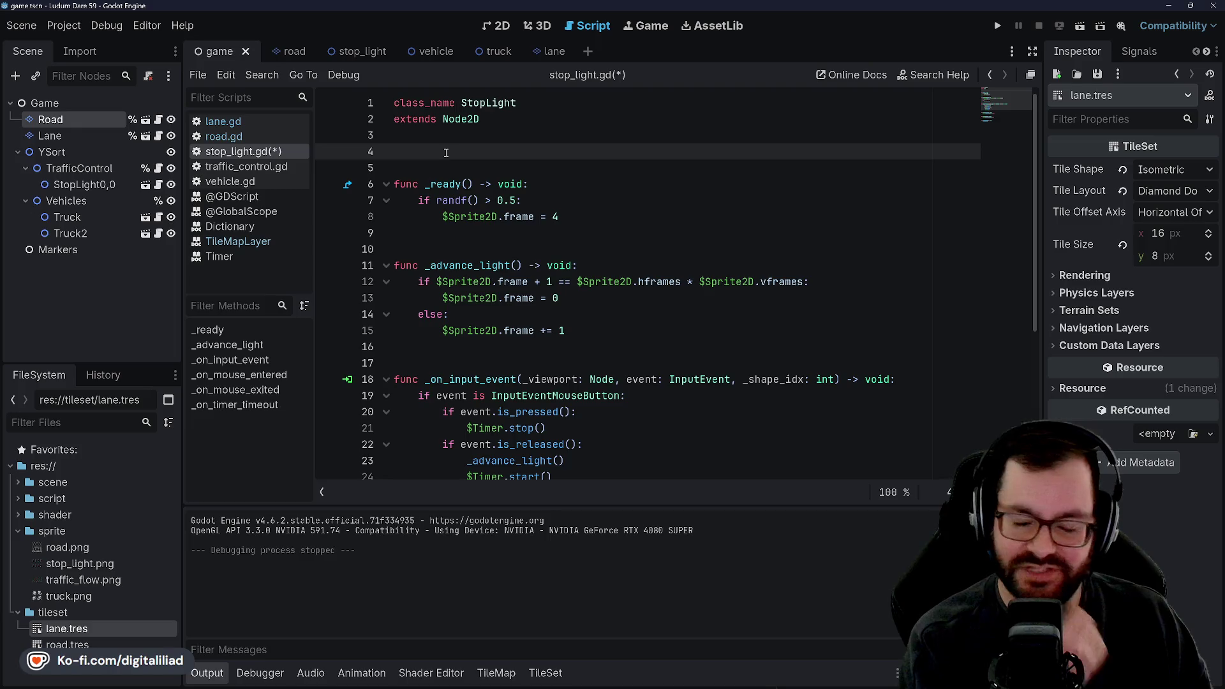
click(422, 241)
- On line 4 write var flow_states: Array[Vector4i] = [ with the brackets split across lines
click(434, 216)
click(446, 167)
click(454, 150)
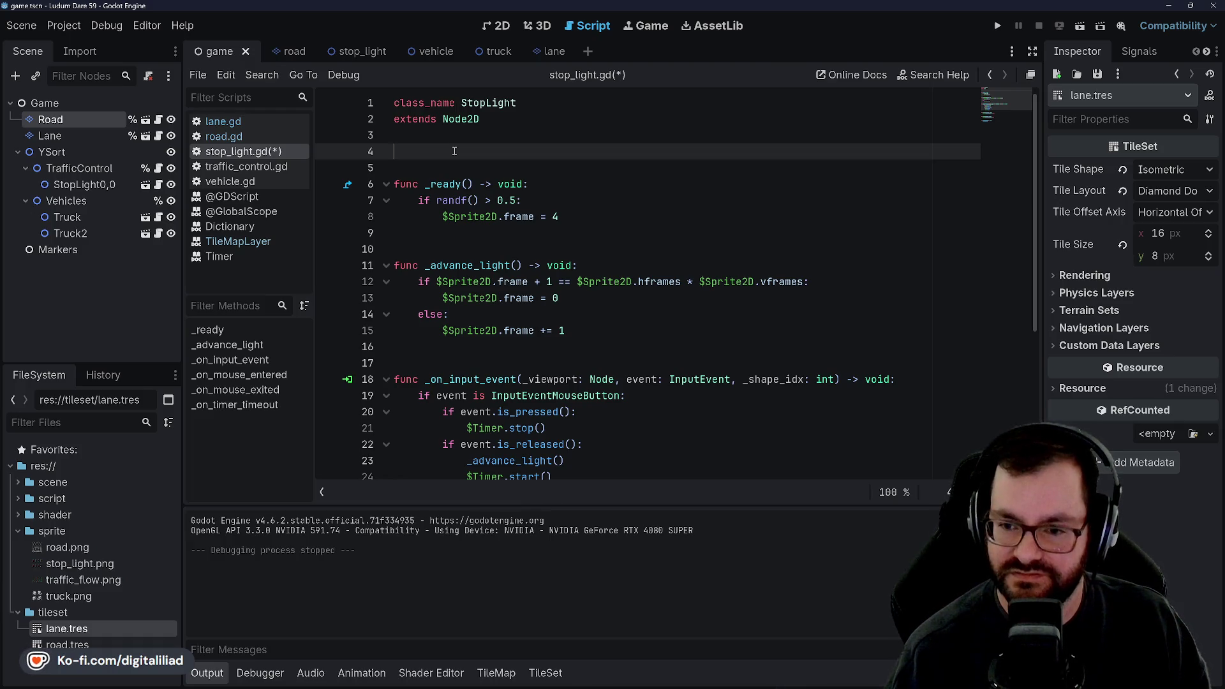
text(var)
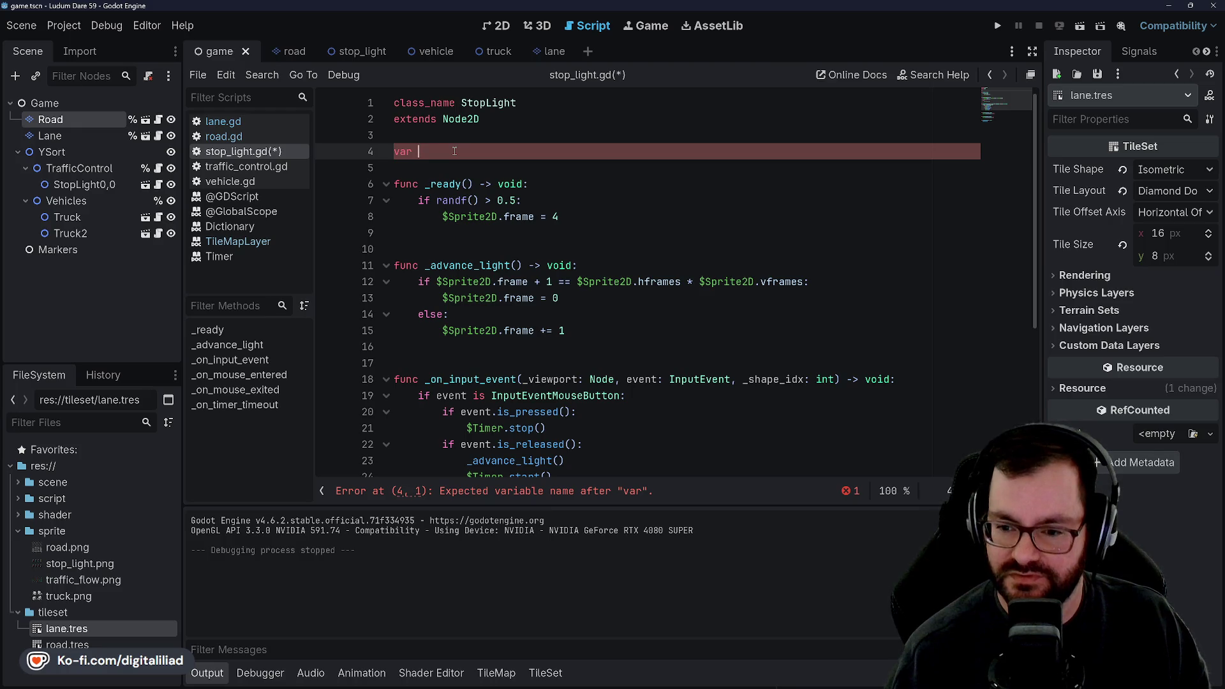
text( light_states)
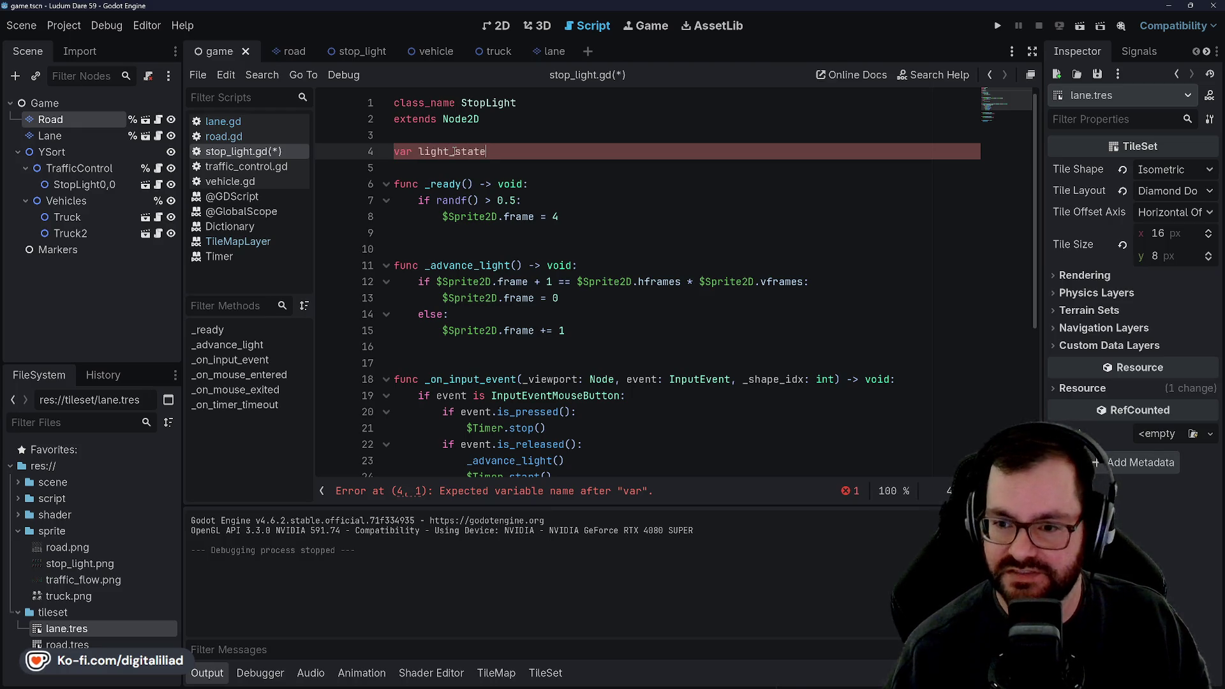
key(BackSpace)
key(BackSpace)
key(BackSpace)
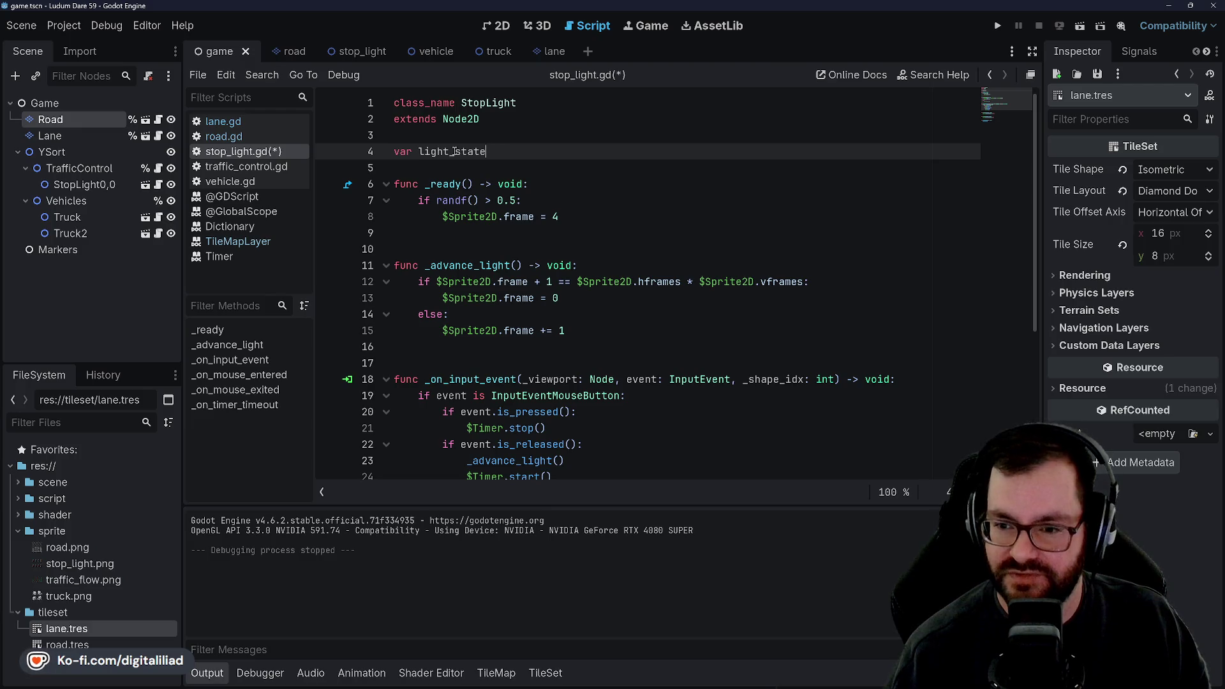
text(flow_)
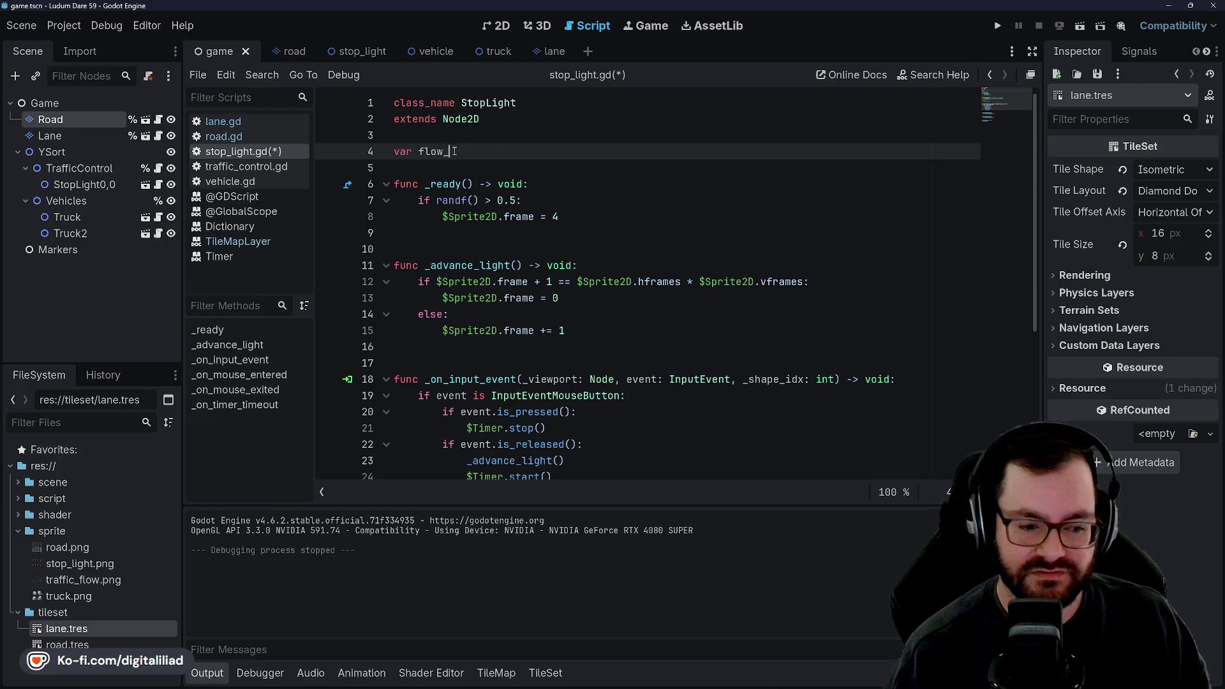
text(states)
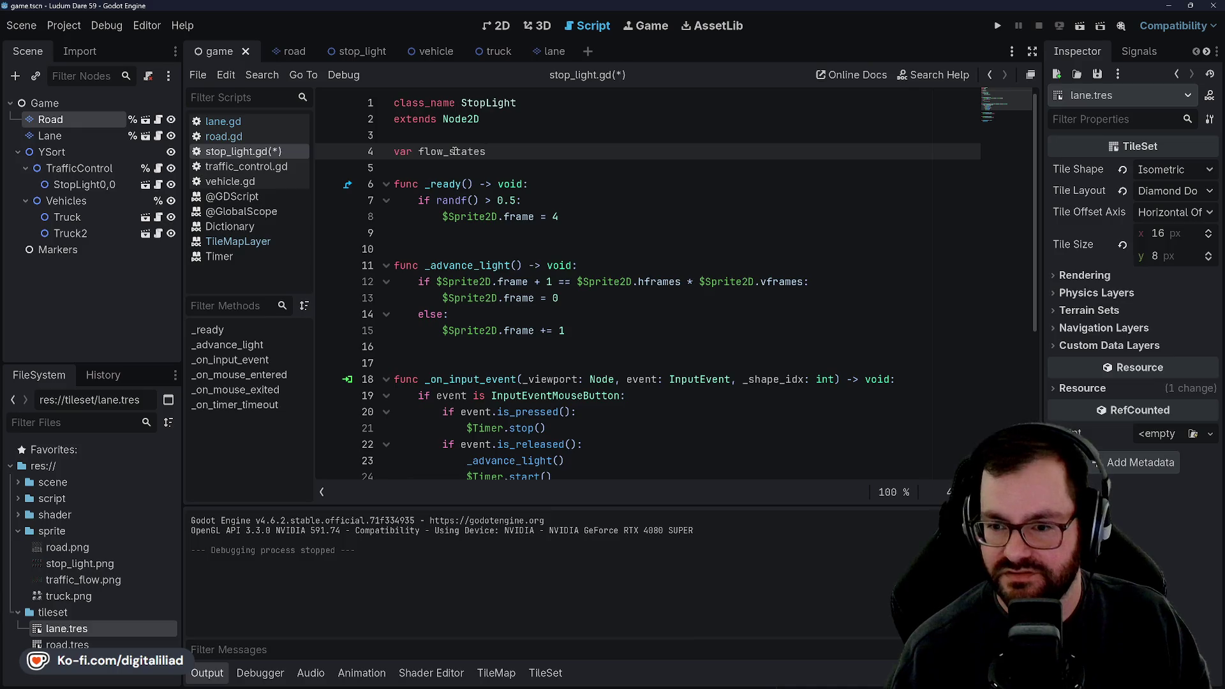
text(: Array[)
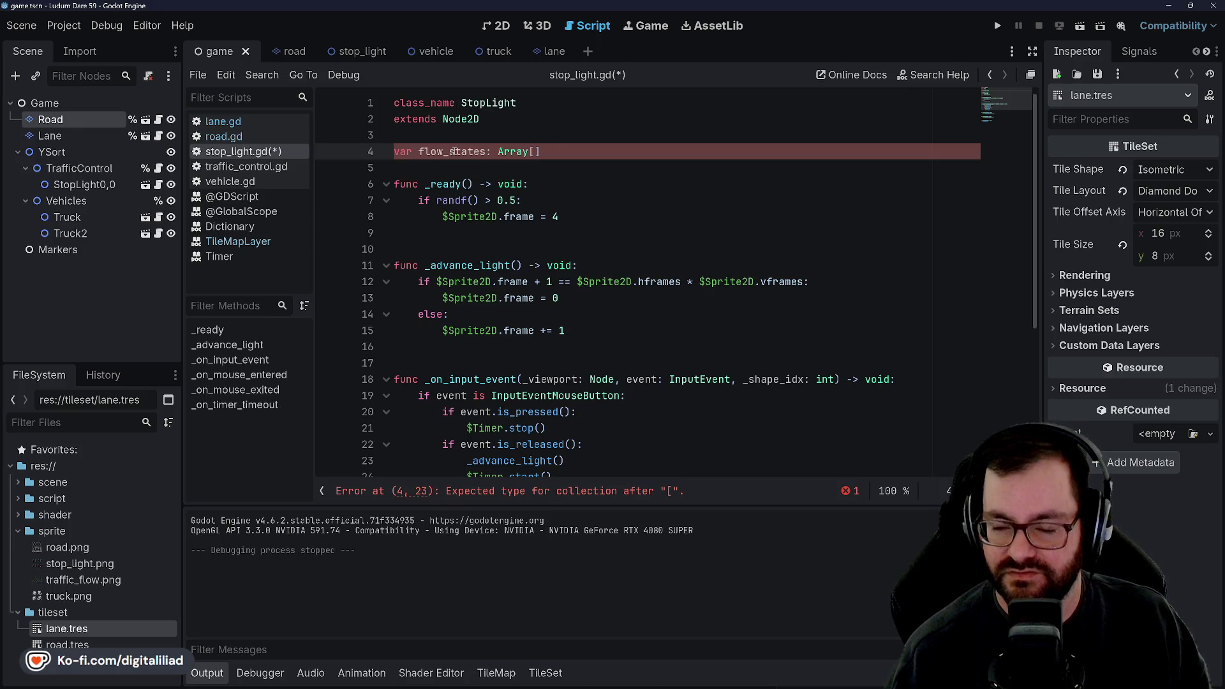
text(Vector)
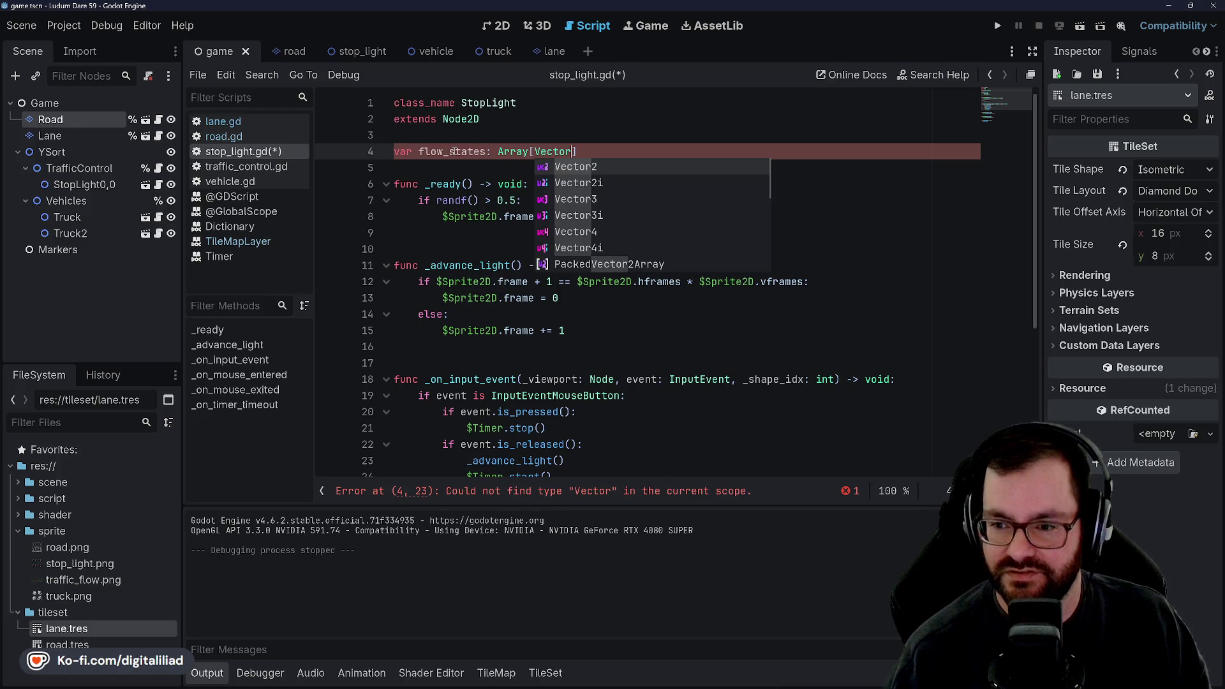
text(4i)
key(Return)
key(Right)
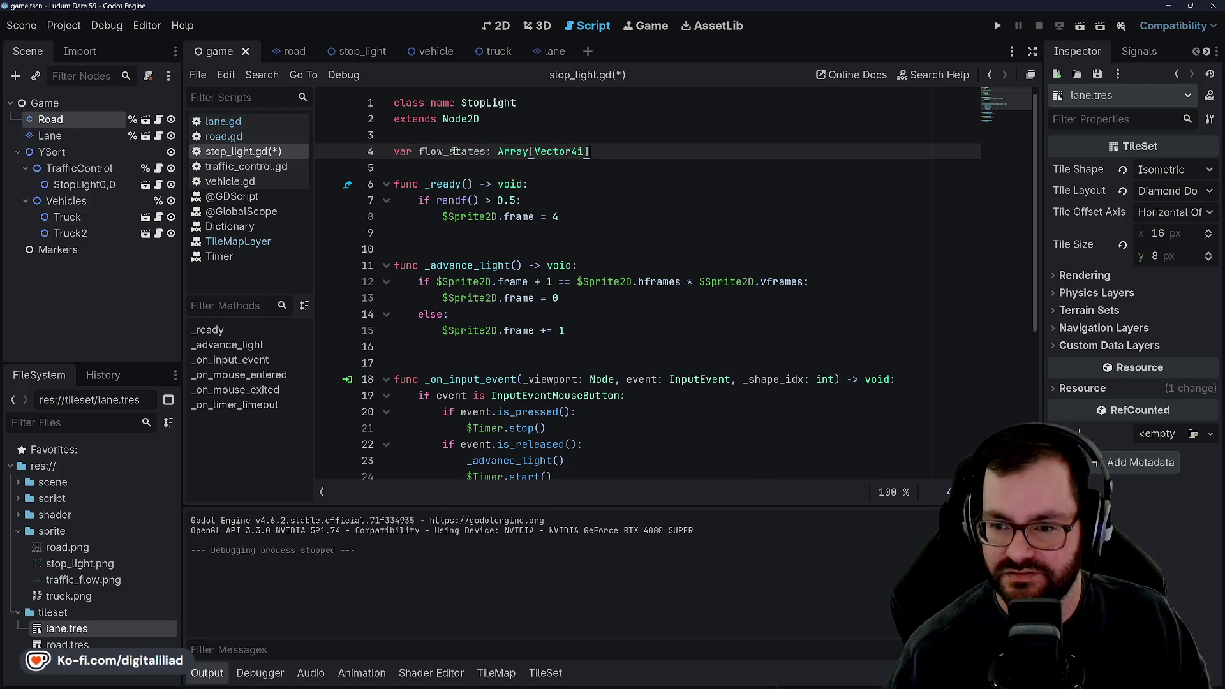
text( = )
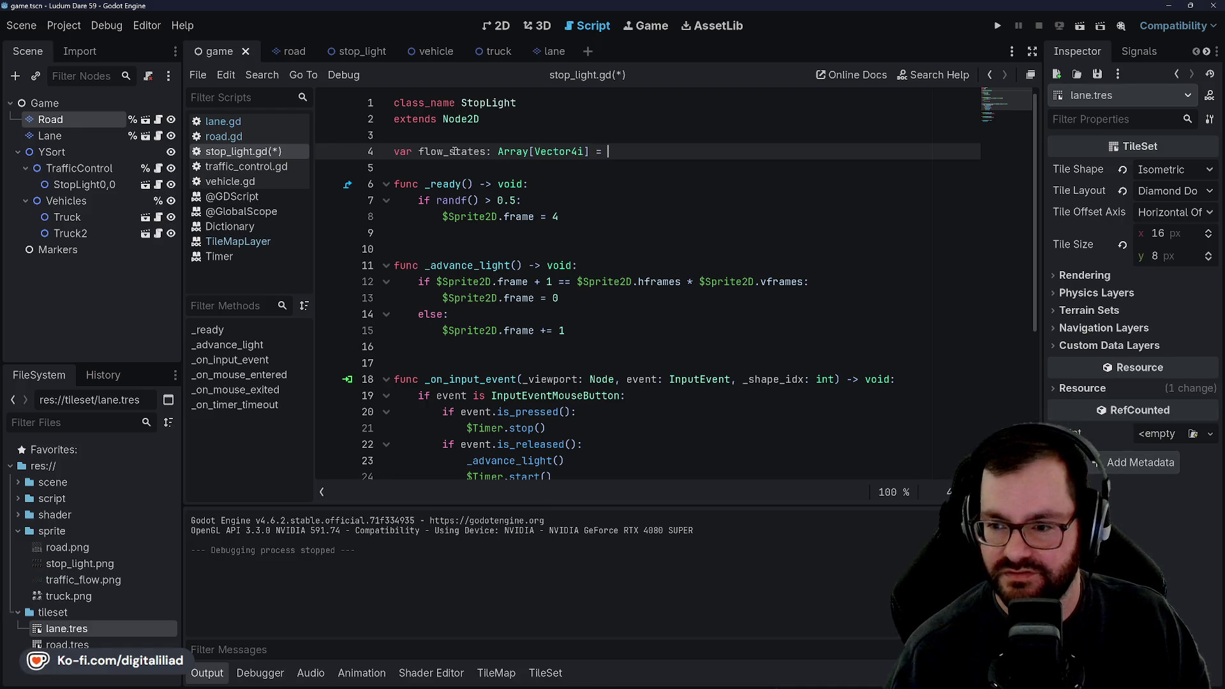
text([)
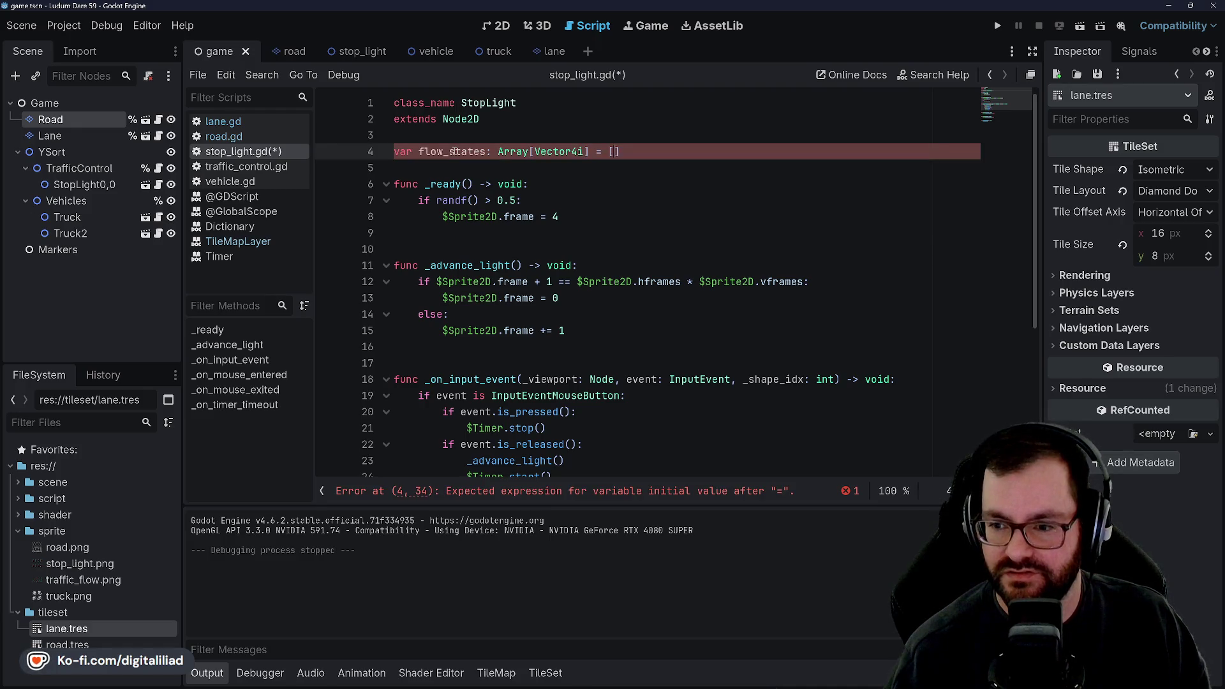
key(Return)
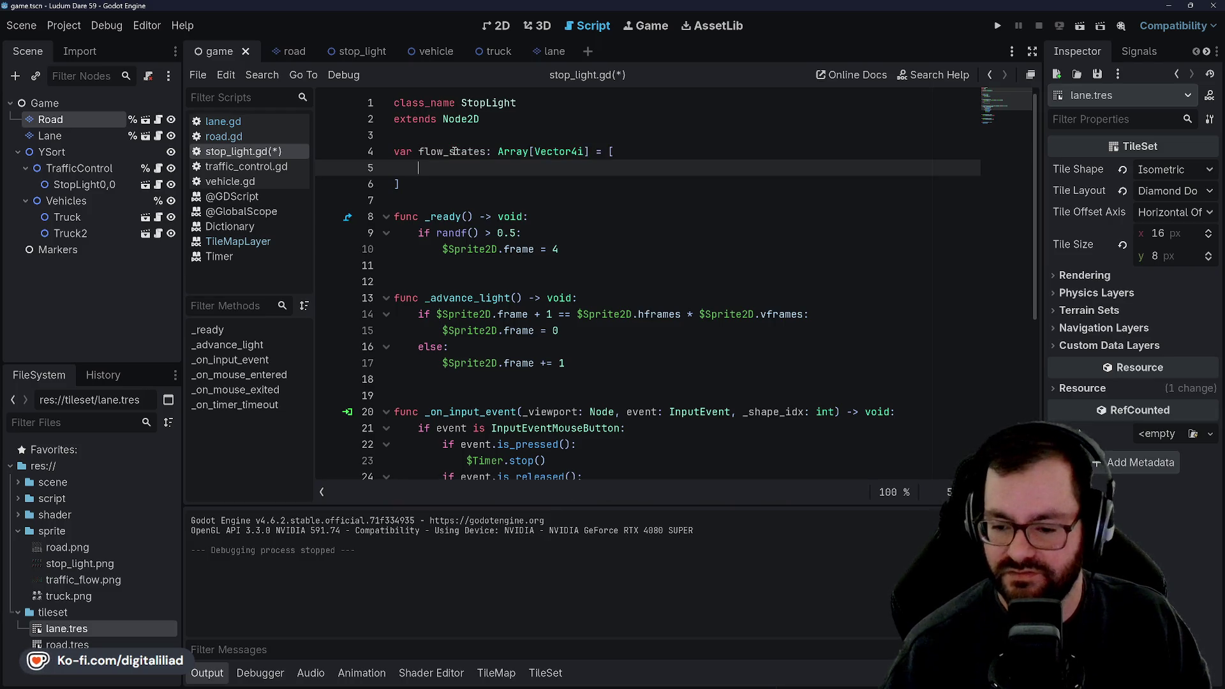
- Show the road.png tile atlas in the TileMap dock and add an empty Vector4i() as the first flow_states entry
click(496, 673)
scroll(848, 565, up, 5)
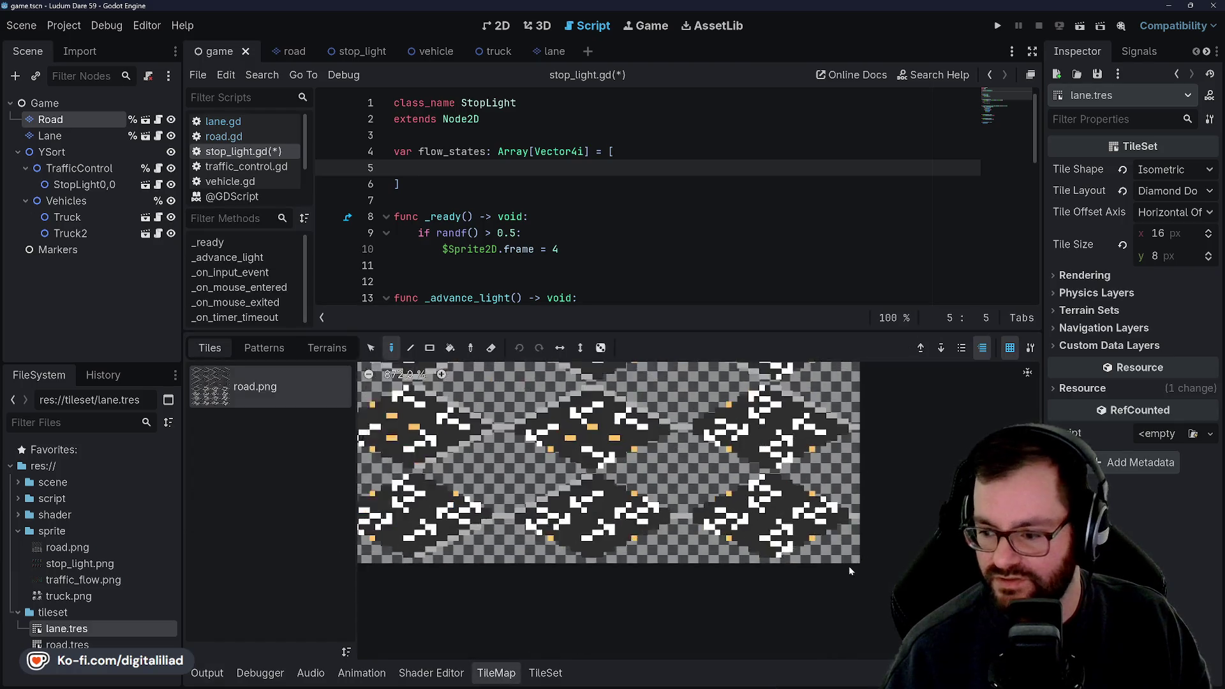
scroll(860, 559, up, 2)
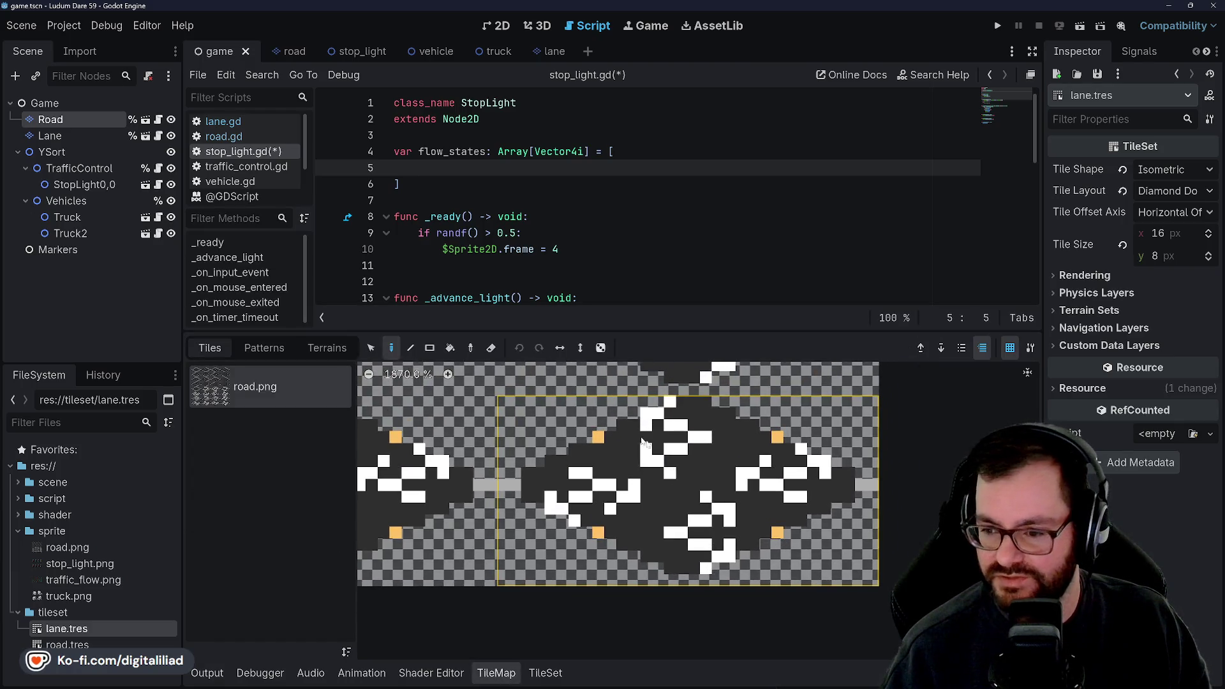
scroll(701, 446, down, 1)
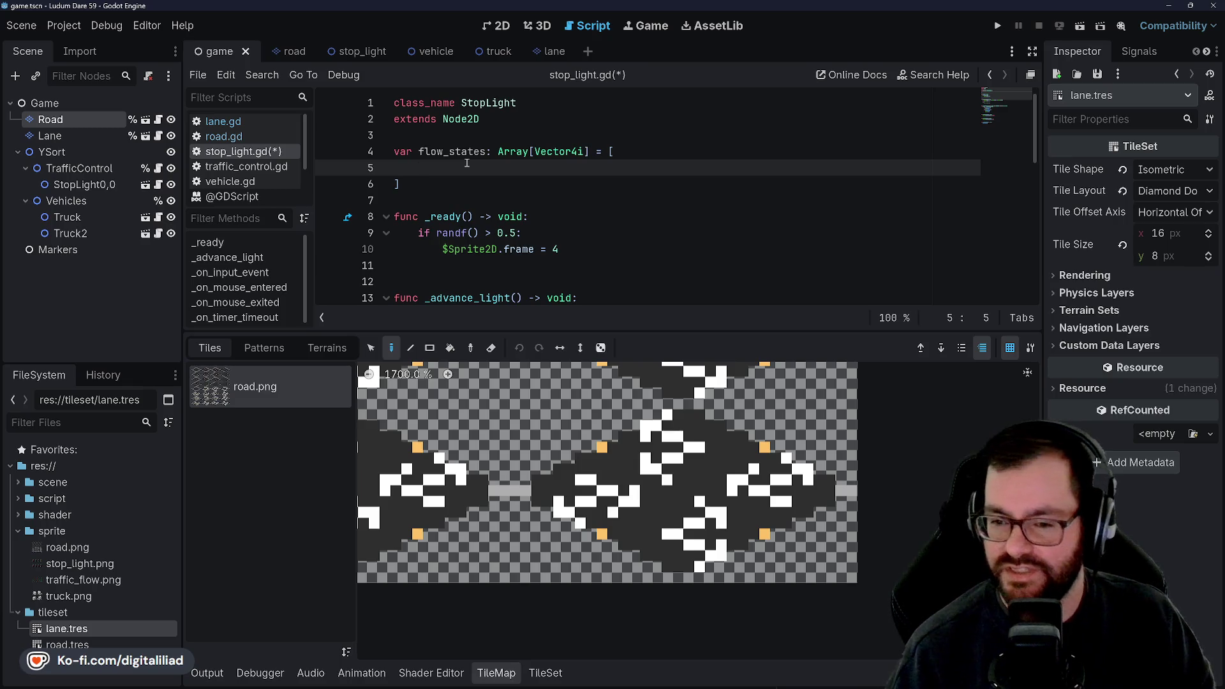
text(Vector4i()
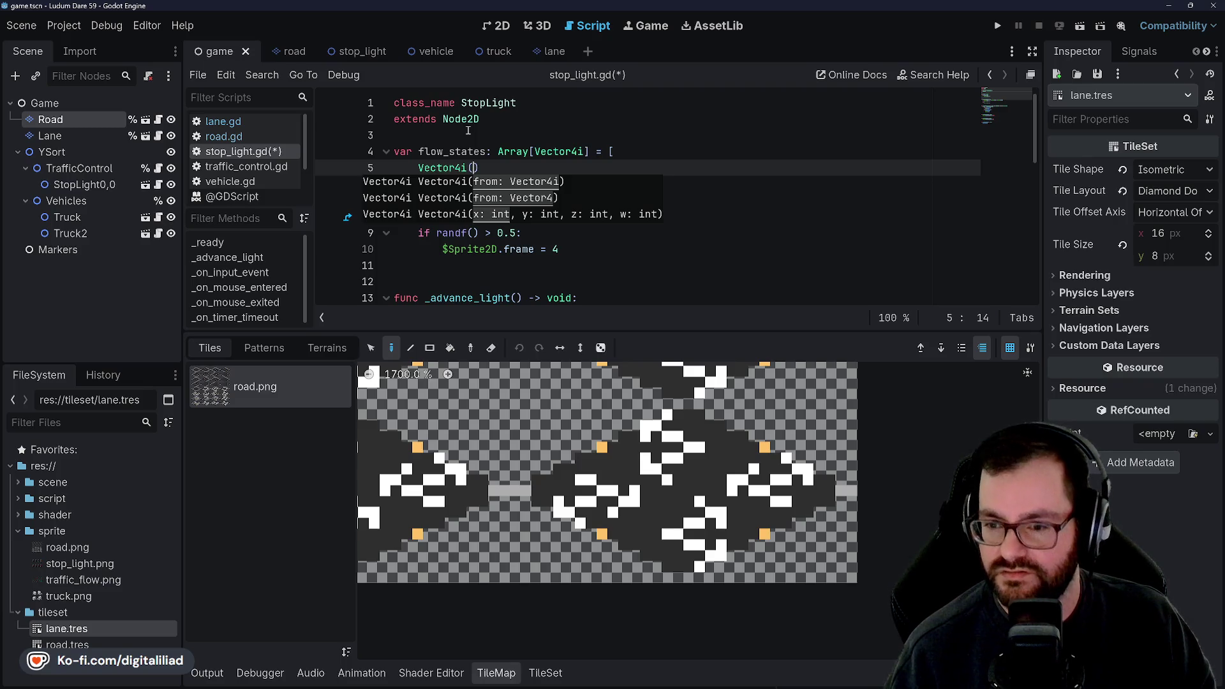
click(683, 149)
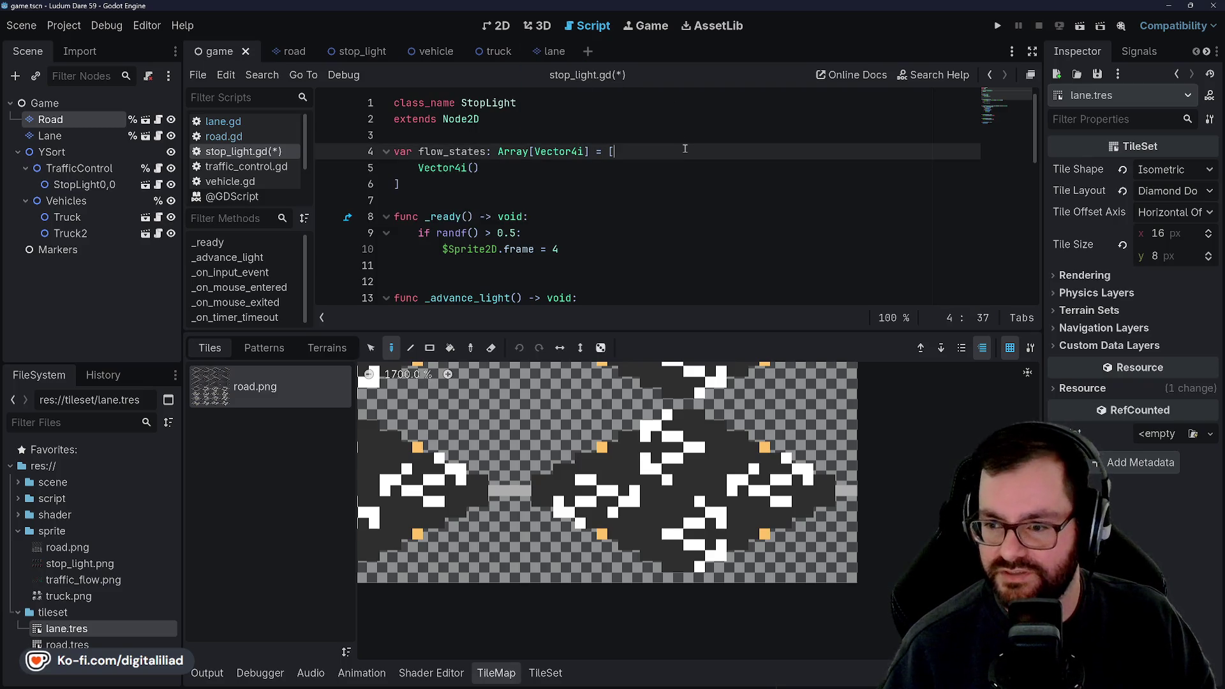
- Insert a '# DOUBLE RED' comment line above the first flow_states Vector4i entry
key(Return)
text(# DOUBLE RED)
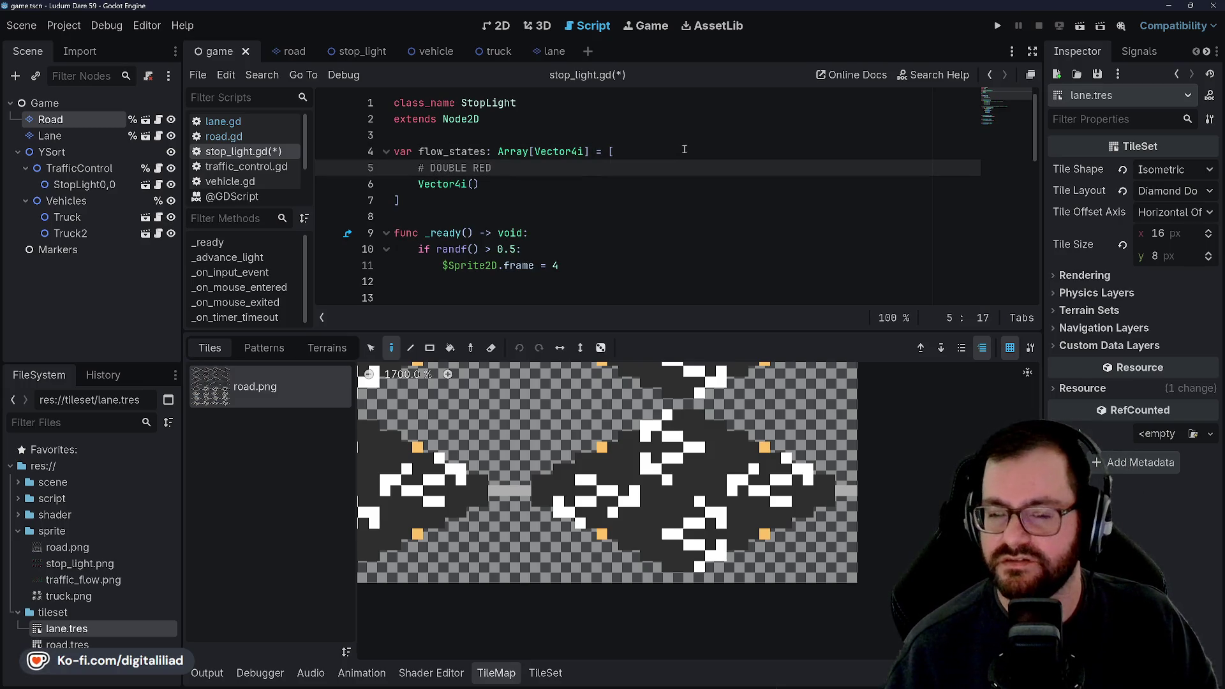
key(Down)
key(Down)
click(529, 169)
click(527, 184)
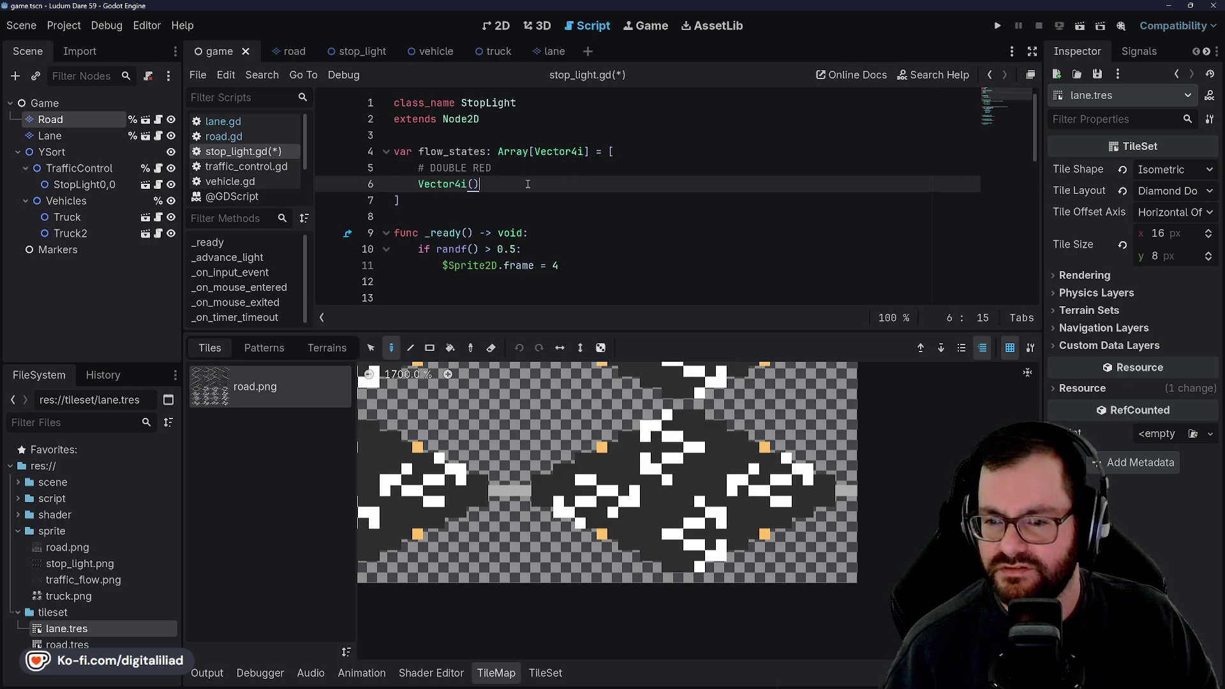
key(Left)
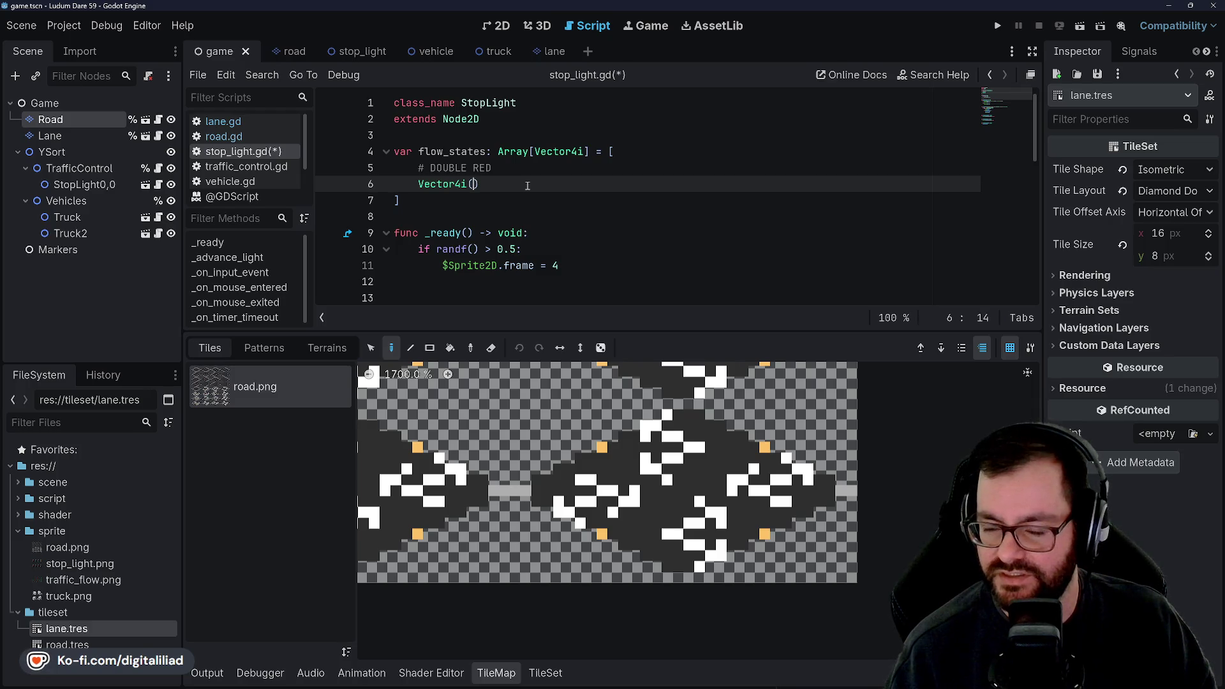
- Fill in Vector4i entries (-1, 1, -1, -1), (-1, -1, -1, -1), (1, 1, -1, -1), (1, -1, -1, -1) and save
text(-1, )
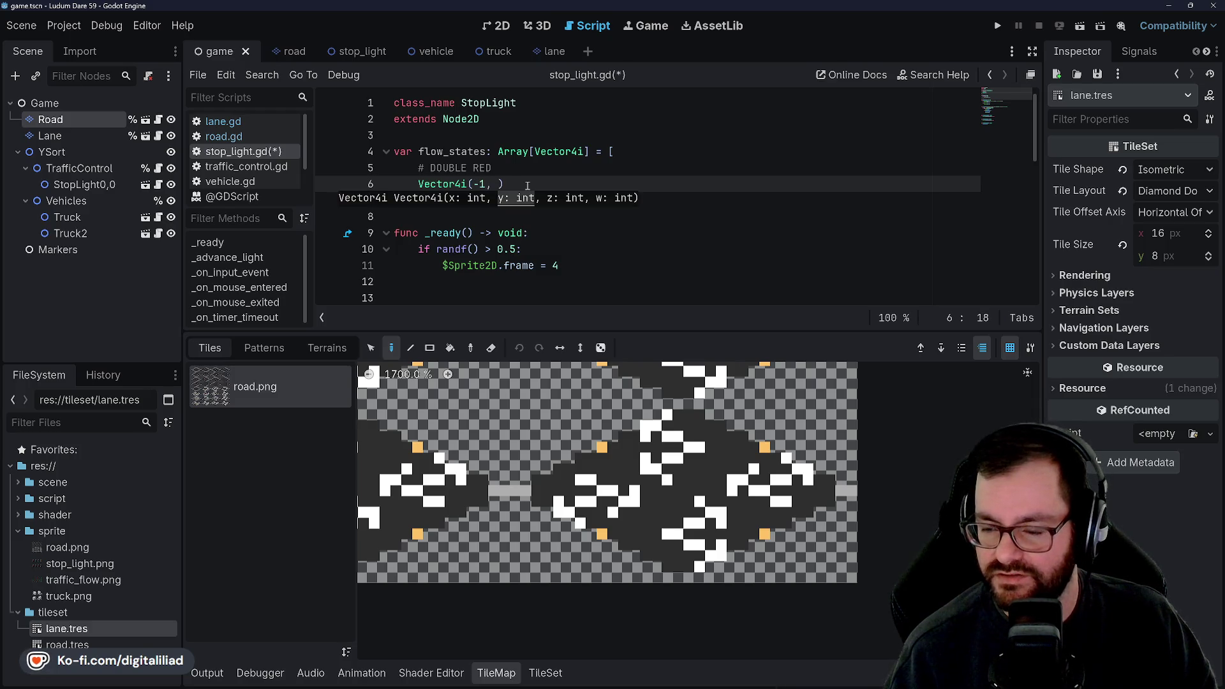
text(1, -1, -1, )
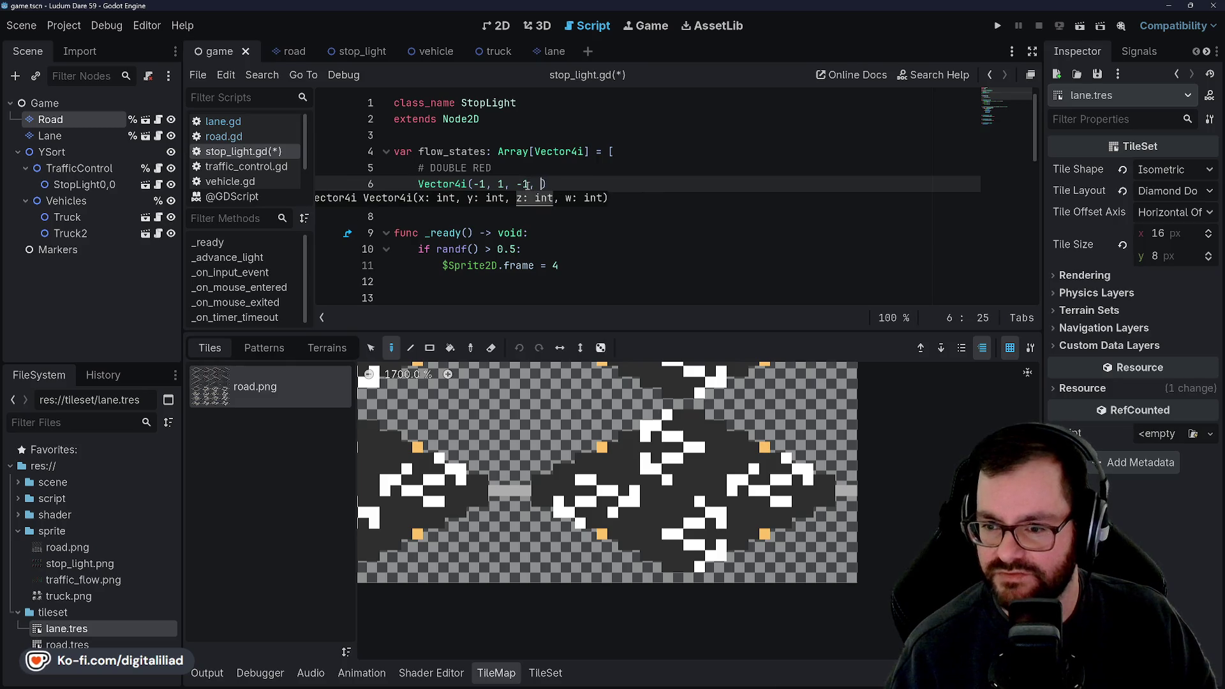
text(), V)
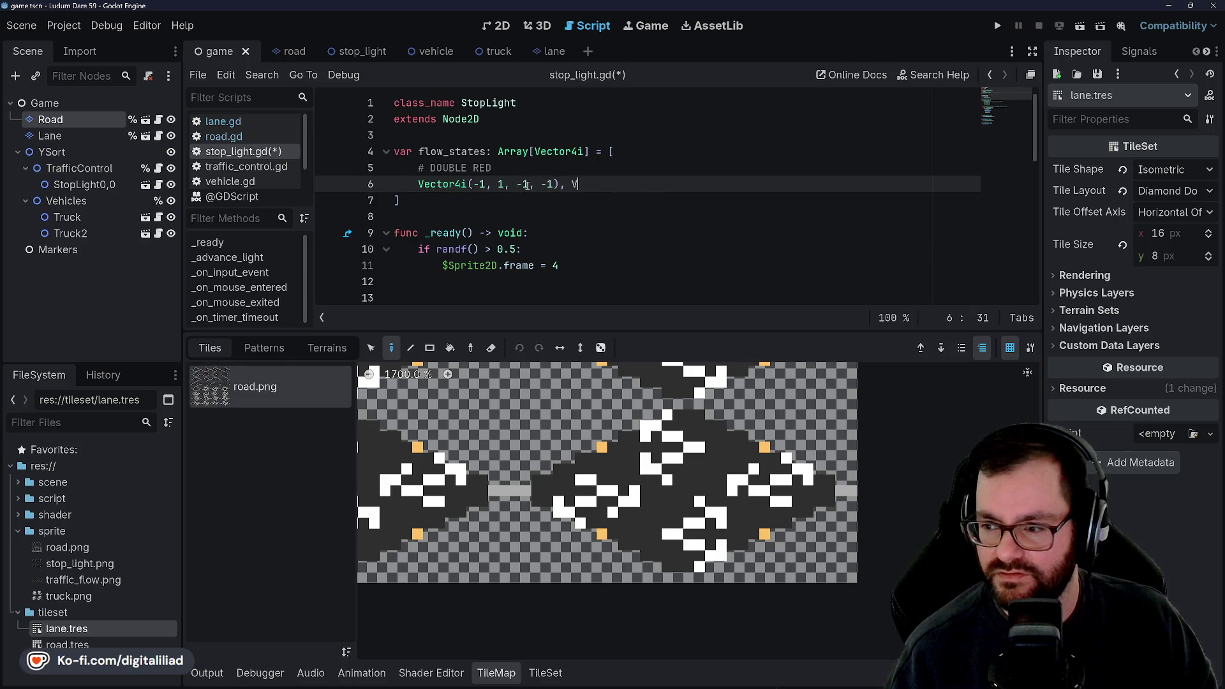
text(ector4i()
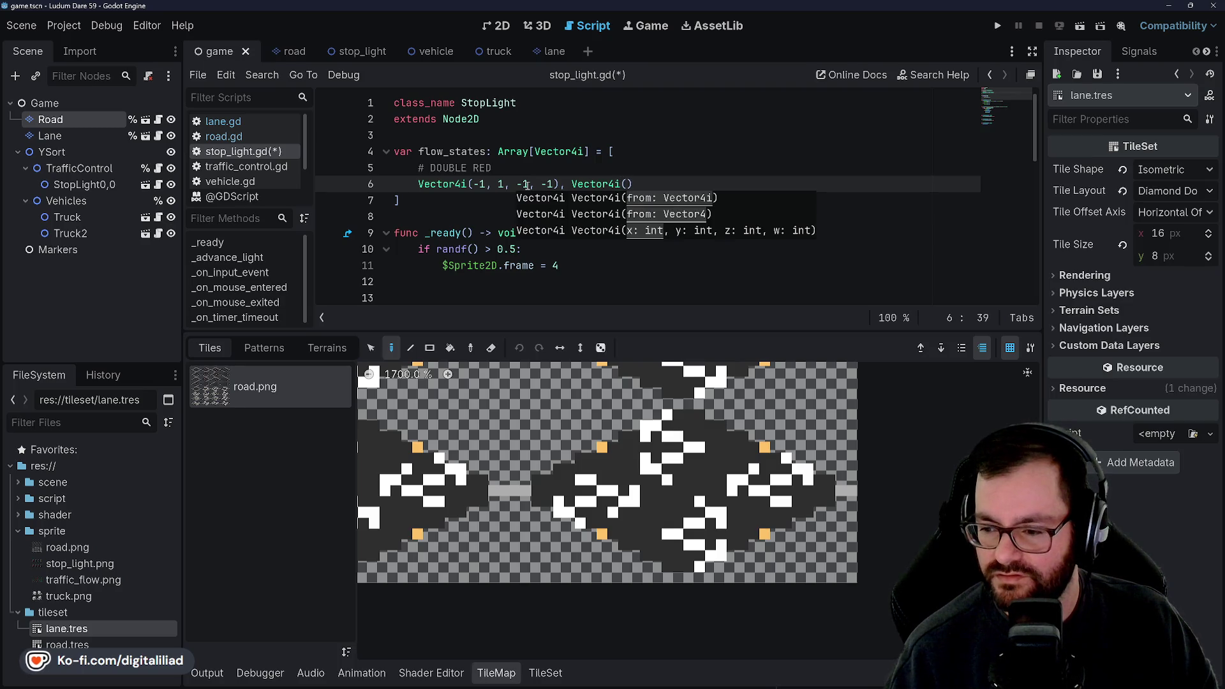
text(-1, -1, -1)
text(, -1), Vect)
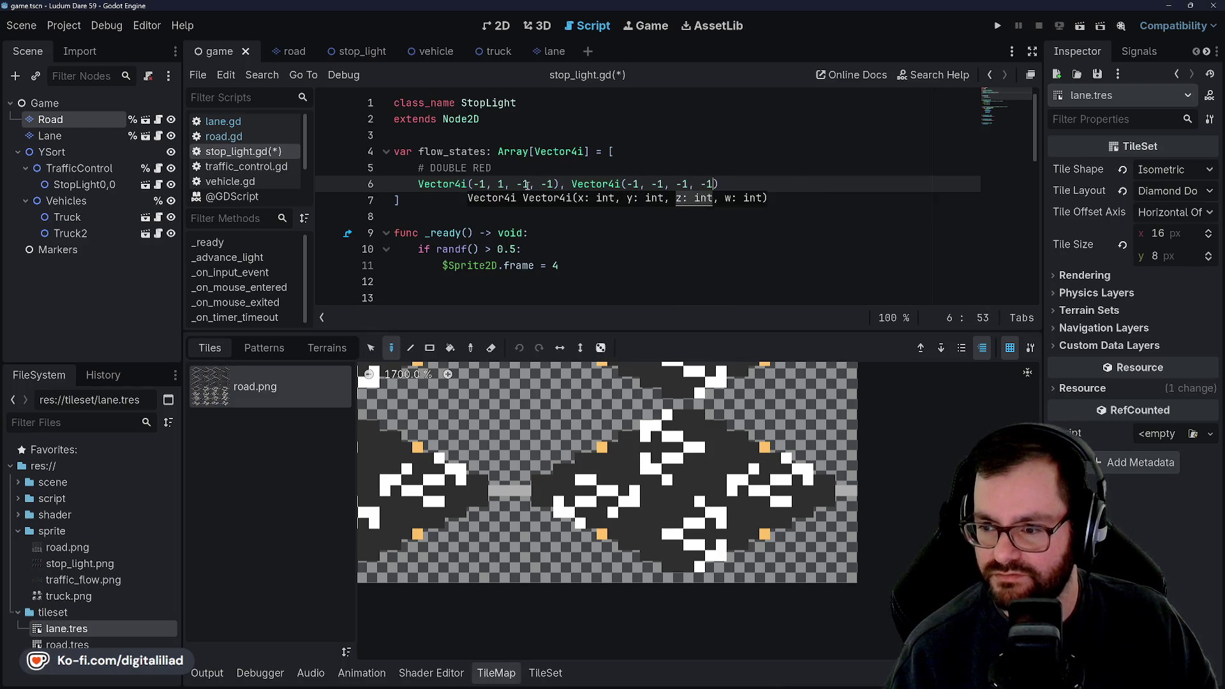
text(or4i(1,)
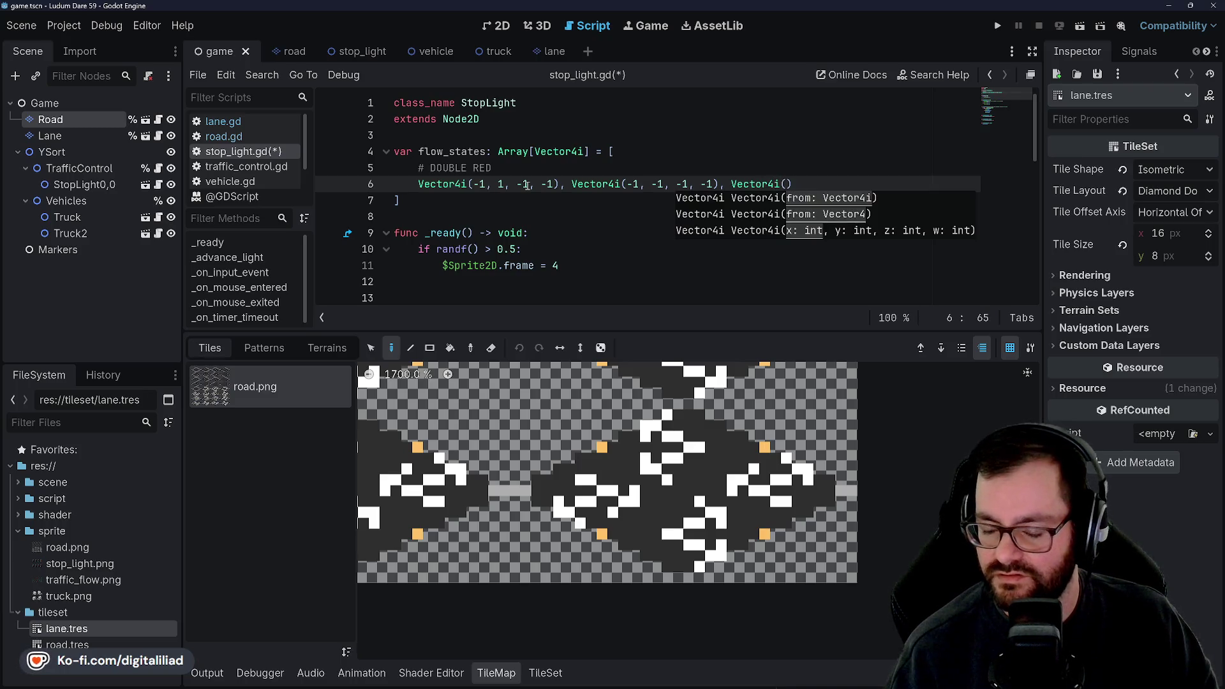
text( 1, -1, )
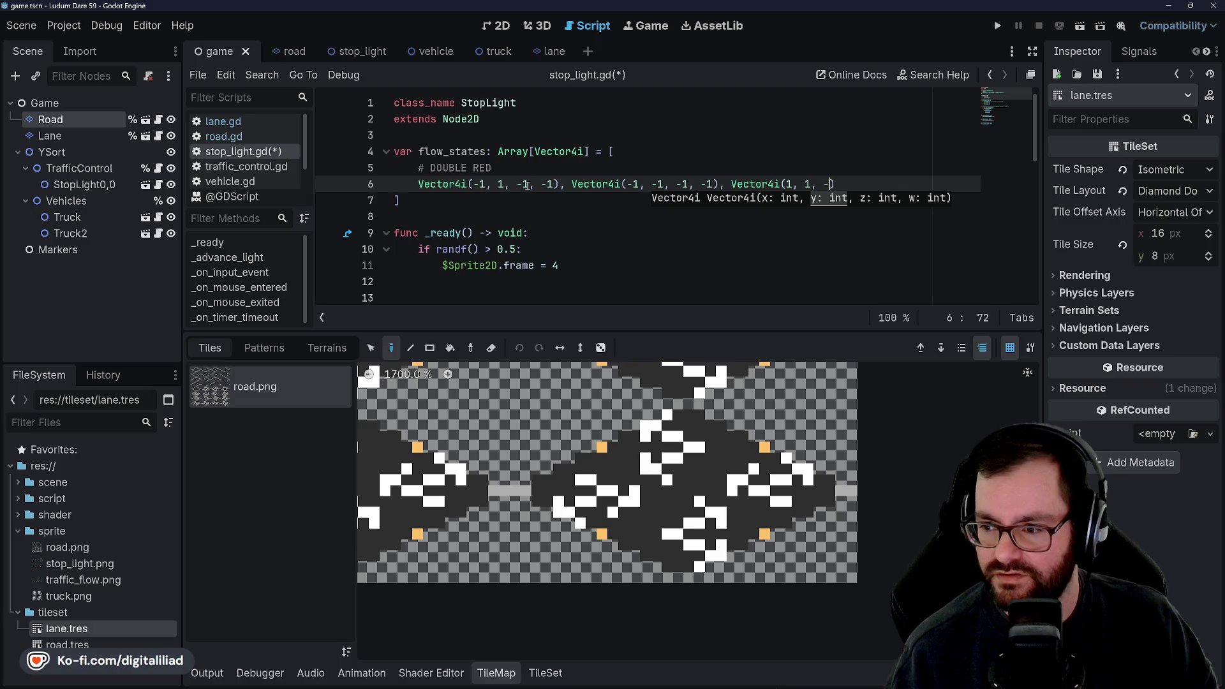
text(-1), Vec)
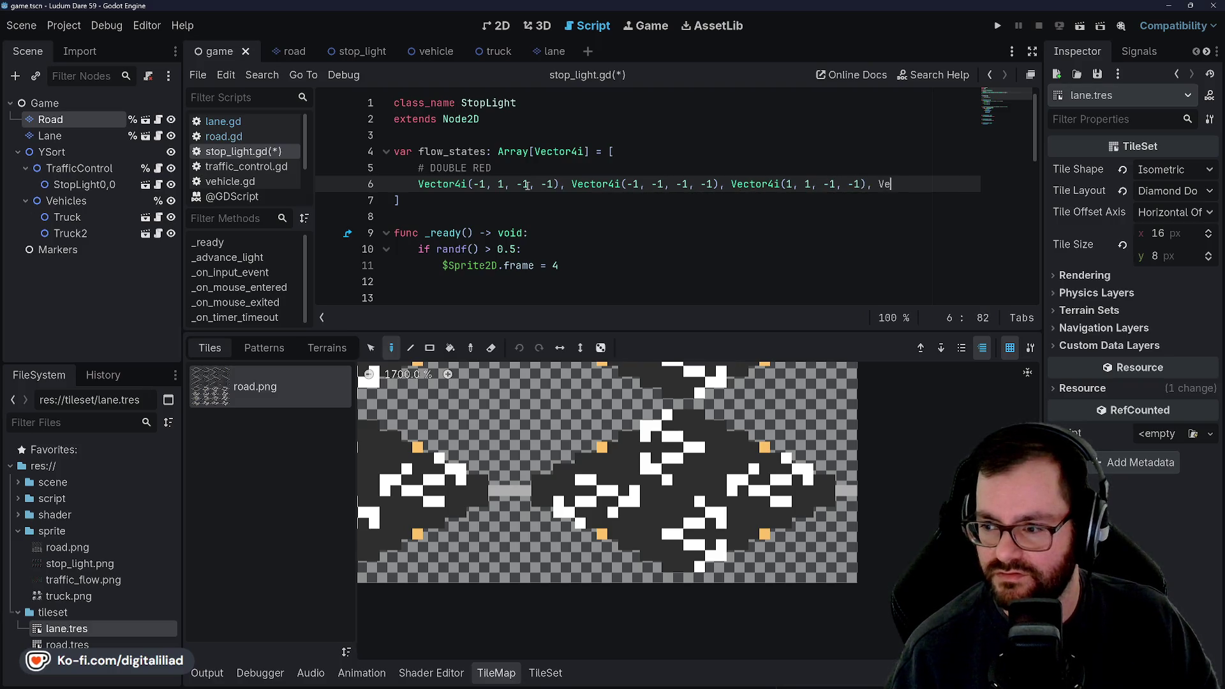
text(tor4i)
key(Return)
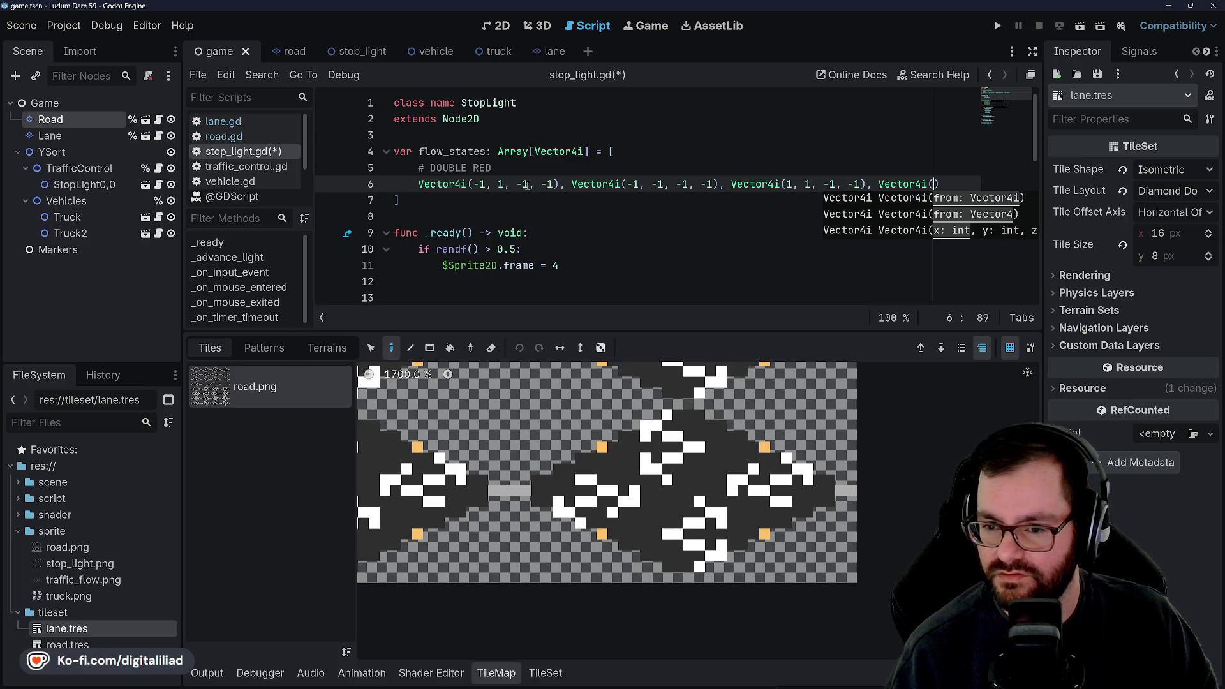
text(1, -1)
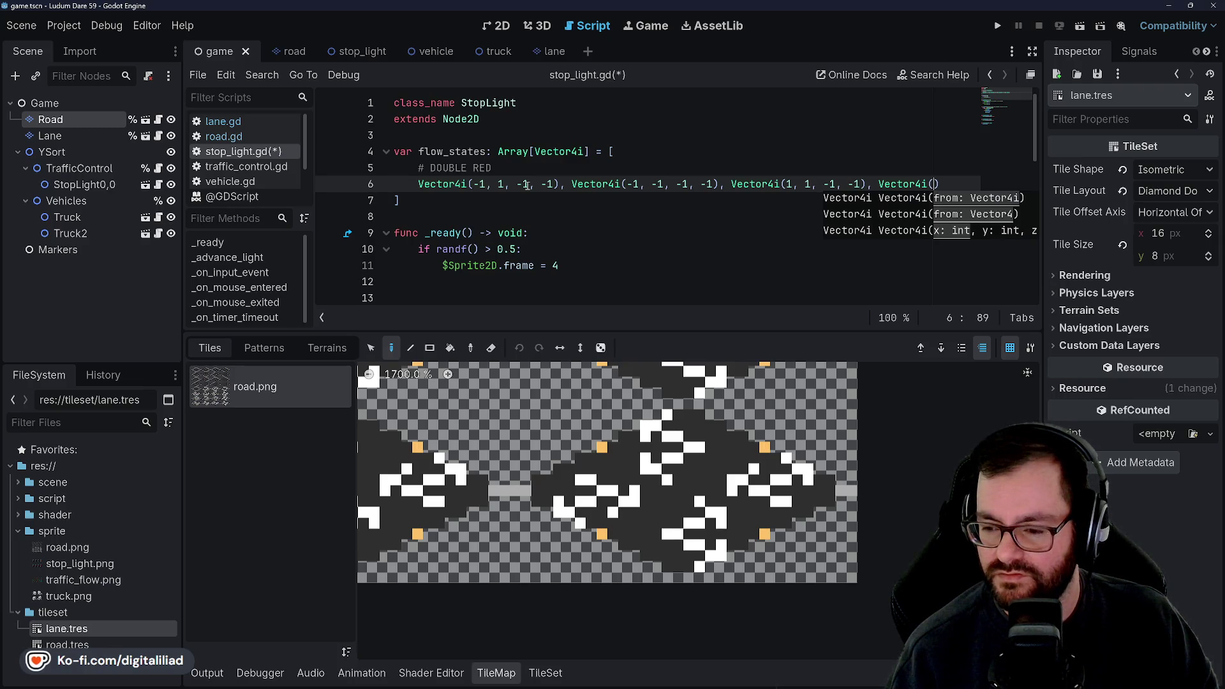
text(, -1, -1)
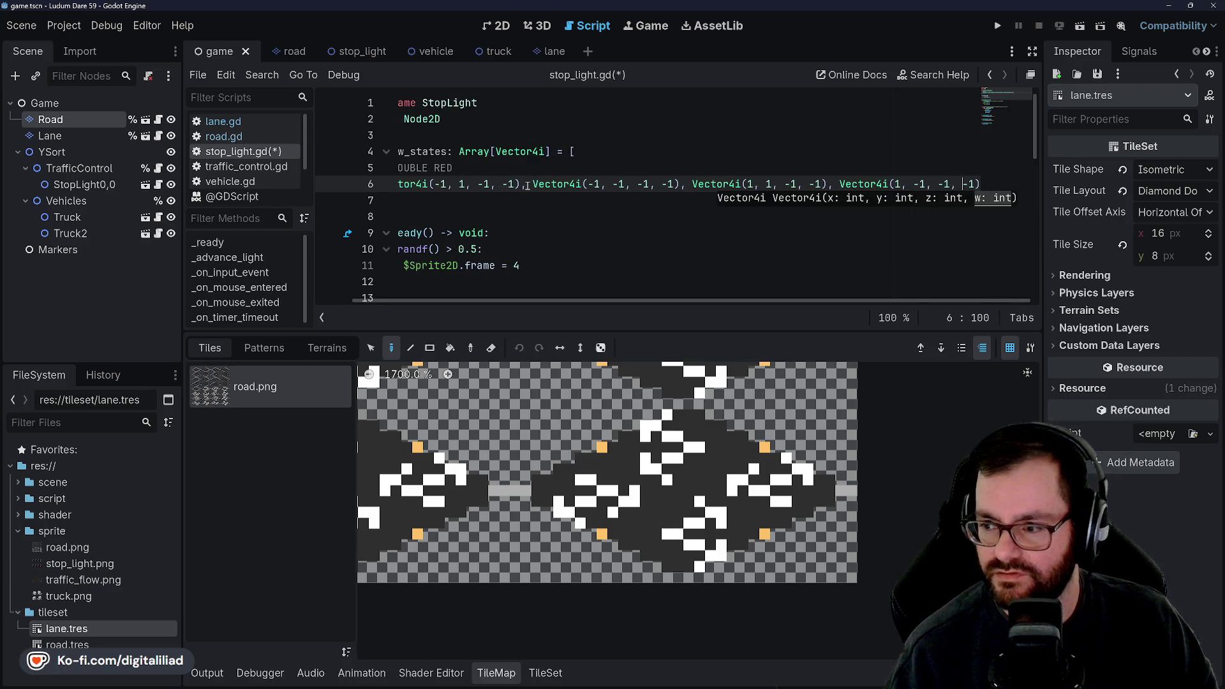
scroll(427, 279, left, 5)
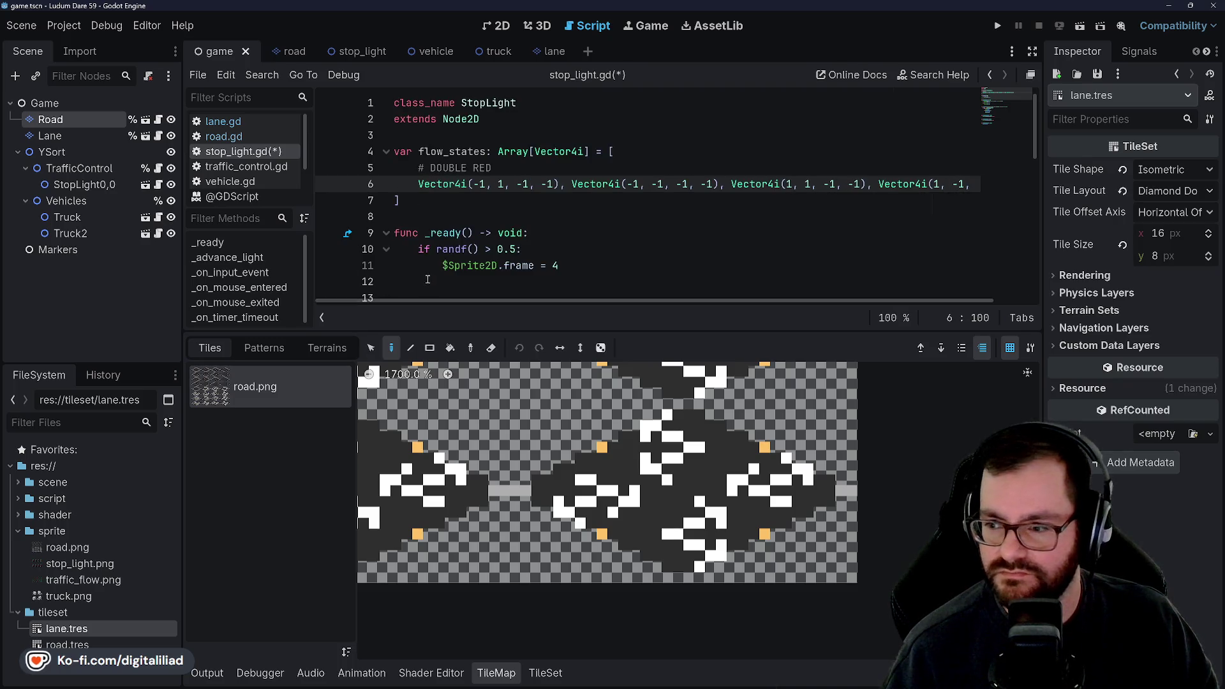
click(450, 200)
key(ctrl+s)
- Break the first DOUBLE RED Vector4i entries onto their own separate lines
drag(468, 167, 502, 184)
click(461, 196)
scroll(523, 232, right, 1)
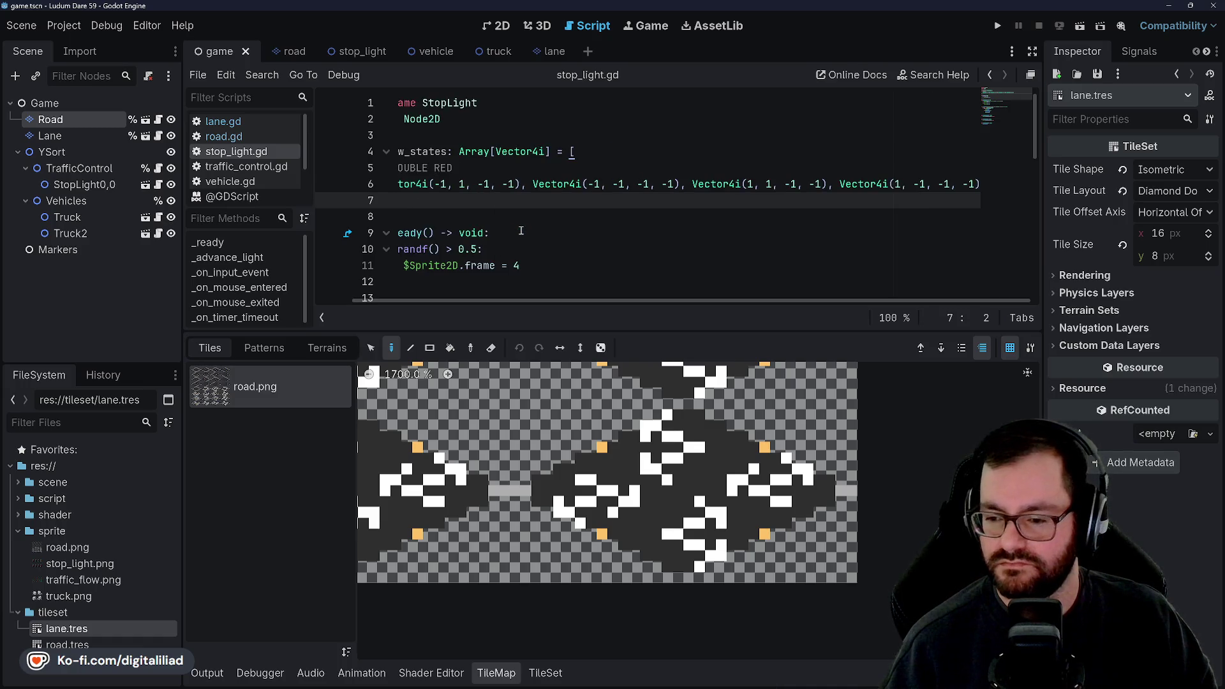
scroll(518, 231, left, 1)
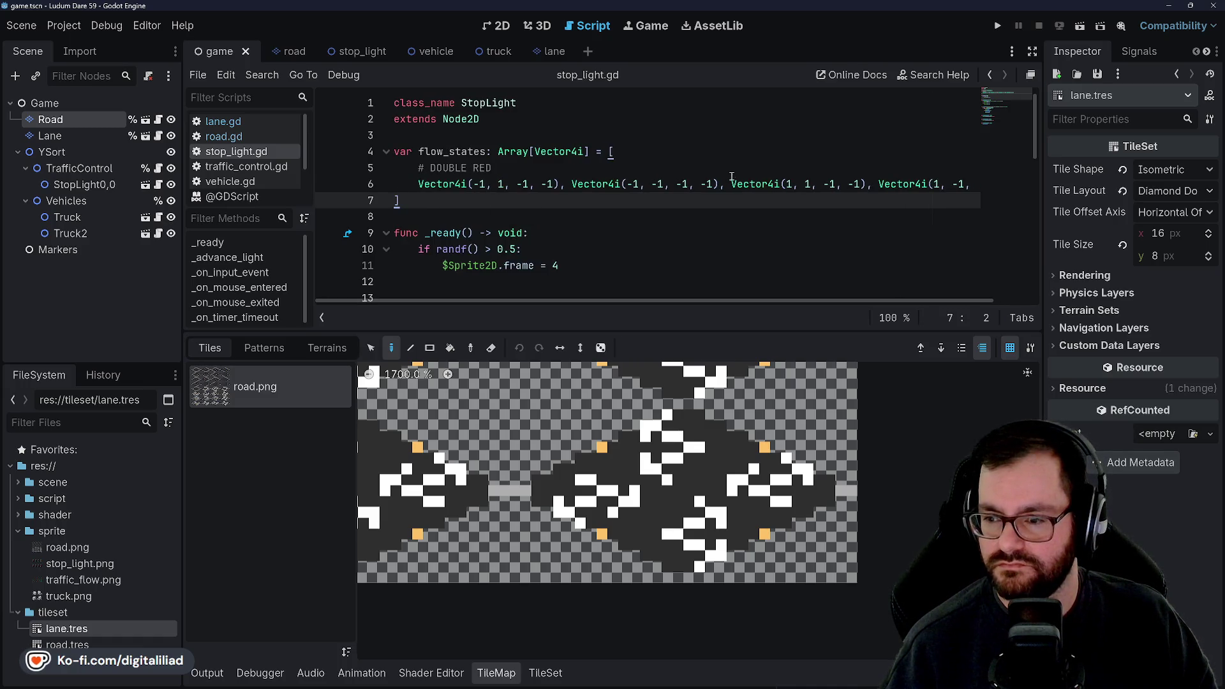
click(567, 185)
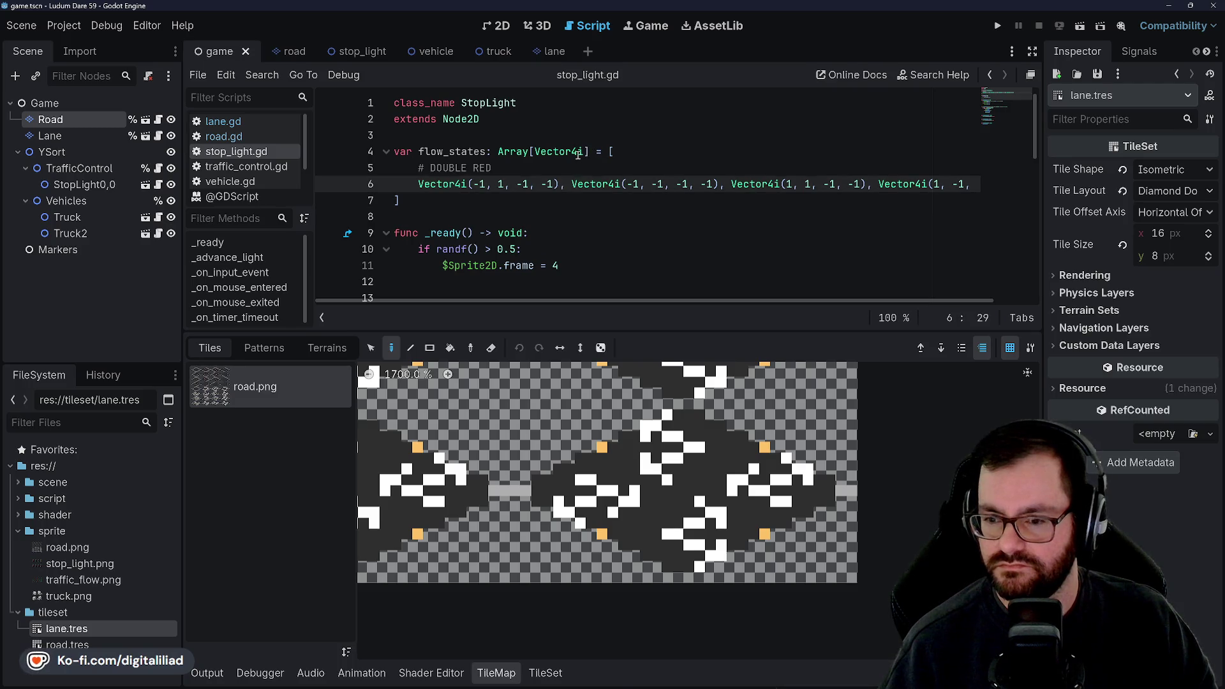
mouse_move(577, 155)
key(Return)
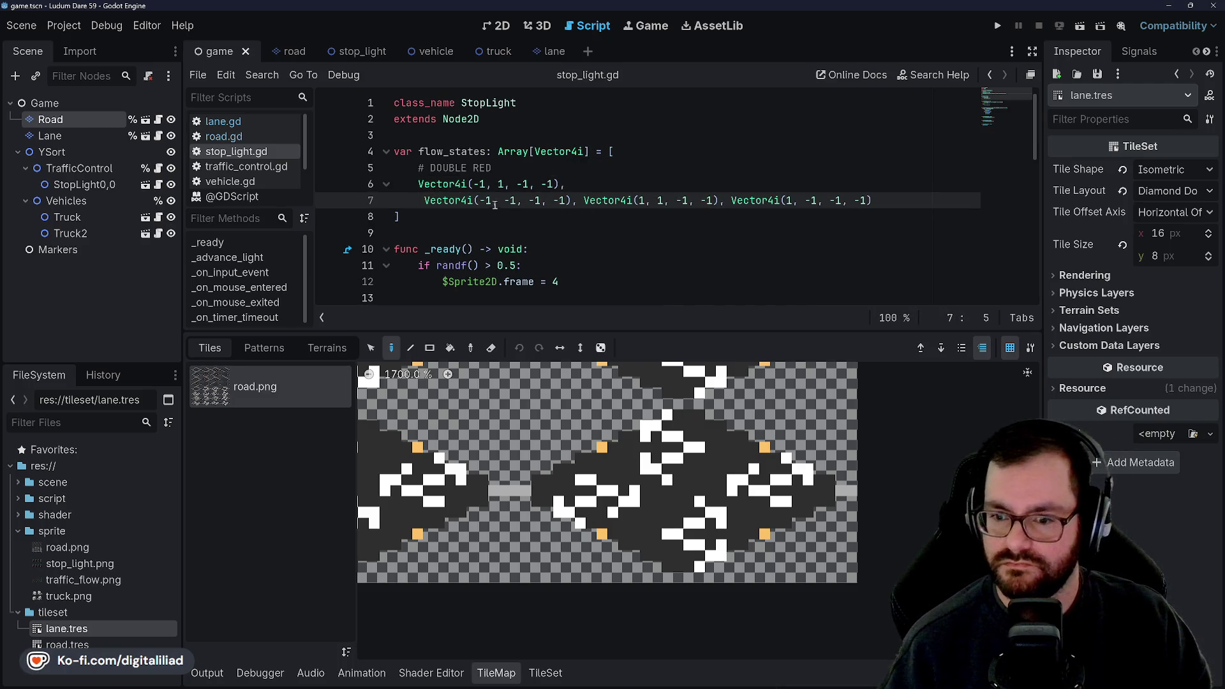
click(572, 201)
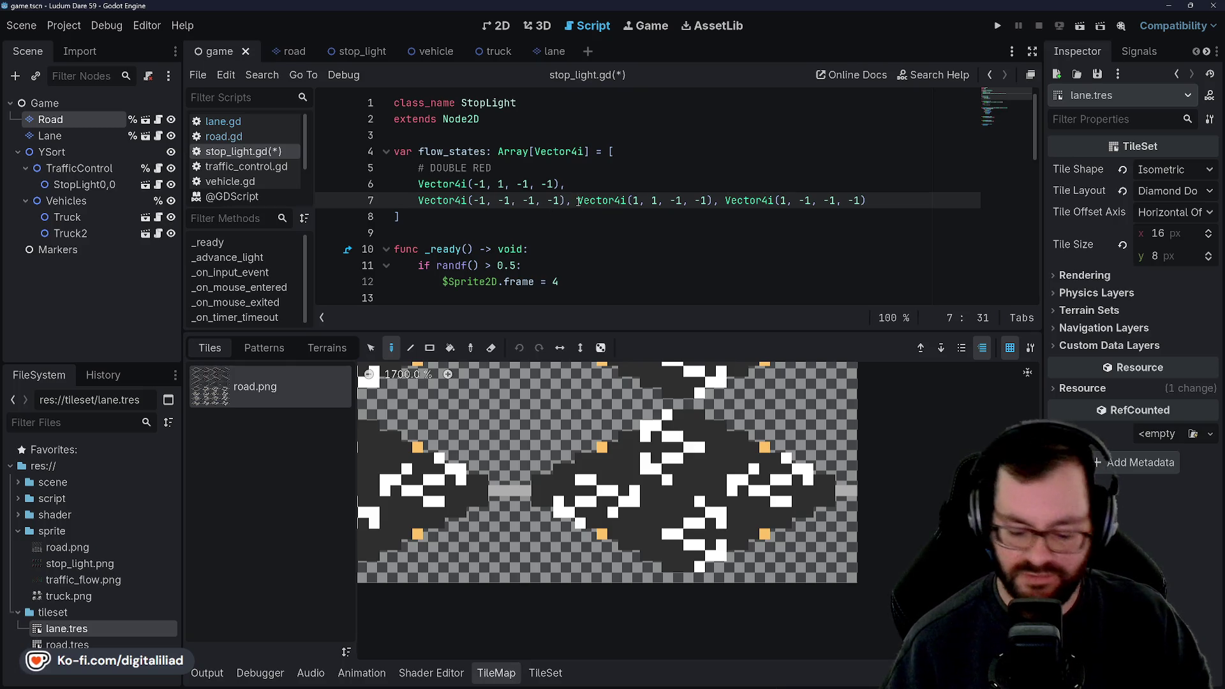
key(Return)
- Move the last entry to its own line, add a trailing comma, save, and start a new # comment
click(563, 217)
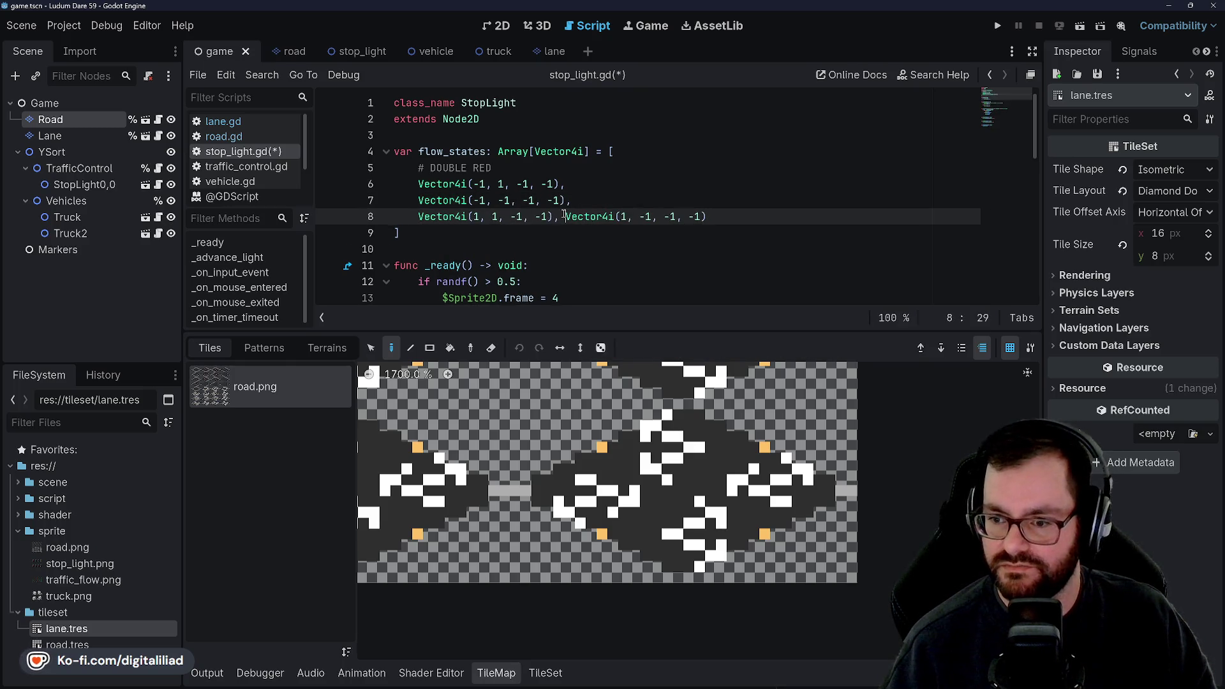
key(Return)
click(590, 234)
text(, 1, -1, -1),)
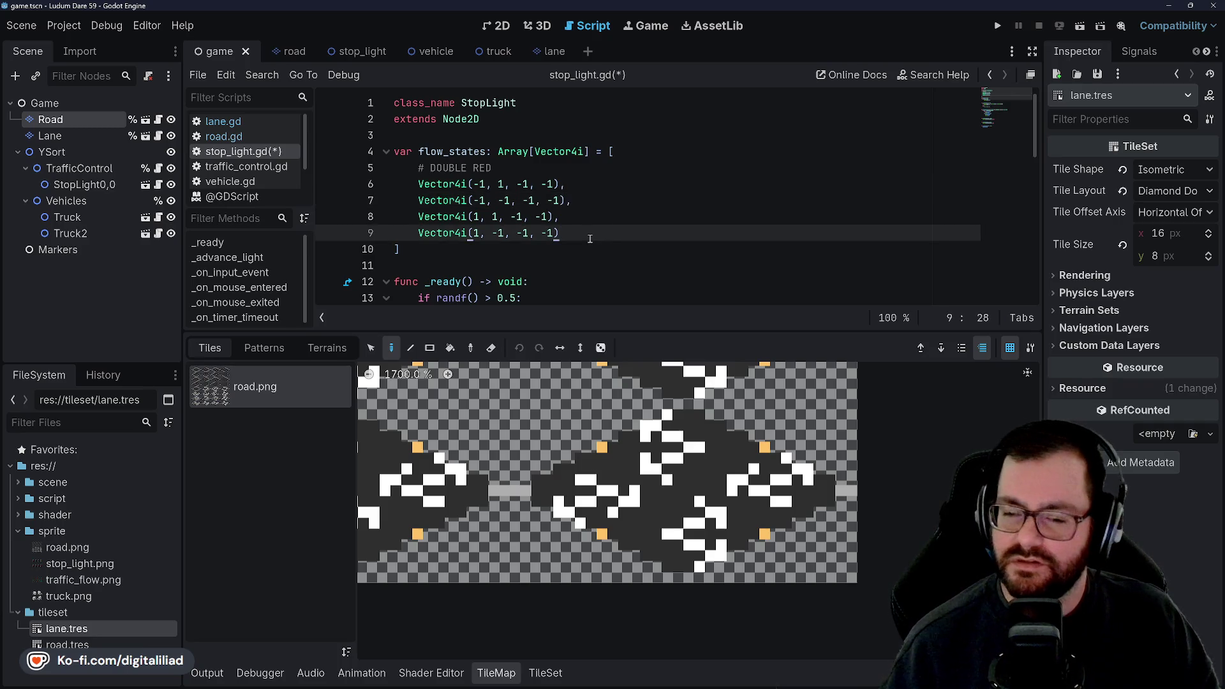
key(Return)
key(ctrl+s)
text(#)
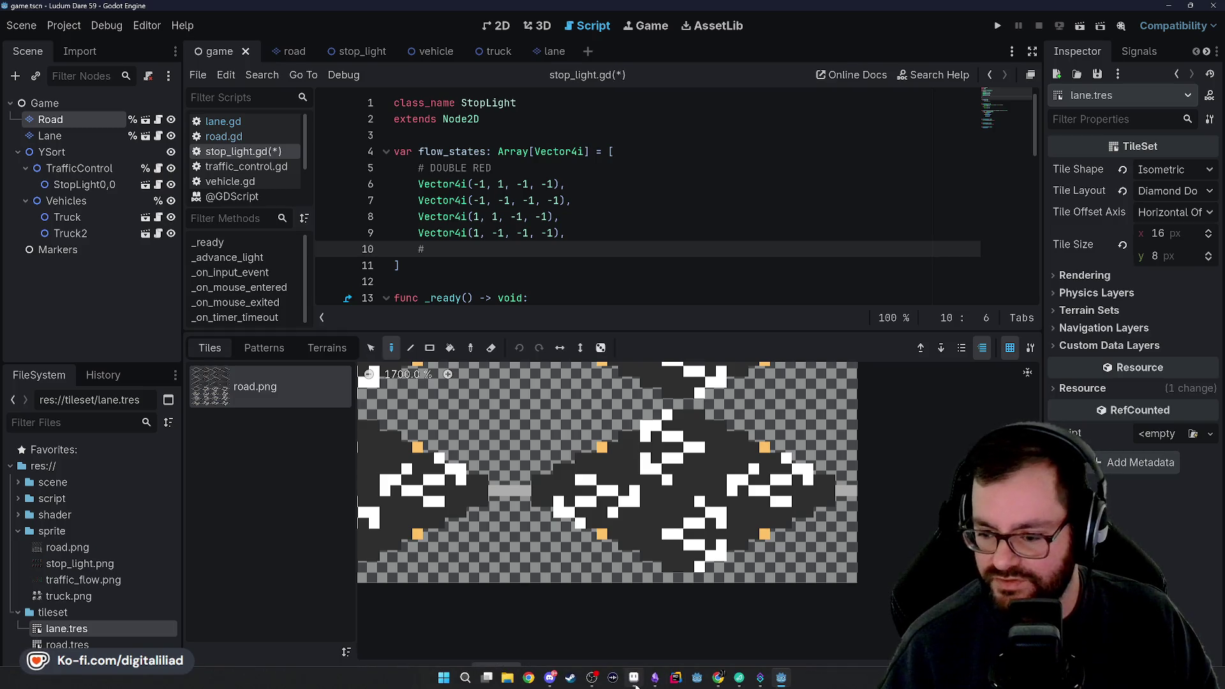
click(634, 678)
- Check the stop_light.ase frames in Aseprite, then type 'X-LEFT GREEN' after the new # comment in Godot
click(113, 51)
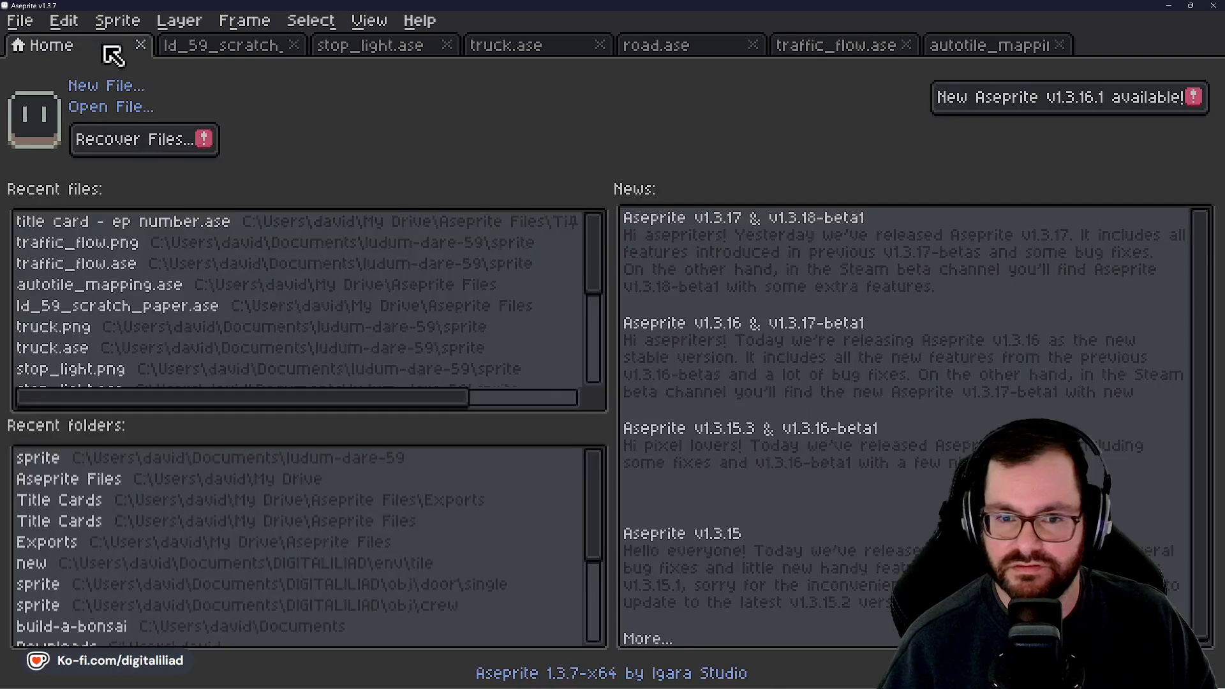
click(192, 47)
click(368, 51)
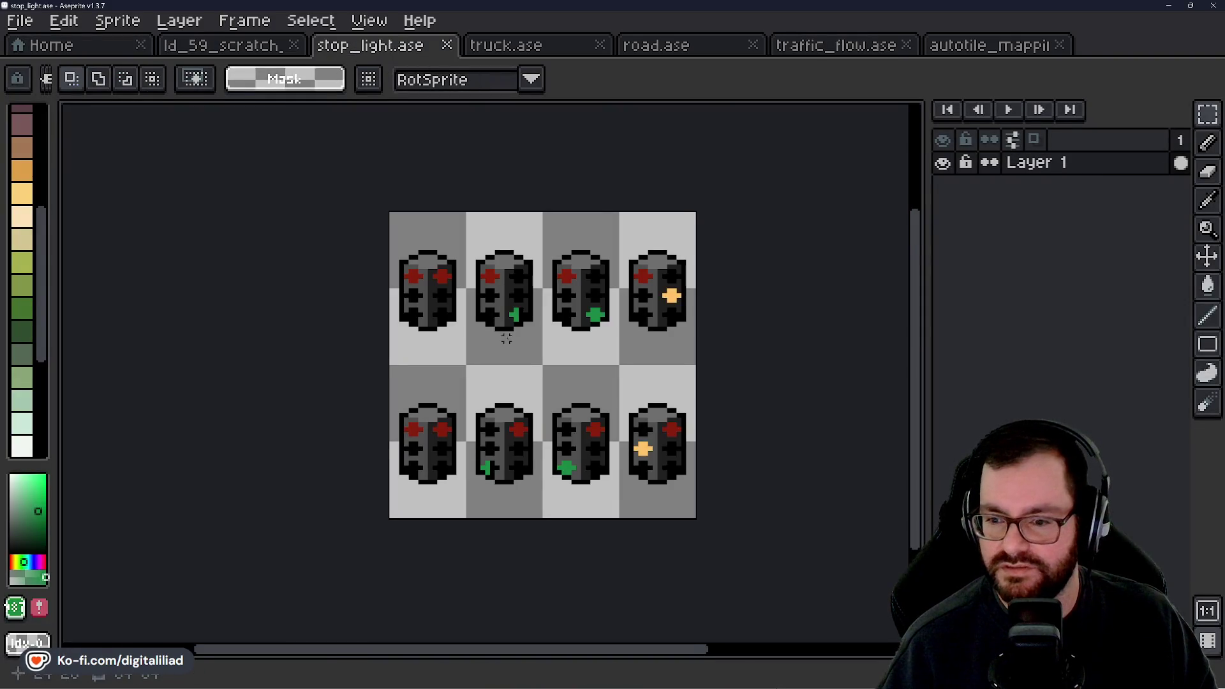
scroll(509, 294, up, 2)
scroll(518, 317, down, 1)
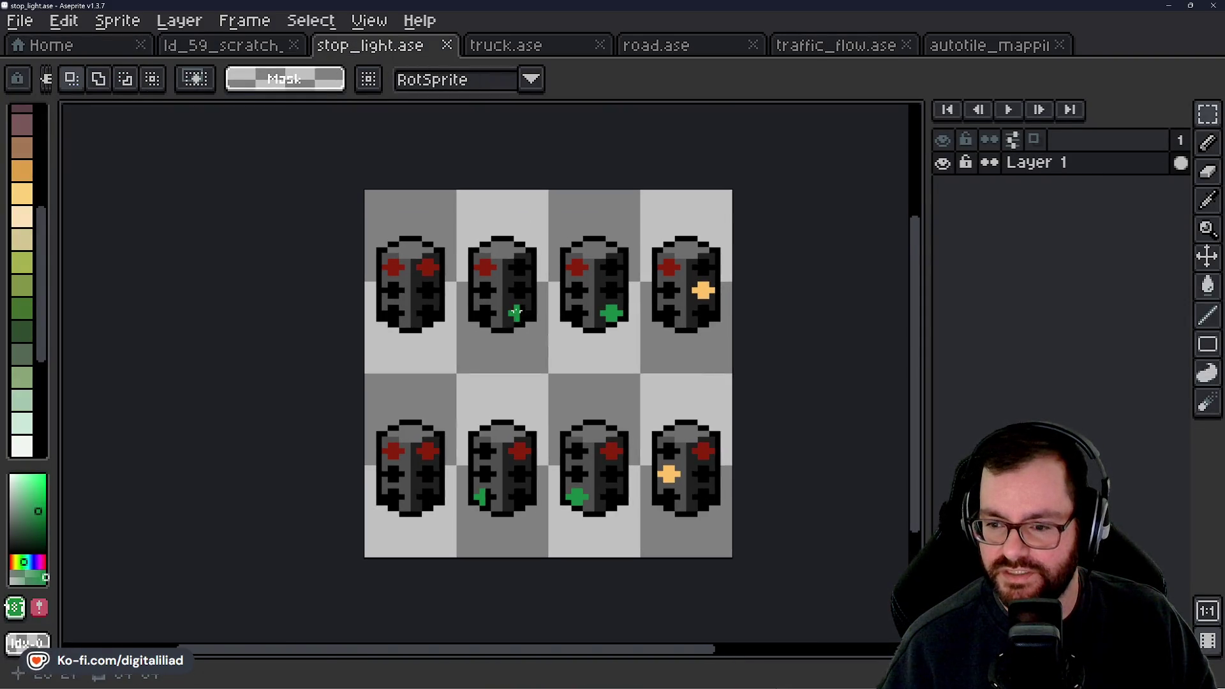
mouse_move(742, 685)
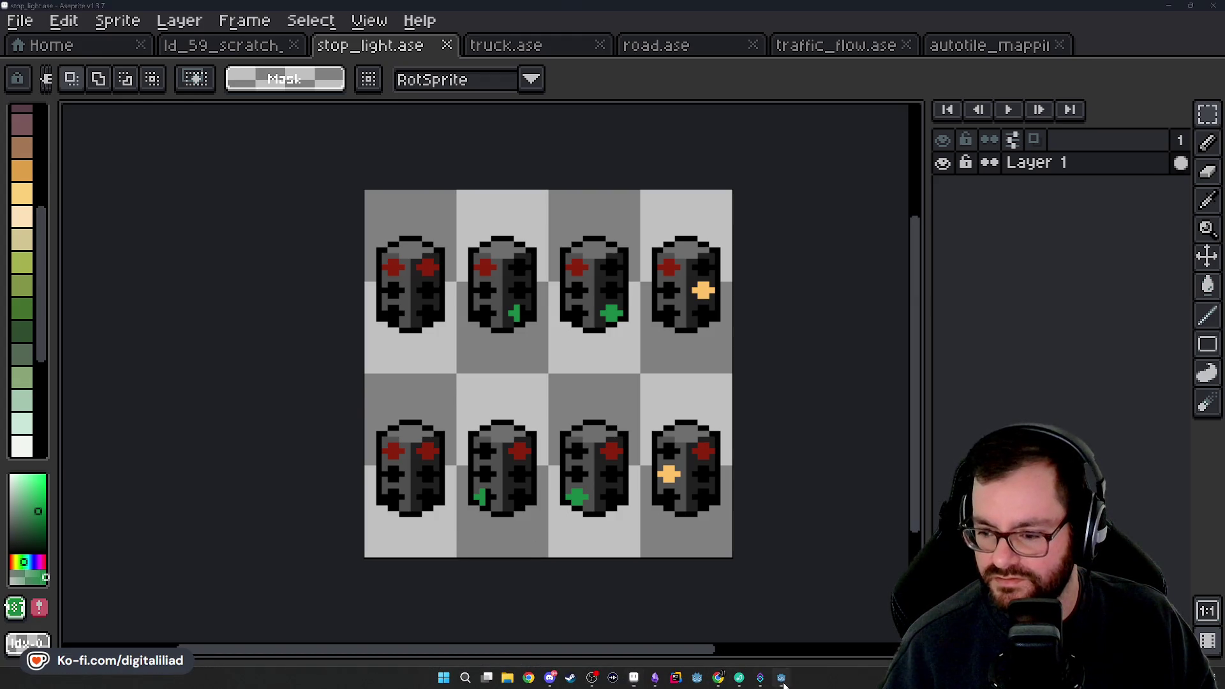
click(781, 679)
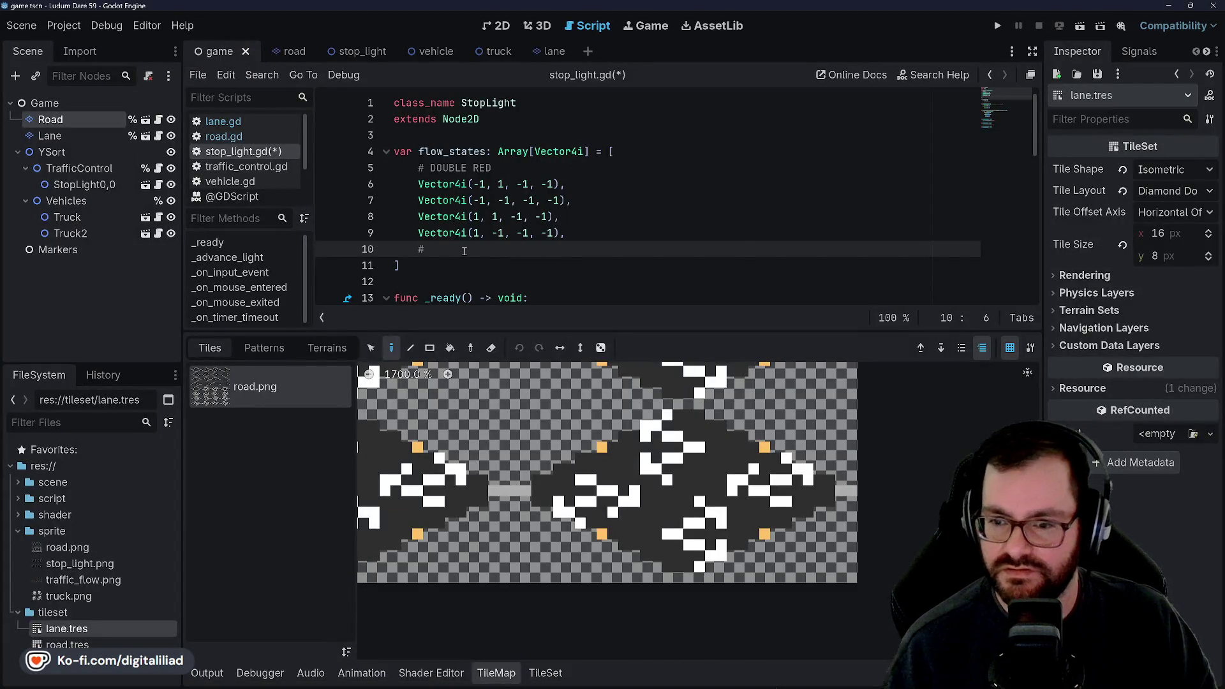
text(X-LEFT GREEN)
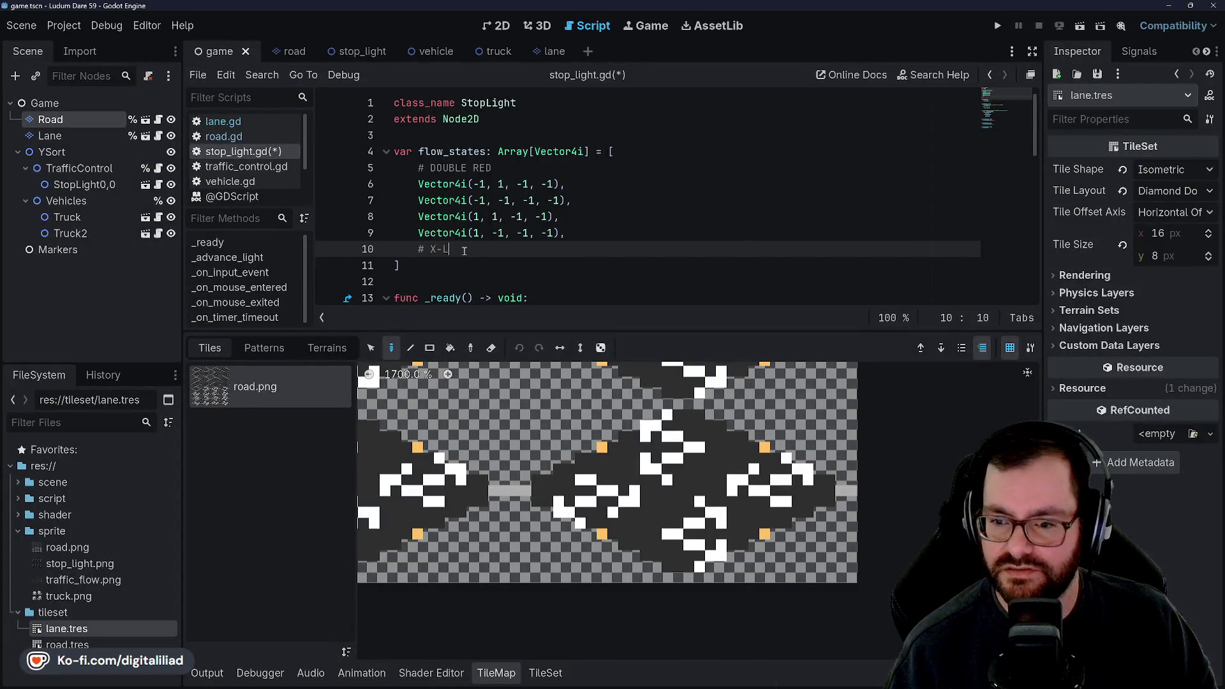
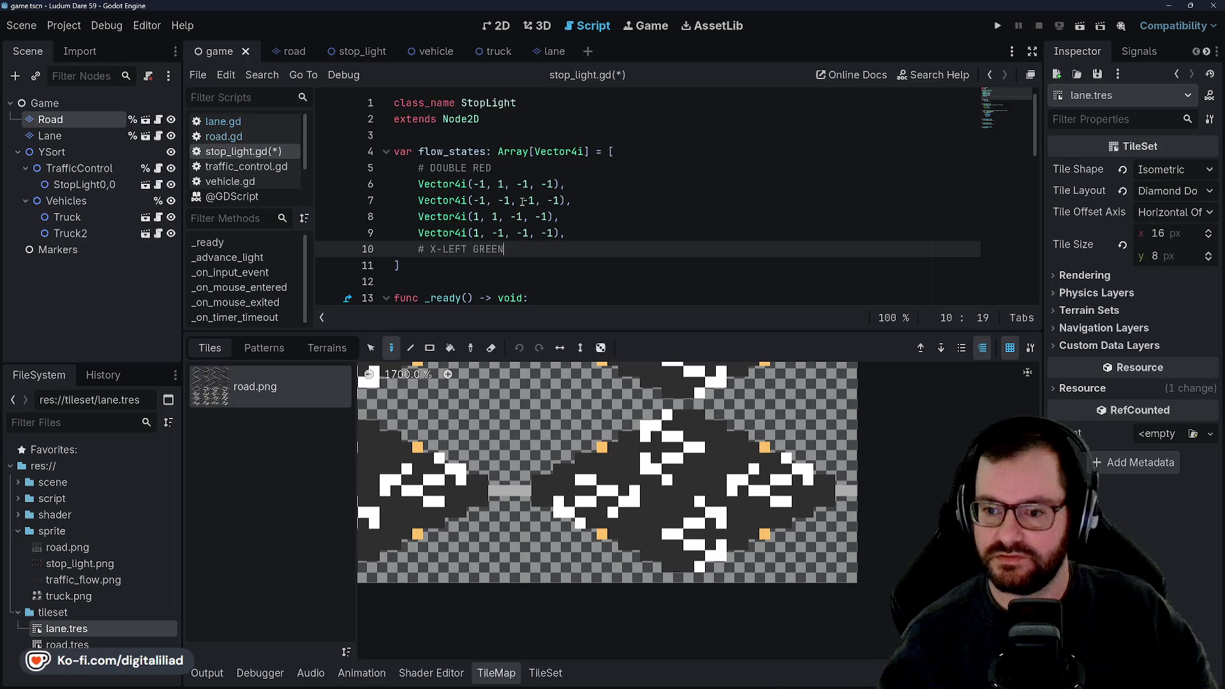
- Under '# X-LEFT GREEN', add Vector4i(-1, 1, -1, 1), Vector4i(-1, -1, 1, 1), Vector4i(1, 1, 1, -1) and begin a fourth
key(Return)
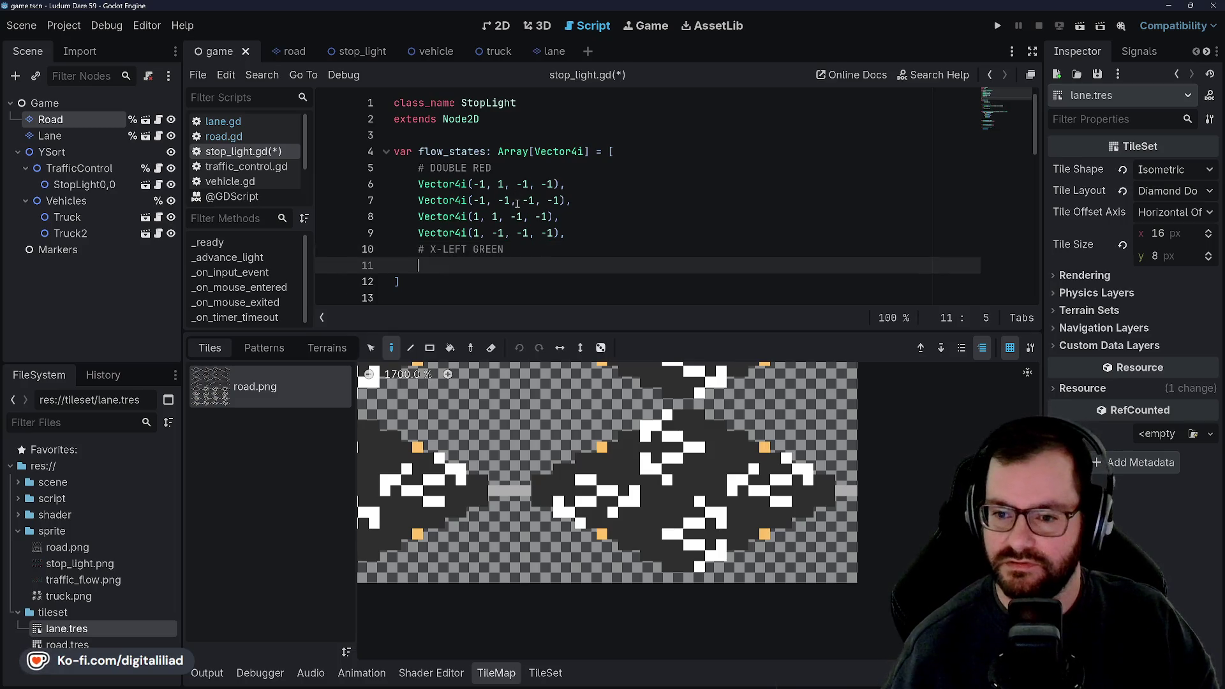
text(Vector4i()
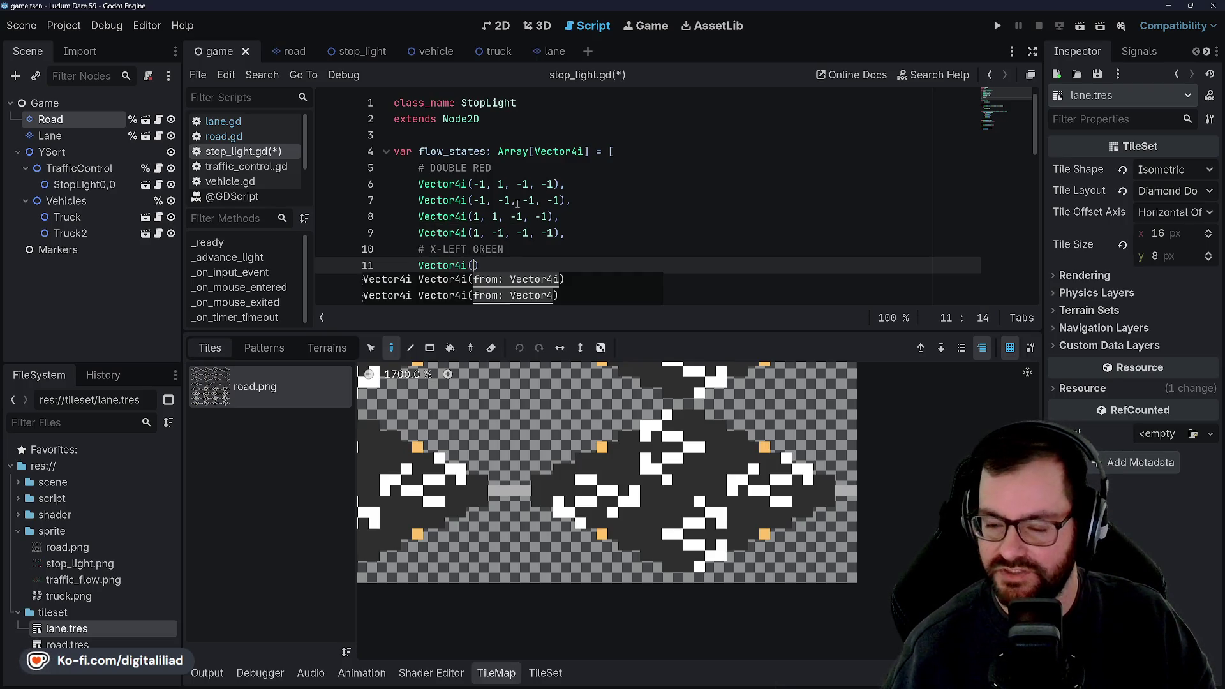
text(-)
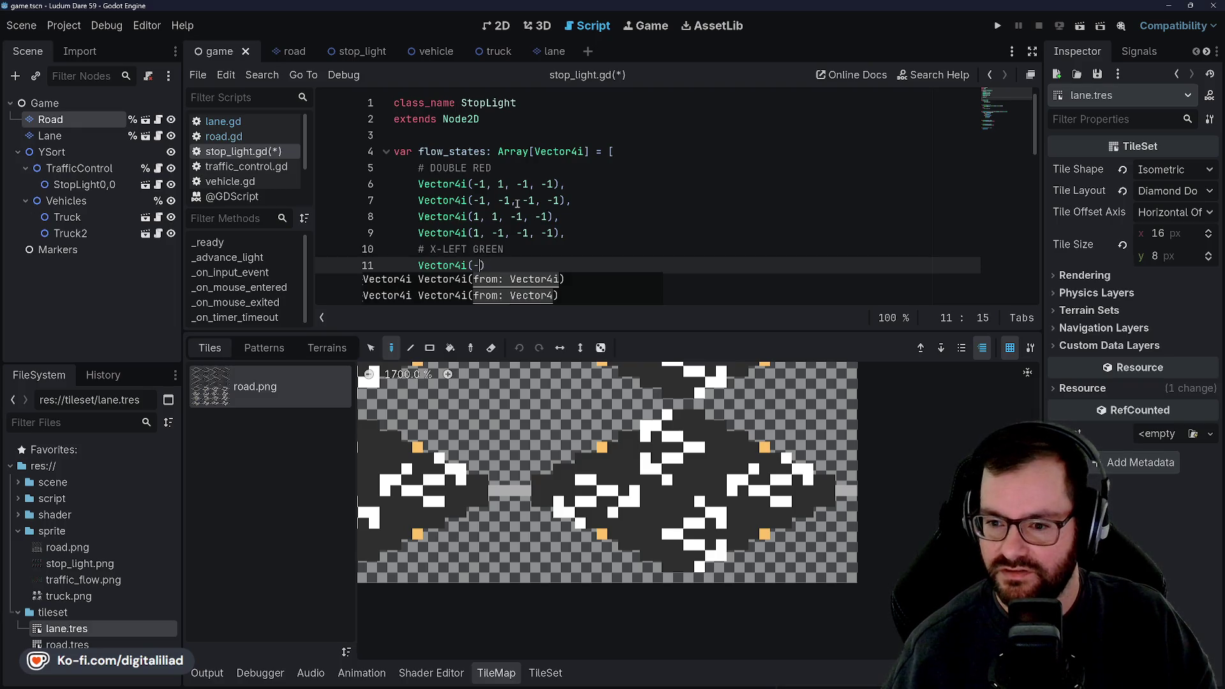
text(1, 1, )
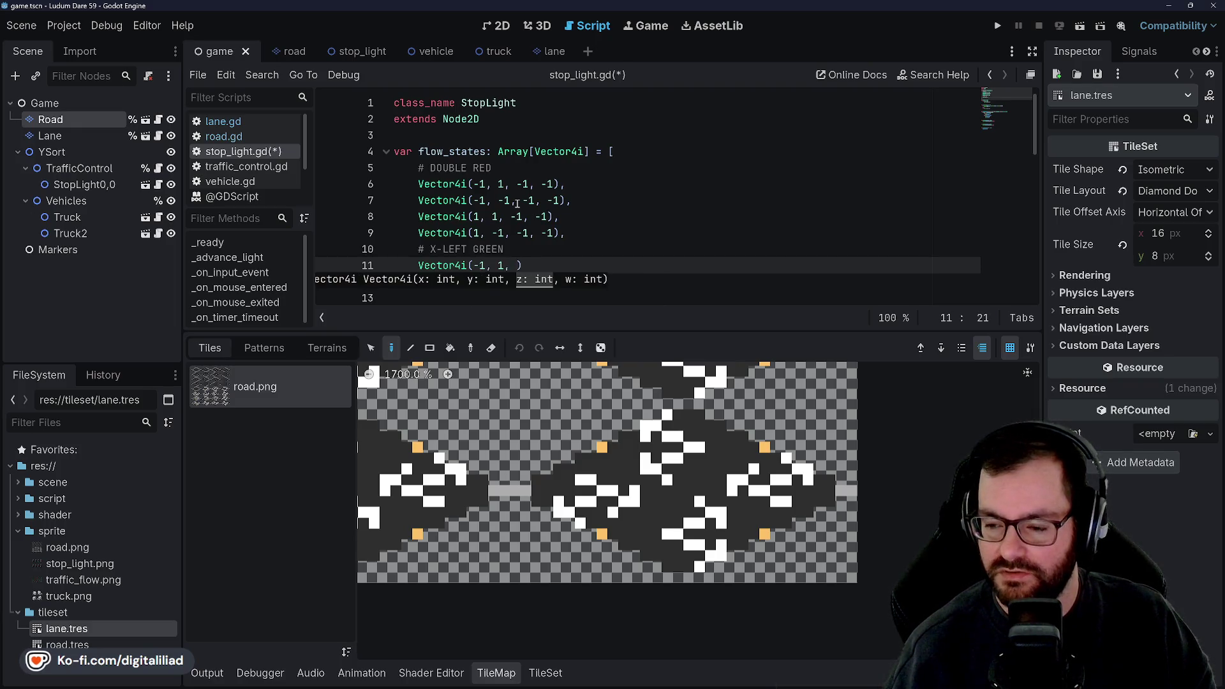
text(-1, 1)
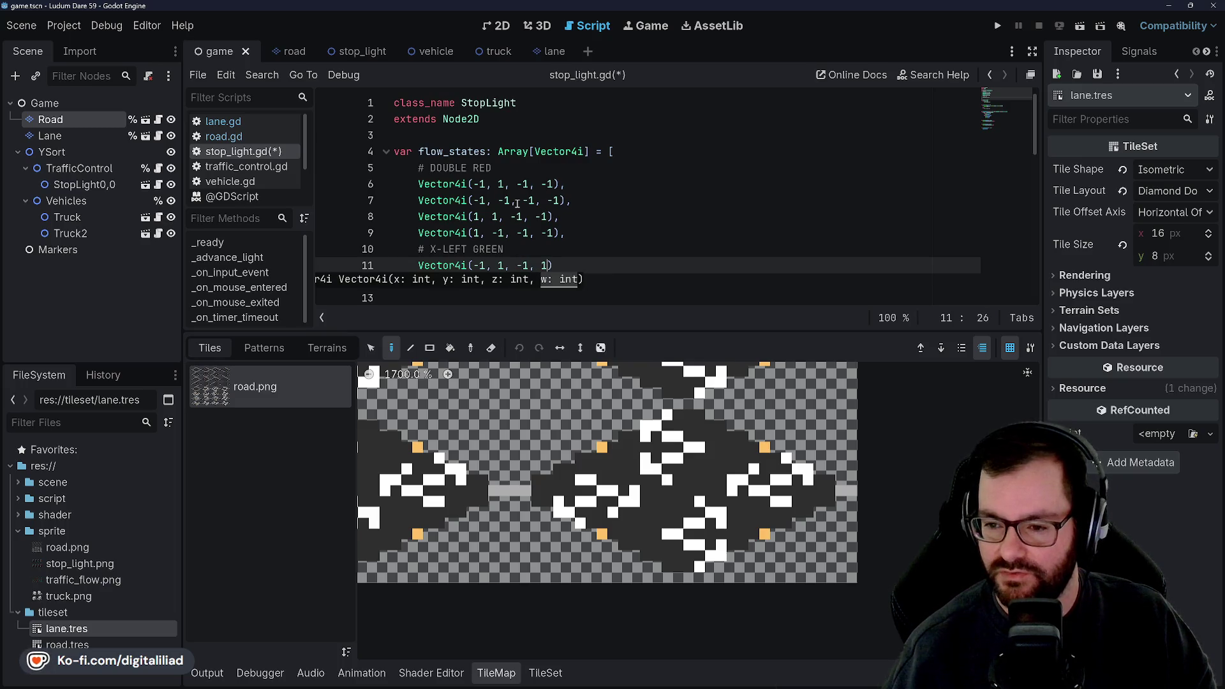
key(Return)
text(Vector4i(-1)
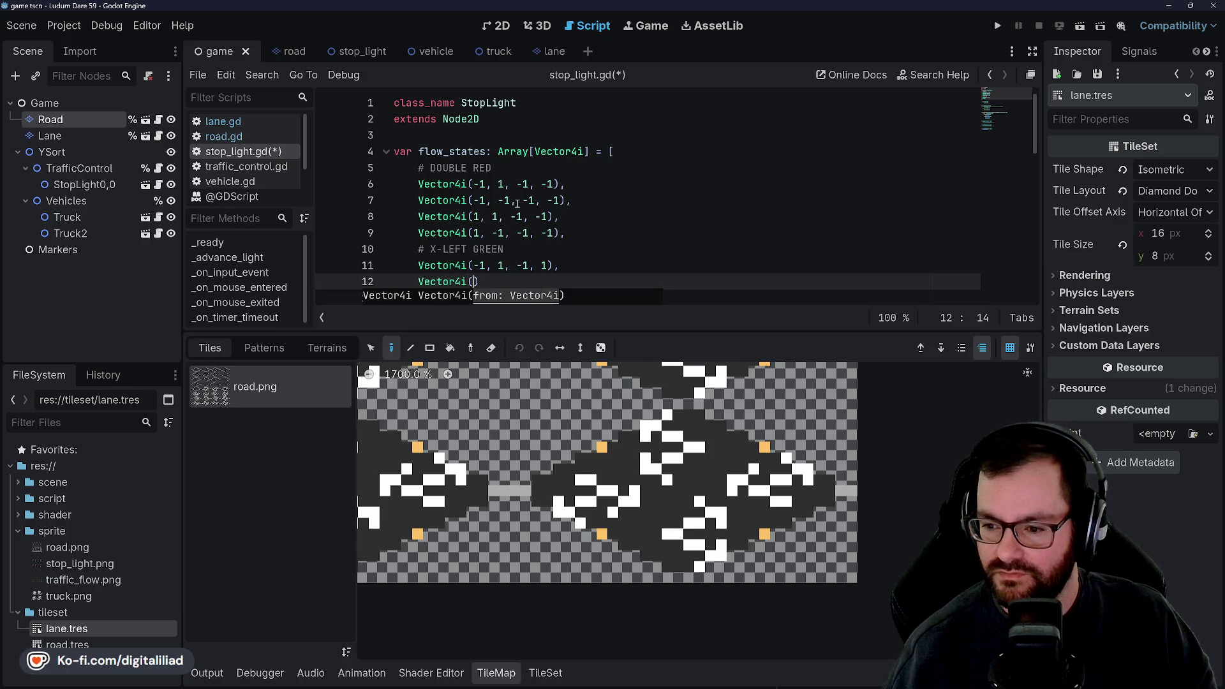
text(, -1, )
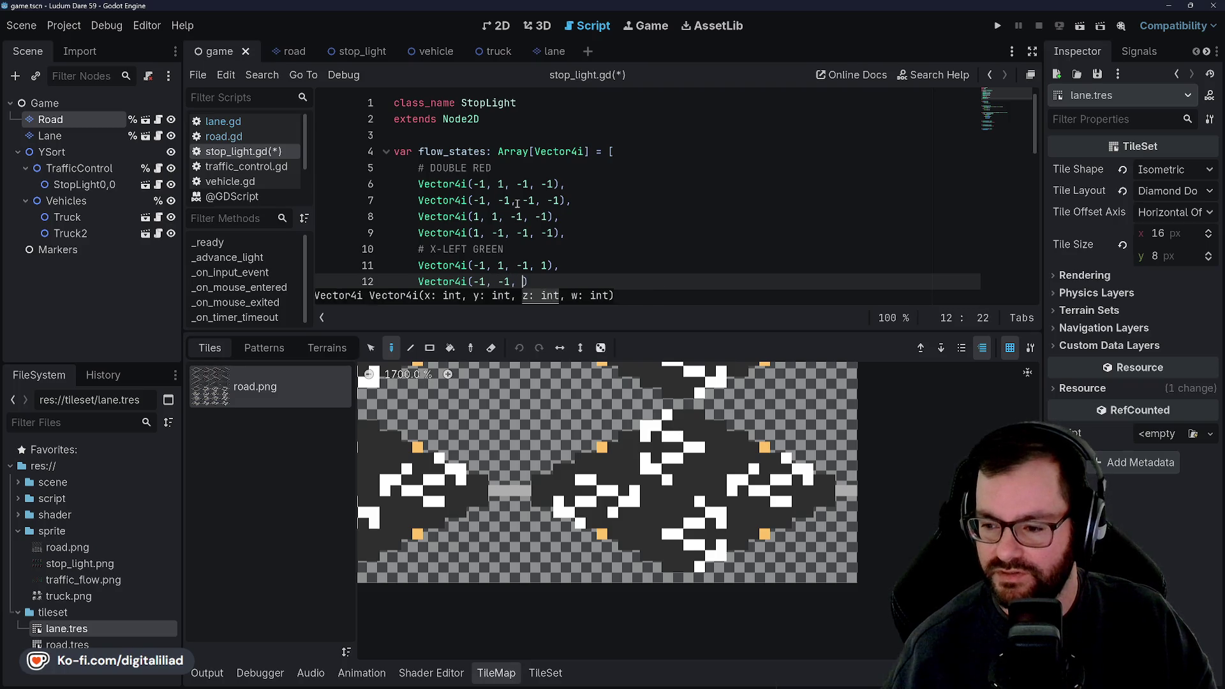
text(1, 1),)
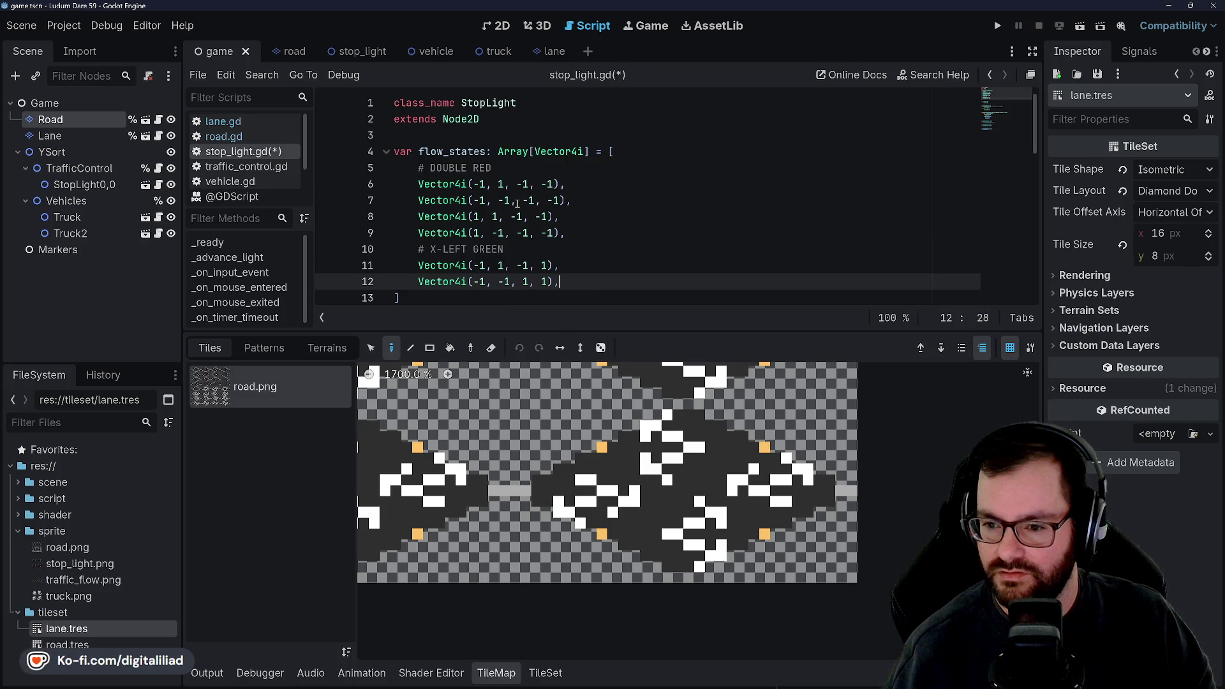
key(Return)
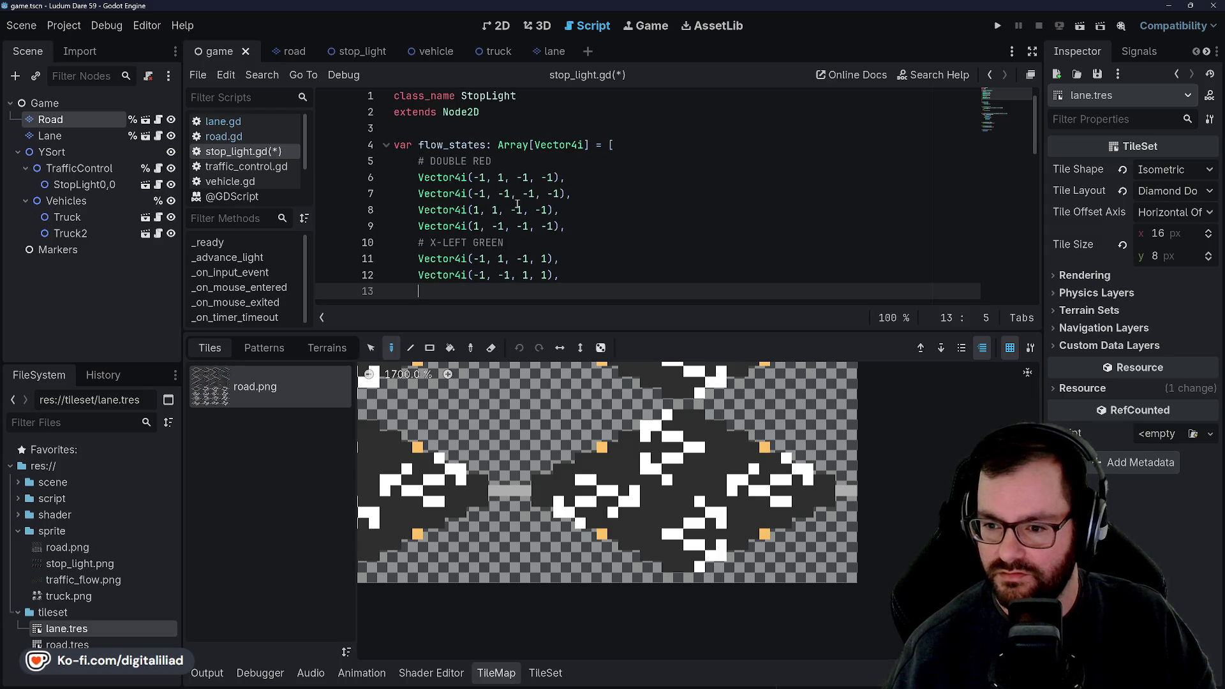
text(Vector4i()
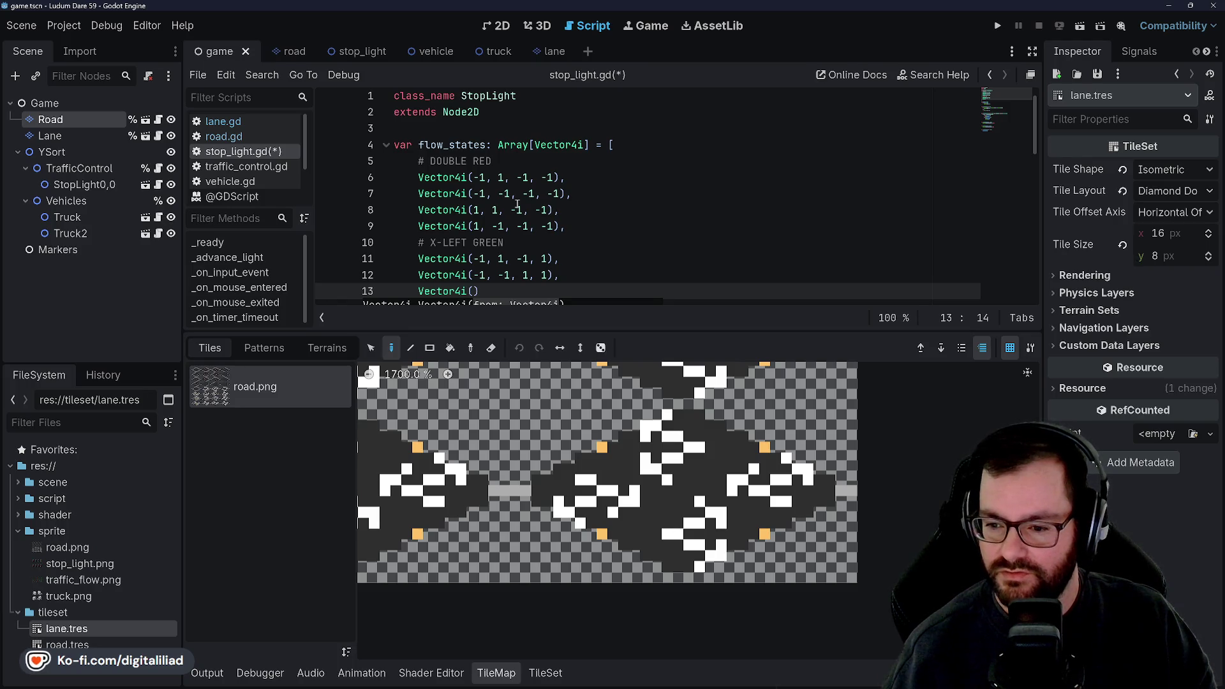
text(1, 1, 1, -1)
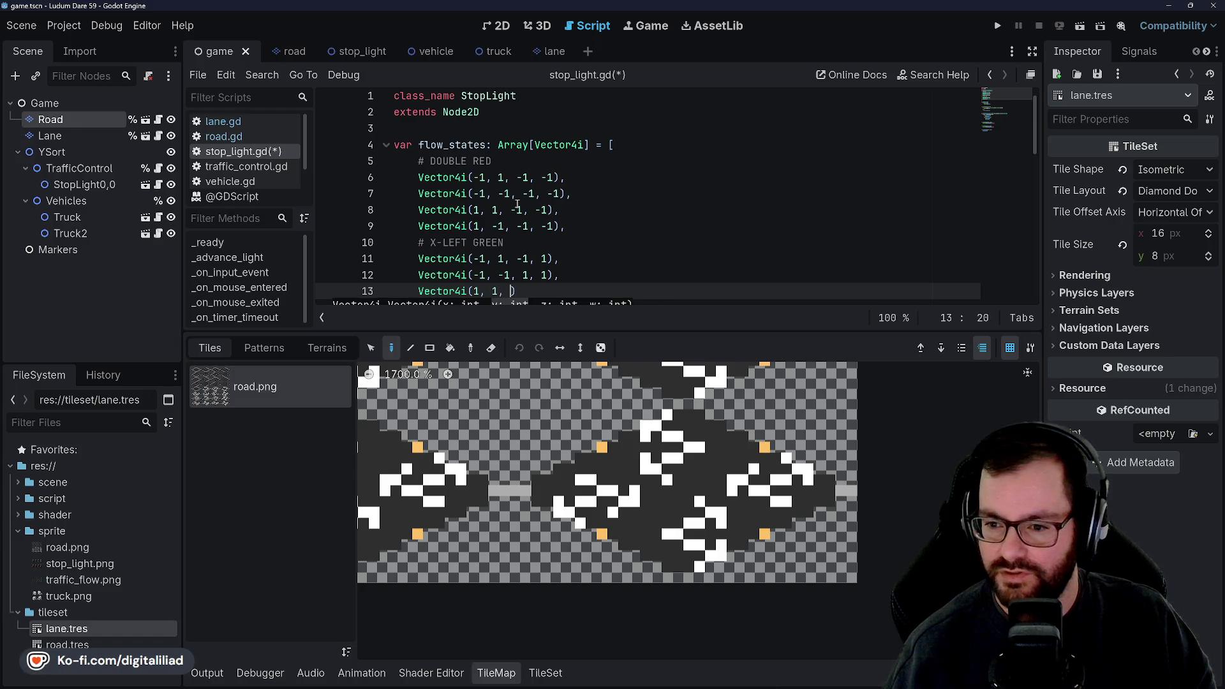
text(),)
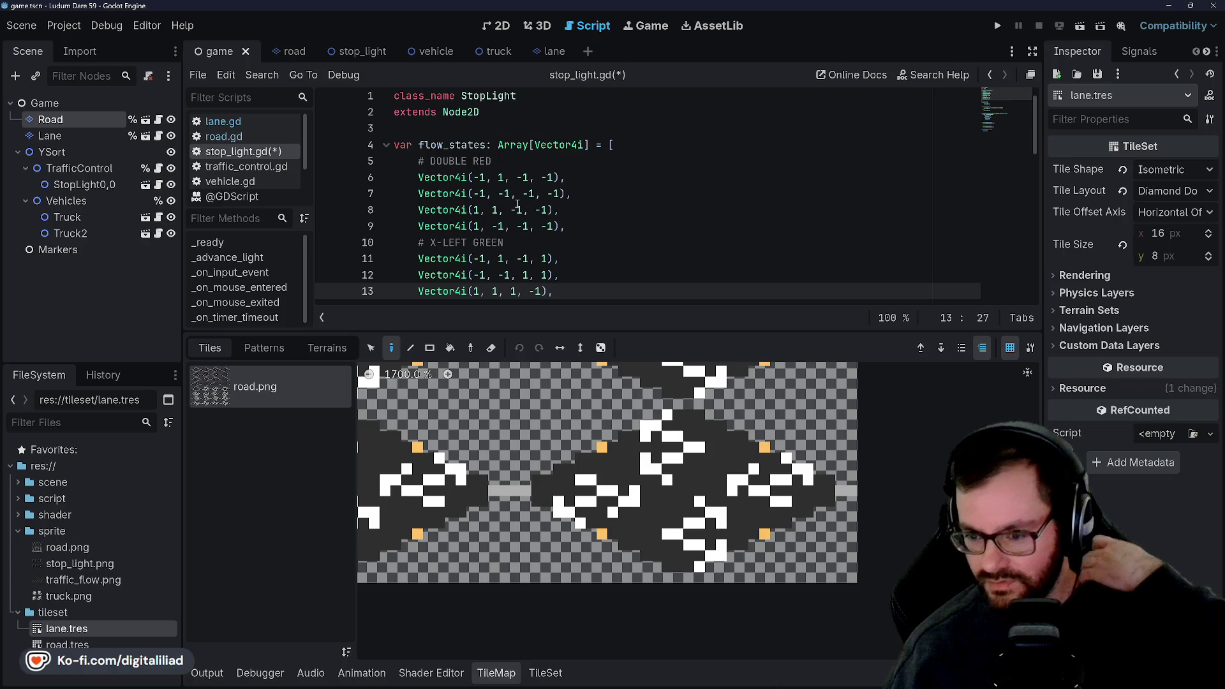
key(Return)
text(Ve)
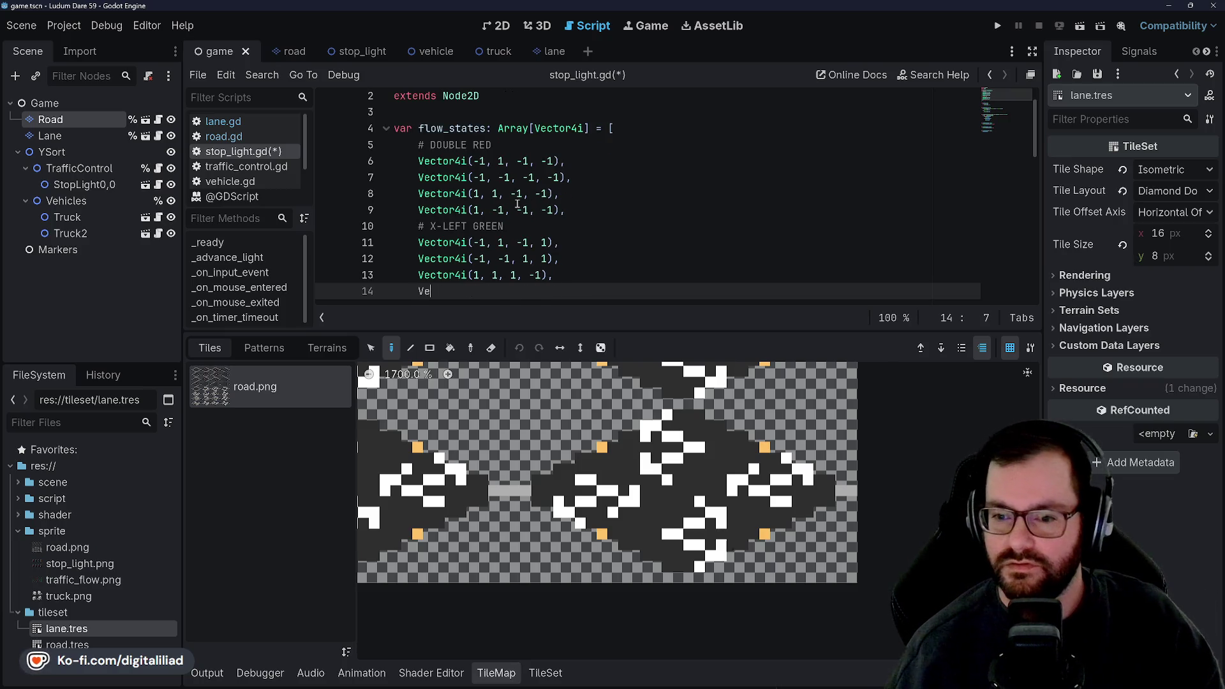
text(ctor4i()
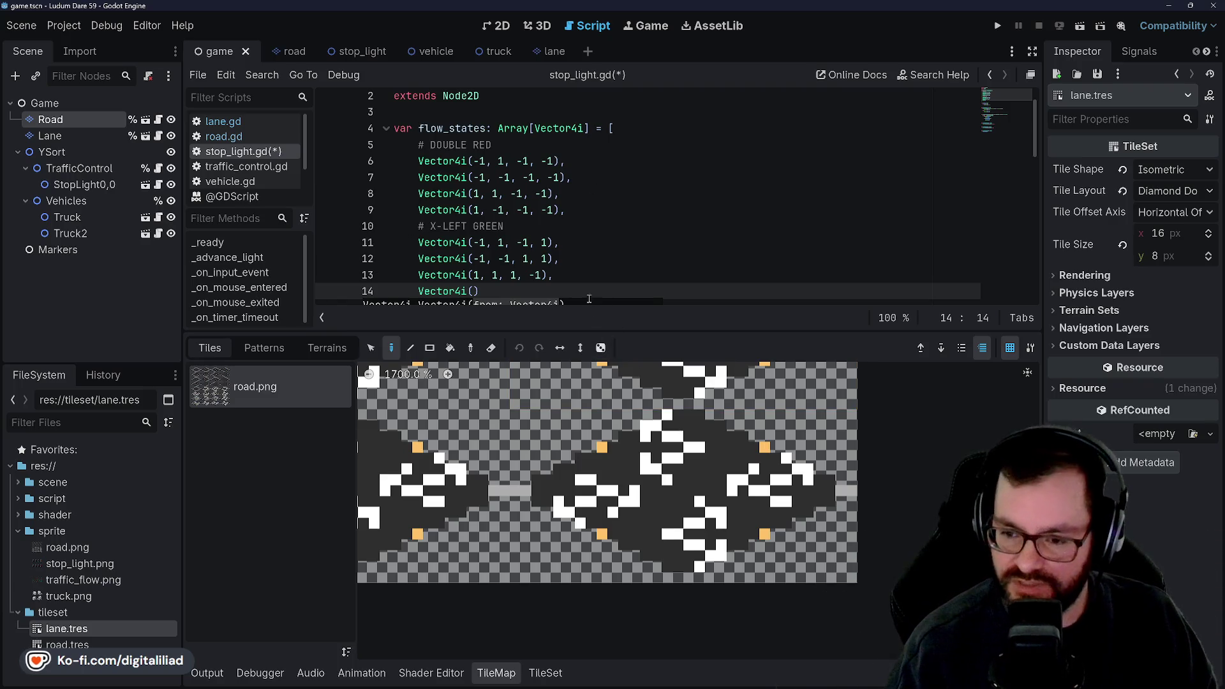
- Finish the fourth X-LEFT GREEN entry as Vector4i(1, -1, -1, 1), checking it against the earlier entries
scroll(477, 242, down, 1)
text(1)
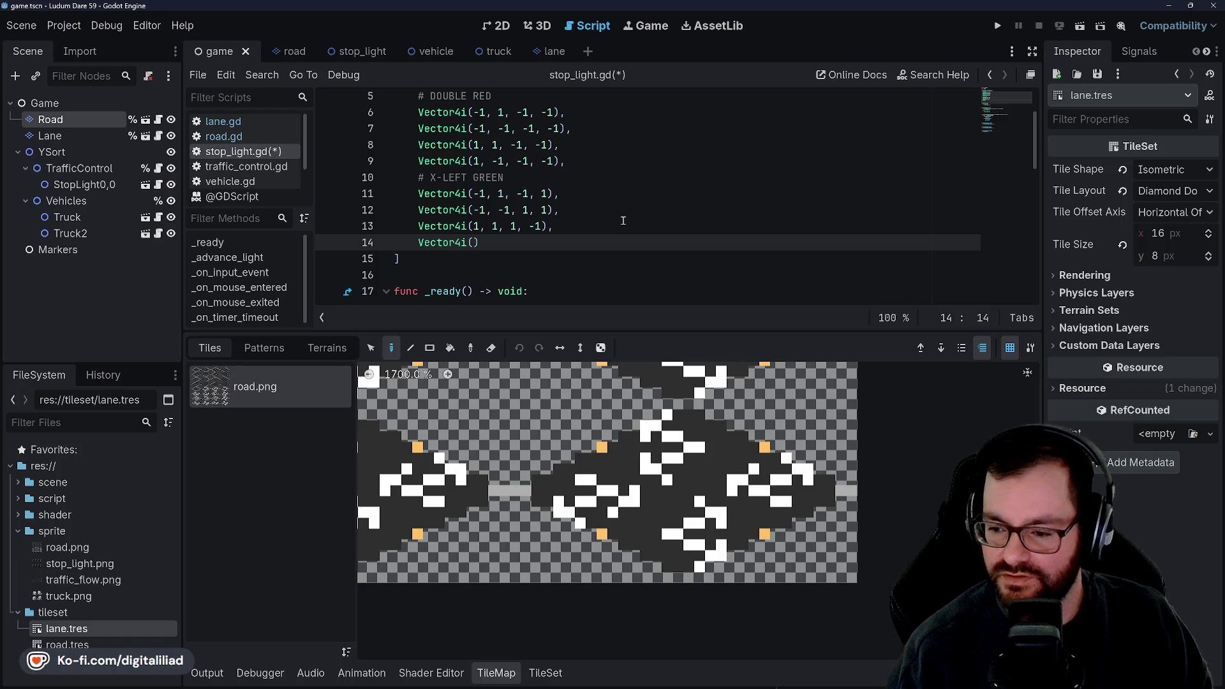
text(1, -1,)
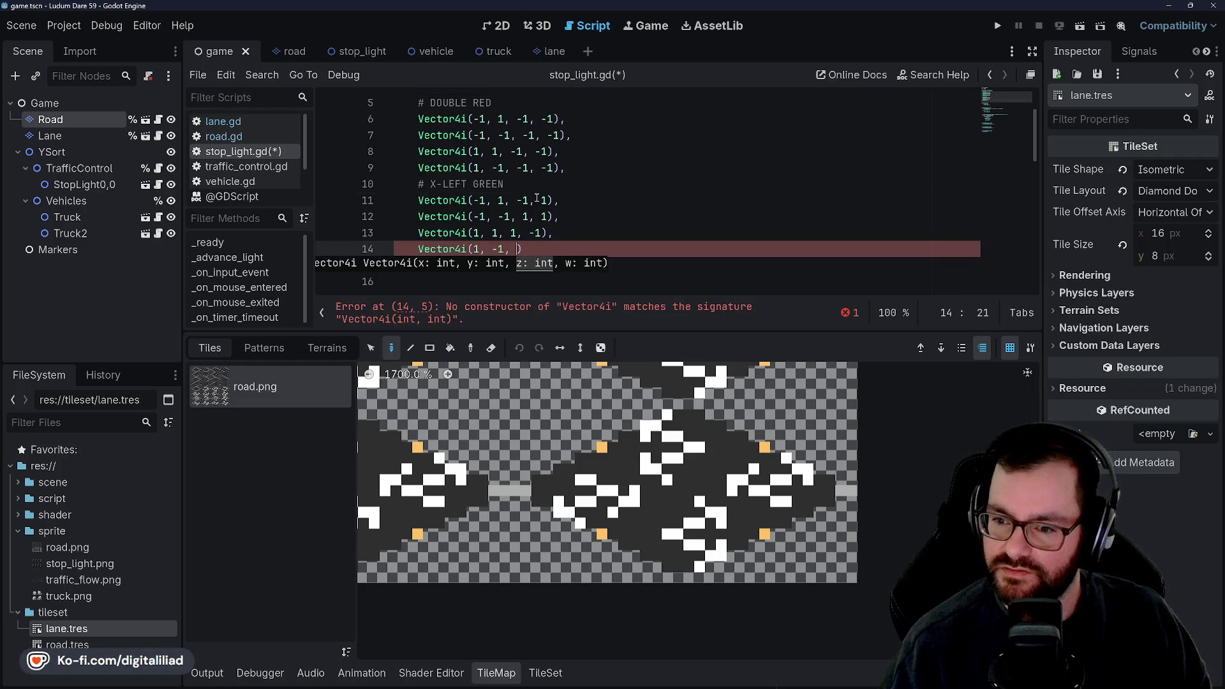
click(537, 200)
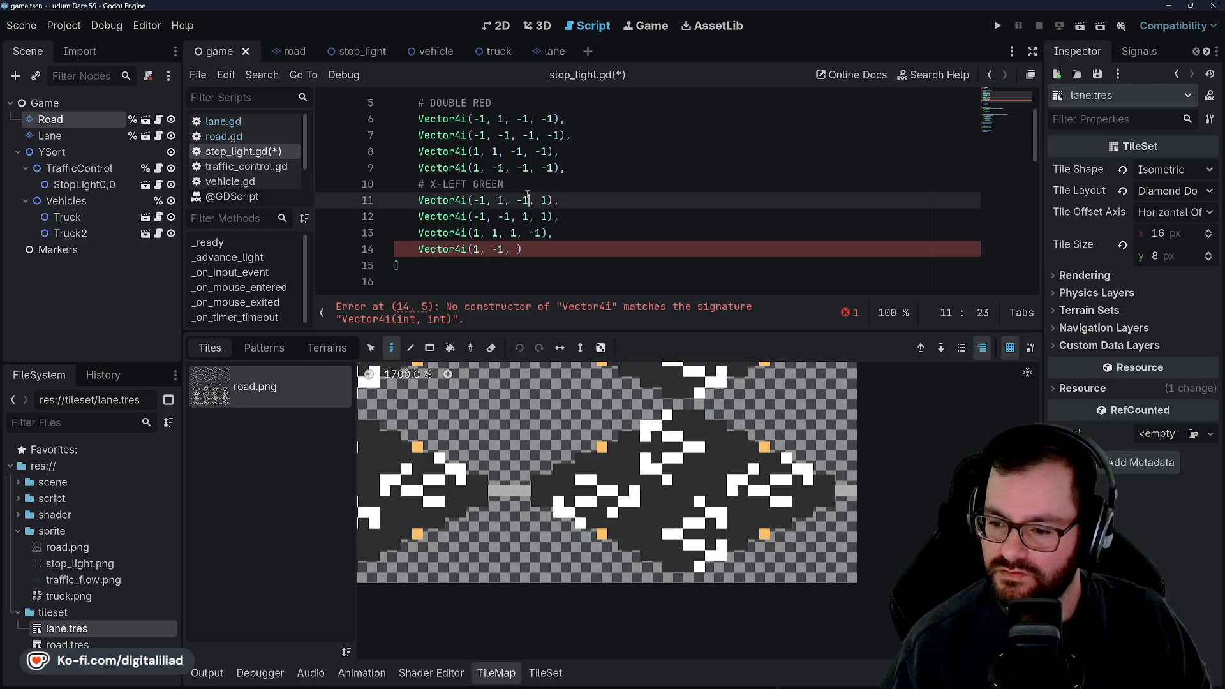
click(528, 179)
click(527, 199)
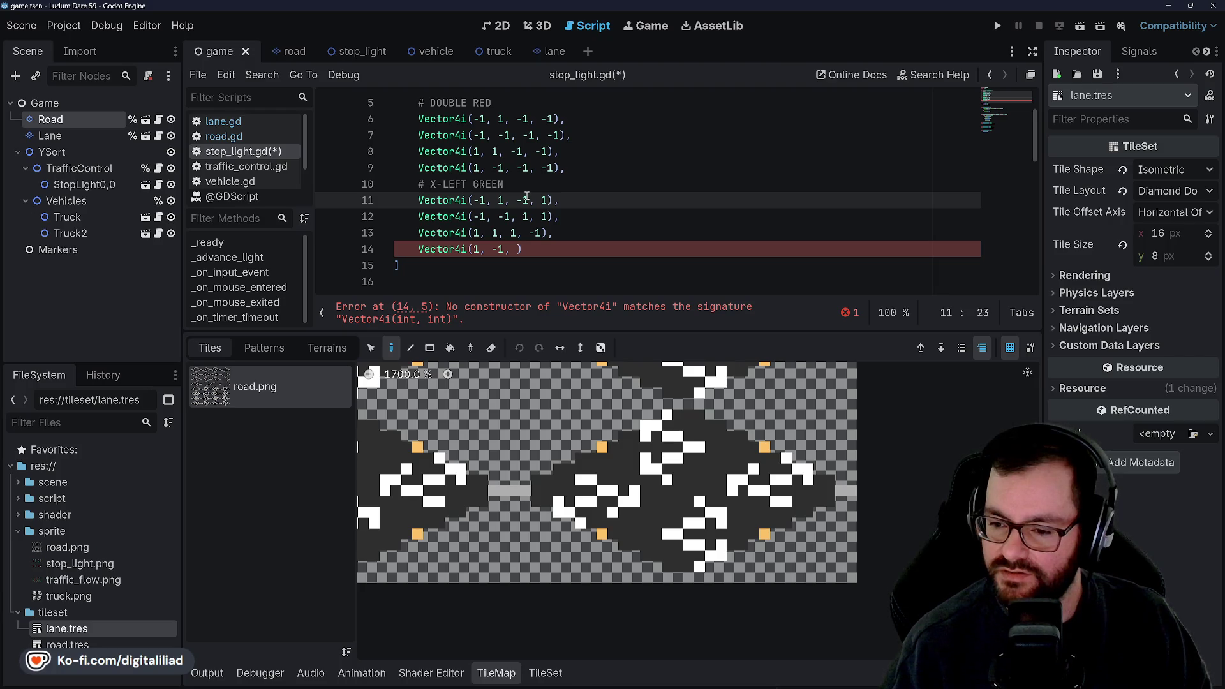
click(533, 216)
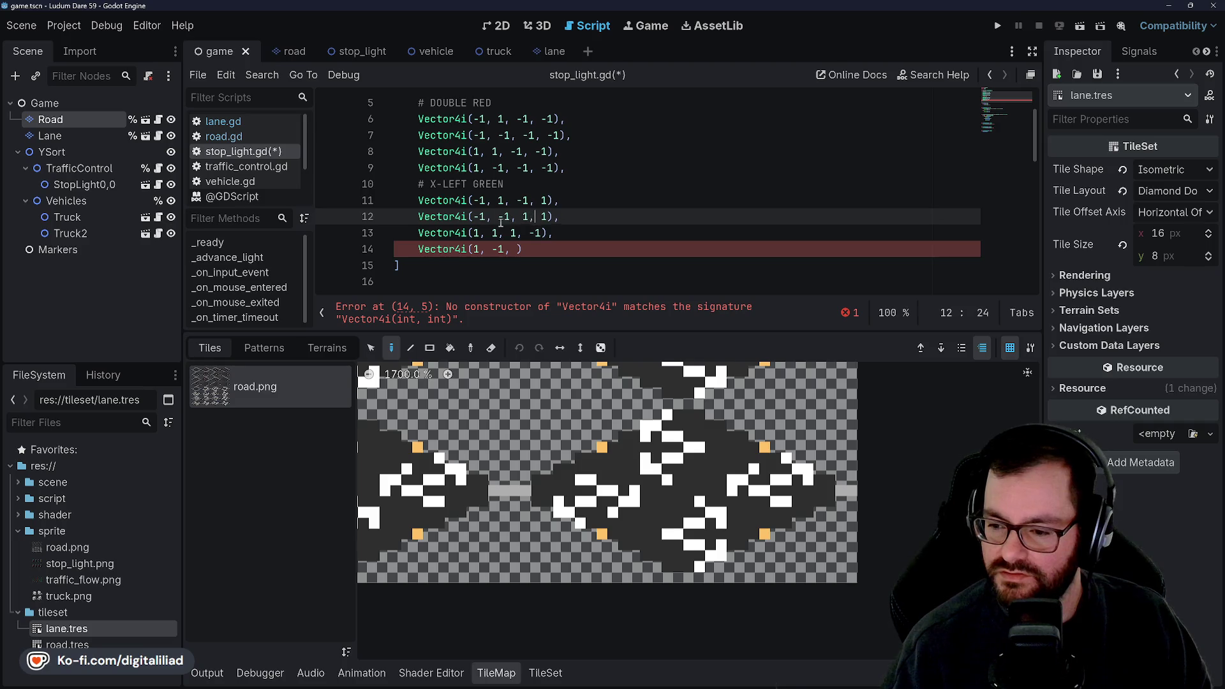
click(518, 248)
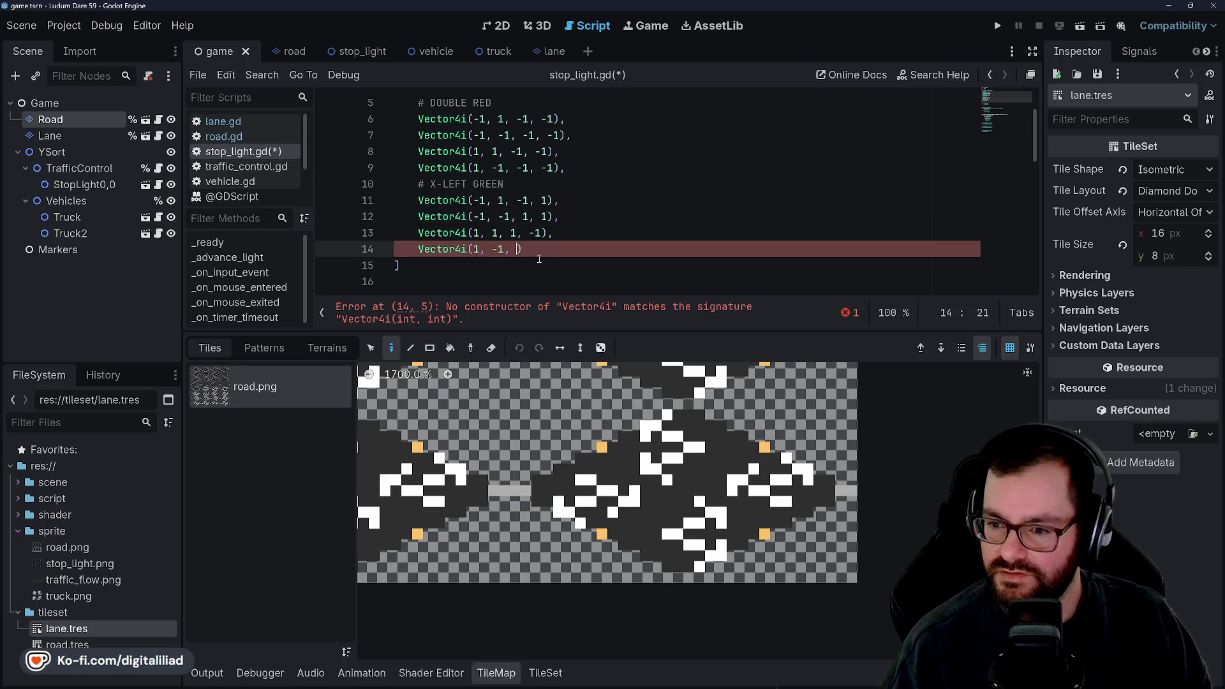
text(-1, 1),)
key(Return)
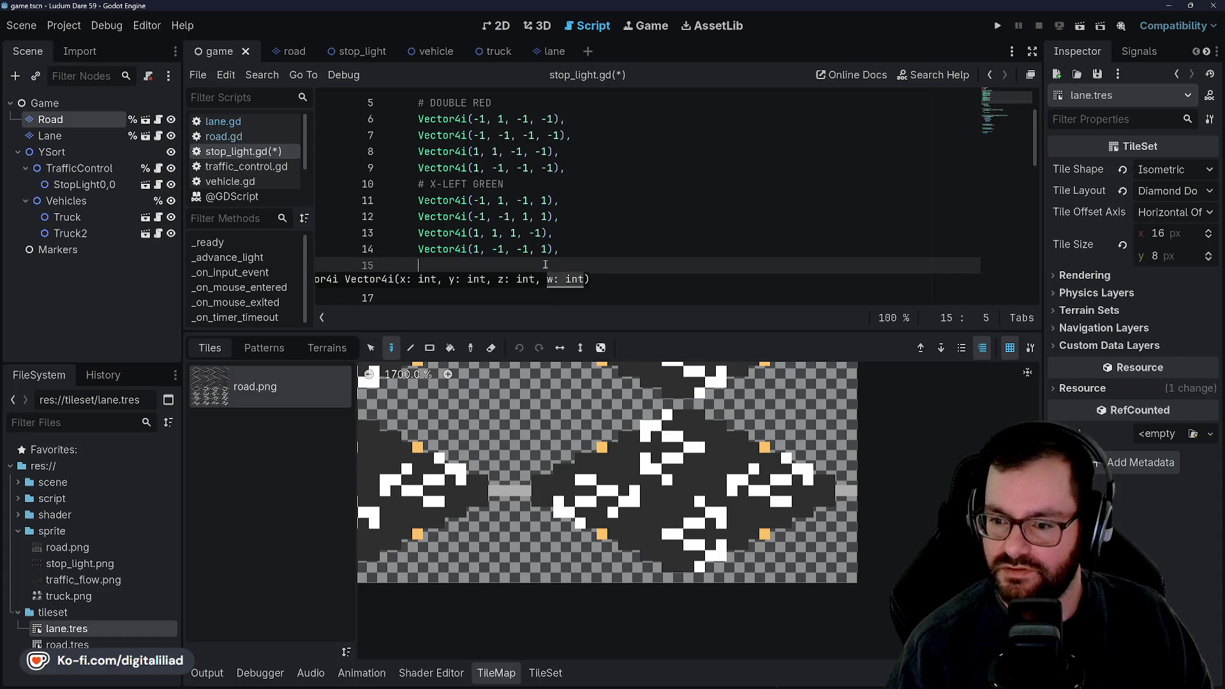
- Keep the third entry's last value at -1 and begin the '# X-STRAIGHT GREEN' comment below
text(V)
key(BackSpace)
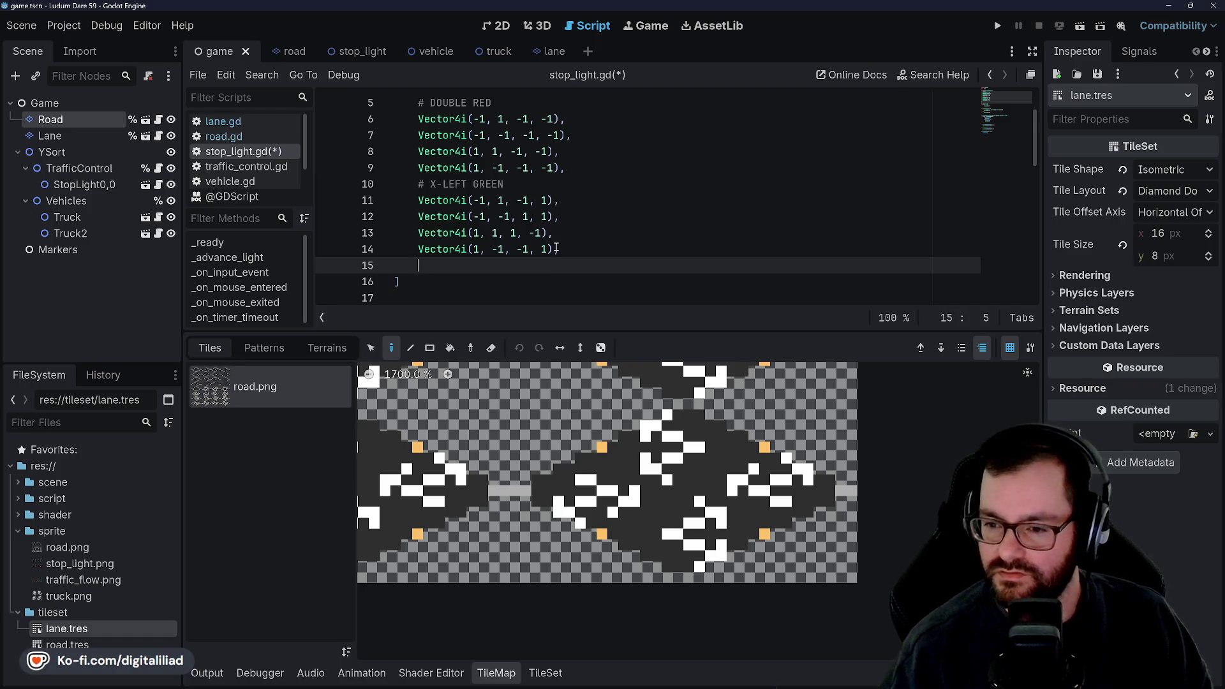
click(541, 233)
key(Left)
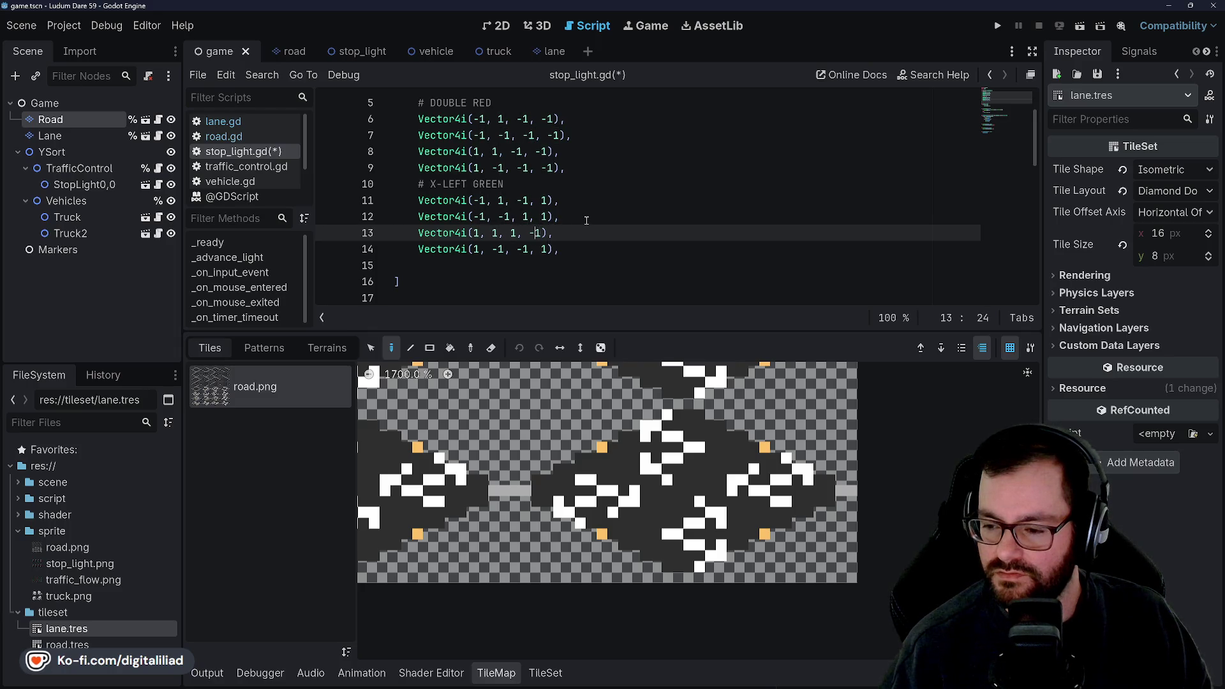
key(BackSpace)
key(End)
click(576, 241)
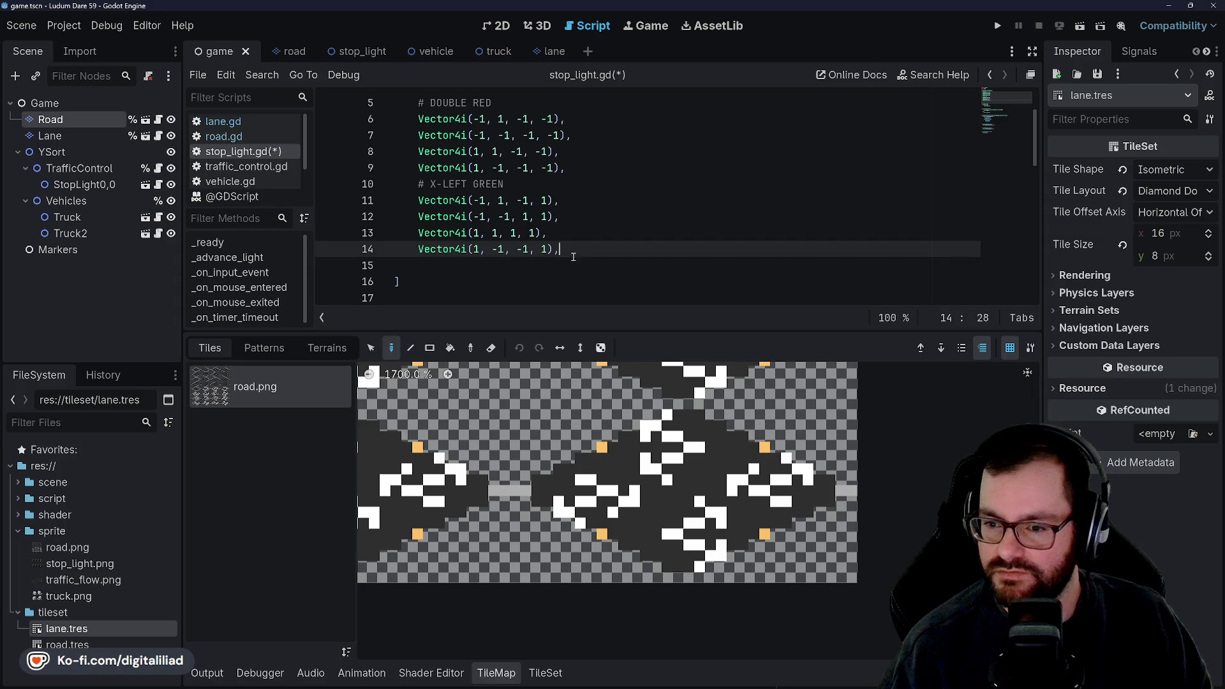
click(574, 270)
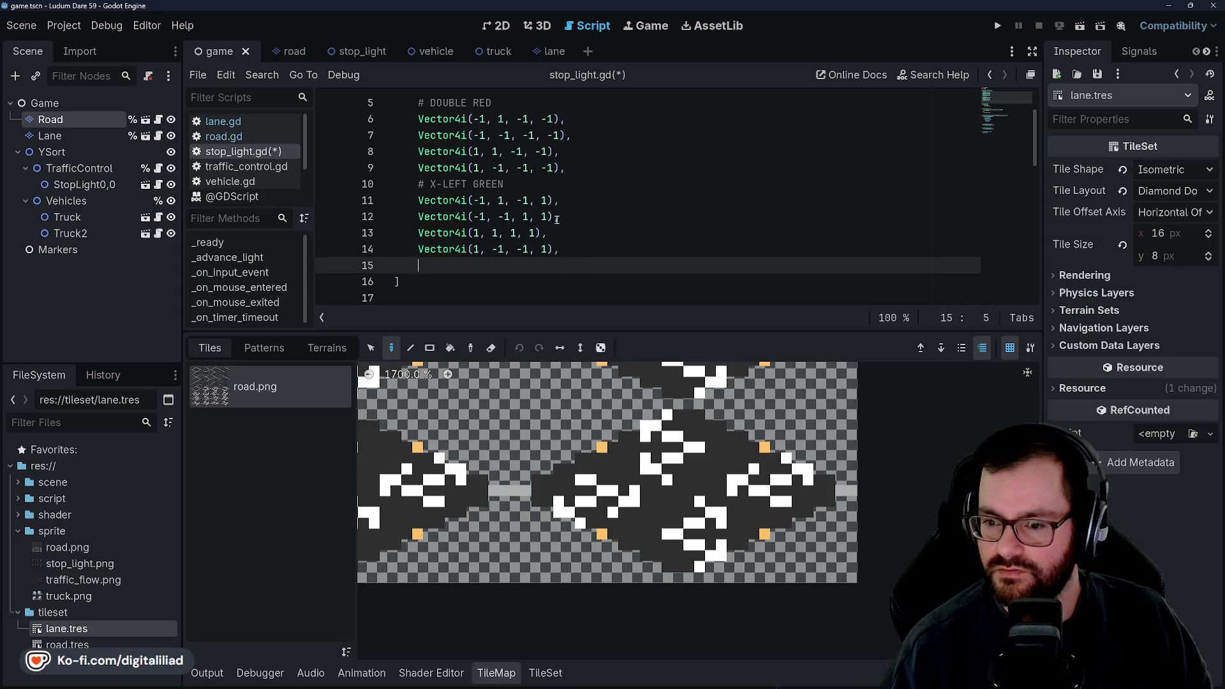
key(ctrl+z)
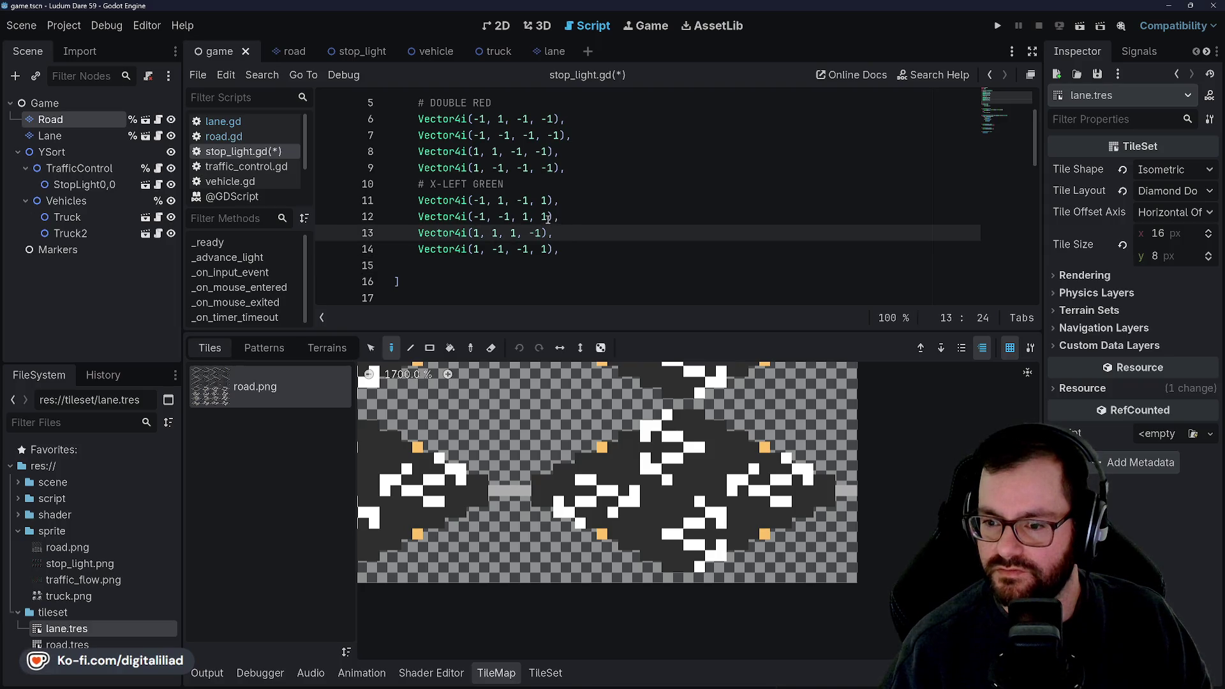
click(541, 217)
key(Down)
key(Down)
key(Down)
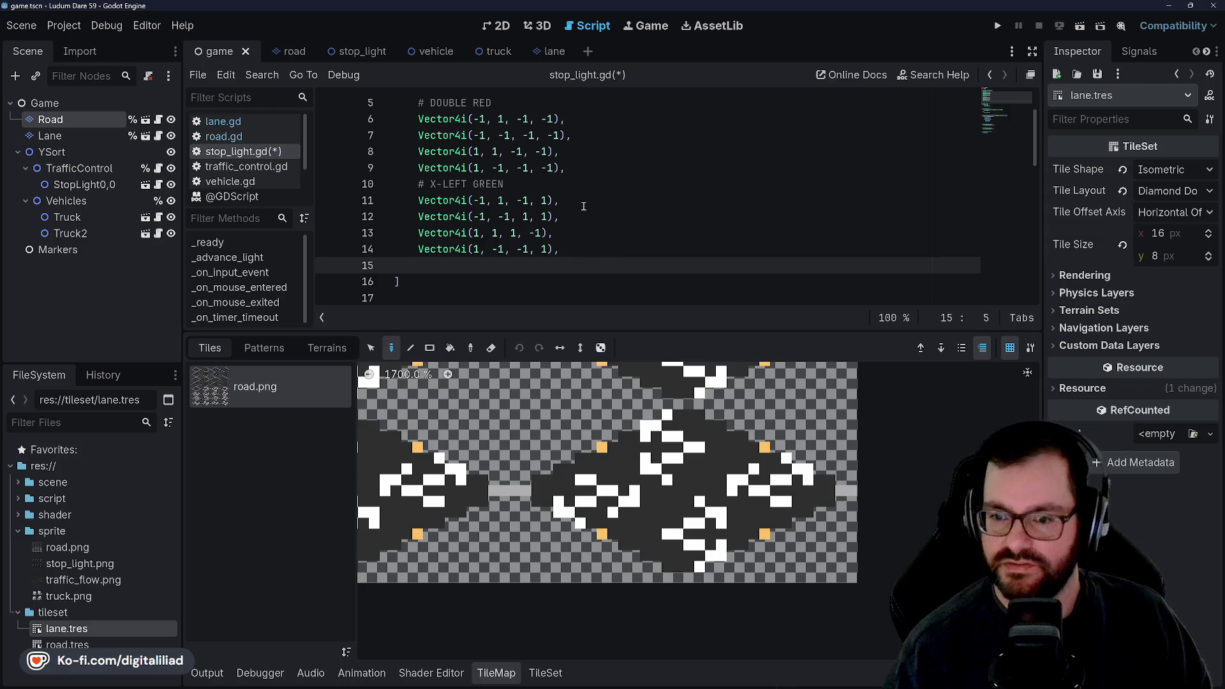
text(X-)
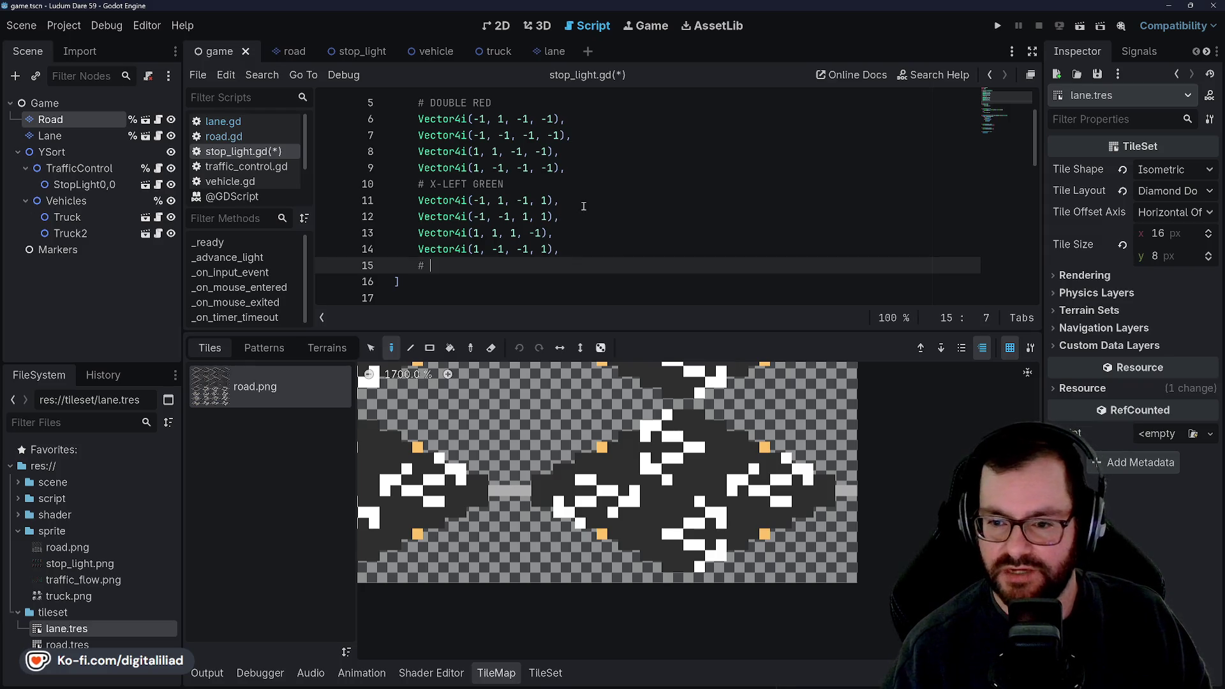
text(STRA)
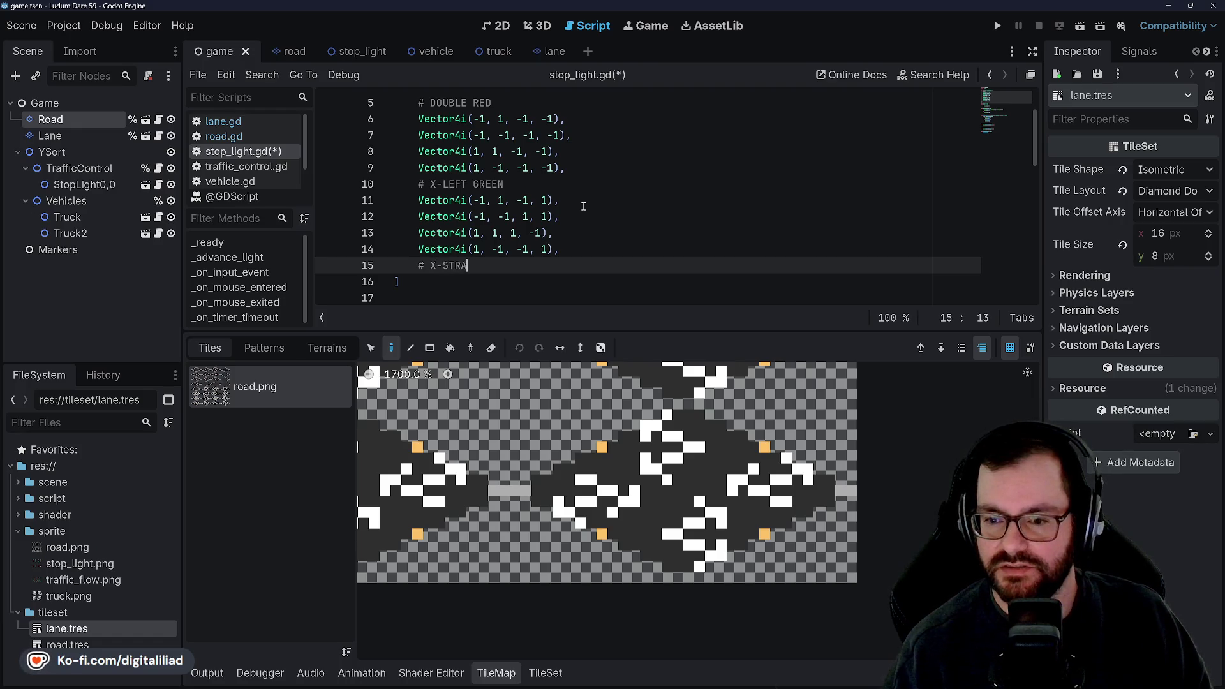
text(IGHT GREEN)
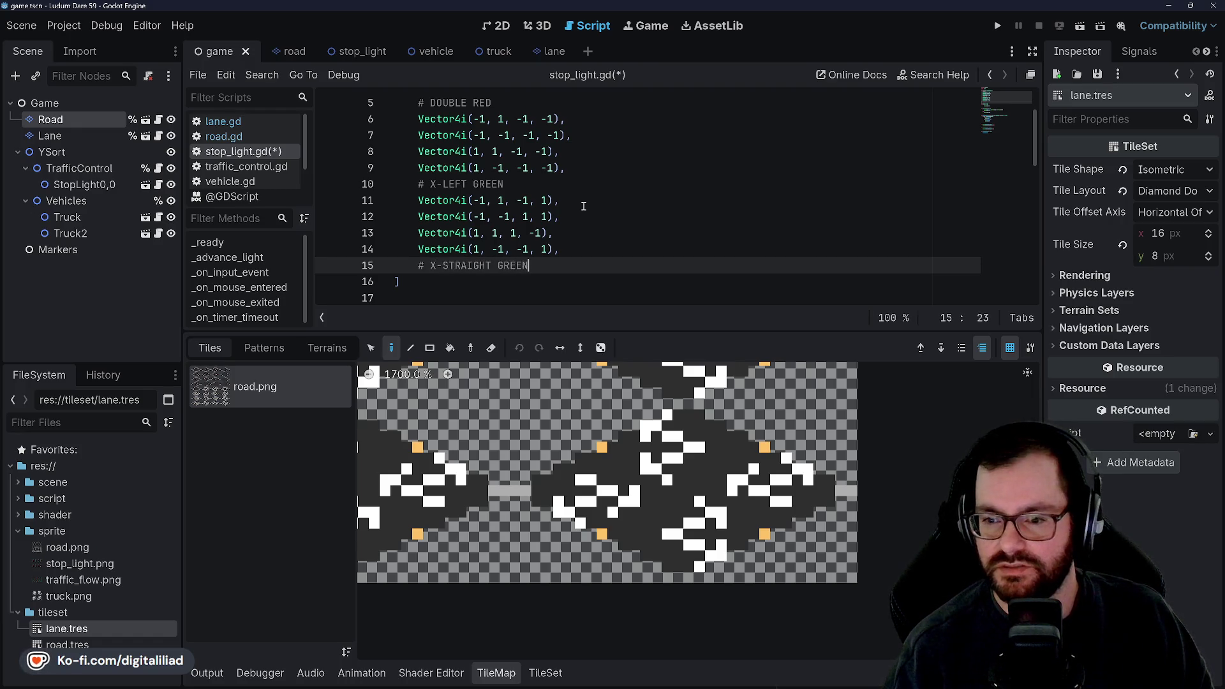
- Finish the X-STRAIGHT GREEN comment and add its first two entries, the second being Vector4i(-1, -1, 1, 1)
scroll(651, 244, down, 1)
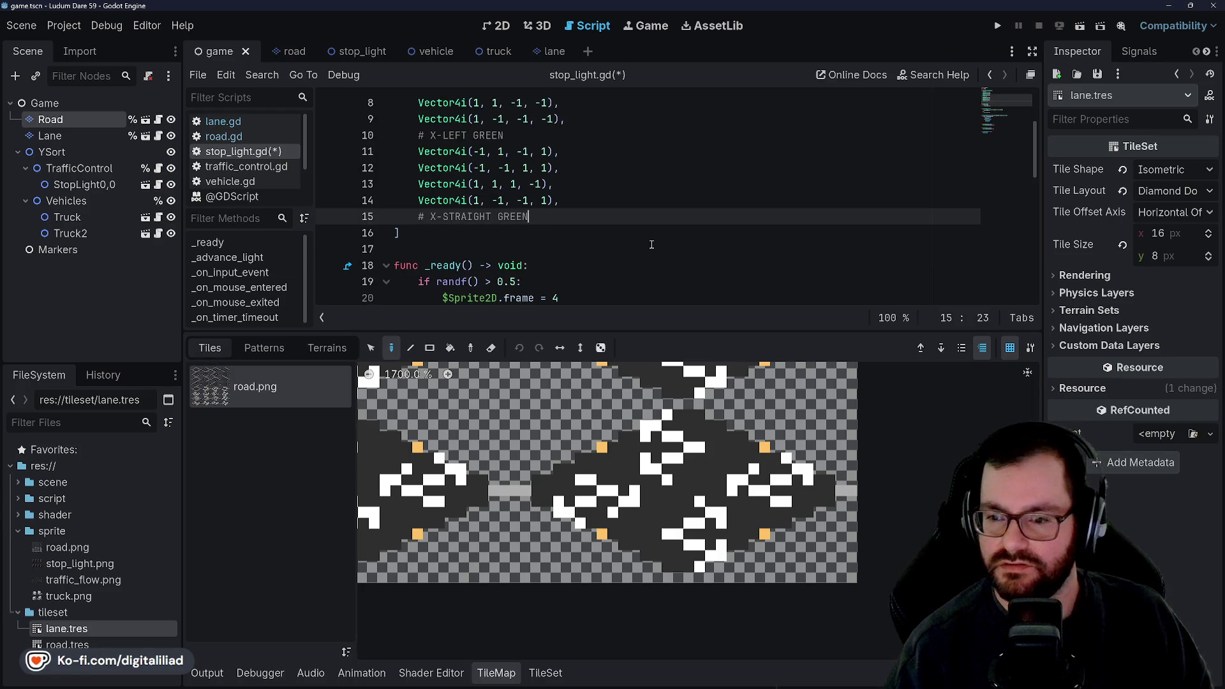
text(,)
key(Return)
text(Vector4i()
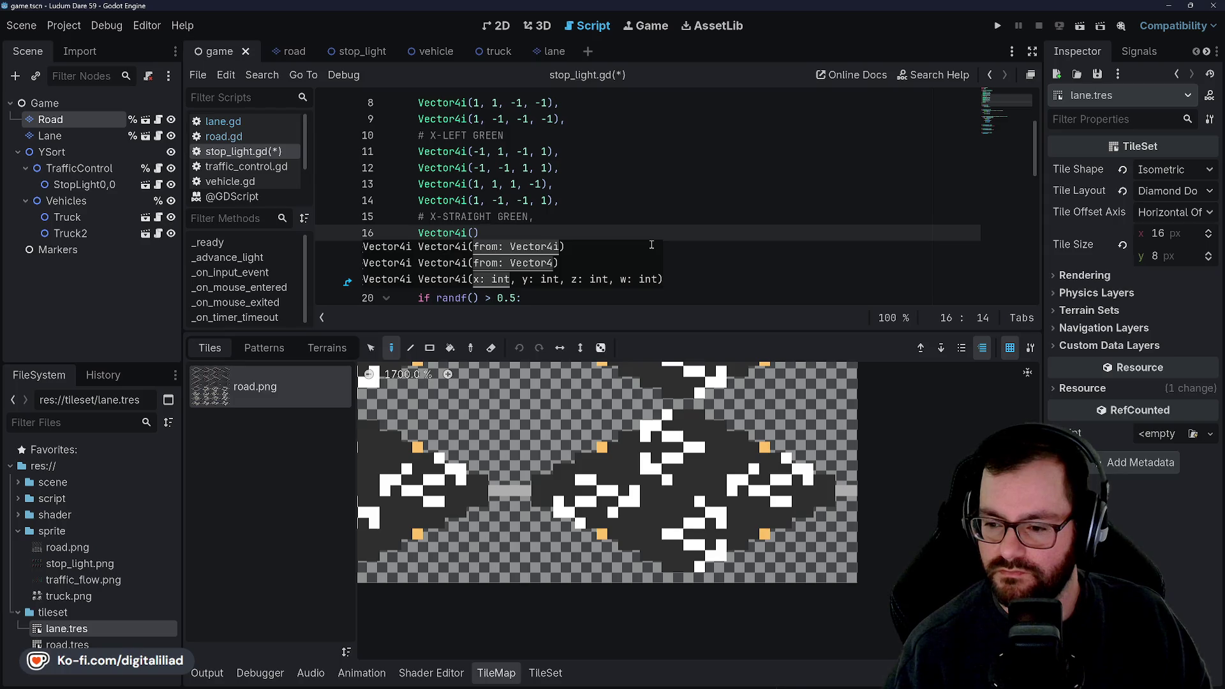
text(-1, 1, )
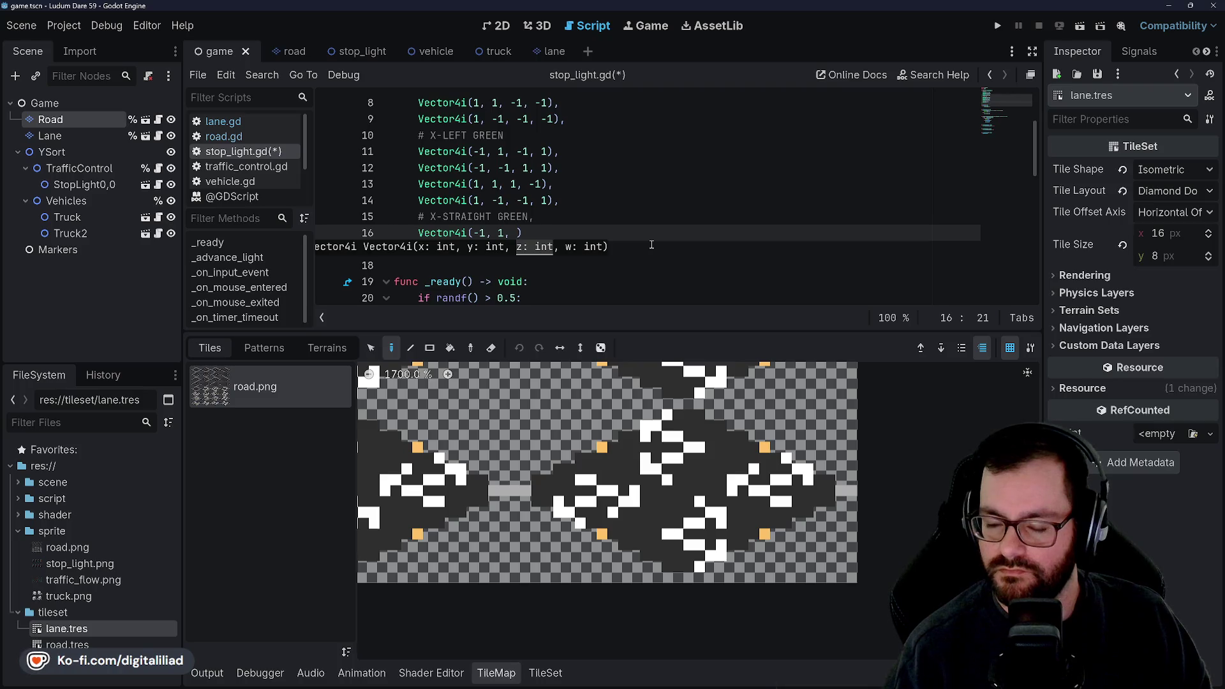
text(1, -1)
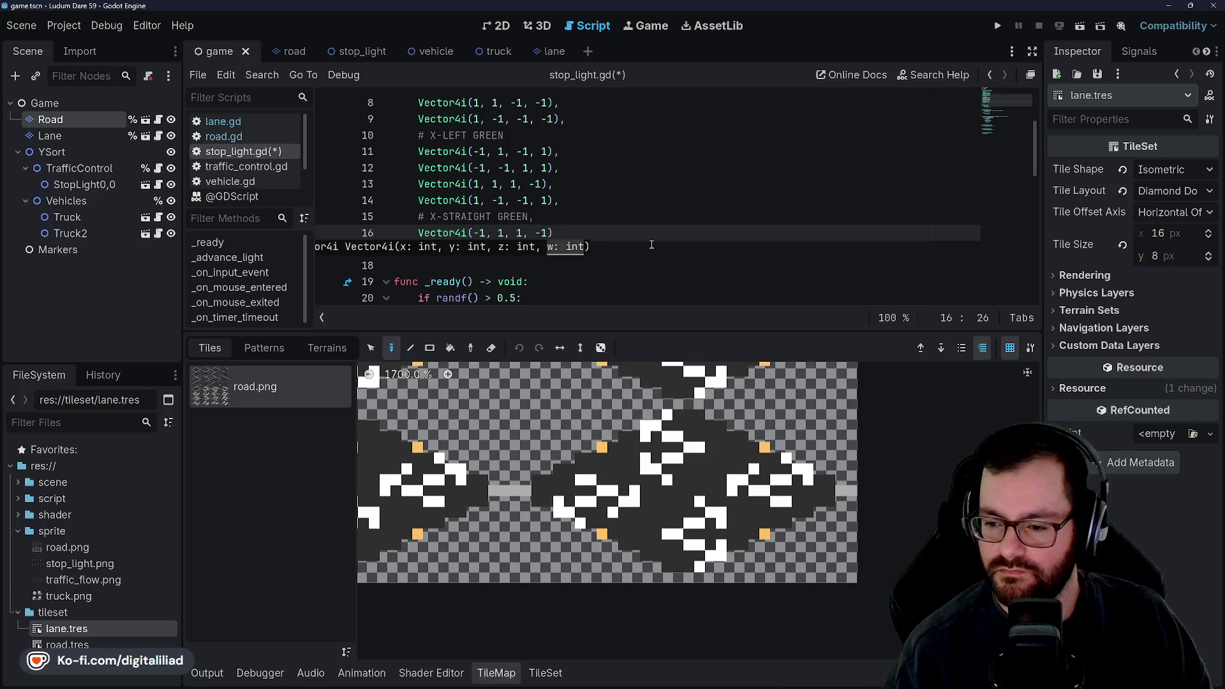
text(,)
key(Return)
text(Vector4i()
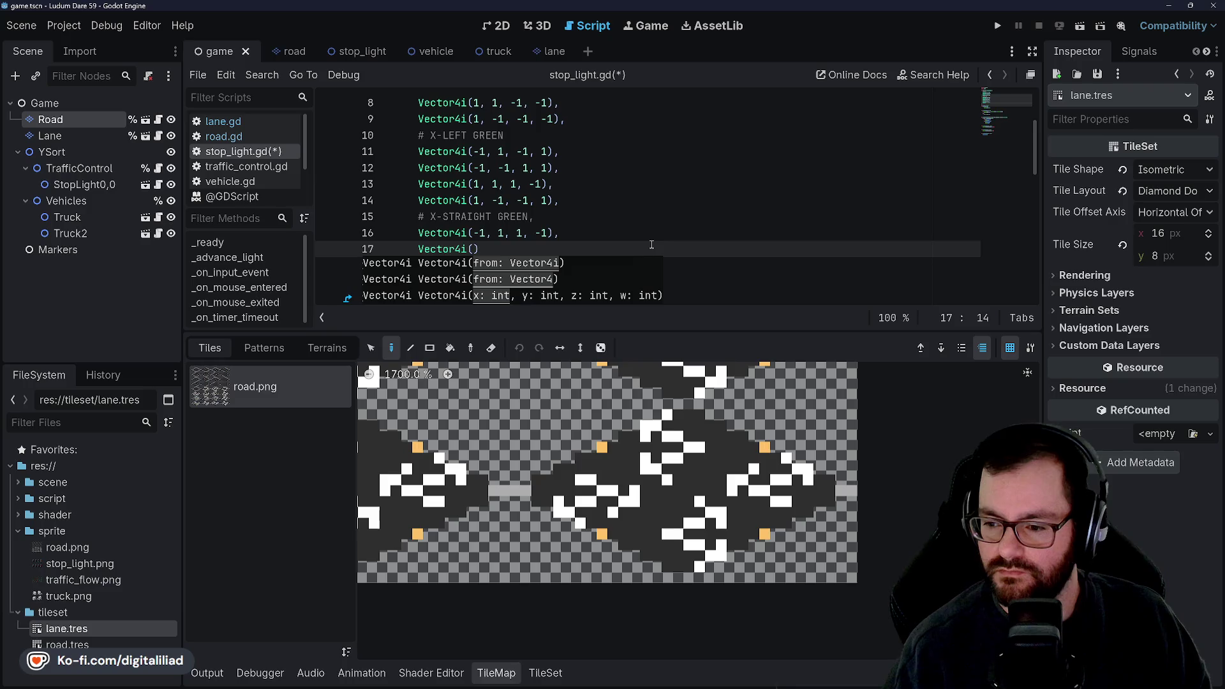
text(-1, -1, )
text(1, 1))
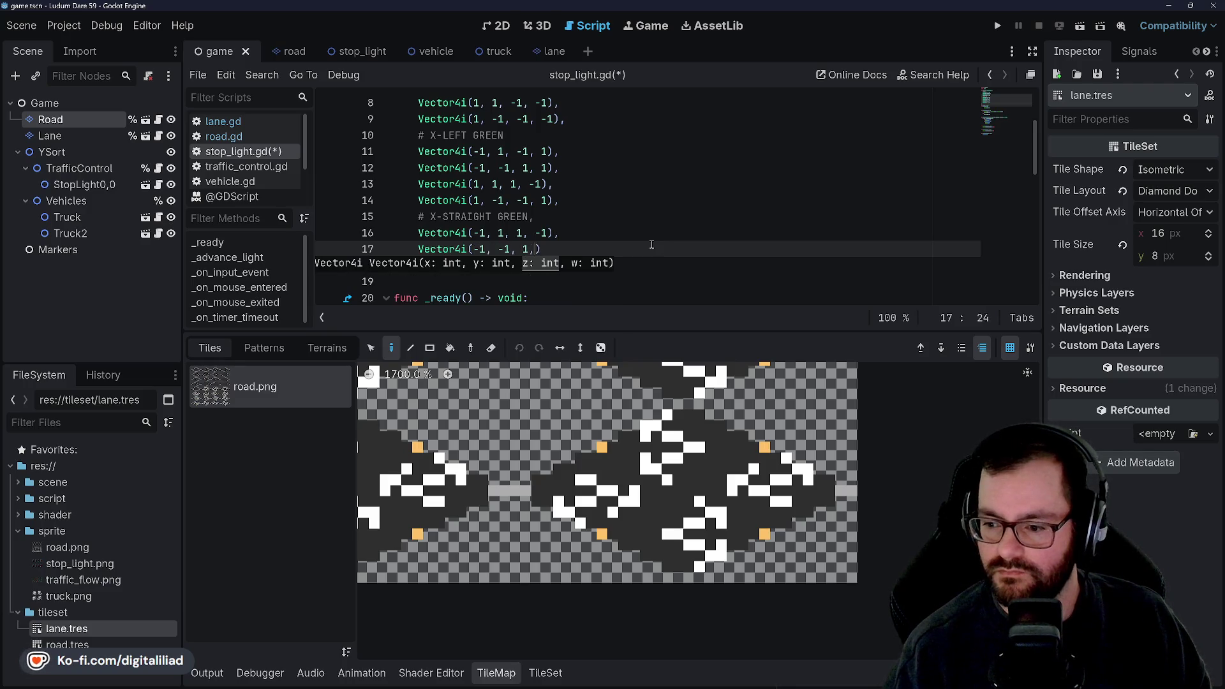
text(,)
- Add the third and fourth X-STRAIGHT GREEN entries, ending with Vector4i(1, -1, 1, -1), save, and select the block
key(Return)
text(Vector4i()
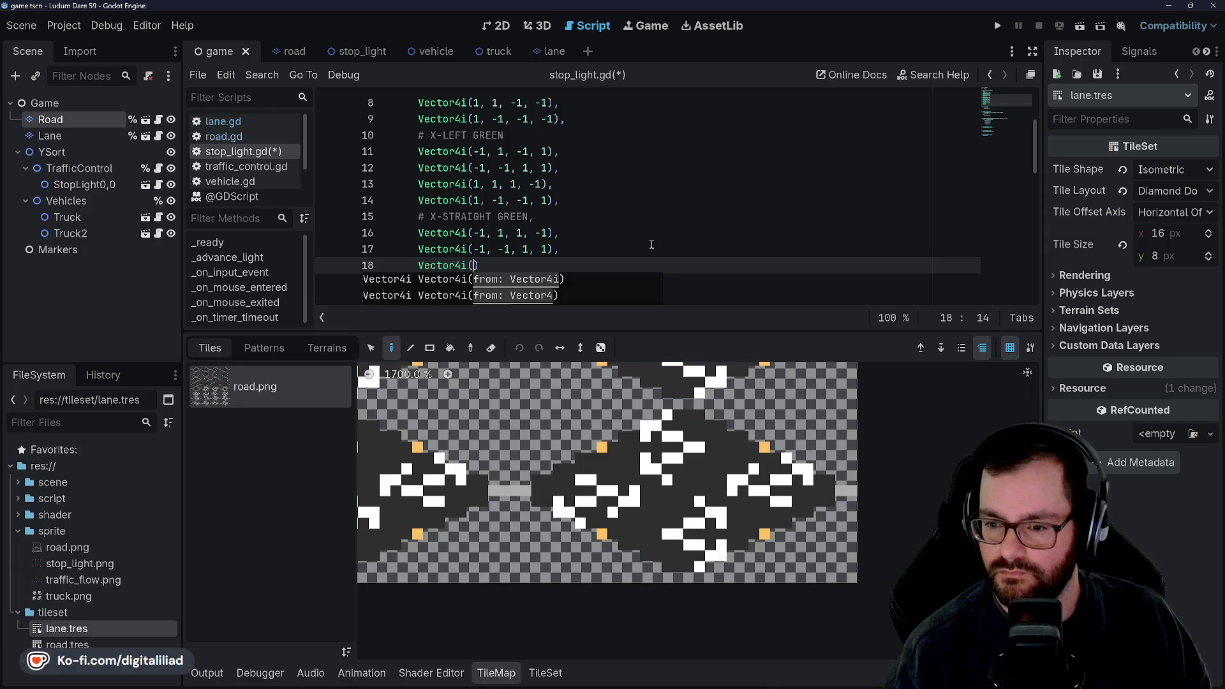
text(1, 1,)
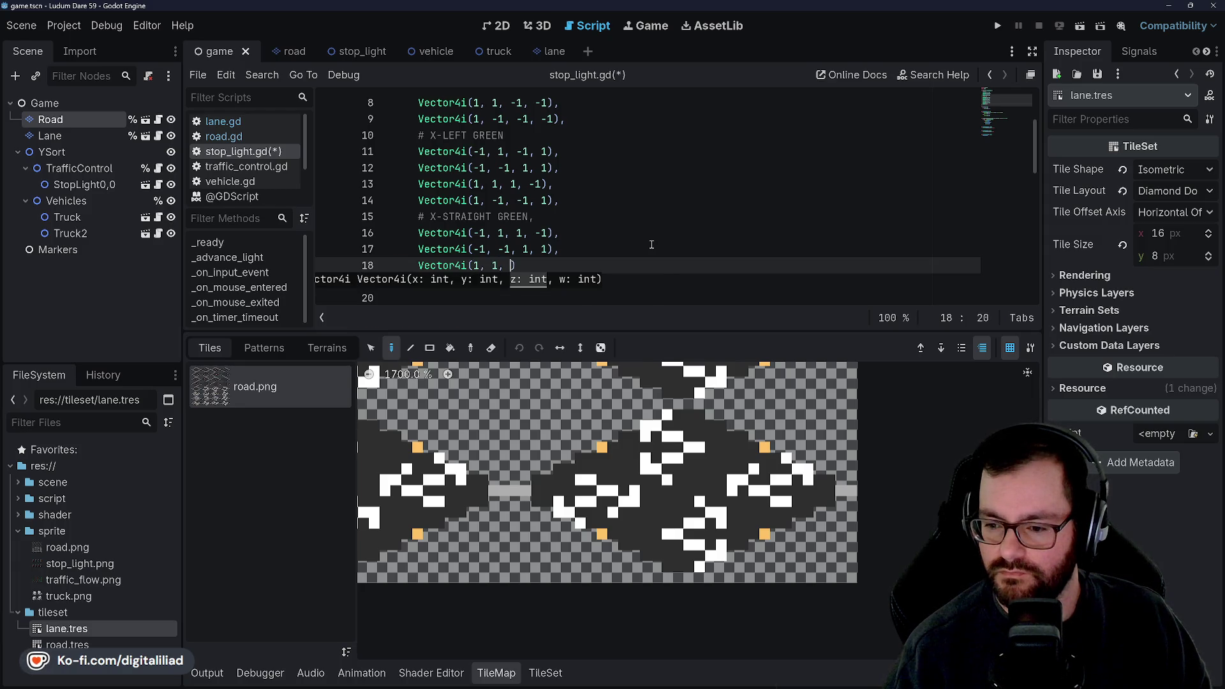
text( 1),)
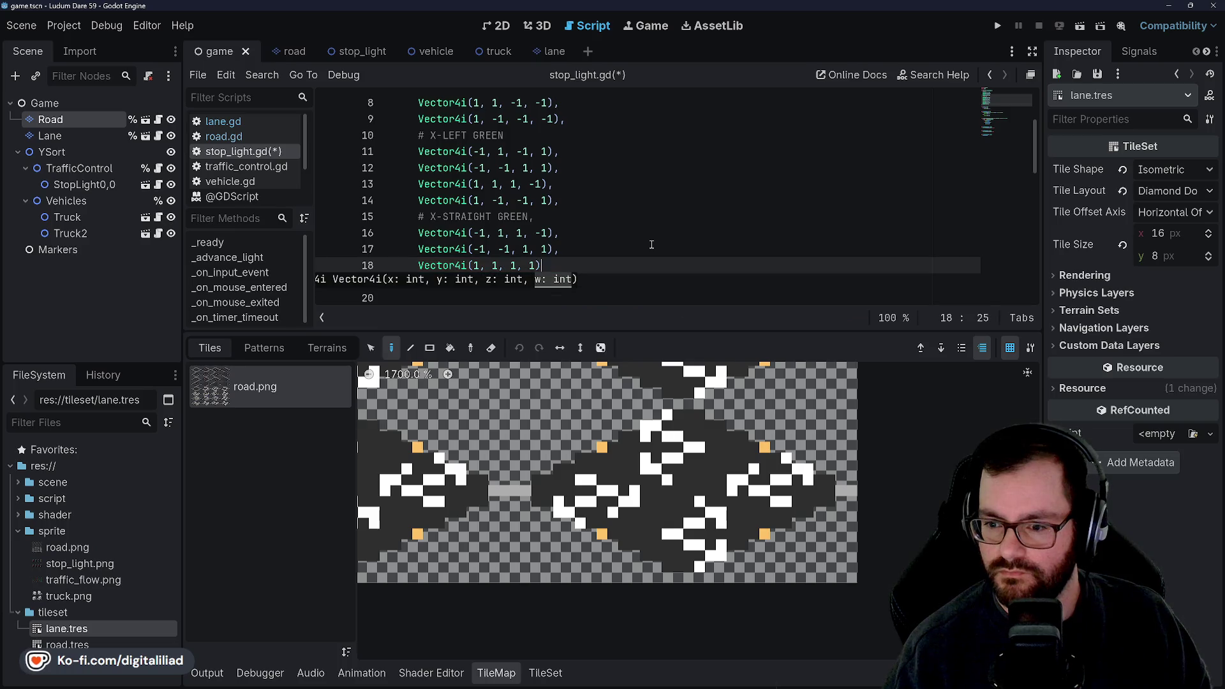
key(Return)
text(Vector4i()
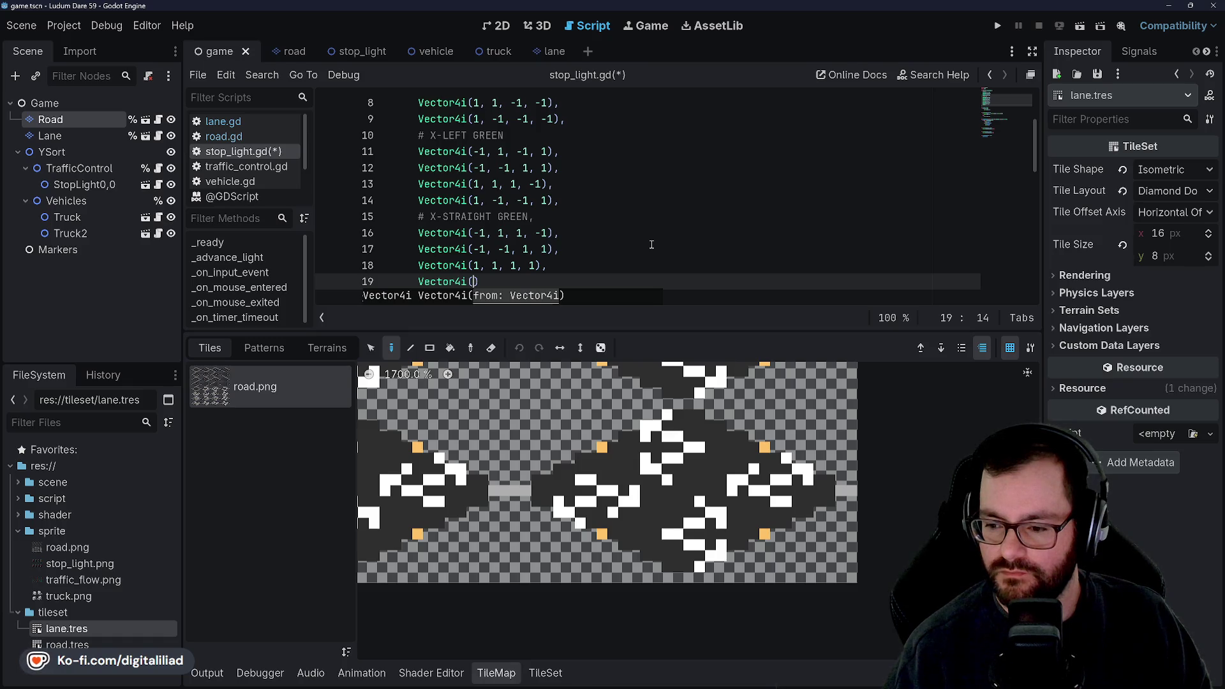
text(-1, )
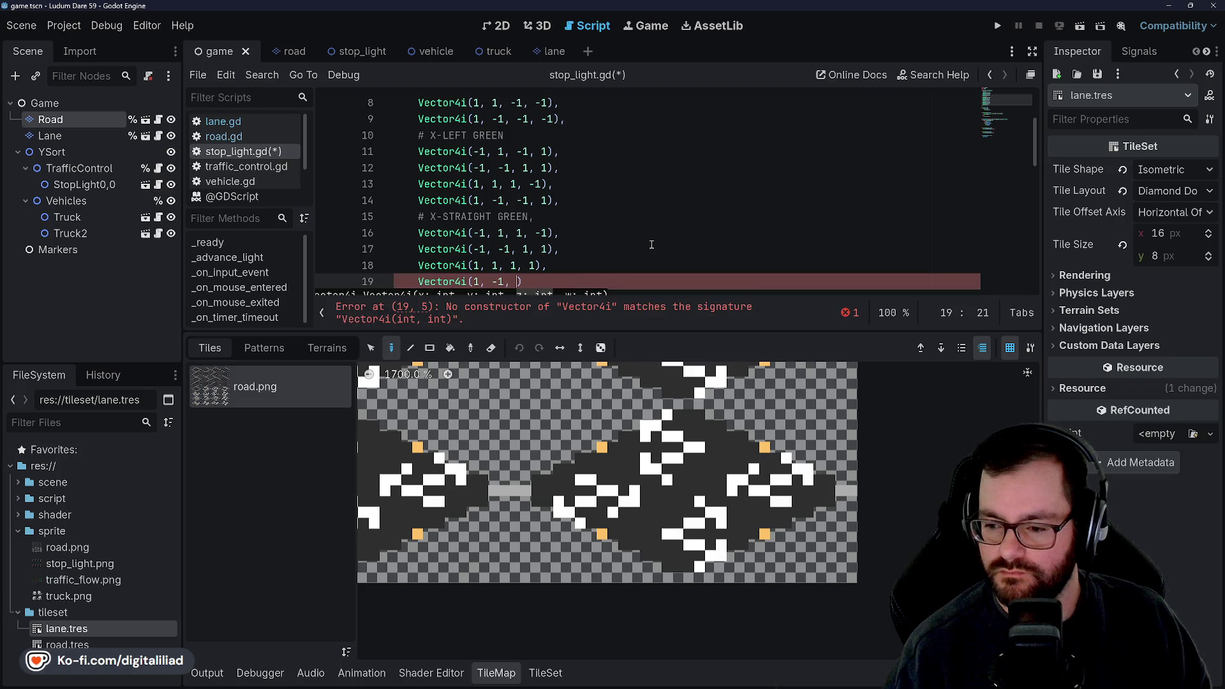
text(1, -1))
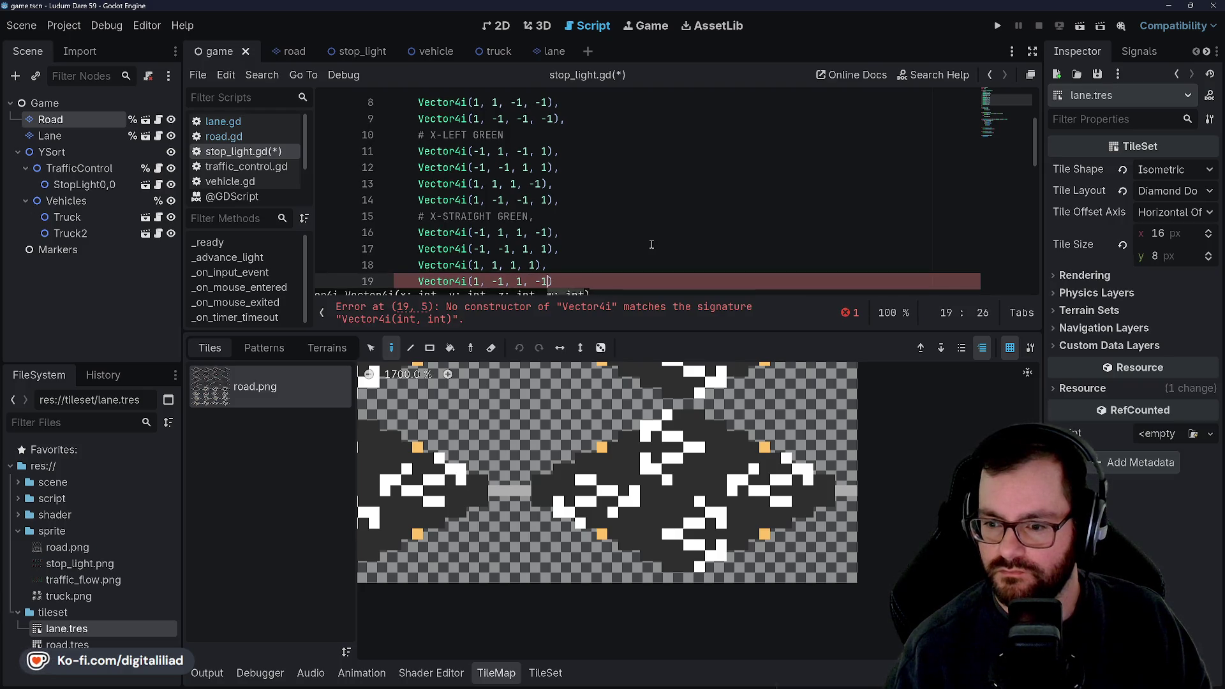
text(,)
key(Return)
key(ctrl+s)
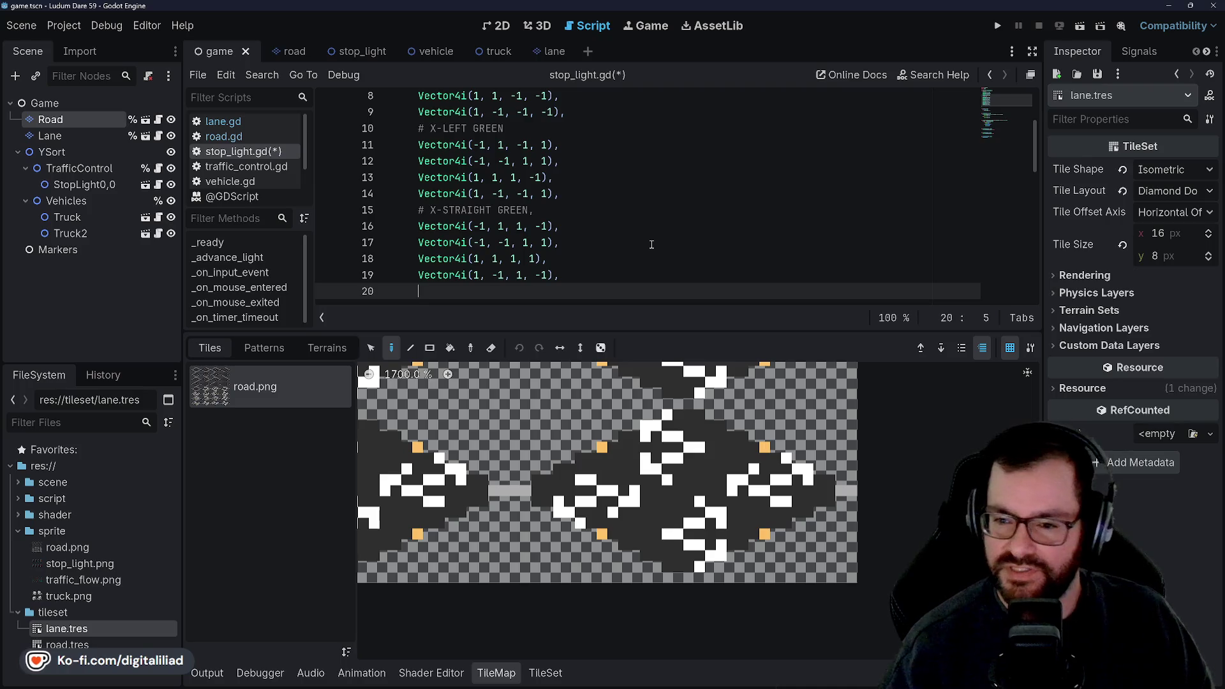
scroll(651, 233, down, 1)
scroll(651, 232, up, 1)
mouse_move(560, 274)
mouse_down()
mouse_move(408, 225)
mouse_move(417, 209)
mouse_up()
- Duplicate the X-STRAIGHT GREEN block below itself, relabel it X-STRAIGHT YELLOW, and save
scroll(445, 238, down, 1)
key(ctrl+c)
key(End)
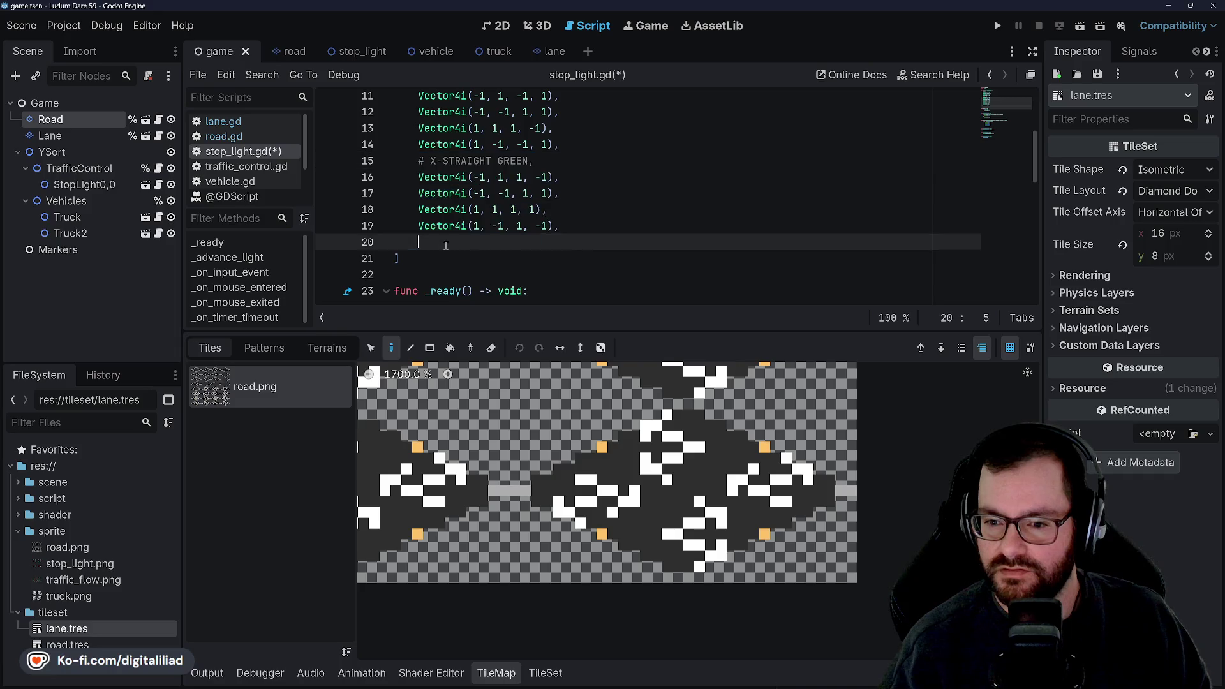
key(Return)
key(ctrl+v)
click(480, 193)
double_click(513, 226)
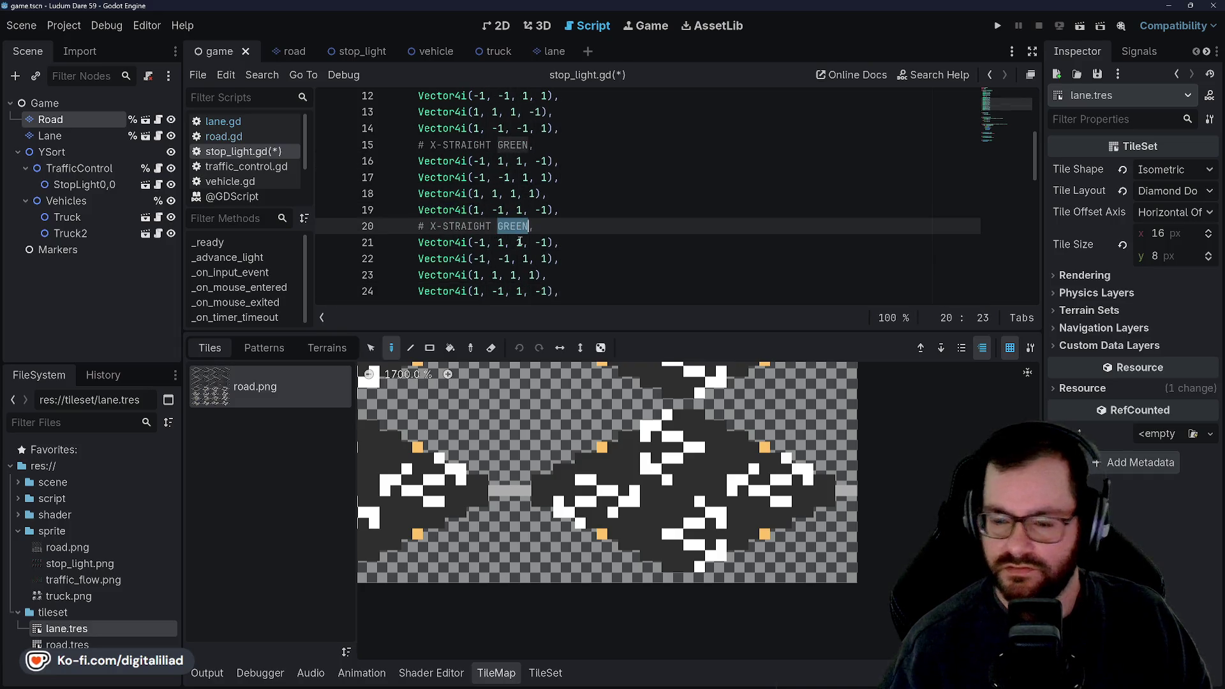
text(YELLOW)
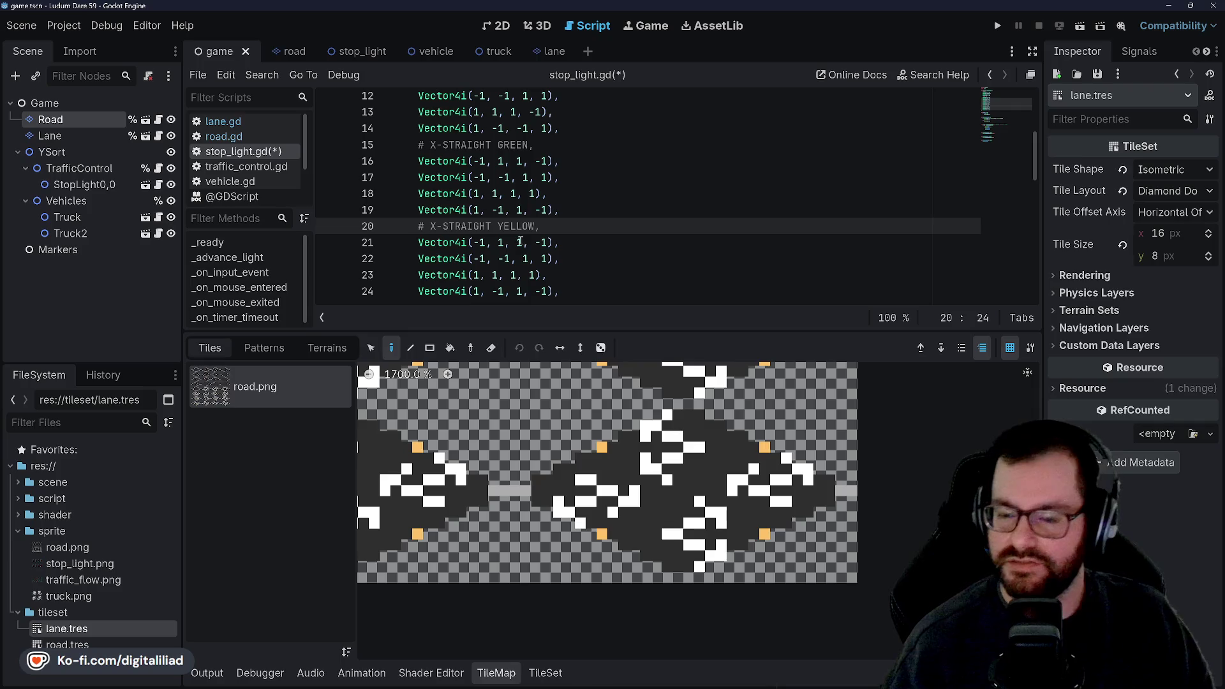
click(582, 248)
key(ctrl+s)
- Make the second yellow vector's last three values negative
scroll(582, 202, down, 1)
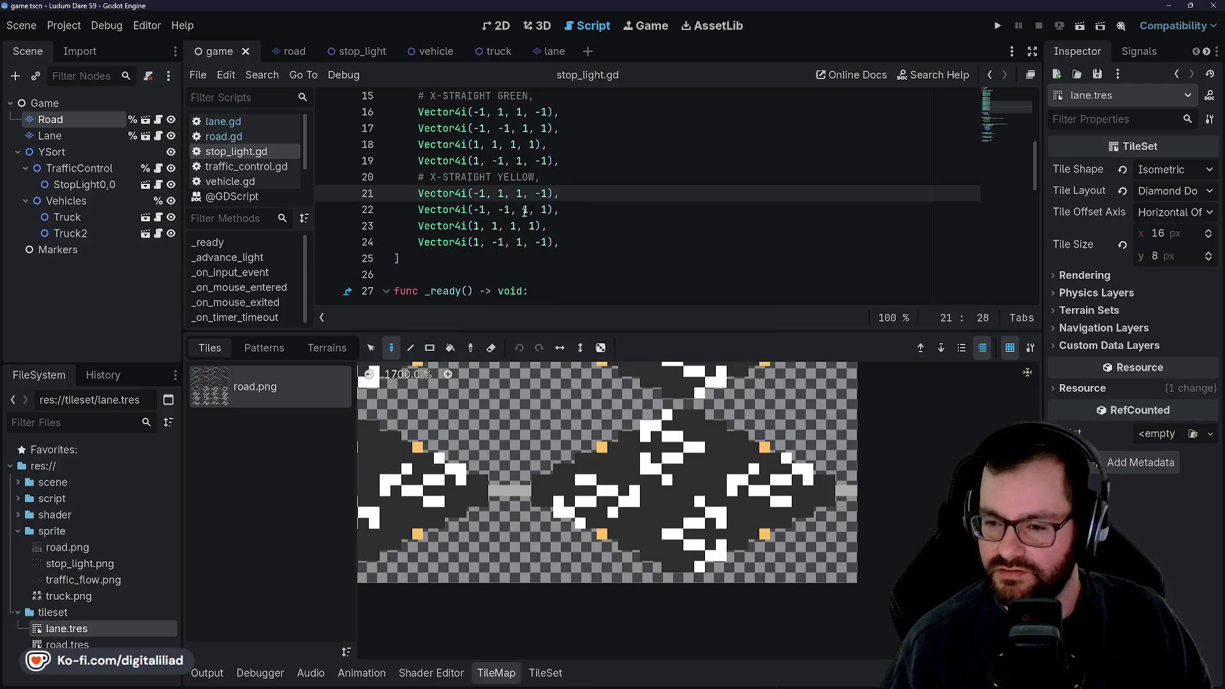
click(579, 241)
key(Return)
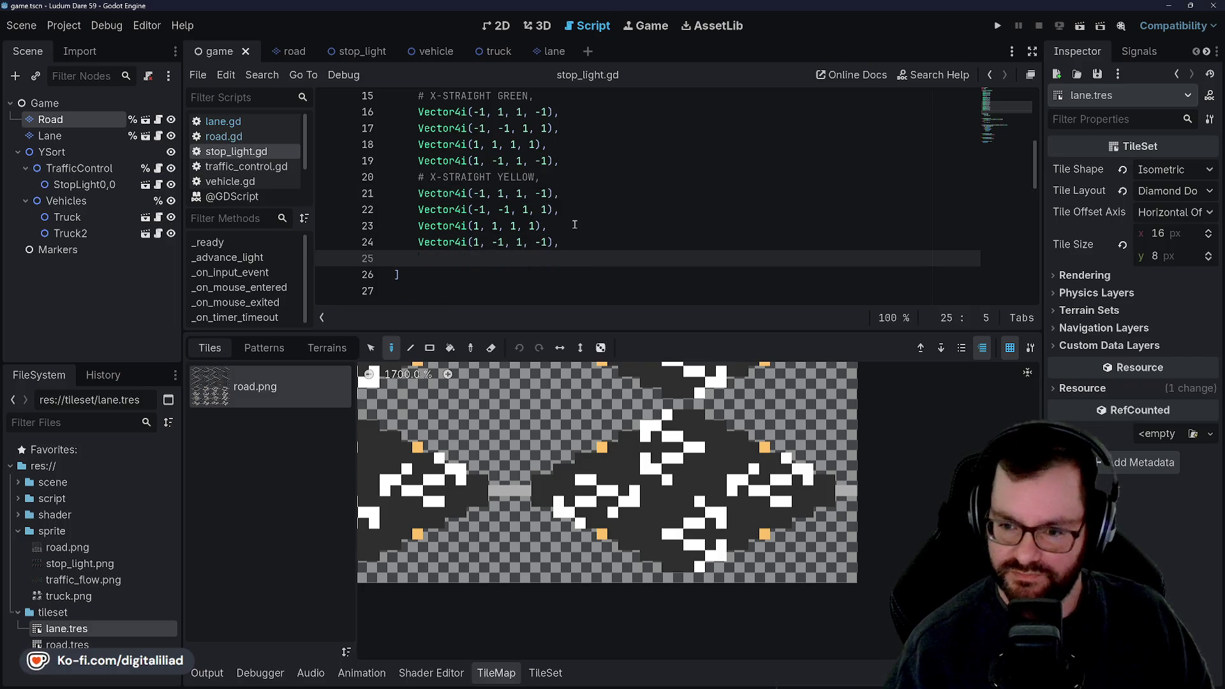
key(BackSpace)
key(BackSpace)
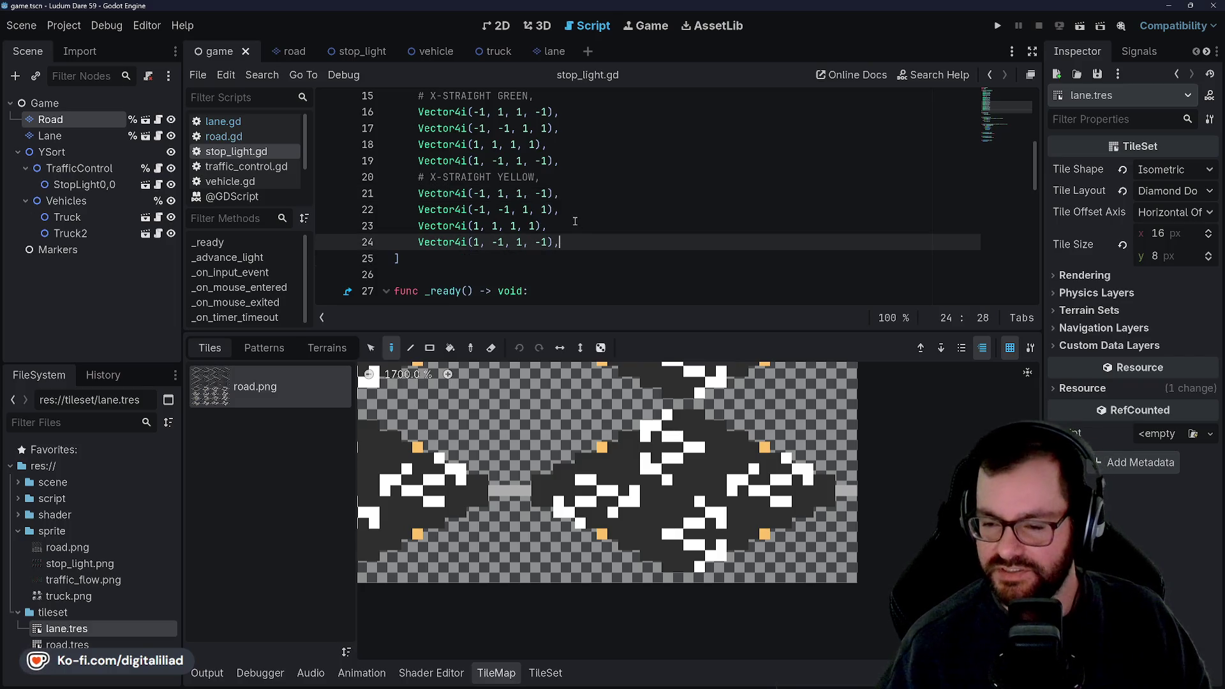
click(533, 193)
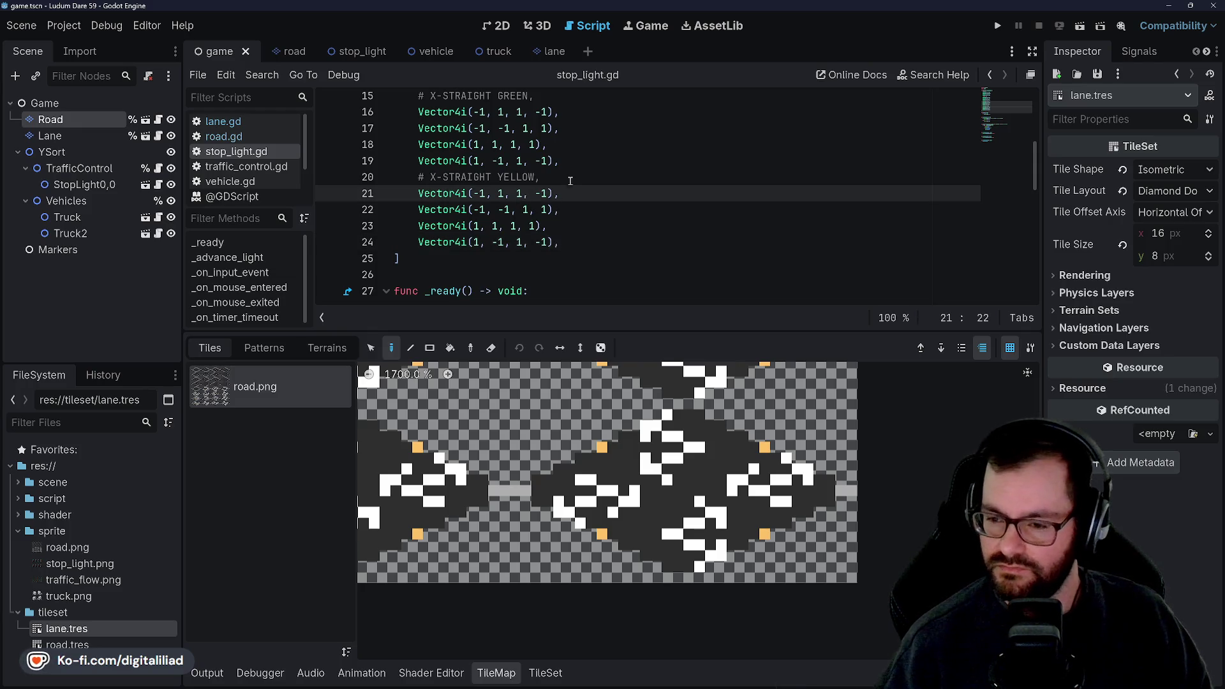
click(503, 209)
text(-)
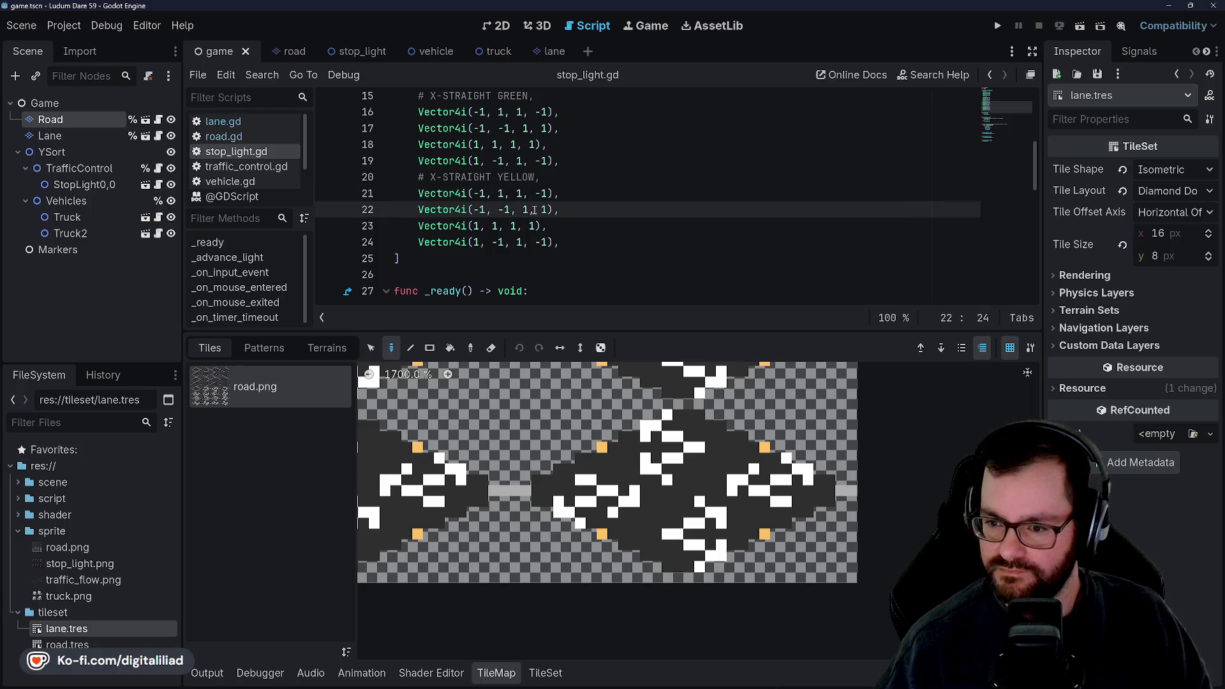
key(Left)
text(-)
key(Right)
key(Right)
key(Right)
text(-)
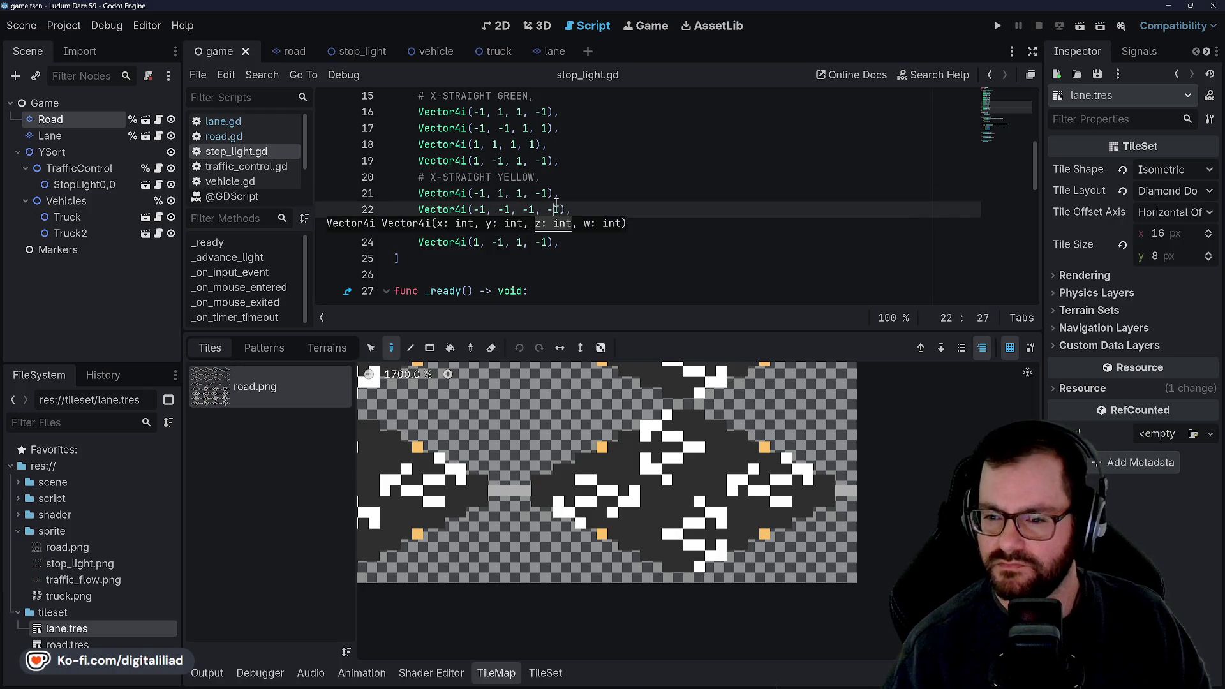
- Change line 23 to Vector4i(1, 1, -1, -1) and save stop_light.gd
click(572, 186)
click(475, 226)
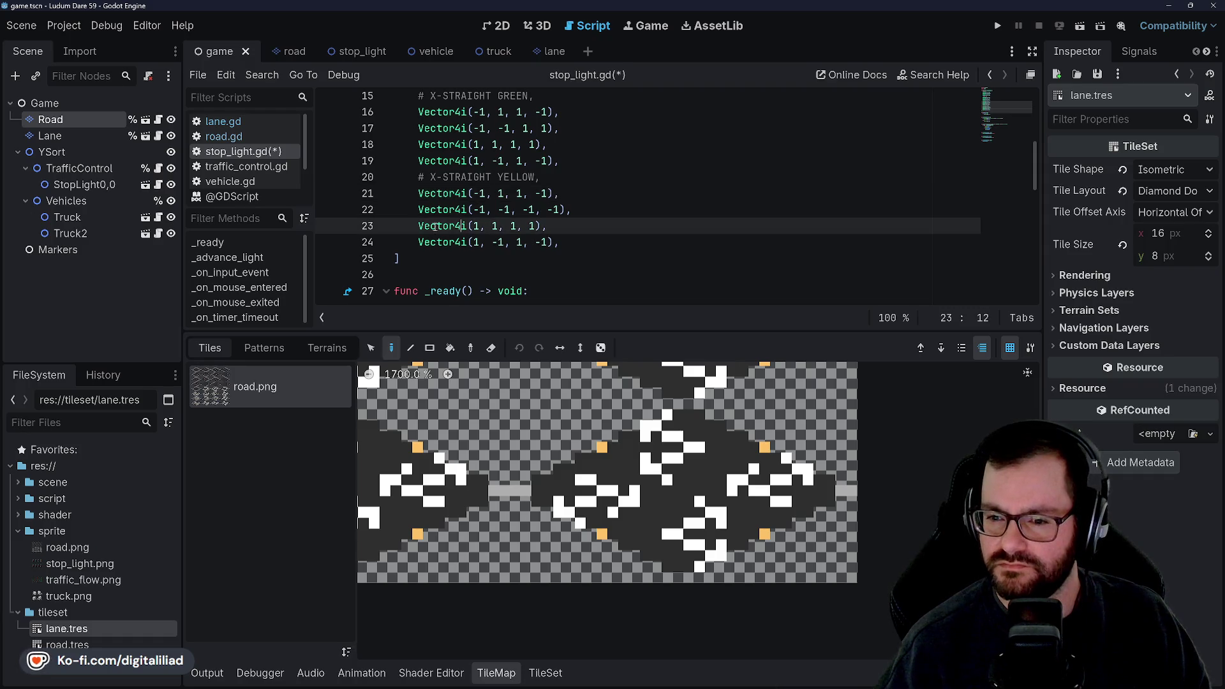
click(493, 242)
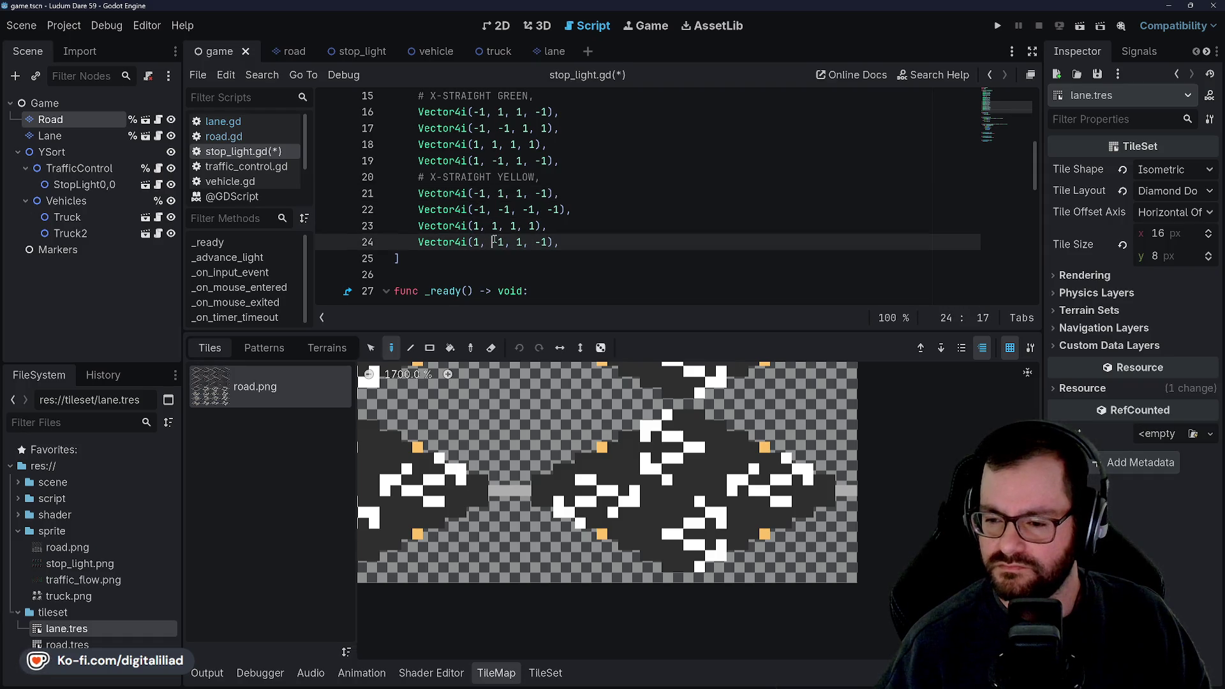
click(448, 223)
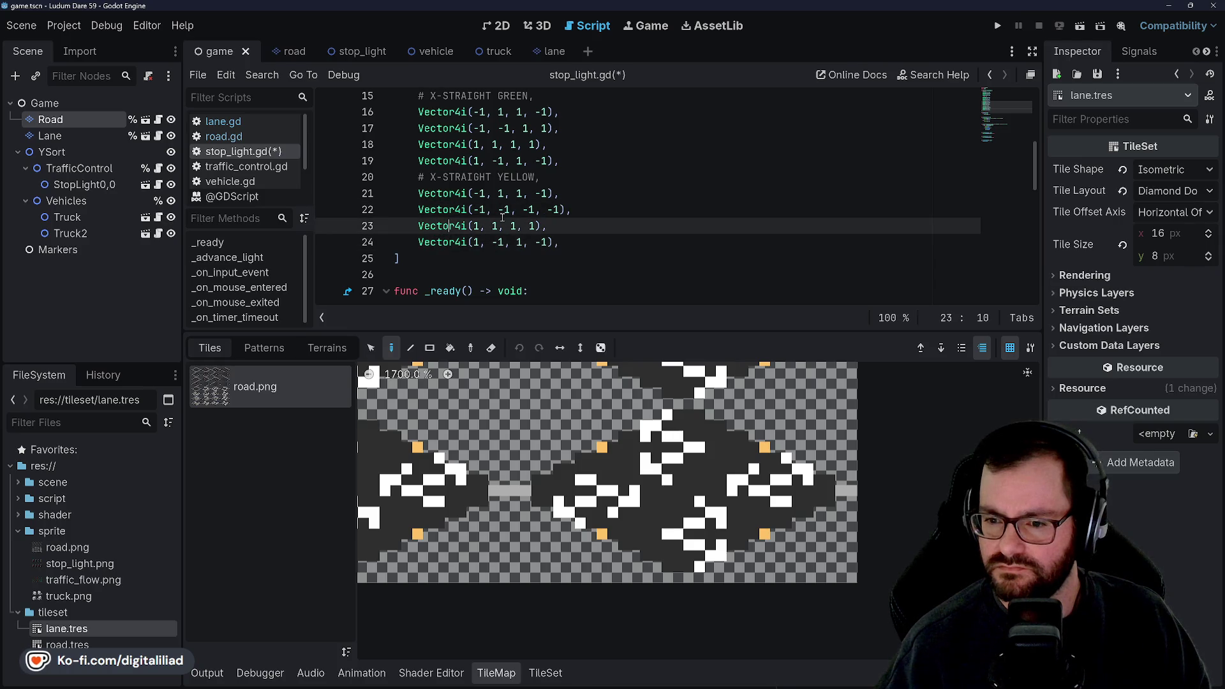
click(487, 240)
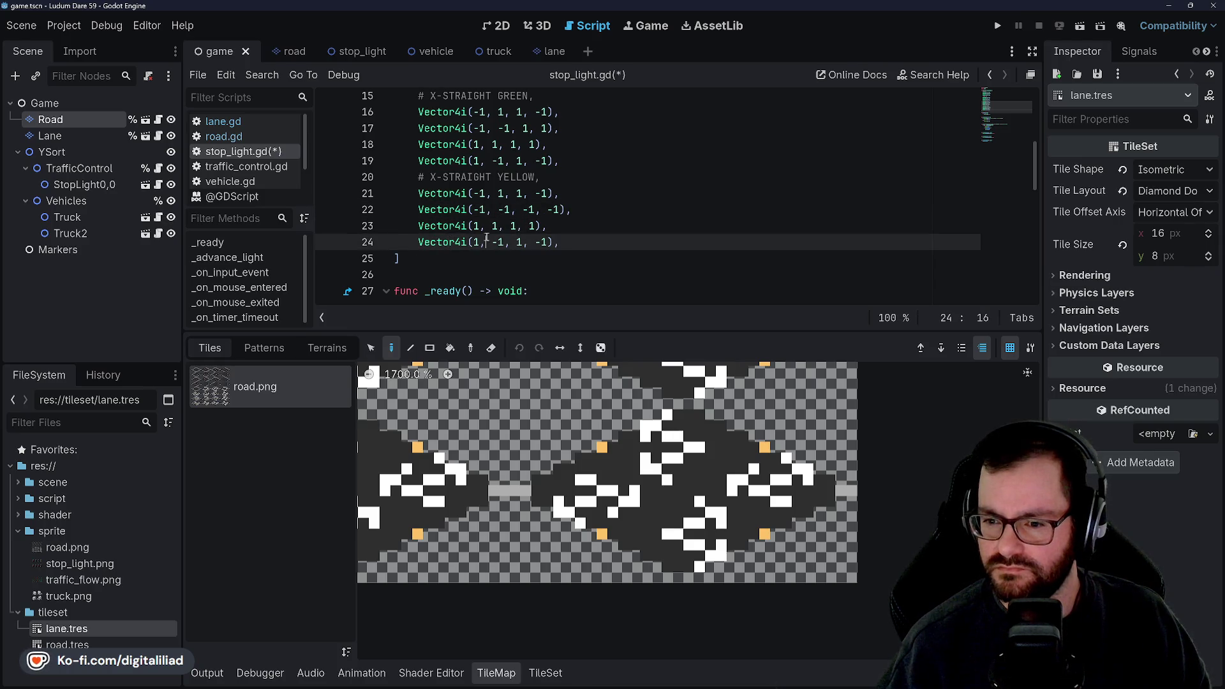
click(521, 242)
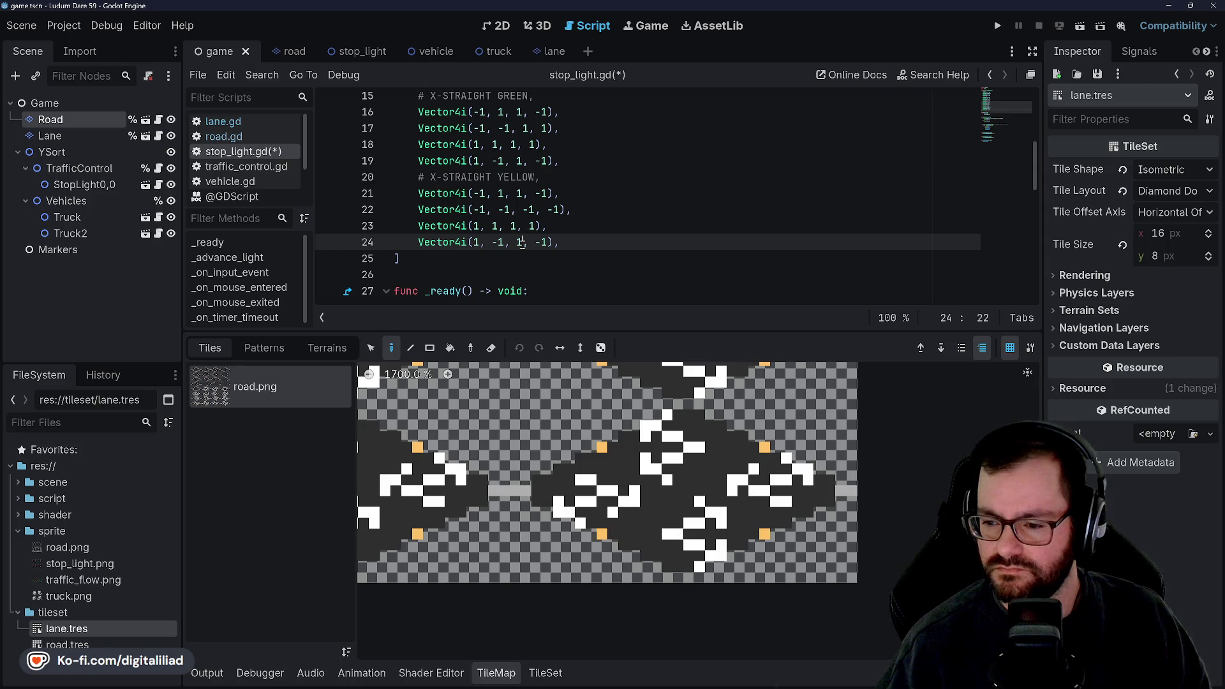
click(511, 227)
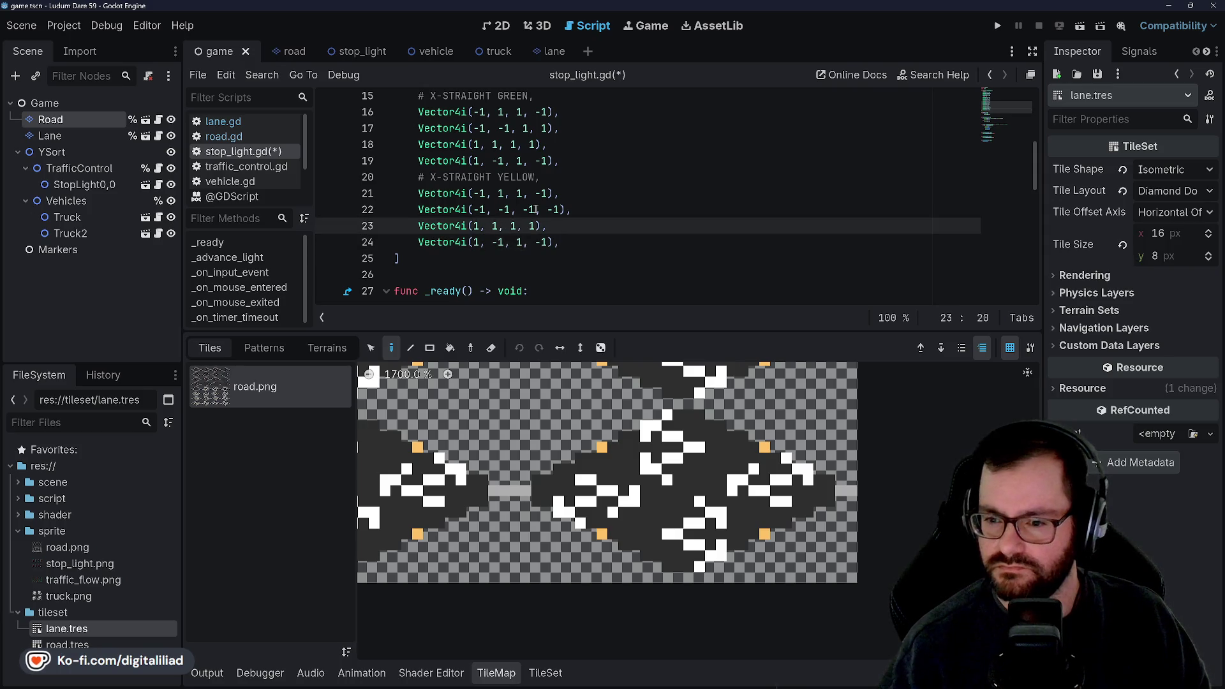
text(-)
key(Right)
key(Right)
key(Right)
text(-)
key(ctrl+s)
- Copy the DOUBLE RED block (lines 5–9) and paste it on a new line after line 24
click(561, 194)
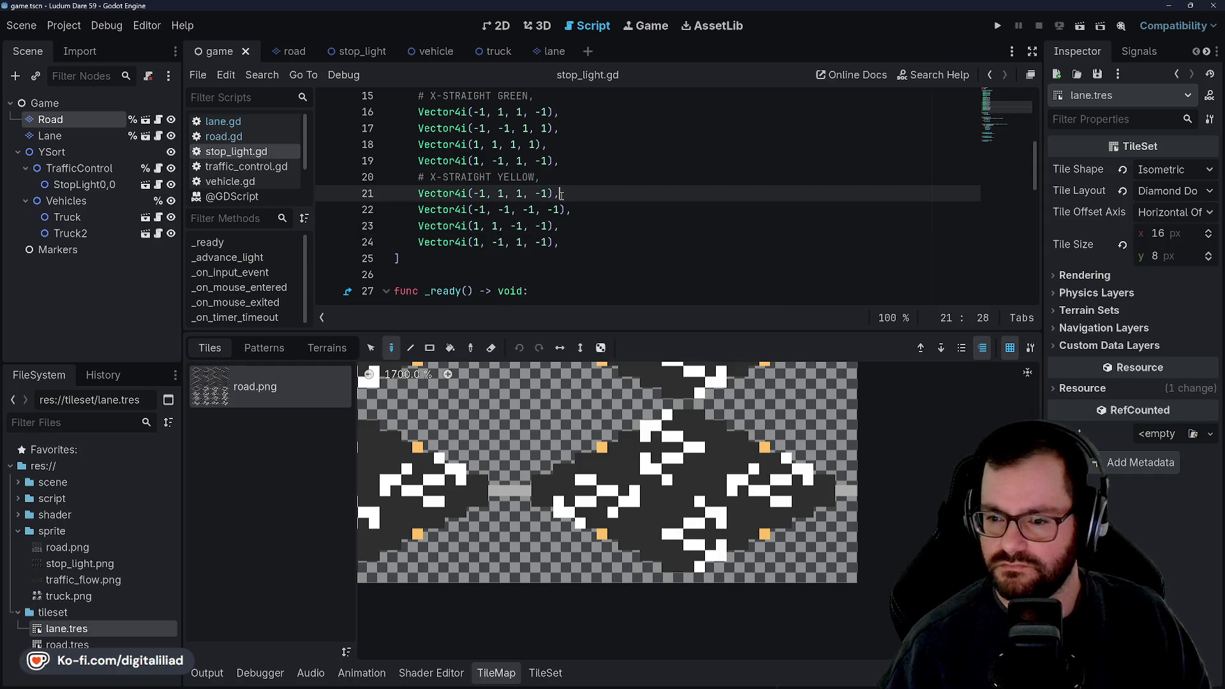
click(587, 245)
scroll(421, 181, up, 4)
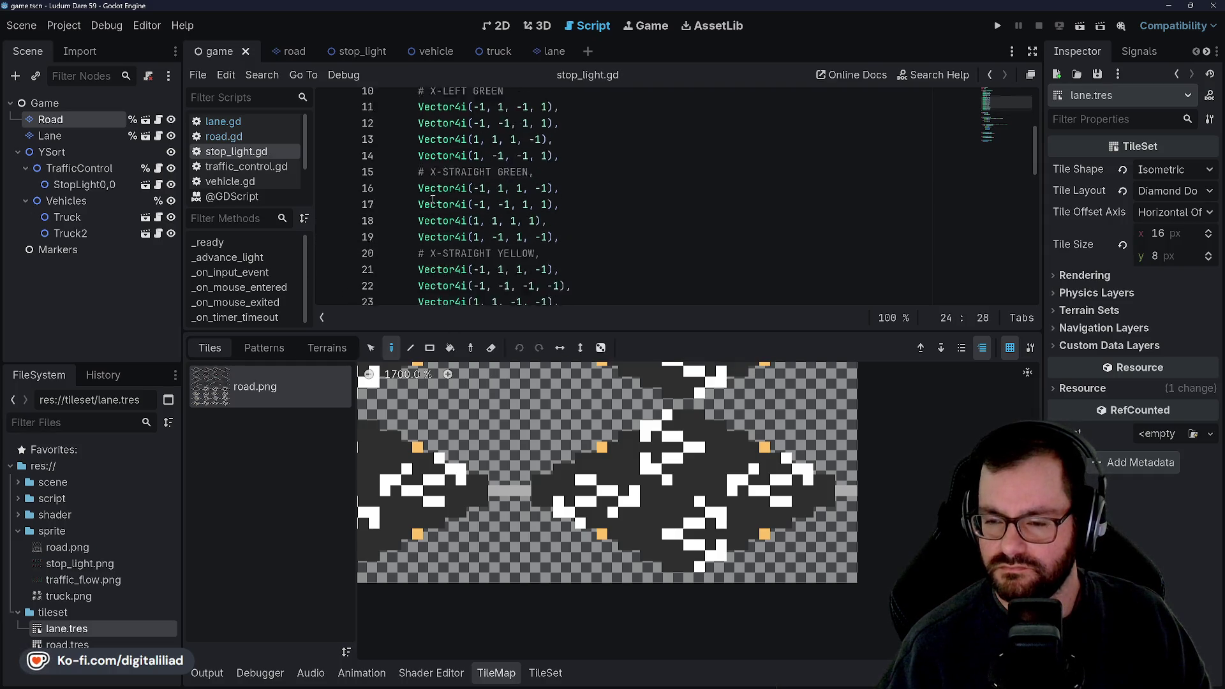
mouse_move(561, 194)
mouse_down()
mouse_move(421, 144)
mouse_move(419, 128)
mouse_up()
key(ctrl+c)
scroll(465, 190, down, 1)
scroll(465, 190, down, 5)
click(594, 197)
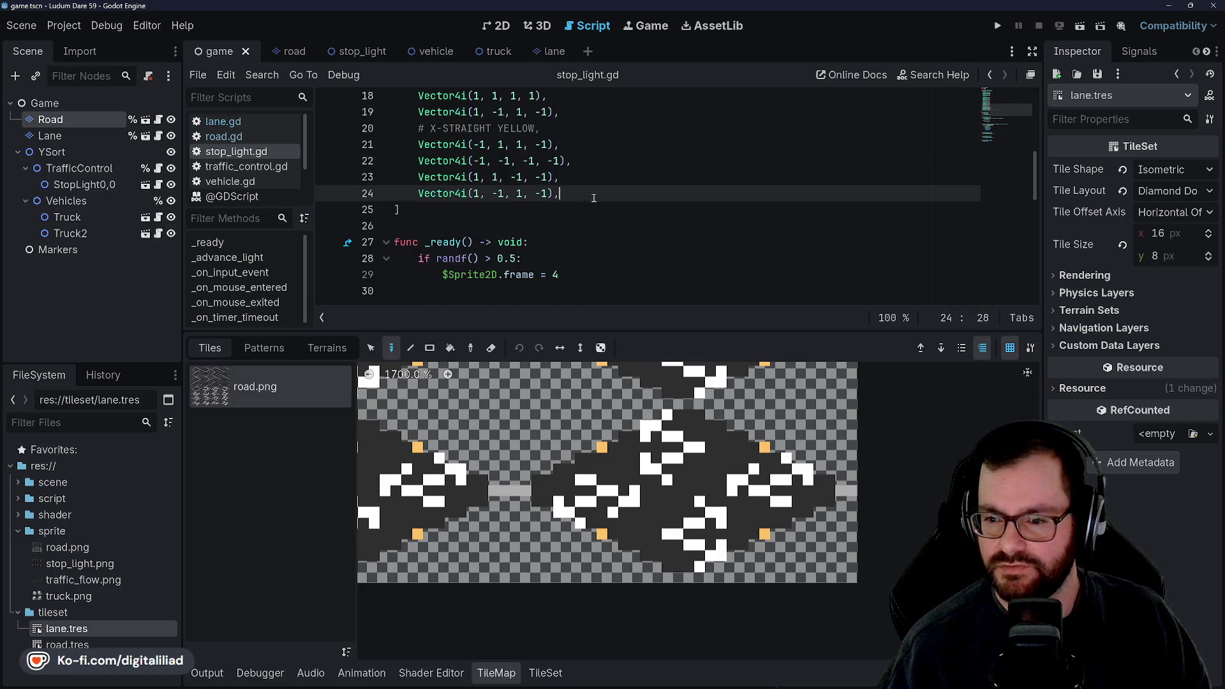
key(Return)
key(ctrl+v)
scroll(595, 210, up, 2)
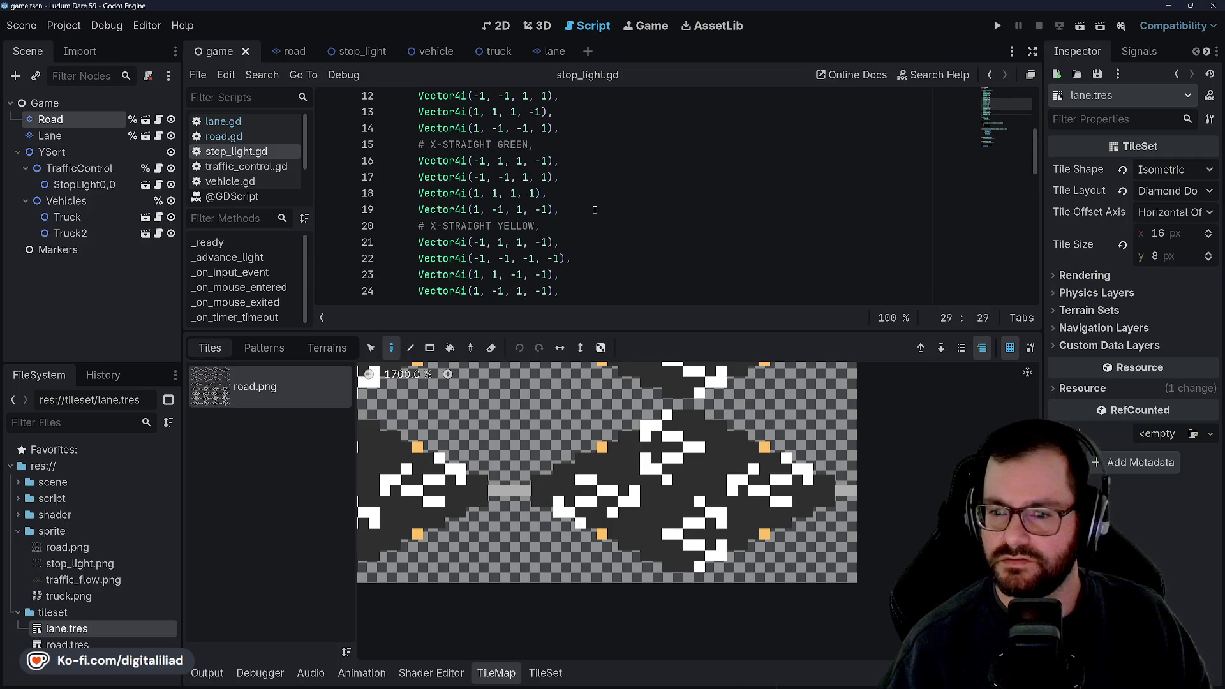
- Copy lines 11–24 (X left-green, straight-green, straight-yellow states) and paste them after line 29
mouse_move(565, 291)
mouse_down()
mouse_move(427, 185)
mouse_move(443, 128)
mouse_move(418, 112)
mouse_up()
key(ctrl+c)
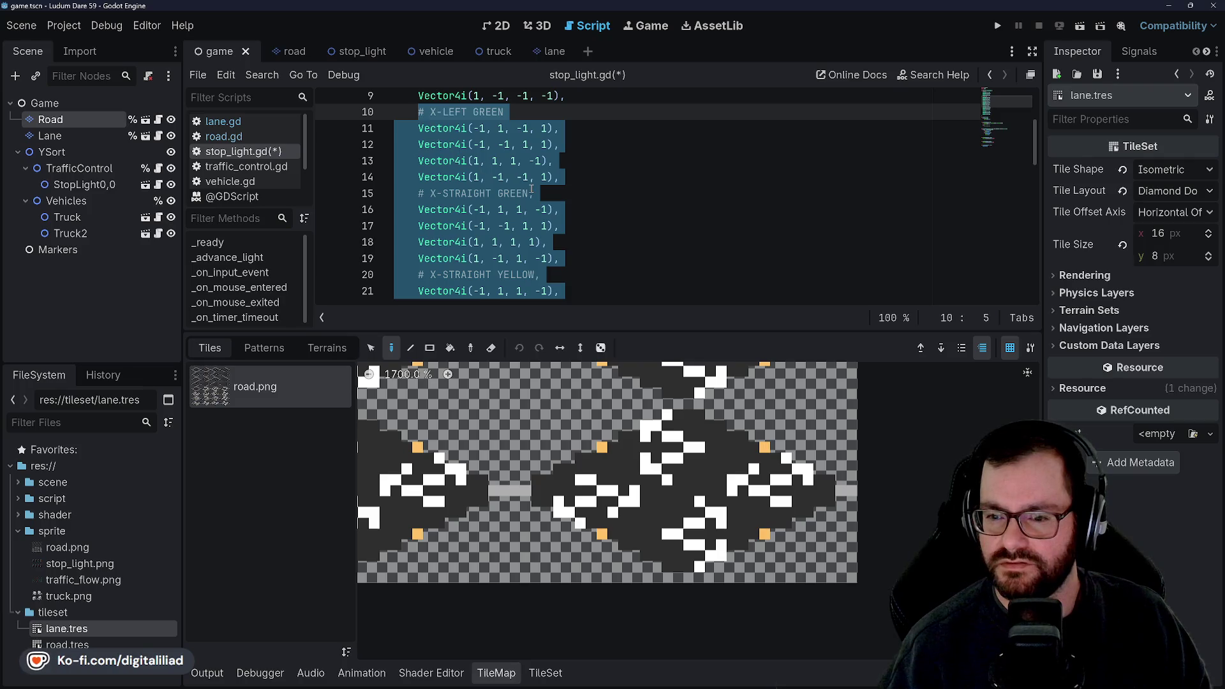
scroll(532, 187, down, 5)
click(576, 179)
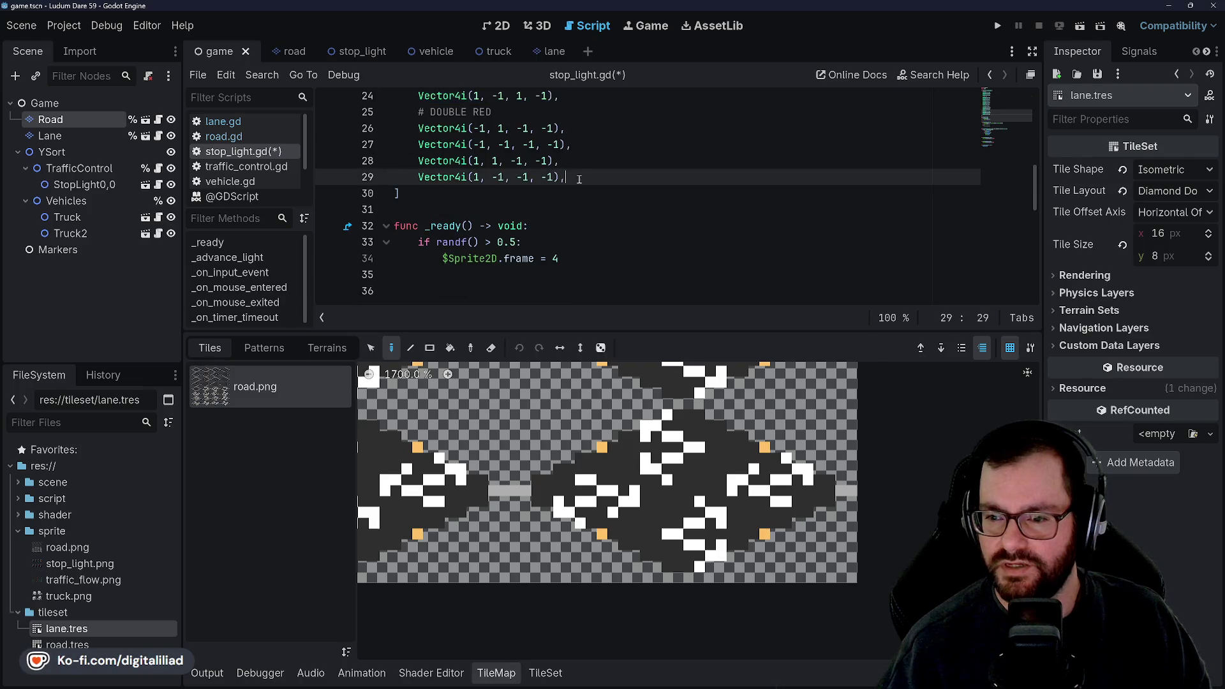
scroll(567, 192, up, 5)
scroll(567, 193, down, 4)
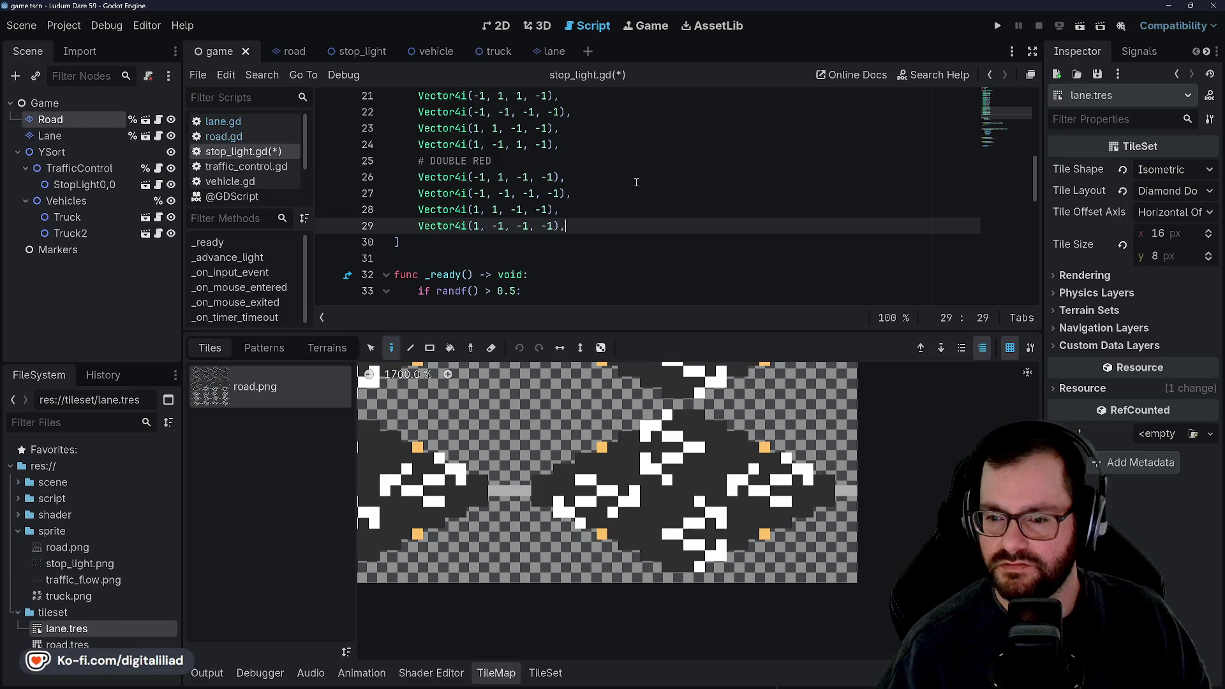
key(Return)
key(ctrl+v)
scroll(602, 199, down, 2)
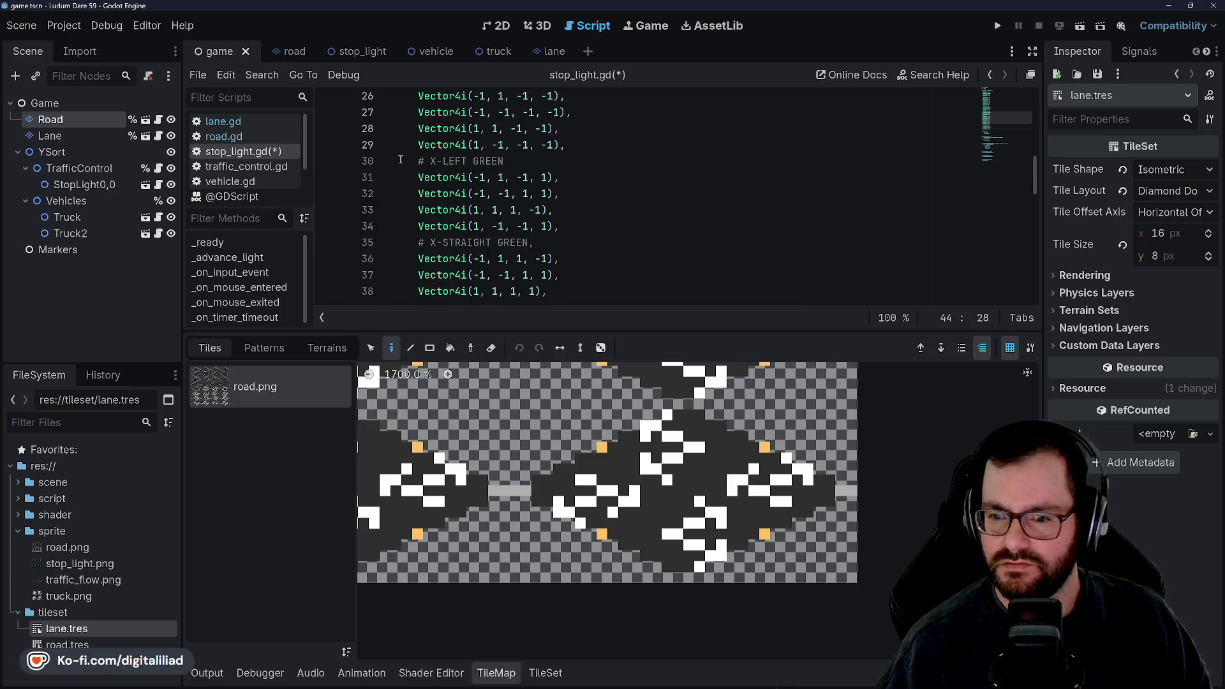
- Relabel the pasted comments Y-LEFT GREEN, Y-STRAIGHT GREEN and Y-STRAIGHT YELLOW, then save
click(435, 161)
key(BackSpace)
text(Y)
scroll(447, 159, down, 1)
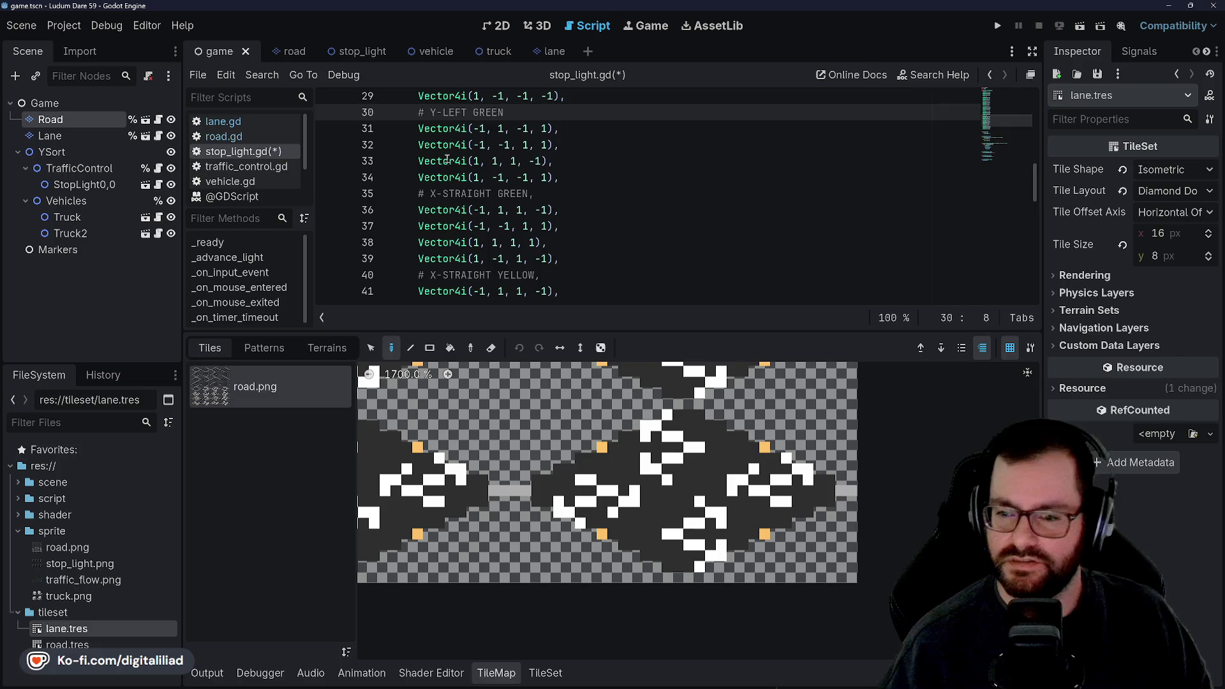
click(436, 194)
key(BackSpace)
text(Y)
click(437, 193)
scroll(447, 194, down, 2)
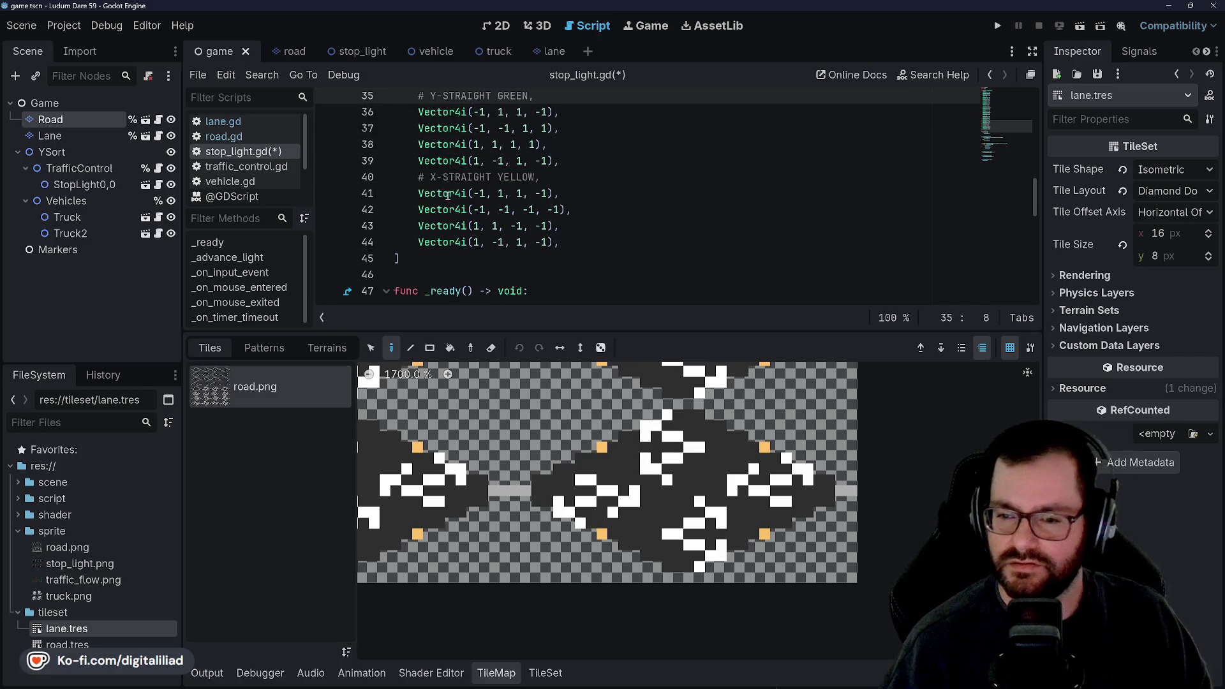
click(440, 179)
key(BackSpace)
text(Y)
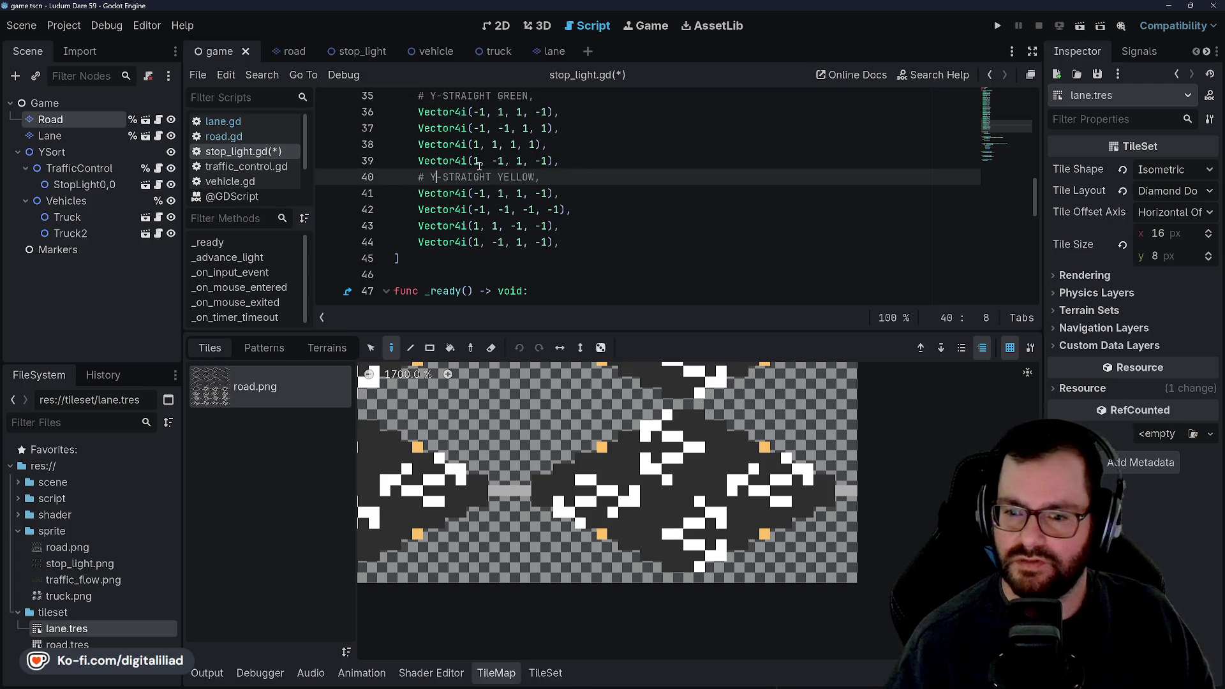
click(782, 172)
key(ctrl+s)
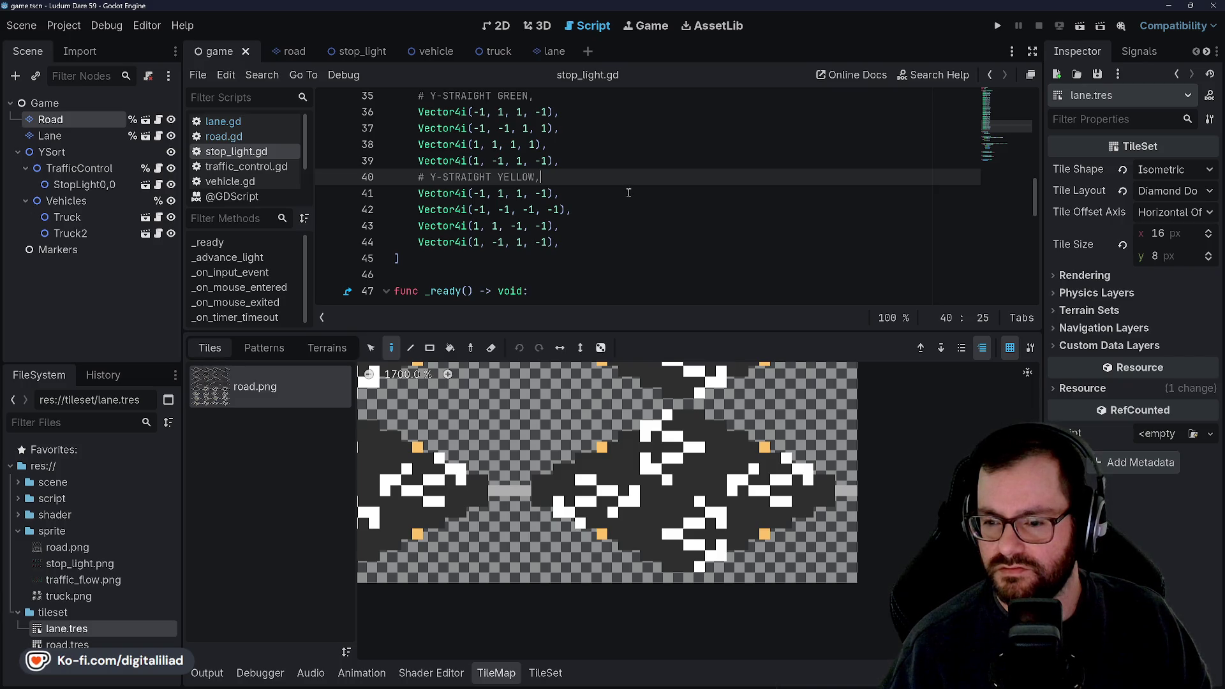
- Make line 31's third value positive, keeping its last value positive, and save
scroll(567, 207, up, 2)
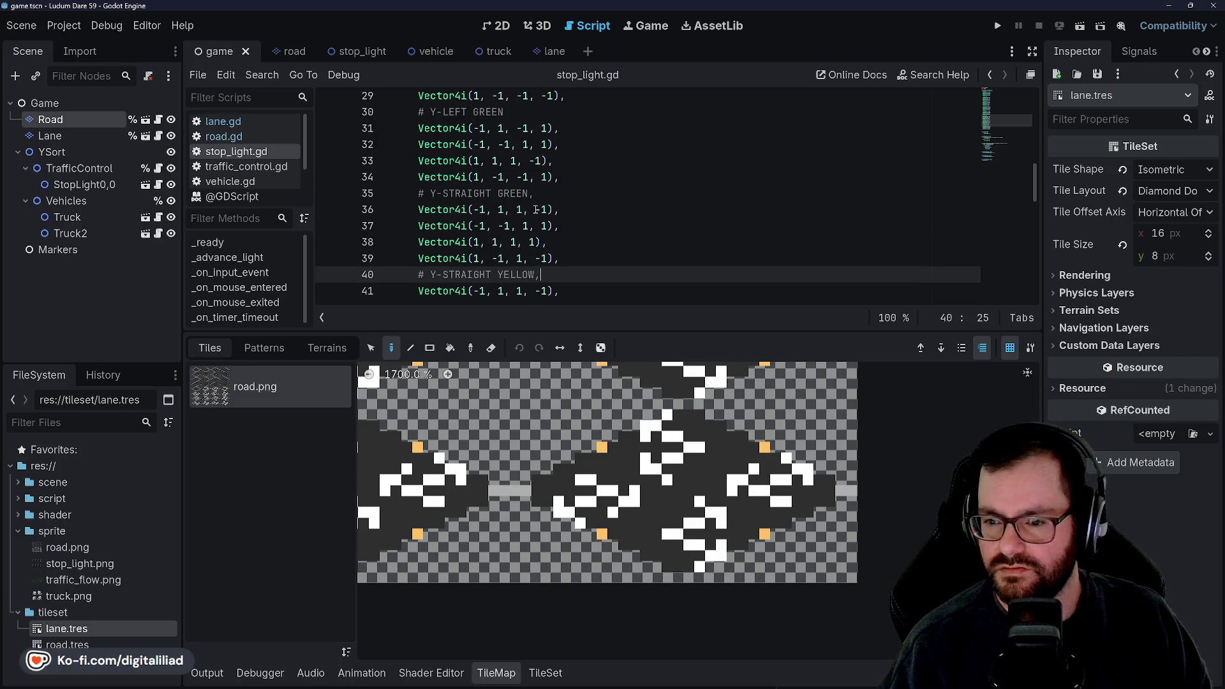
click(518, 128)
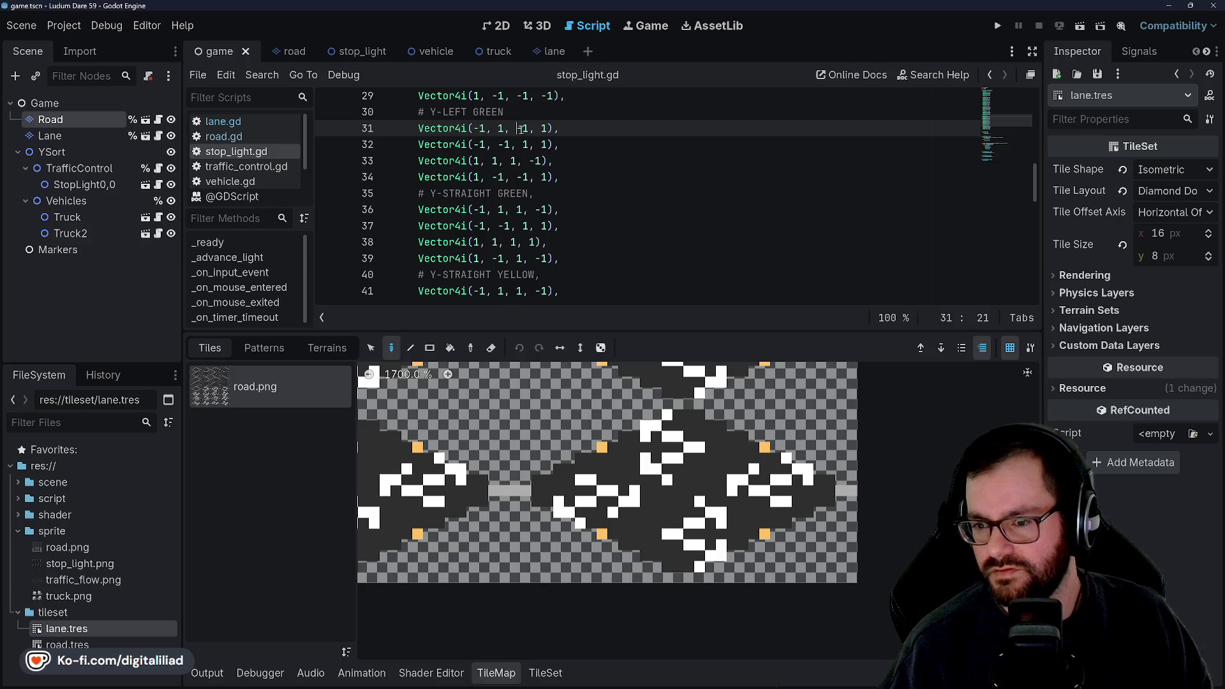
key(Delete)
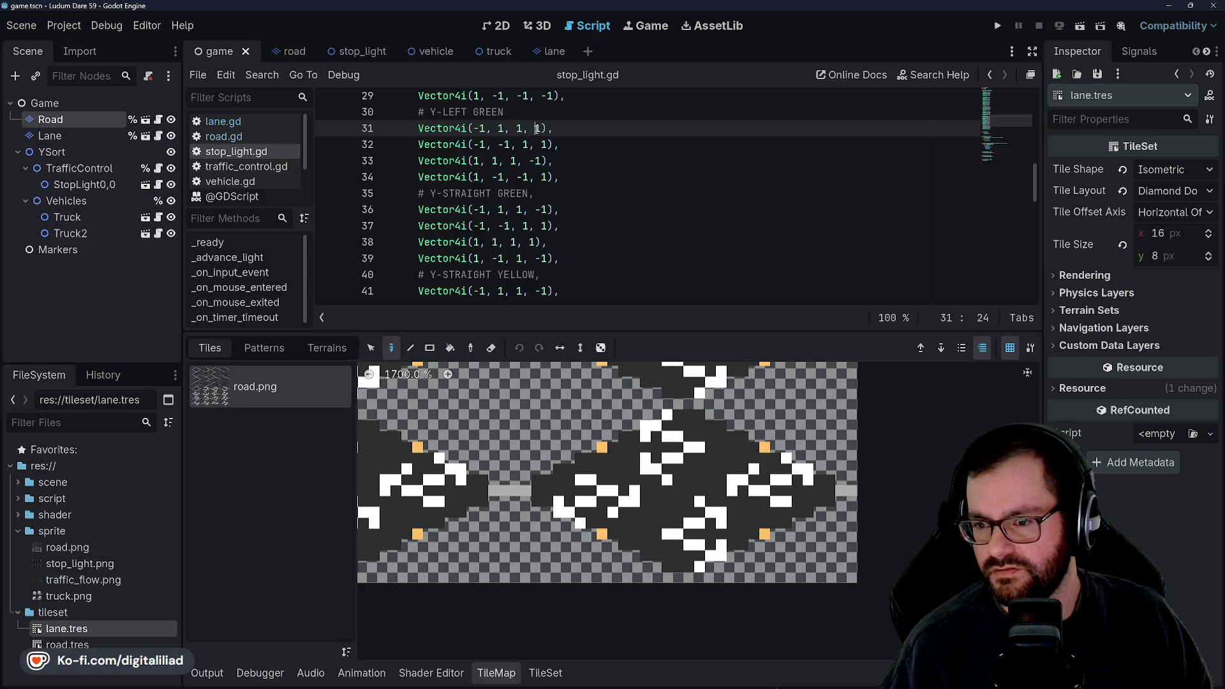
text(-)
key(End)
key(ctrl+s)
click(564, 154)
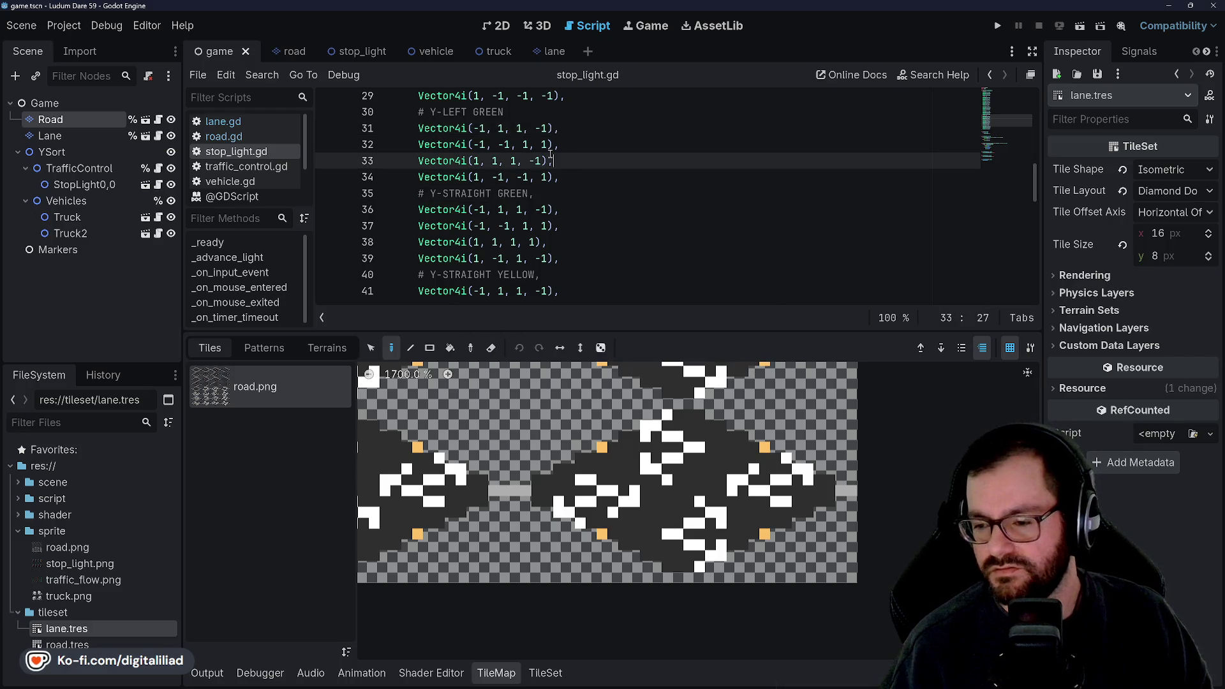
click(536, 130)
key(Delete)
- Make line 34's third value positive so it reads Vector4i(1, -1, 1, 1), and save
click(566, 144)
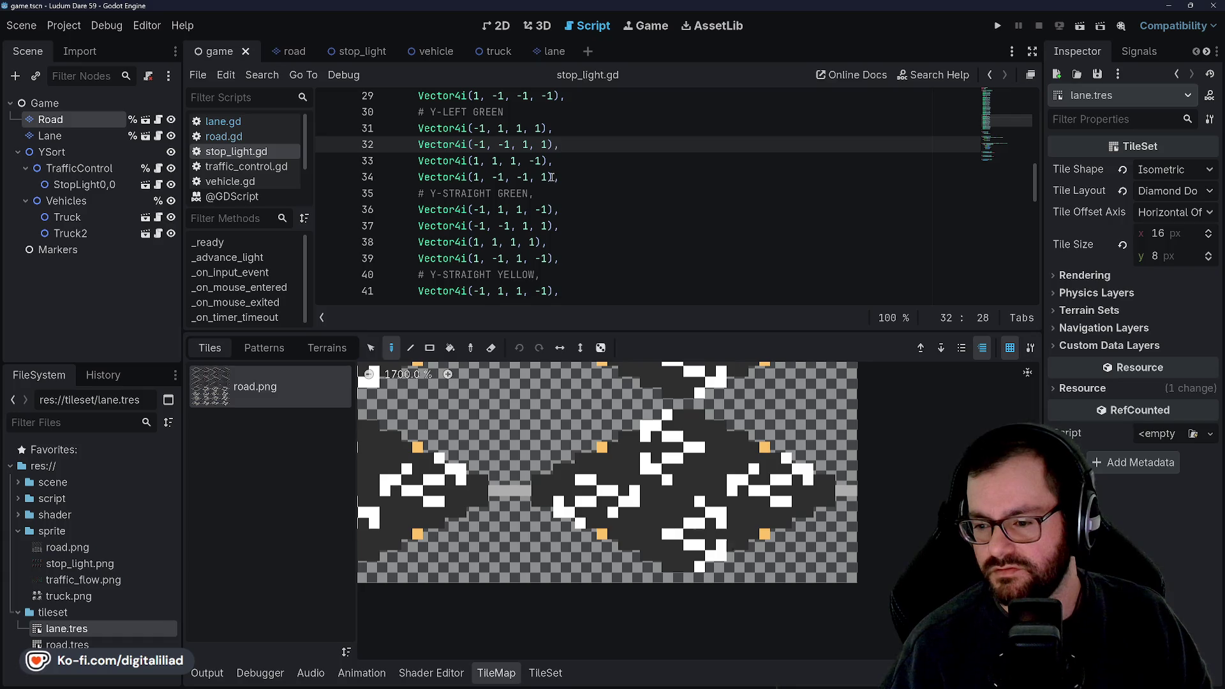
click(518, 177)
key(Delete)
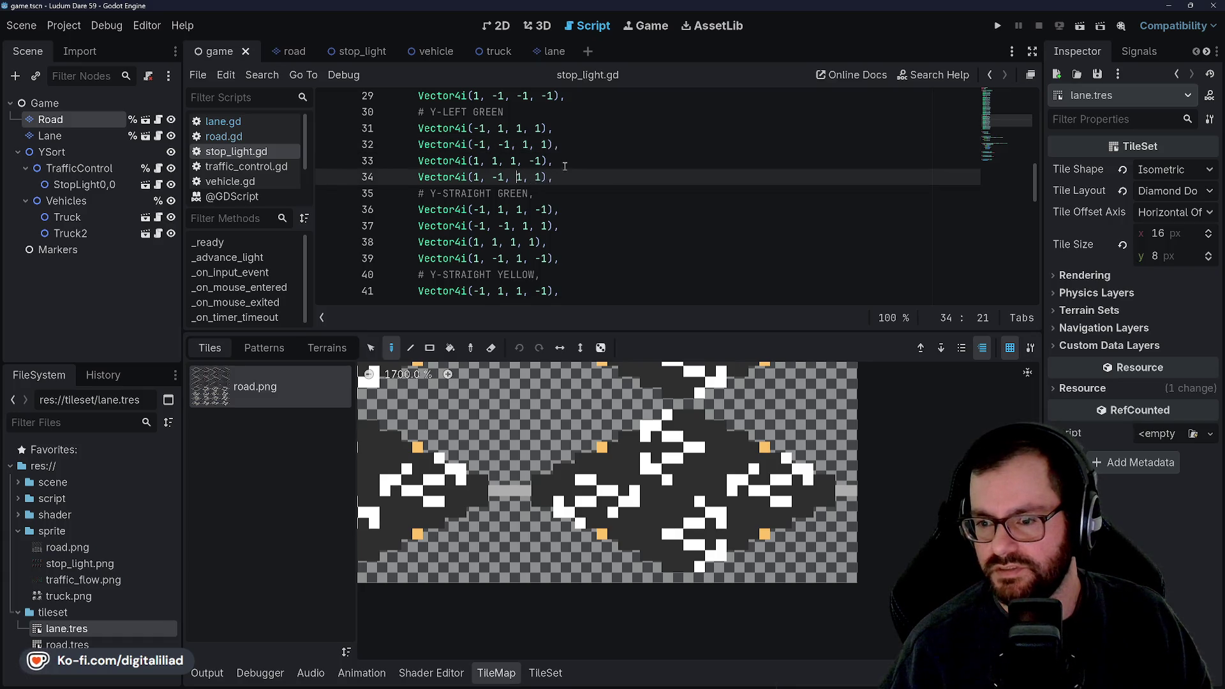
click(569, 160)
key(ctrl+s)
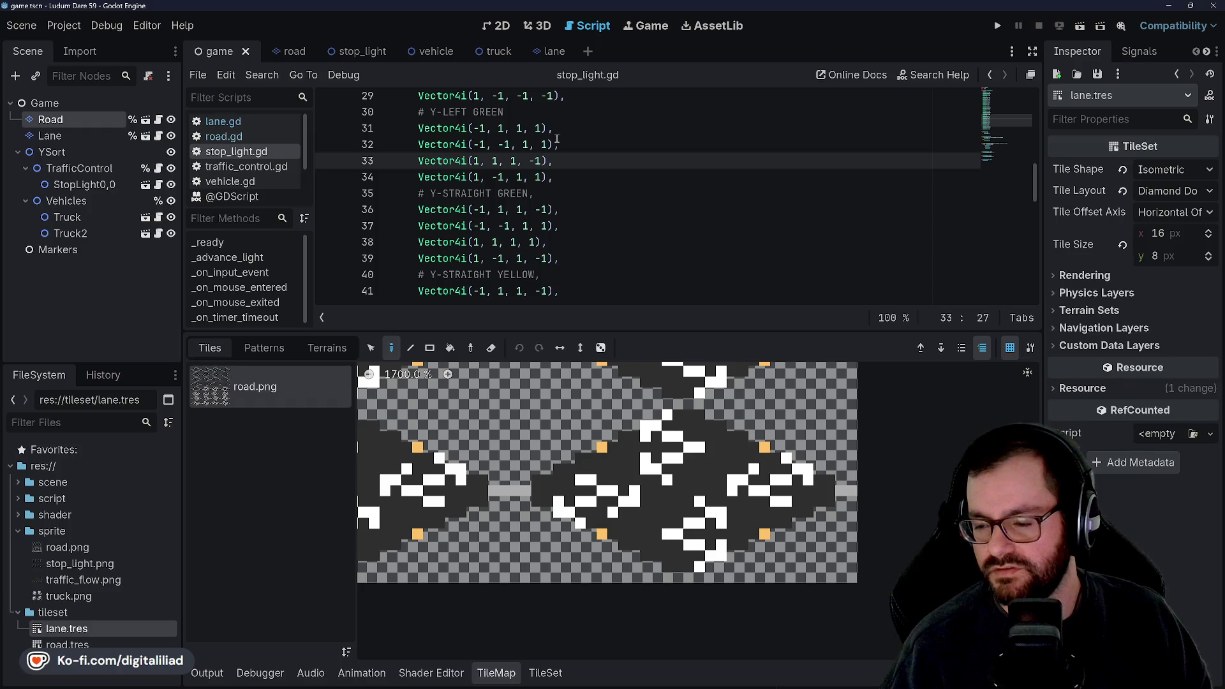
click(543, 143)
text(-)
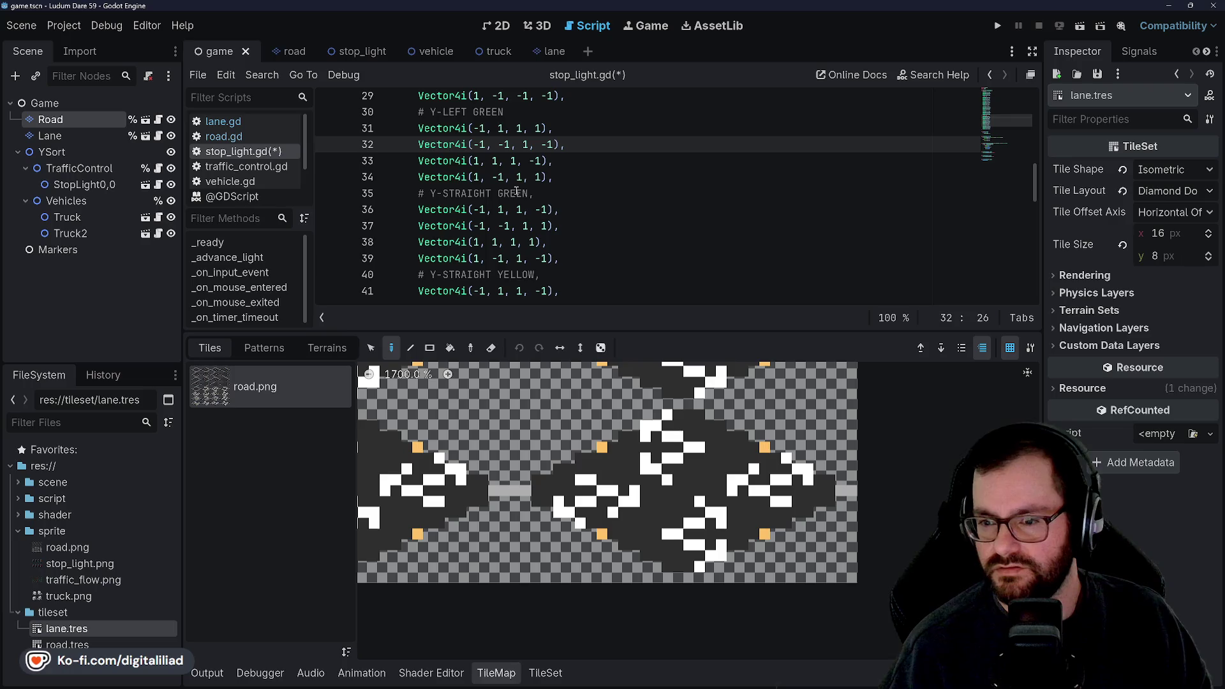
key(Down)
click(579, 179)
key(ctrl+s)
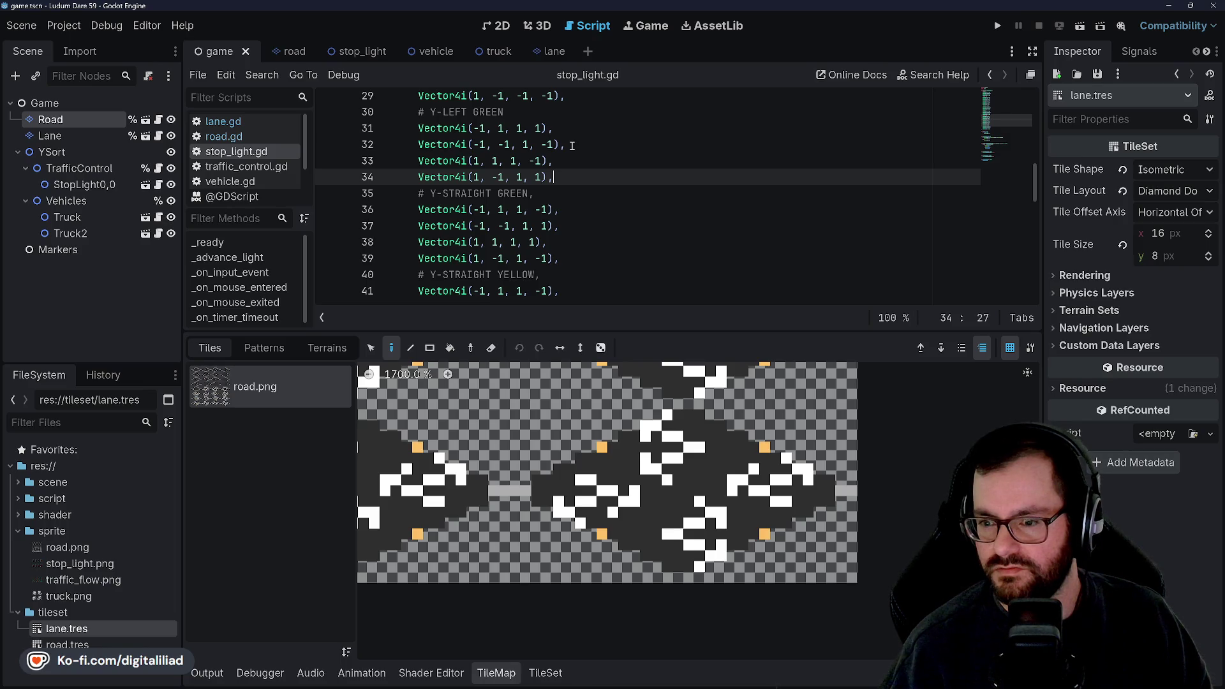
scroll(562, 159, up, 7)
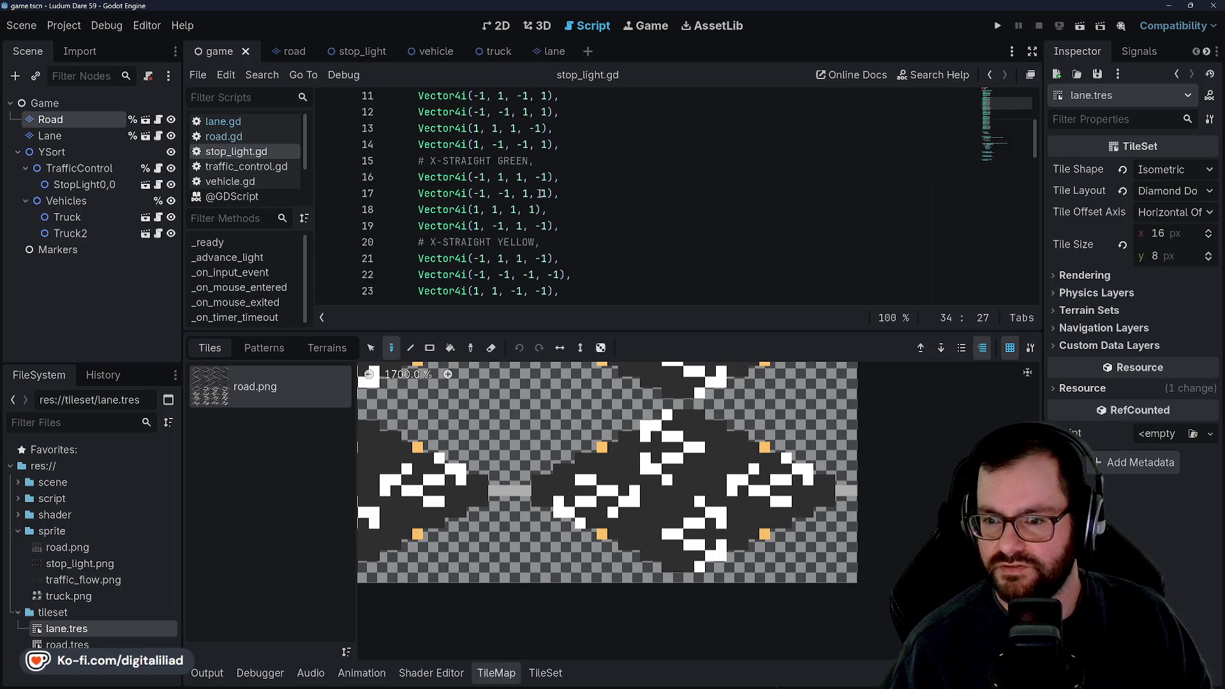
- In line 13's vector, make the third value negative and the last value positive
scroll(533, 183, up, 1)
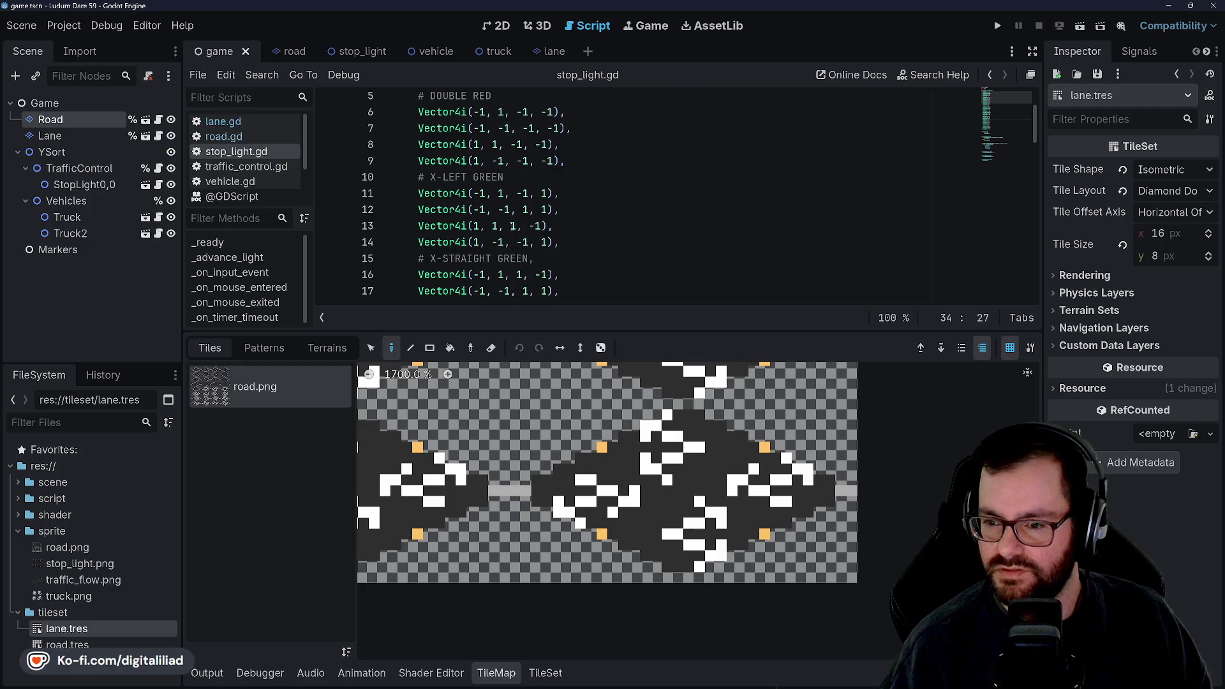
click(503, 226)
key(Right)
text(-)
key(Right)
key(Right)
key(Right)
key(Delete)
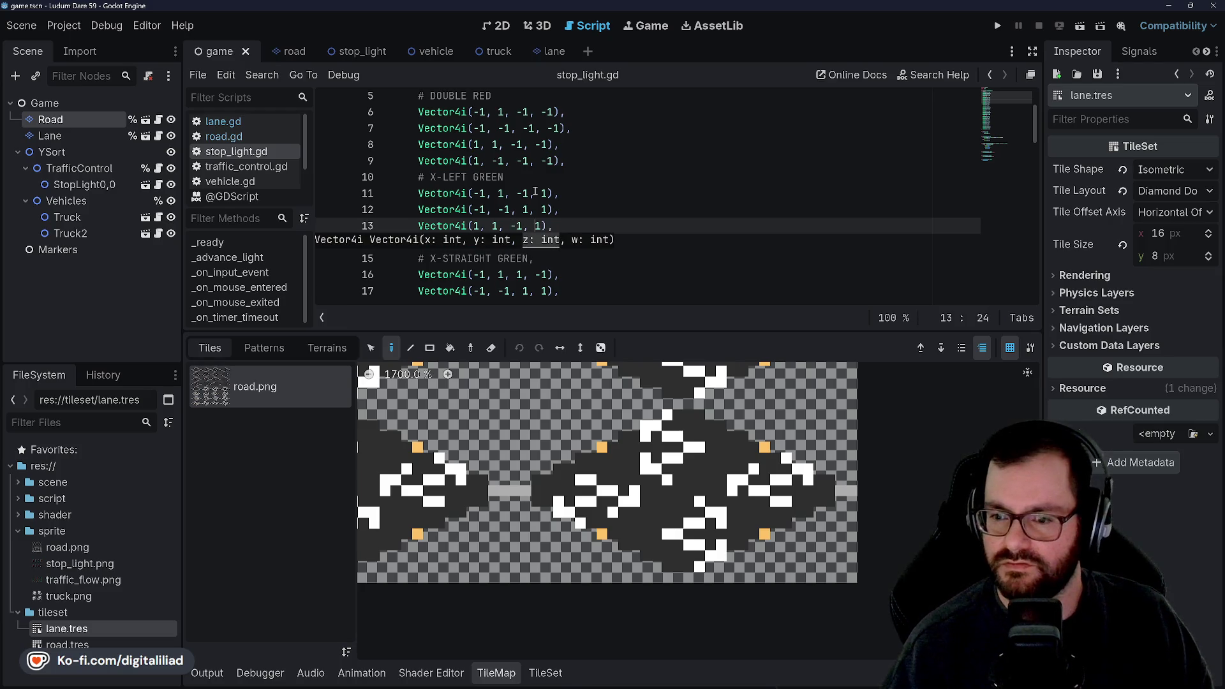
- Check the flow_states rows down to Y-STRAIGHT GREEN and make line 36's last value positive
click(563, 177)
scroll(564, 176, down, 1)
click(588, 191)
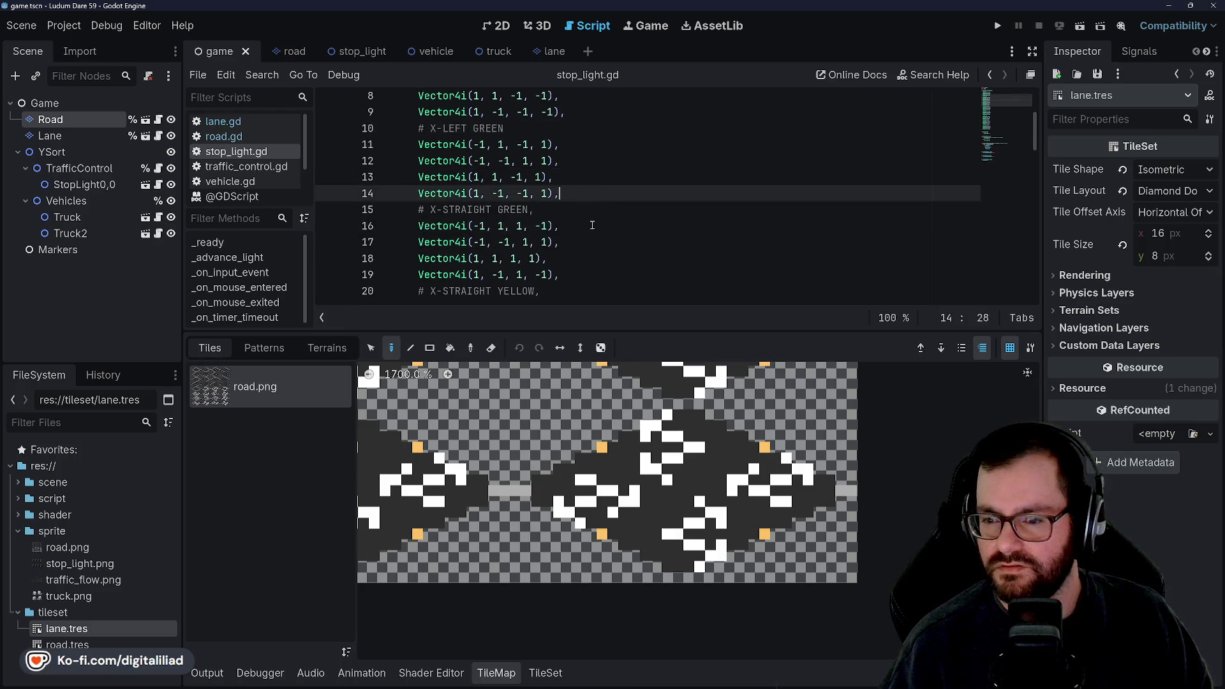
scroll(561, 179, down, 2)
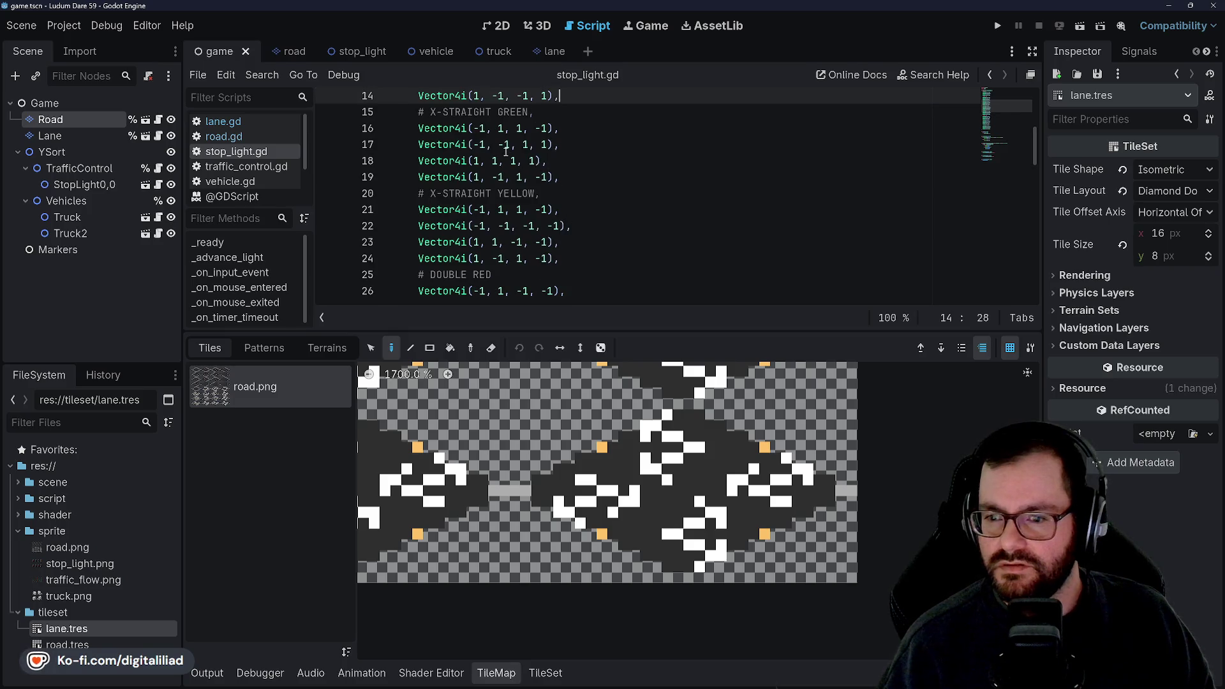
click(565, 155)
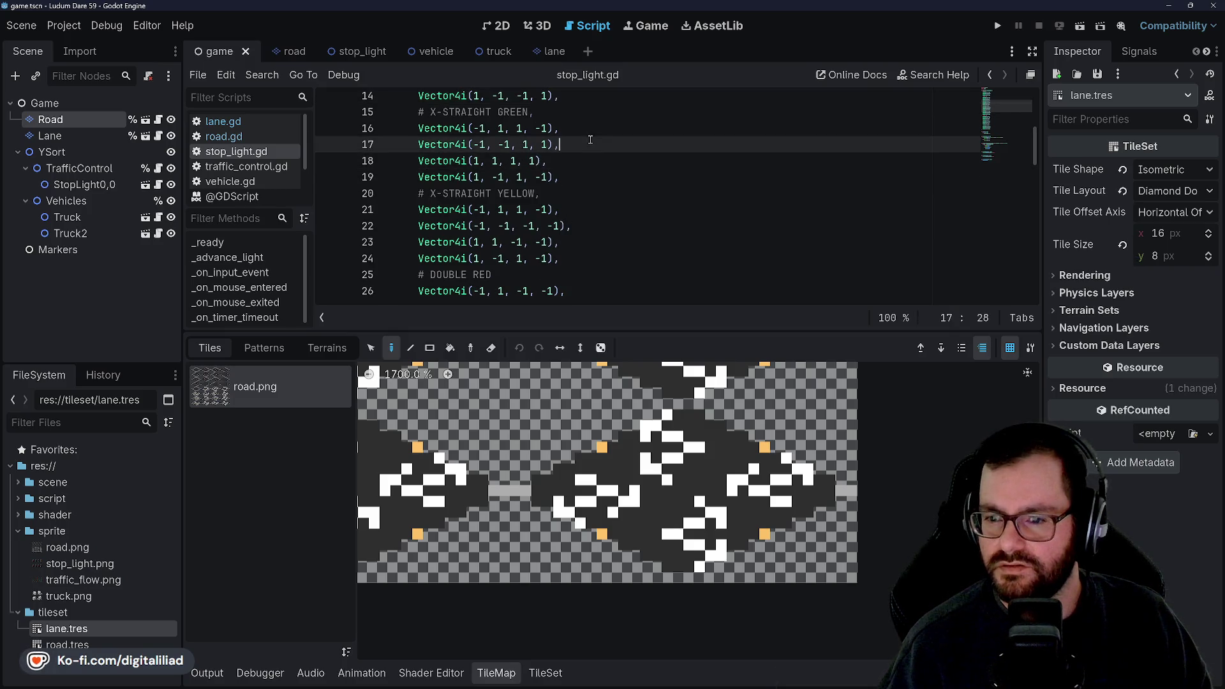
click(579, 149)
scroll(579, 156, down, 5)
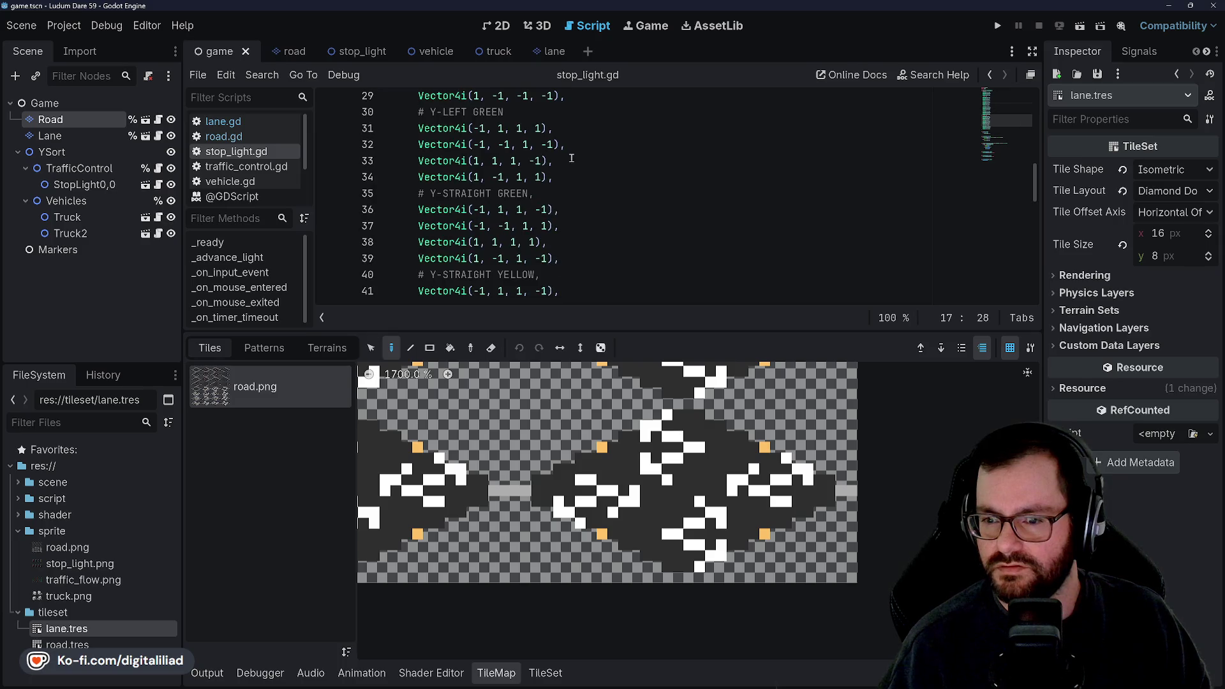
click(578, 131)
click(584, 174)
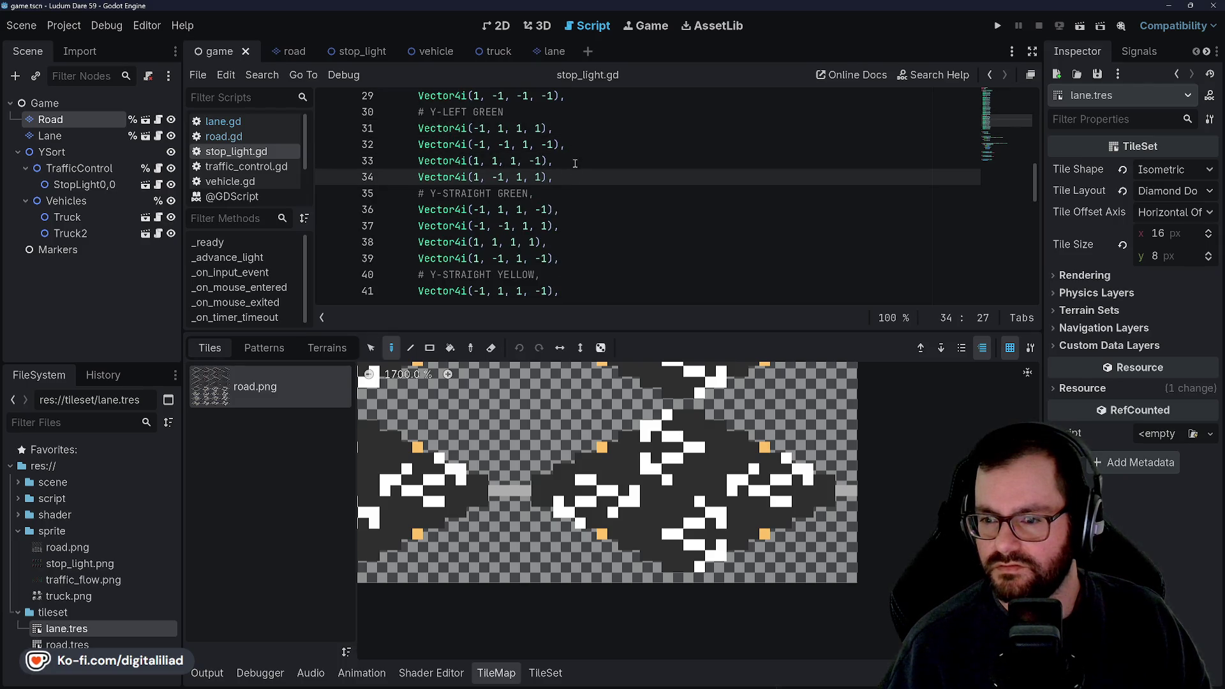
click(575, 164)
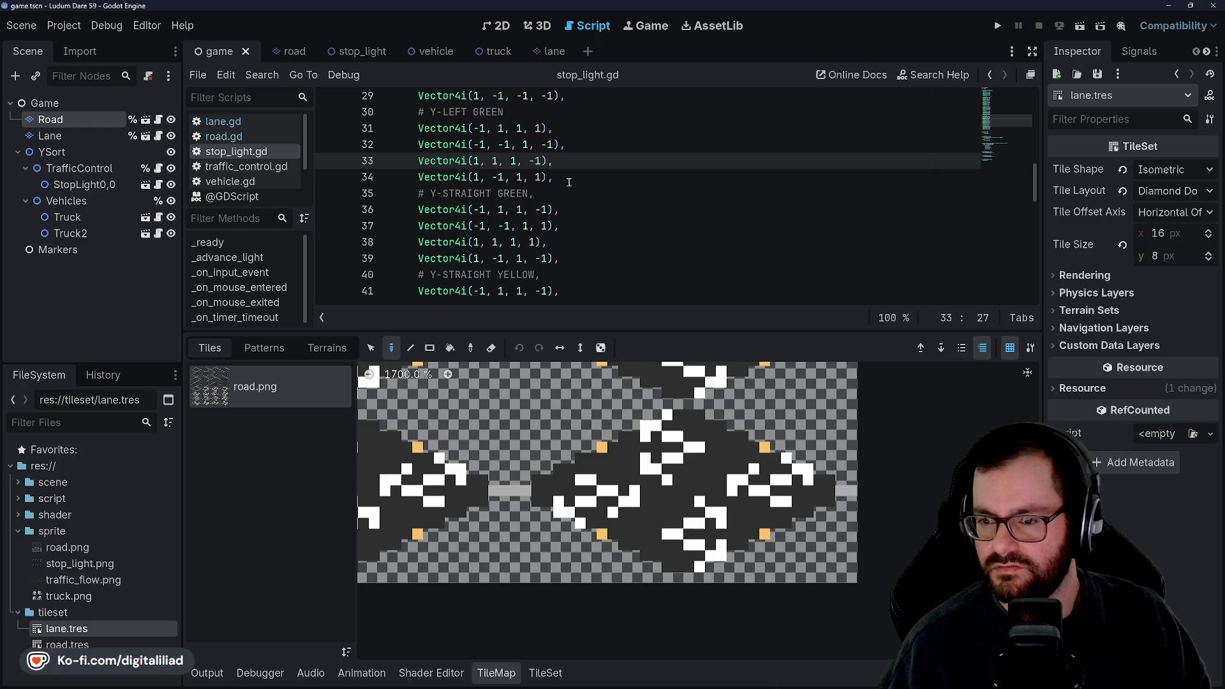
scroll(569, 180, down, 1)
click(575, 182)
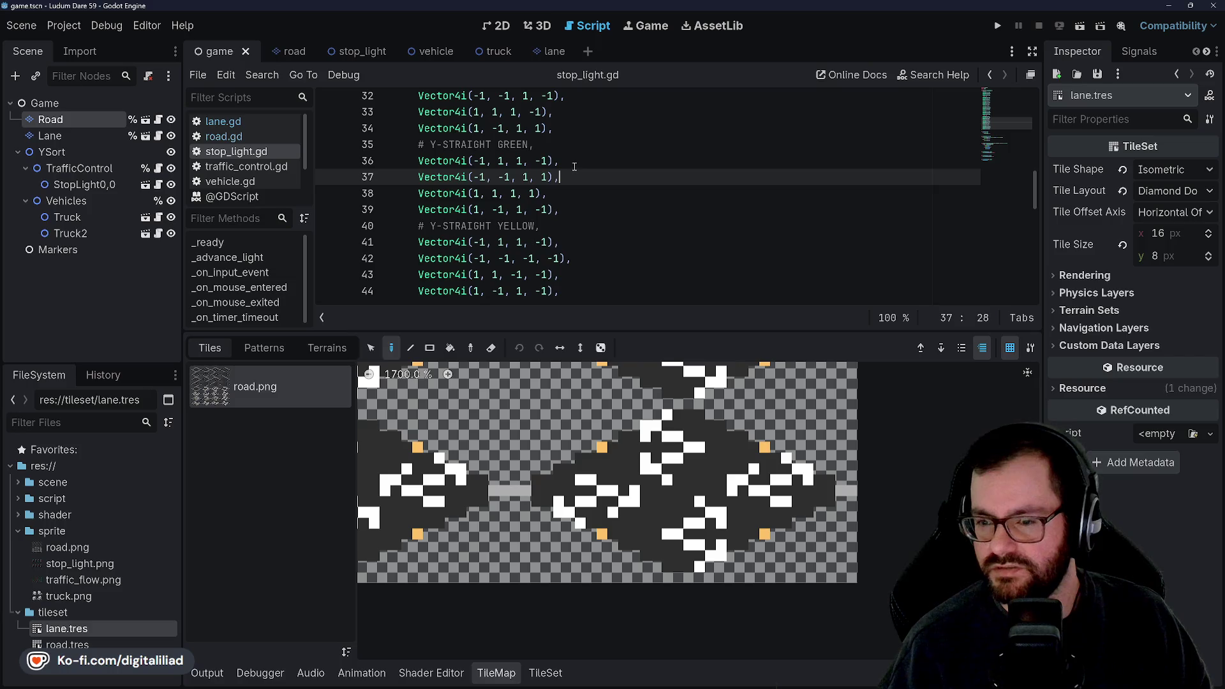
click(567, 160)
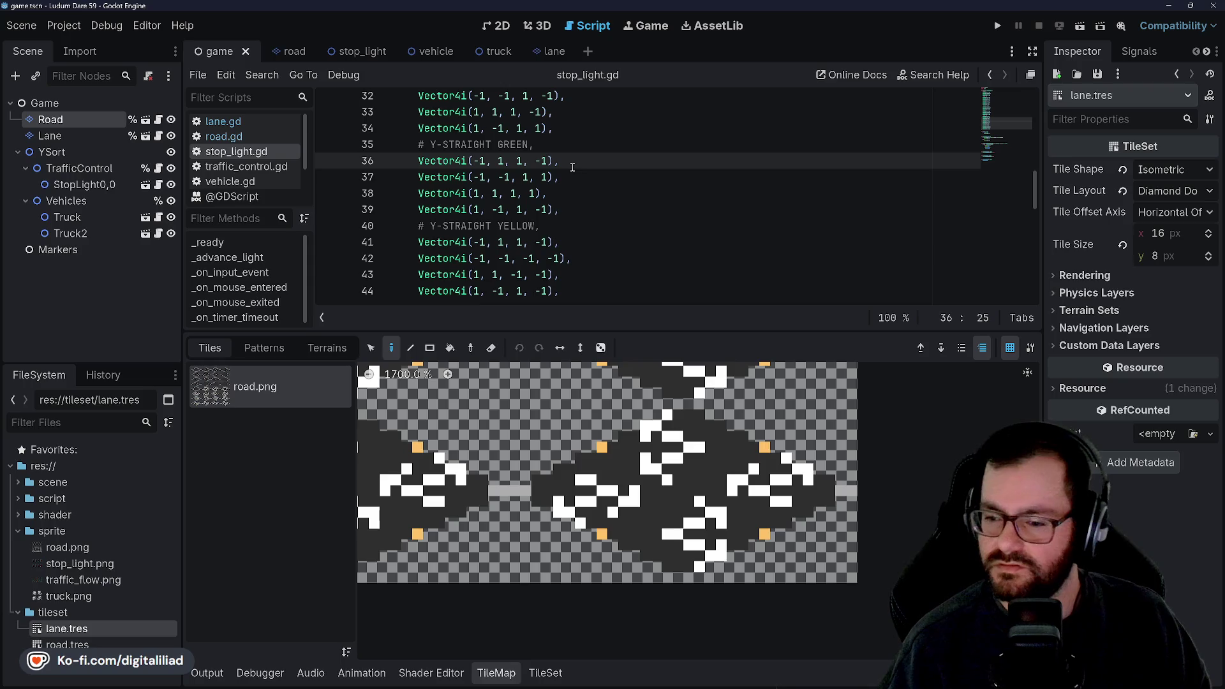
key(BackSpace)
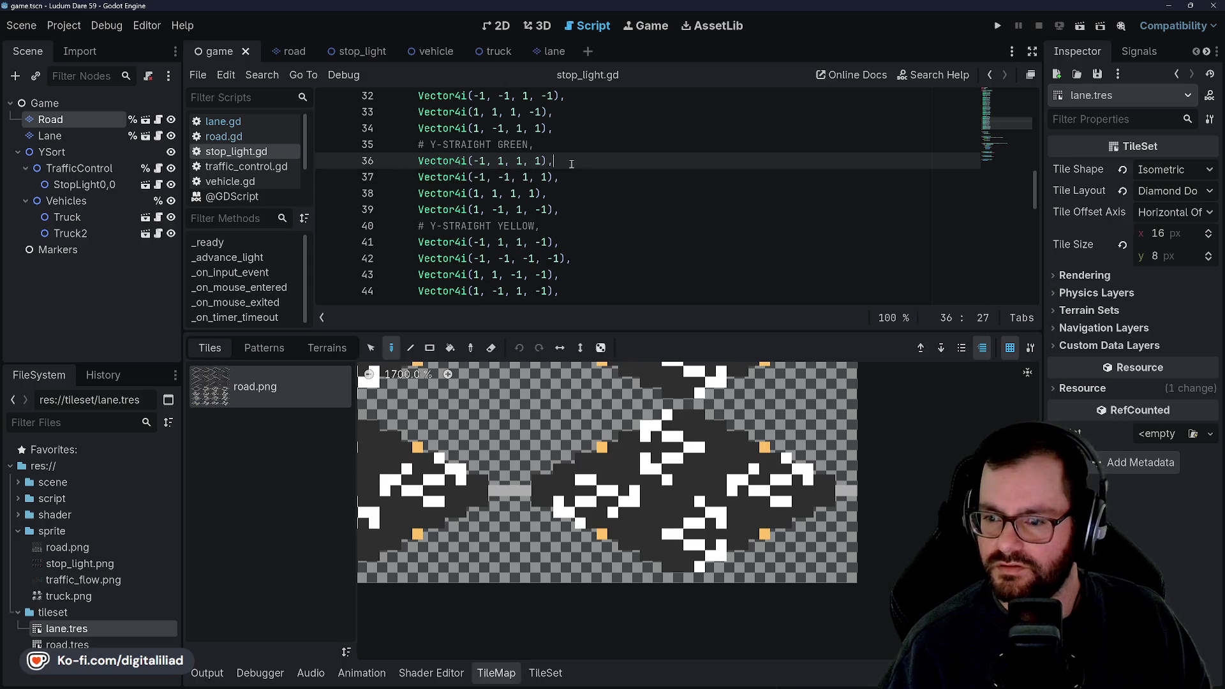
click(576, 178)
key(Down)
- Negate the third values on lines 37 and 38, make line 39's last value positive, and save
click(578, 182)
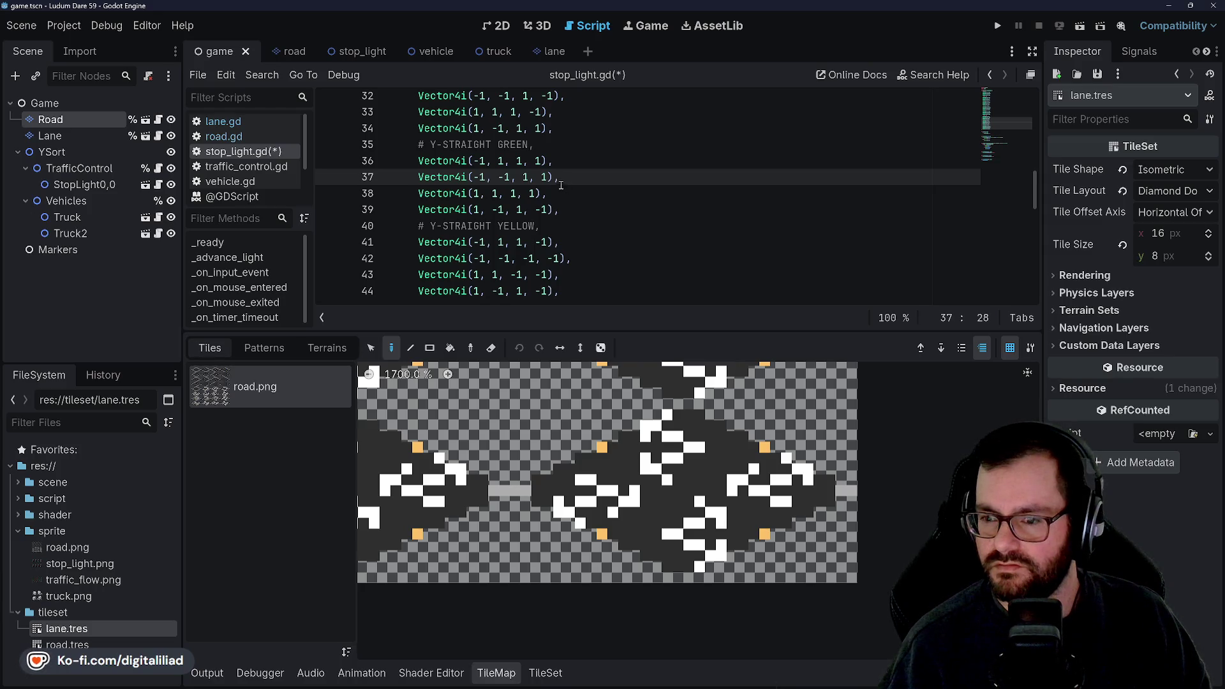
key(Right)
text(-)
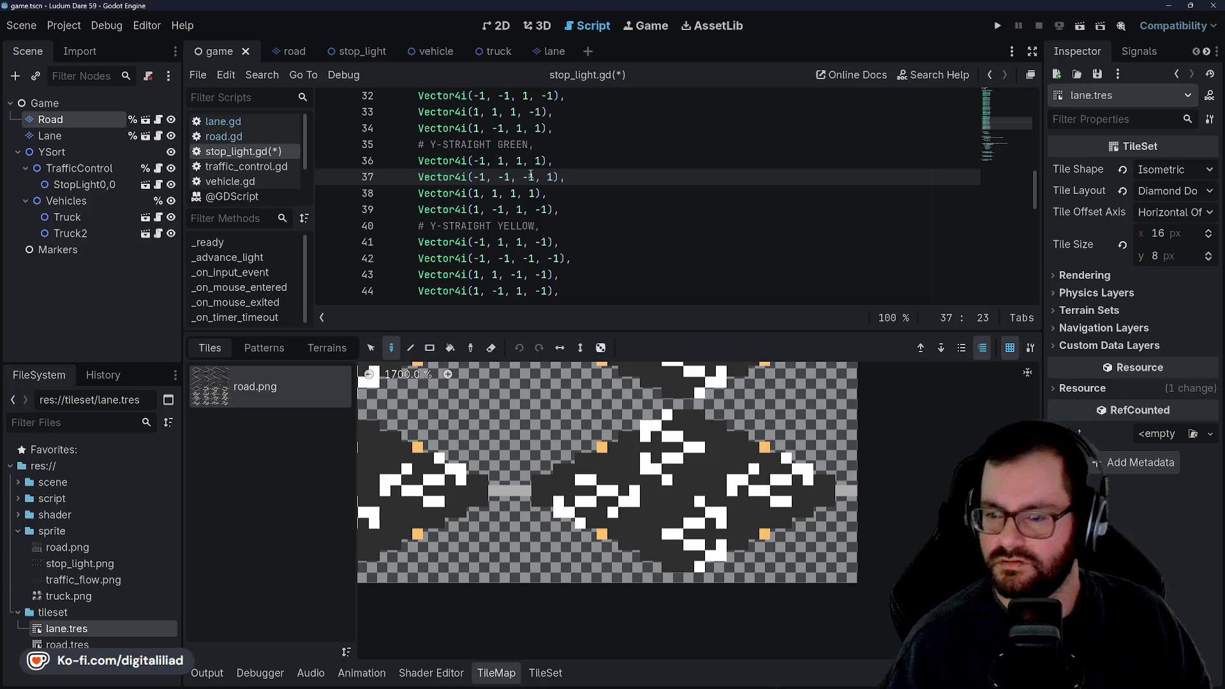
click(533, 193)
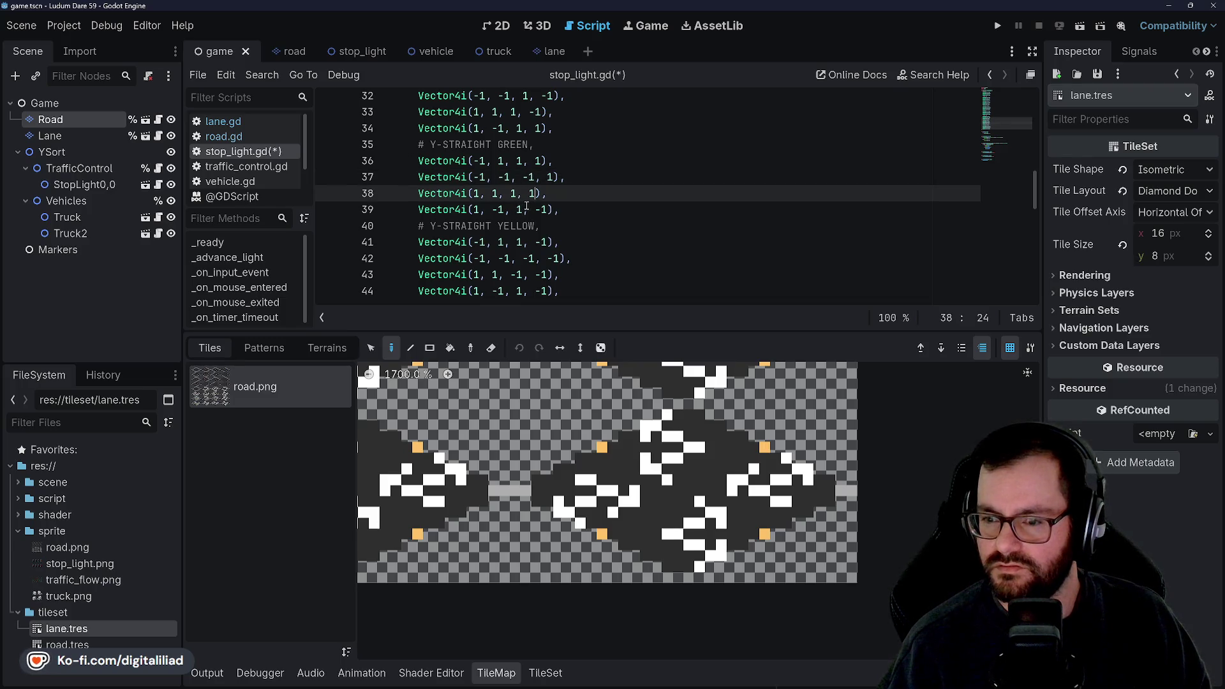
text(-)
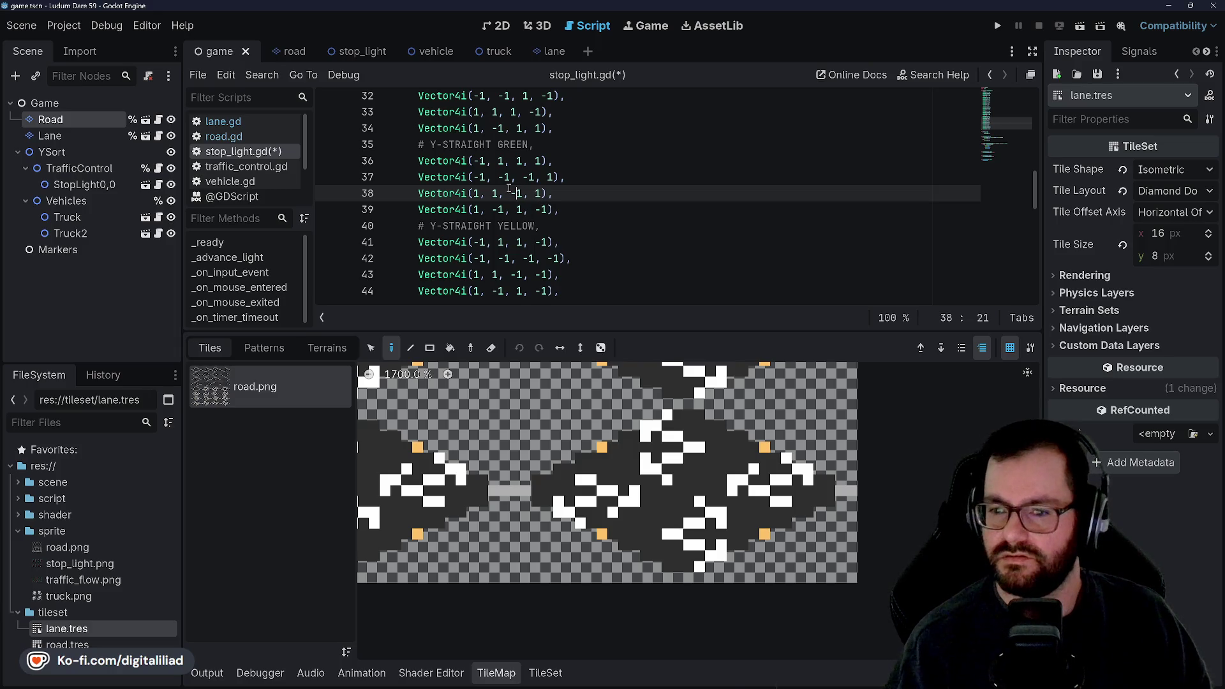
click(540, 209)
key(BackSpace)
key(ctrl+s)
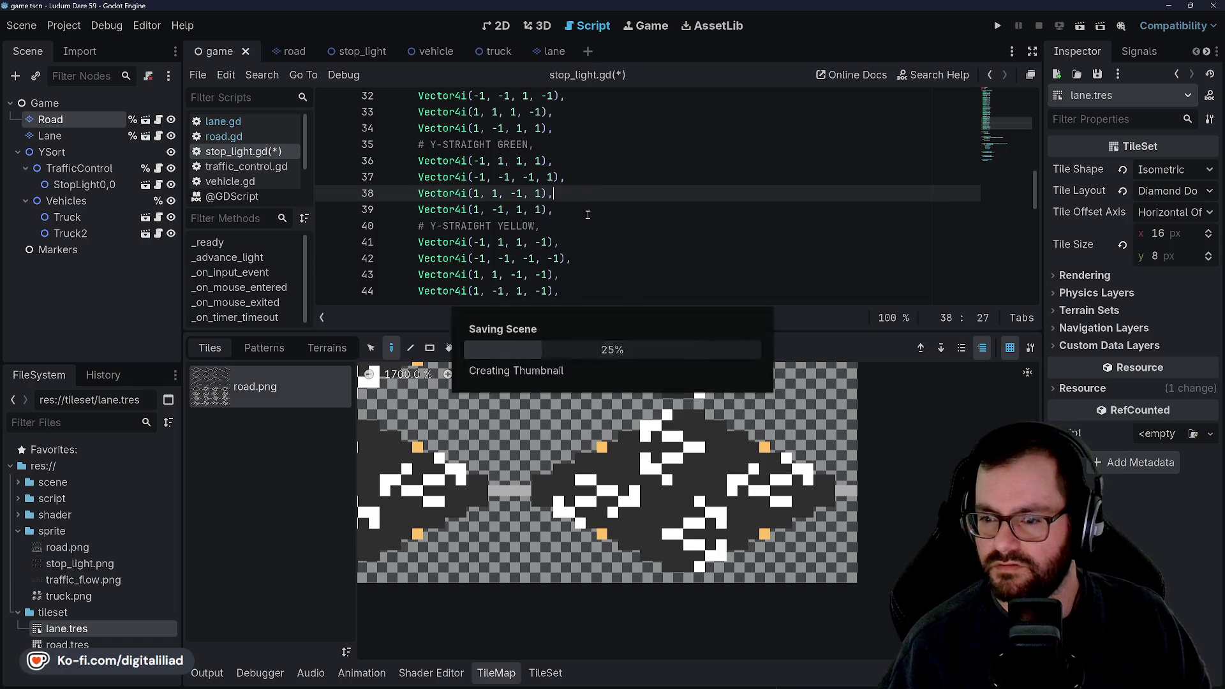
click(581, 218)
scroll(514, 154, down, 1)
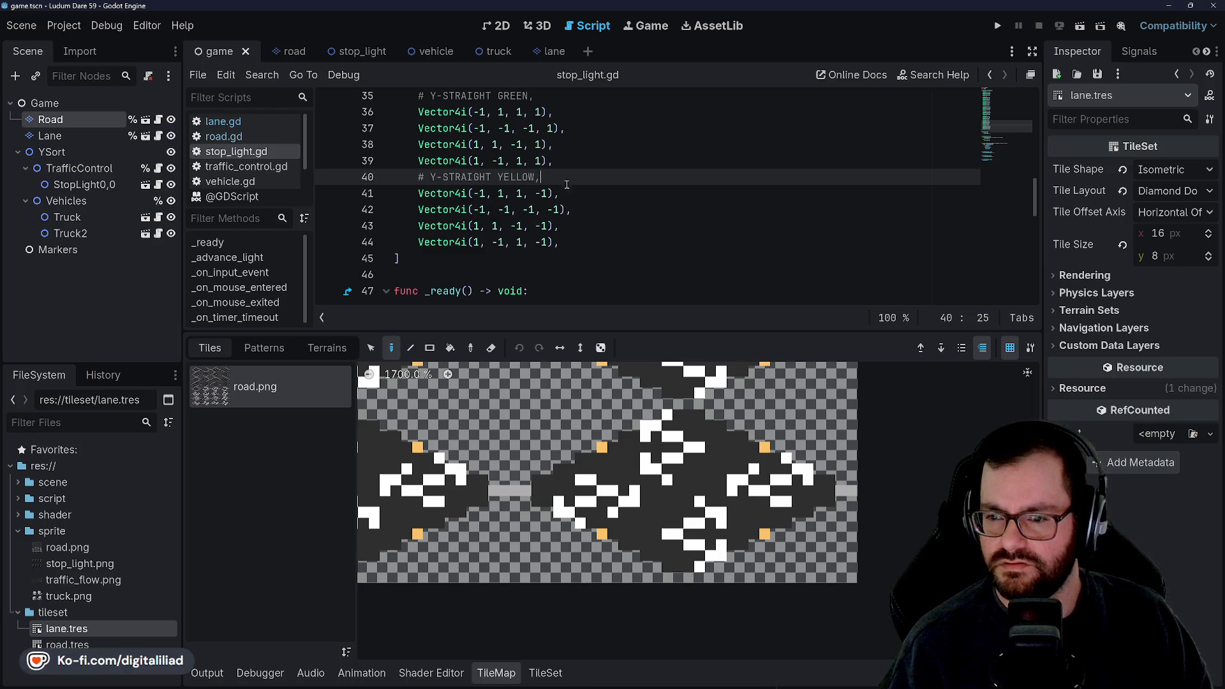
- Copy the Y-STRAIGHT GREEN rows 36–39 and paste them over the yellow rows 41–44
key(Down)
key(Down)
key(Down)
key(Up)
key(End)
key(Up)
key(Up)
key(Down)
key(Down)
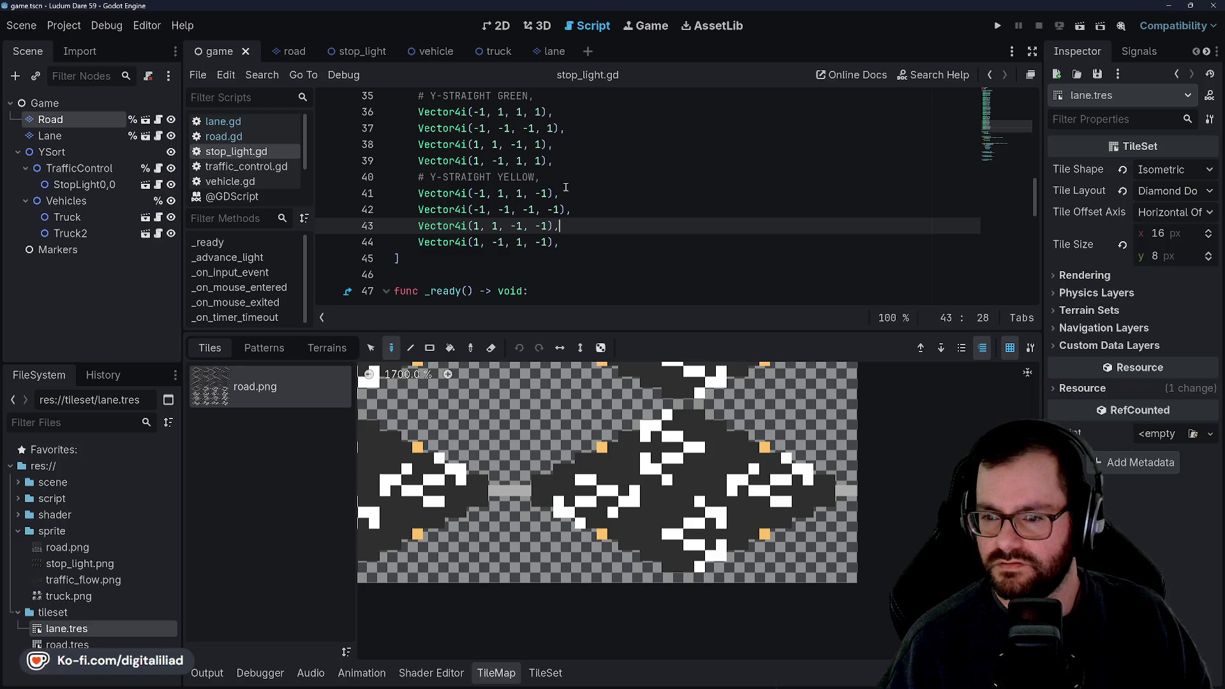
scroll(582, 209, up, 1)
click(573, 209)
key(shift+Up)
key(shift+Up)
key(shift+Up)
key(shift+Home)
key(ctrl+c)
scroll(472, 202, down, 2)
drag(560, 193, 539, 180)
key(shift+Up)
key(shift+Up)
key(shift+Home)
key(ctrl+v)
- Make line 41's third and last values negative, giving (-1,1,-1,-1), and save
click(553, 151)
scroll(554, 155, up, 1)
click(555, 194)
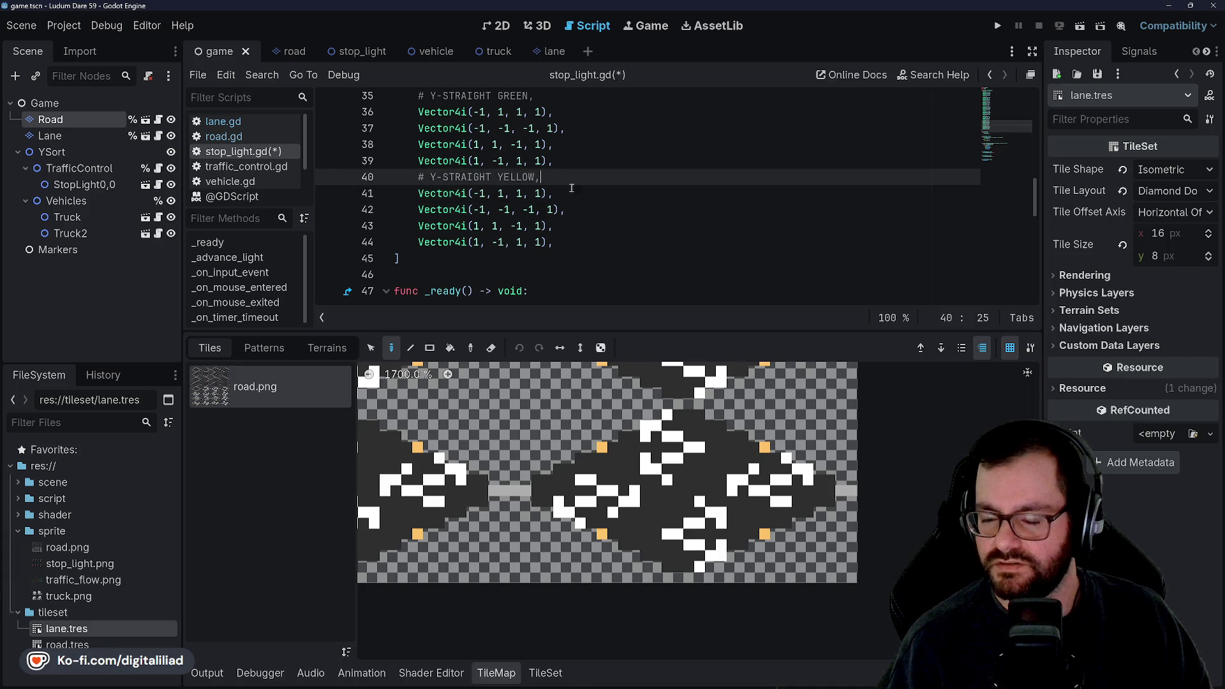
key(ctrl+s)
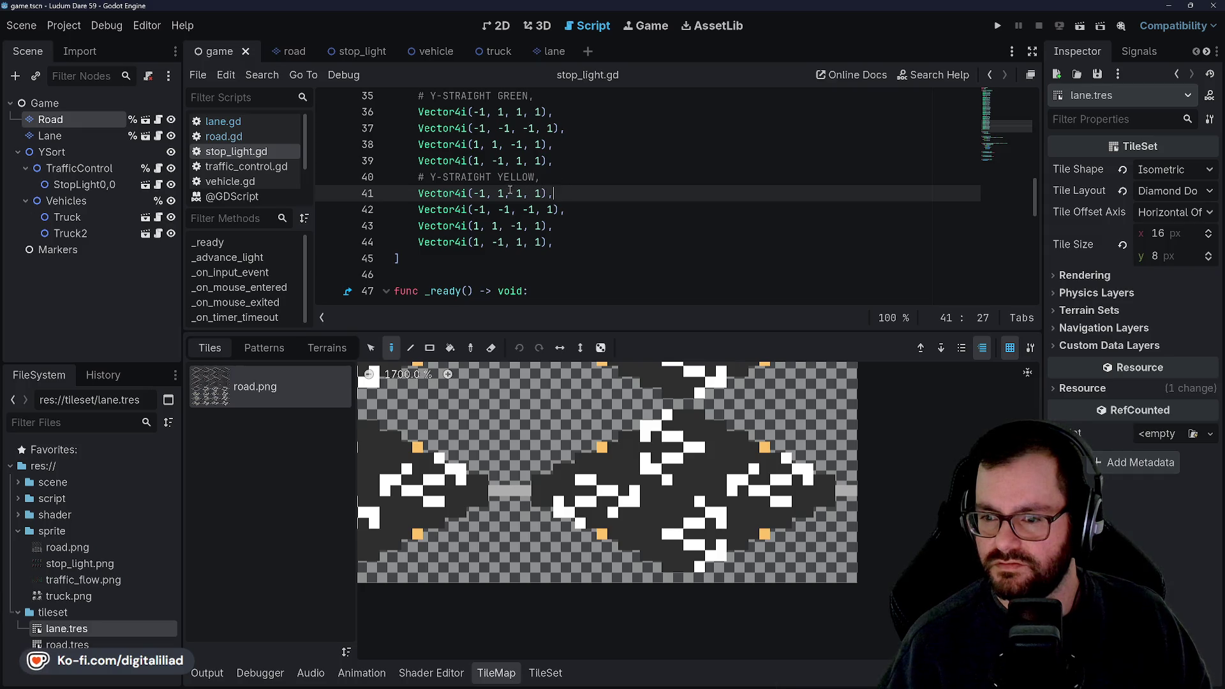
text(-)
key(Right)
key(Right)
key(Right)
text(-)
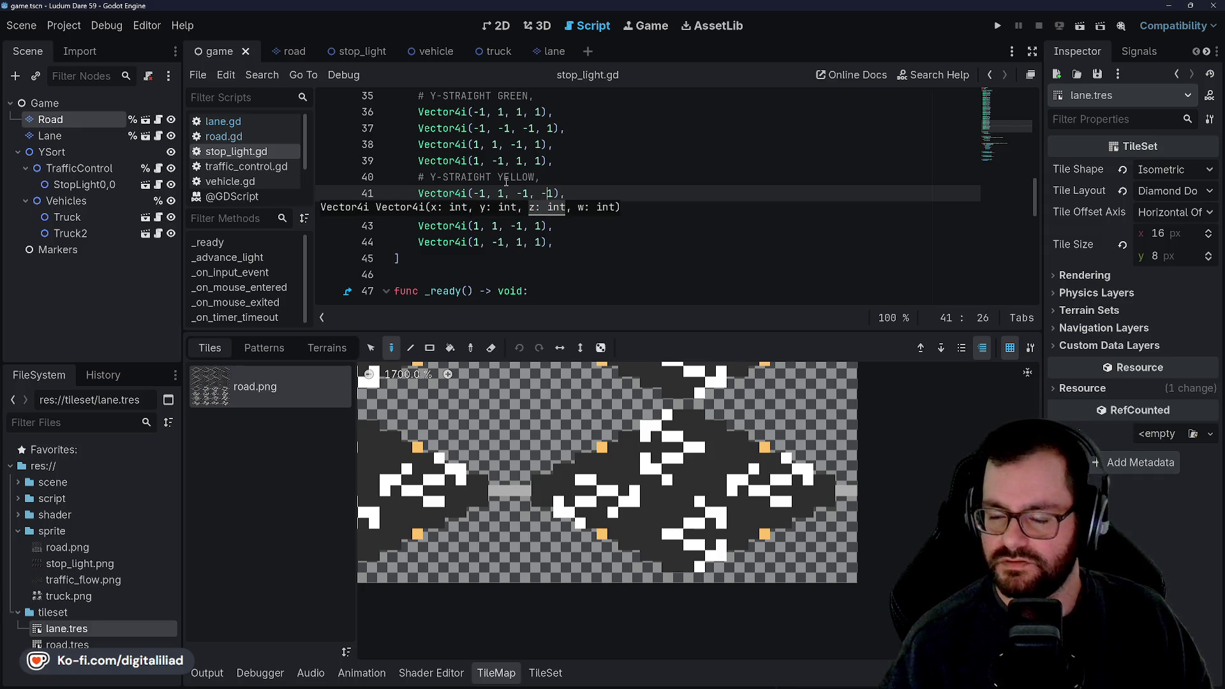
- Negate line 44's third and last values, giving (1,-1,-1,-1), and save the script
click(531, 162)
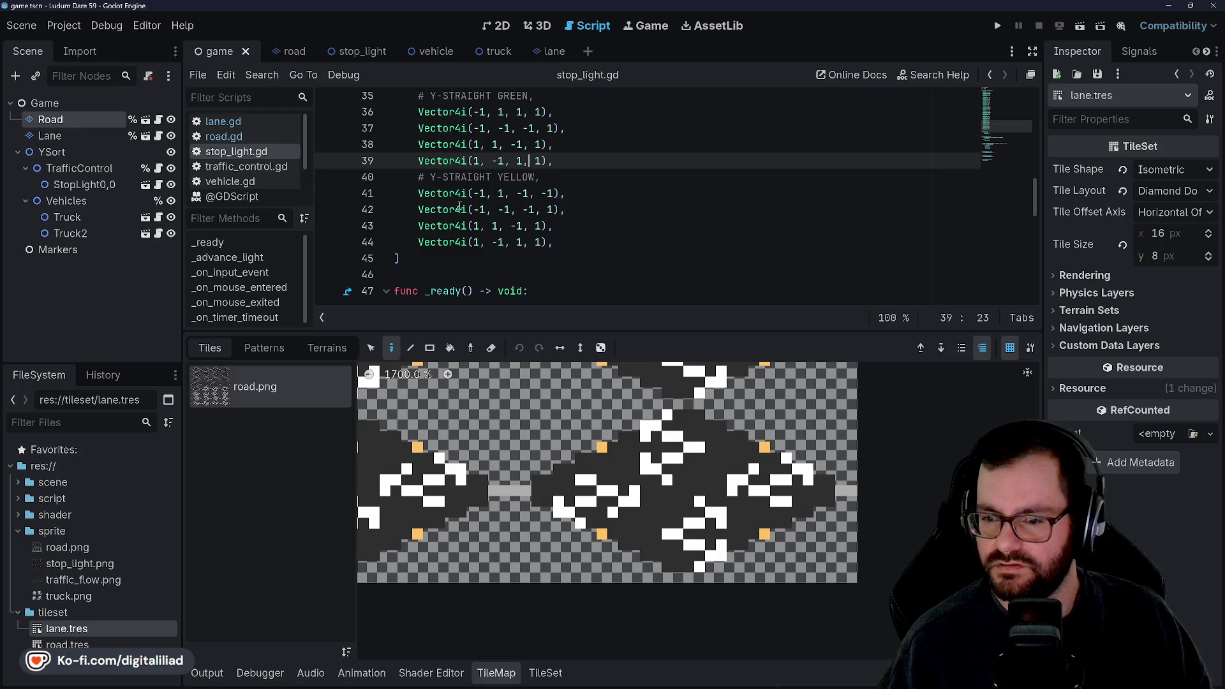
click(514, 242)
text(-)
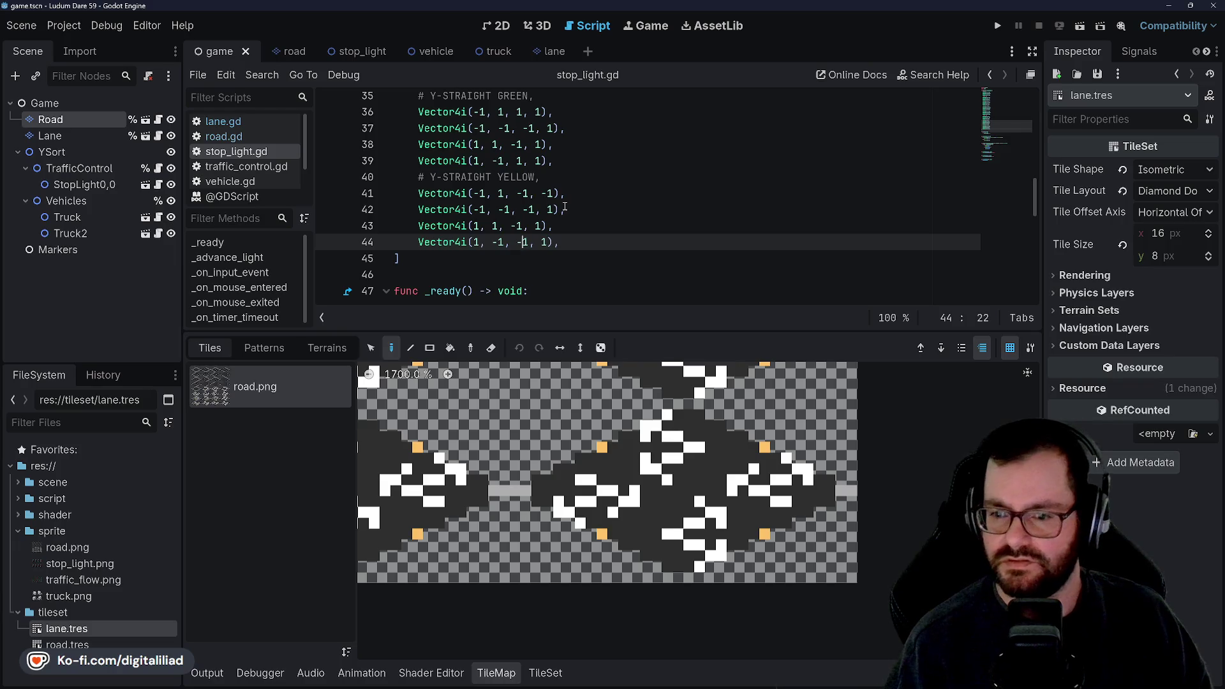
key(Right)
key(Right)
key(Right)
text(-)
key(ctrl+s)
- Collapse the TileMap bottom panel so the script editor fills the full height
click(565, 209)
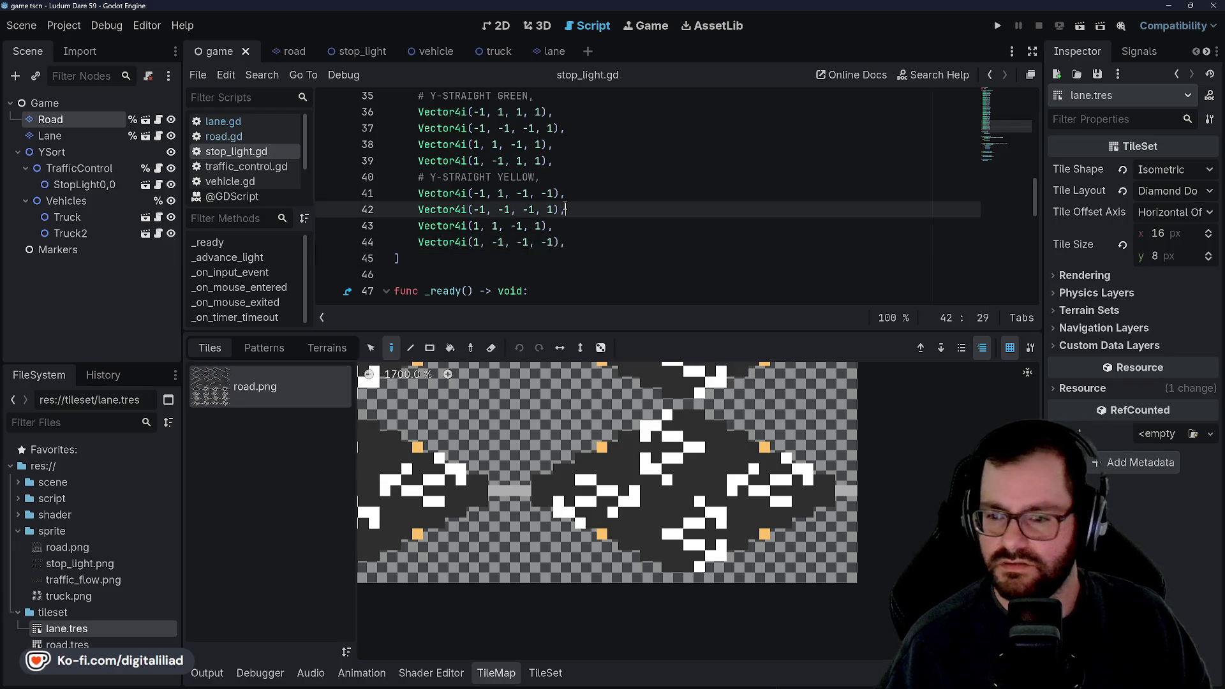
scroll(555, 217, up, 11)
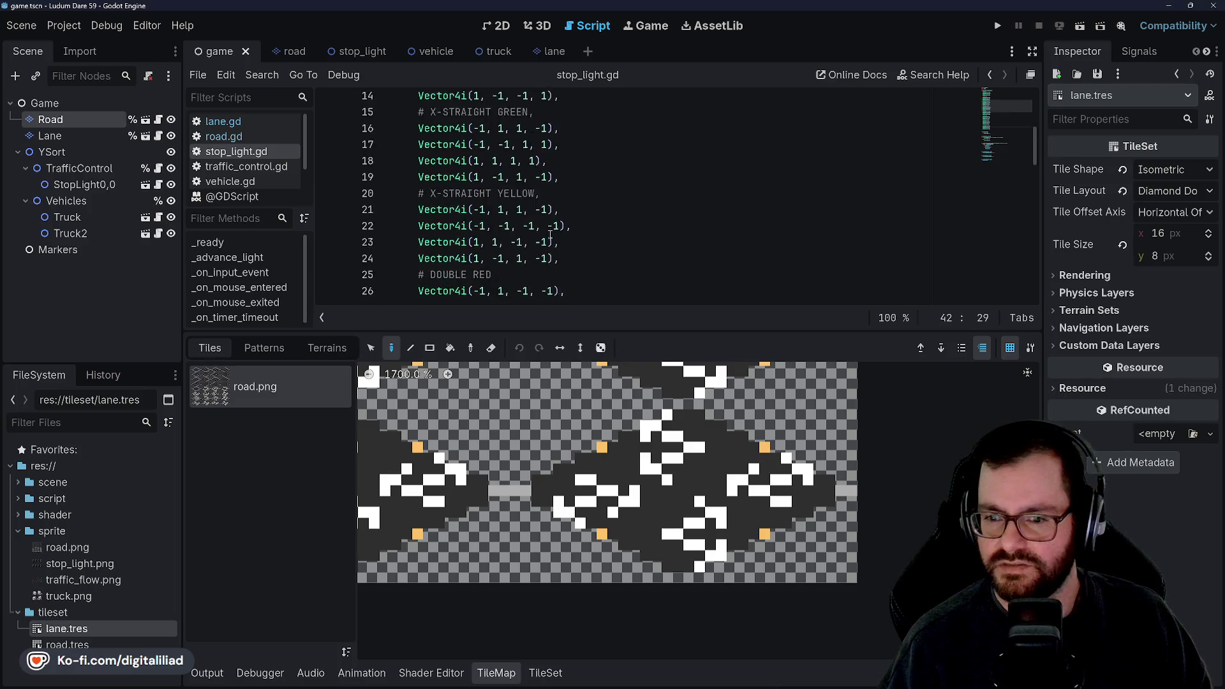
scroll(550, 236, up, 1)
scroll(538, 207, down, 3)
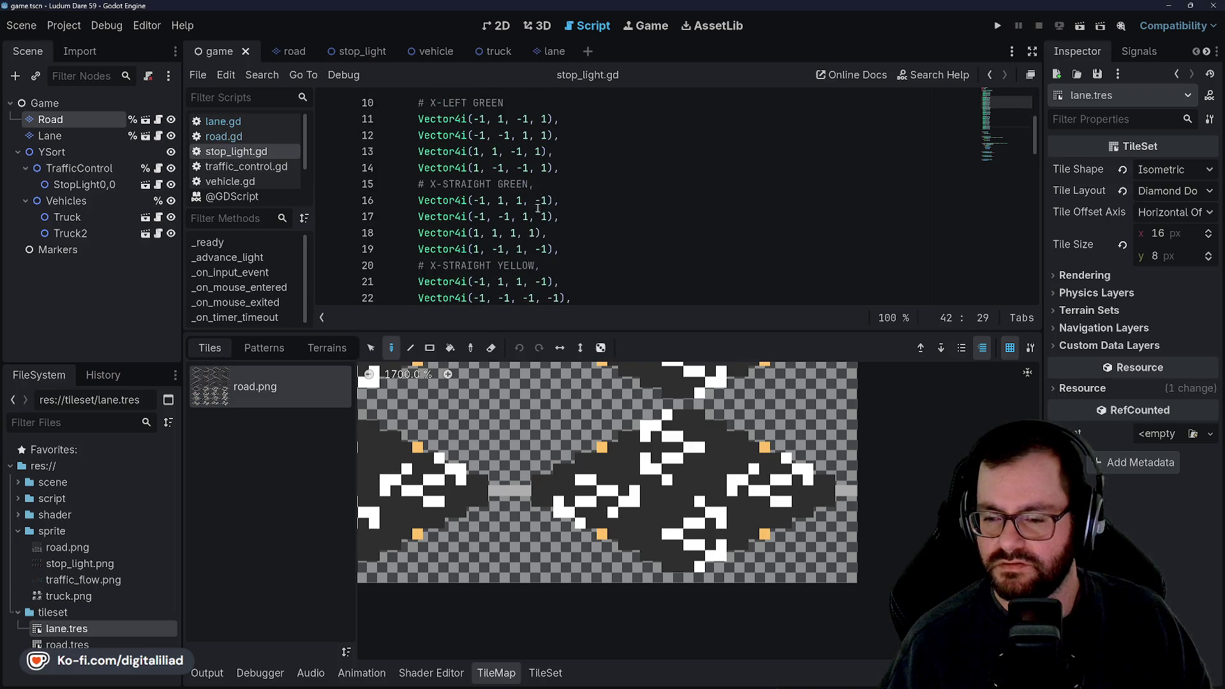
click(491, 673)
scroll(502, 383, down, 6)
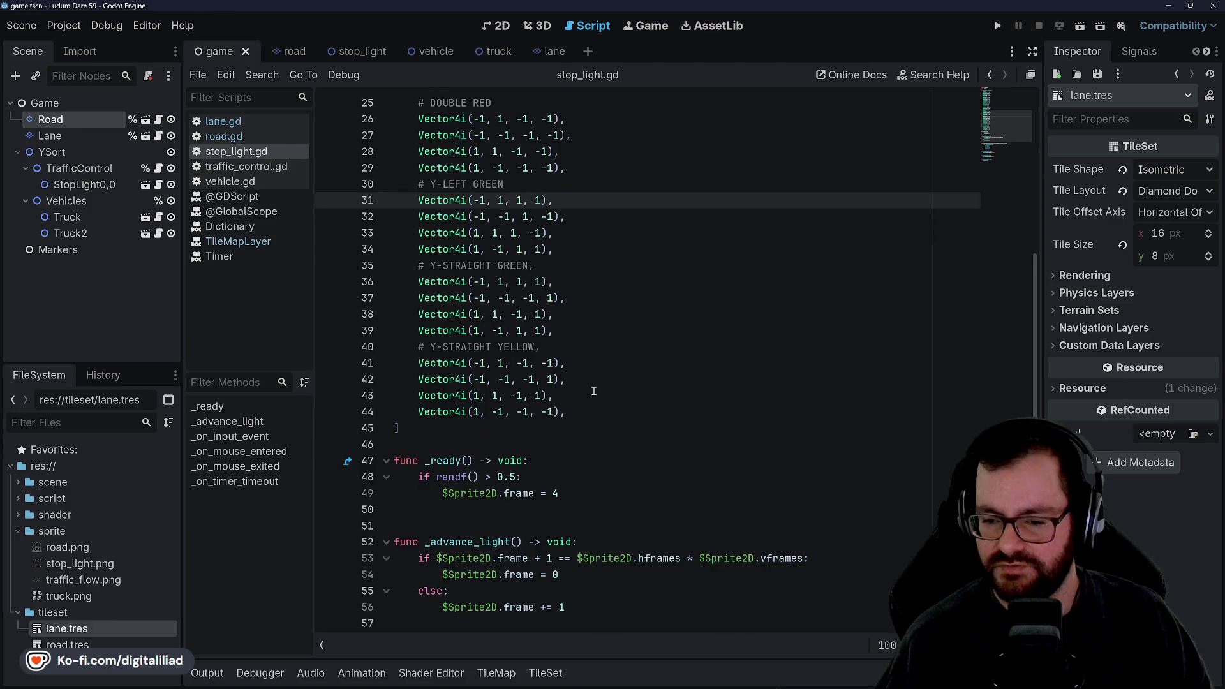
- Add an indented line after '$Sprite2D.frame += 1' in _advance_light, then return to the script top
click(502, 396)
scroll(501, 398, down, 2)
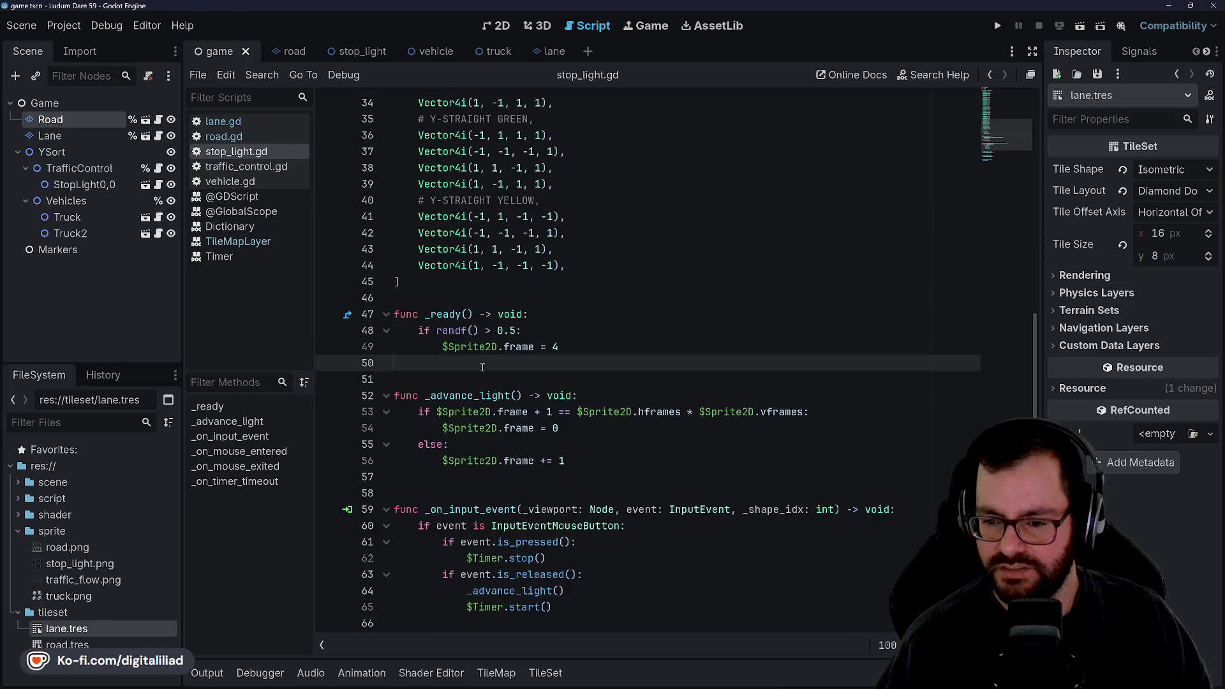
click(484, 377)
scroll(483, 376, down, 1)
click(485, 396)
click(485, 363)
click(485, 406)
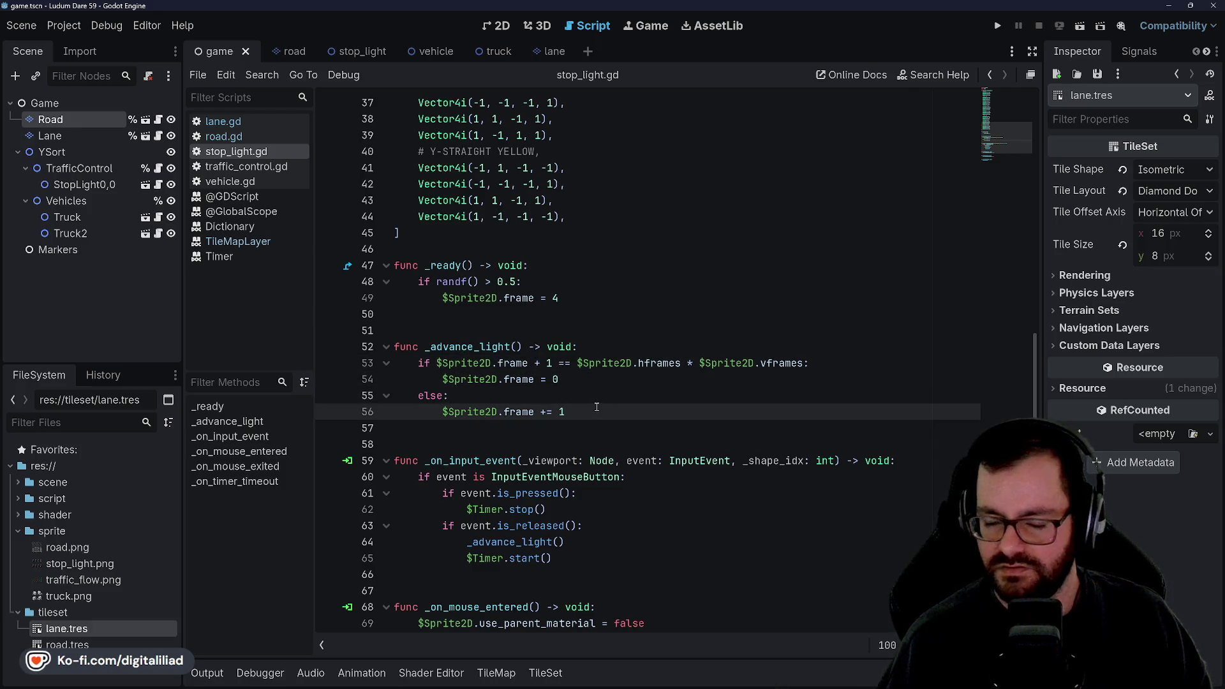
key(Return)
key(BackSpace)
scroll(588, 396, up, 3)
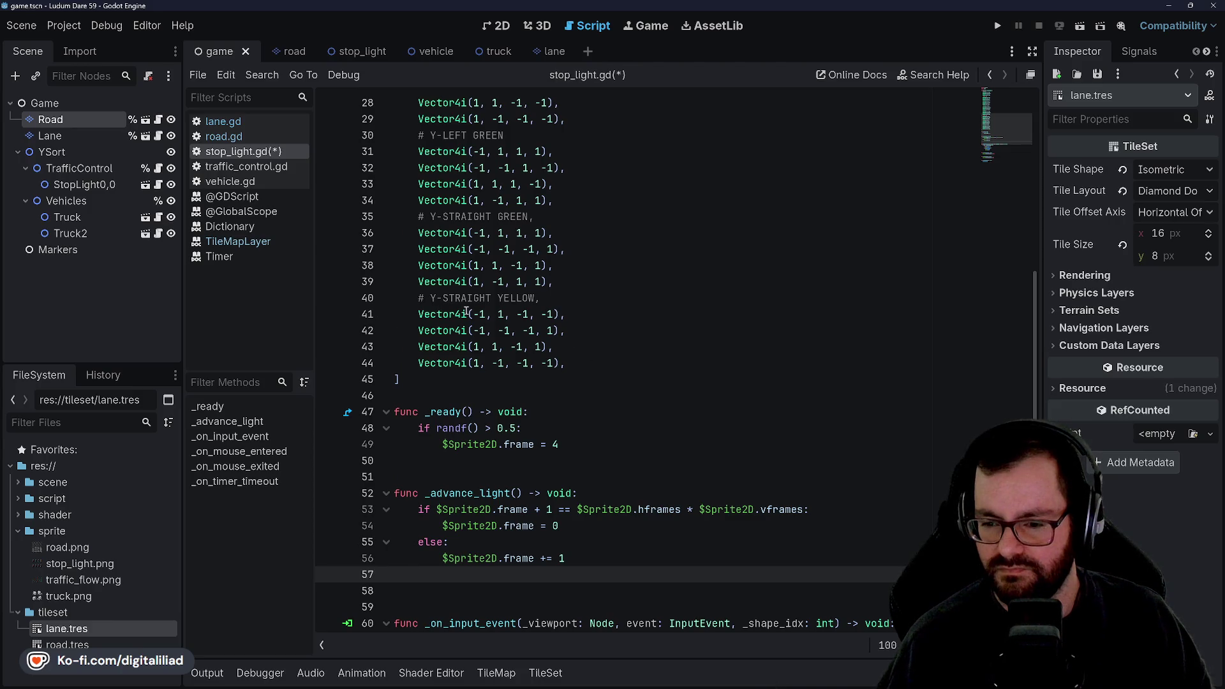
scroll(558, 365, down, 6)
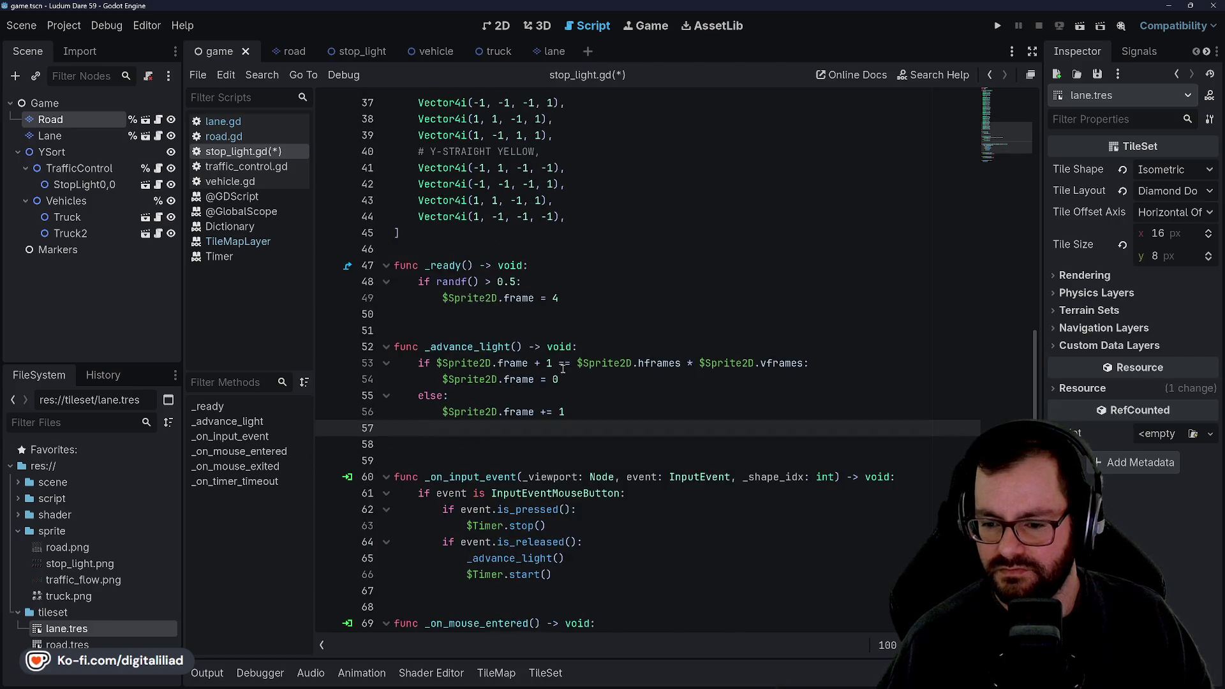
scroll(551, 387, up, 15)
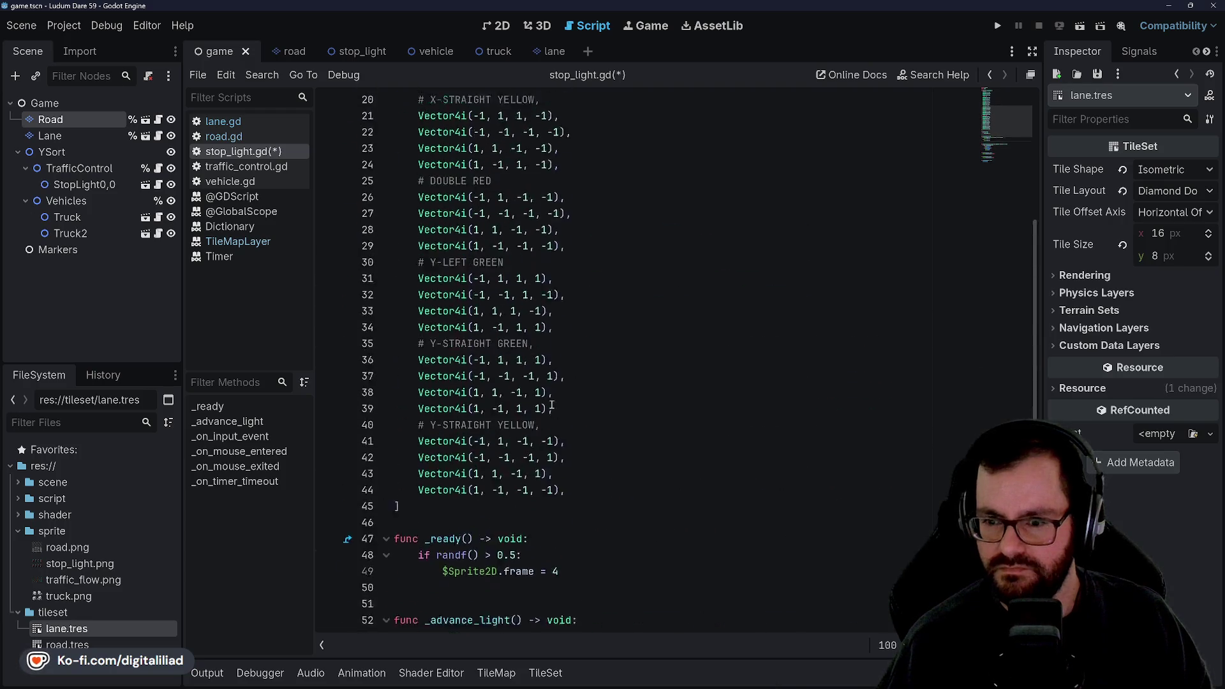
click(414, 141)
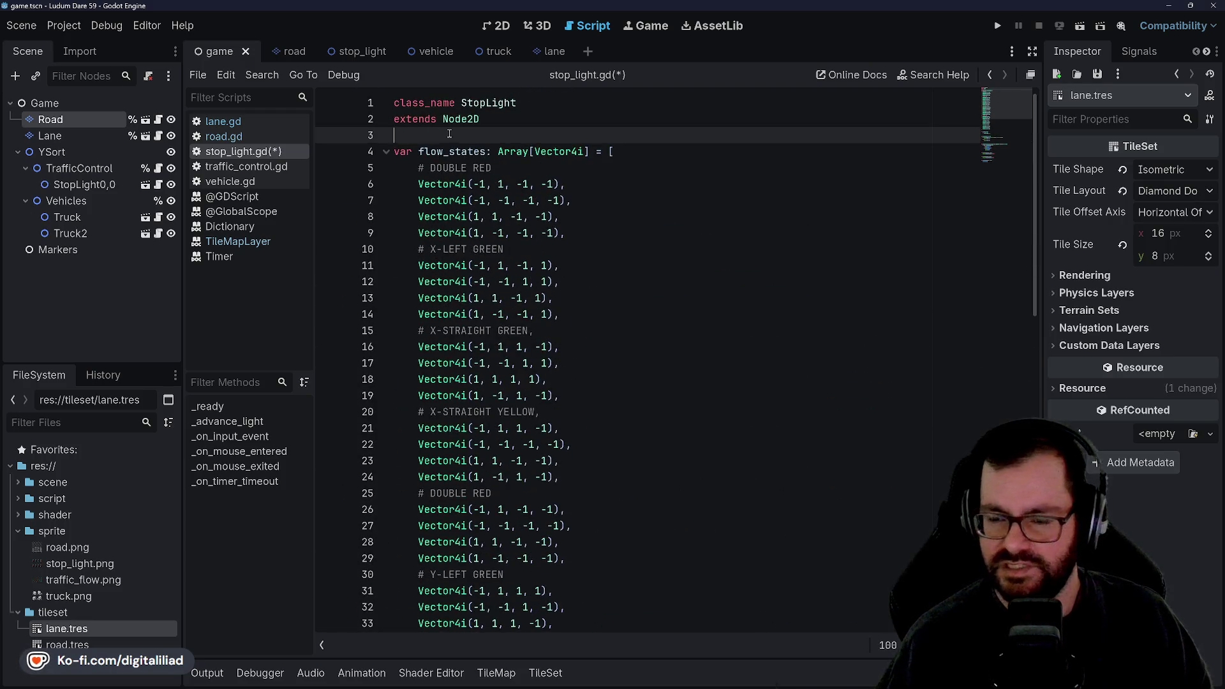
- Declare 'var cell_coords: Vector2i' above flow_states using autocomplete, then save
key(Return)
key(Return)
key(Up)
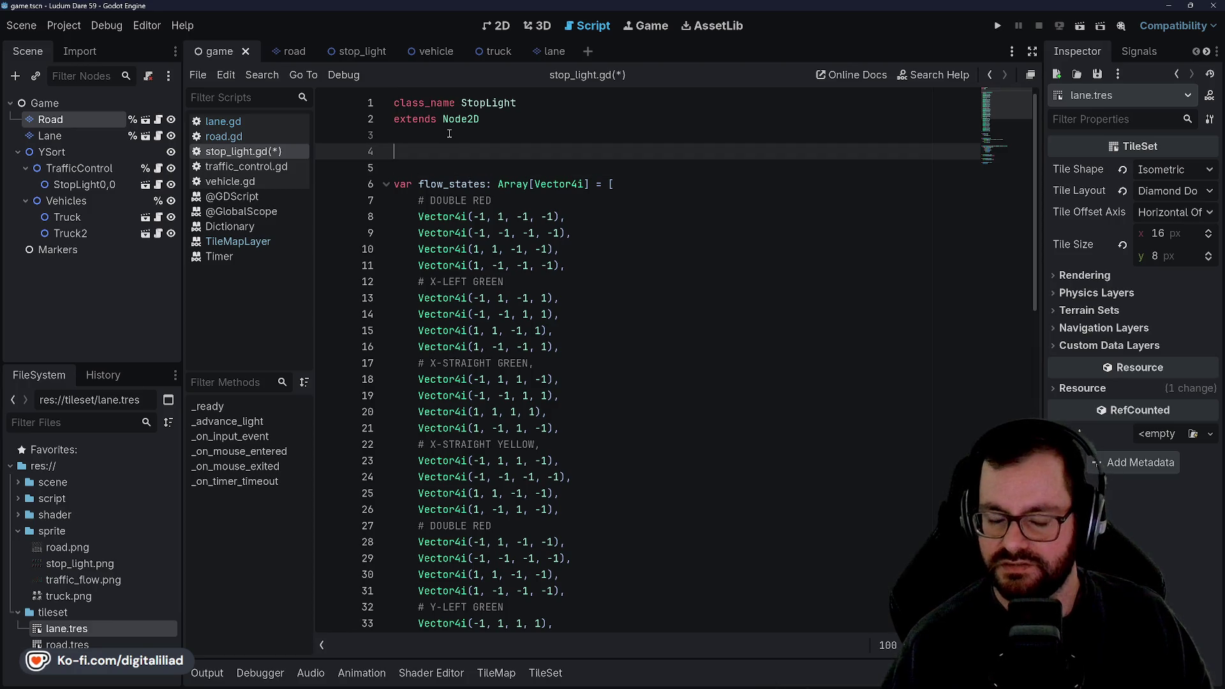
text(var cell_coo)
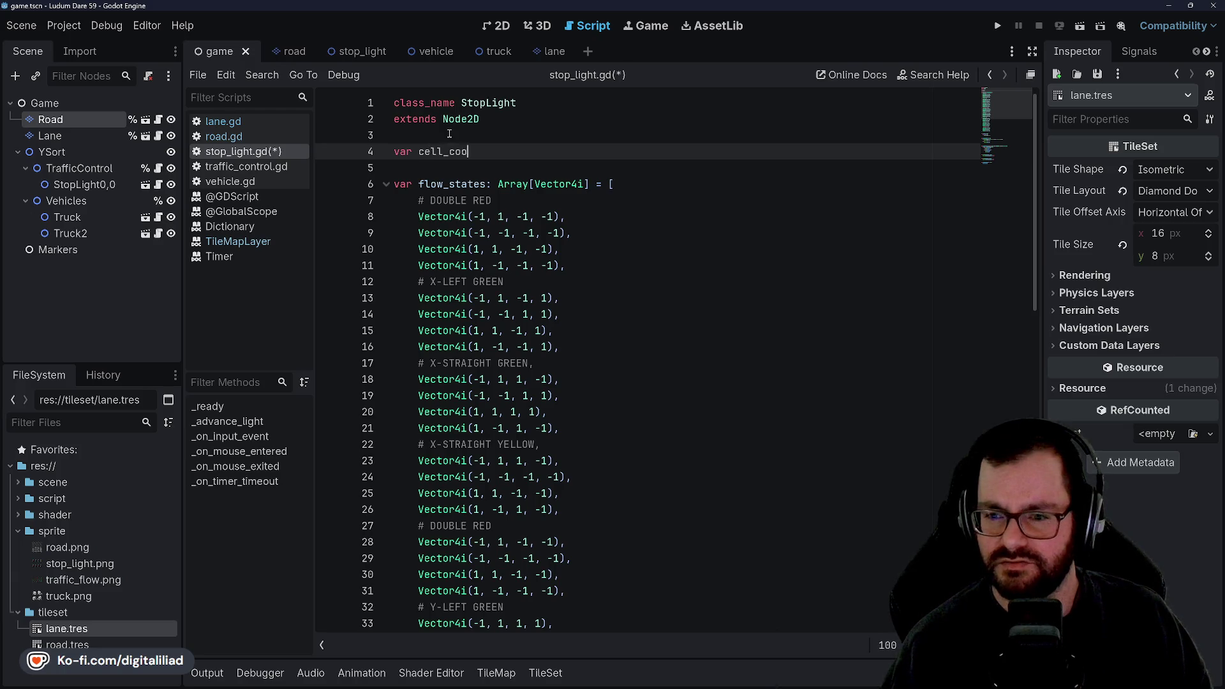
text(r2i)
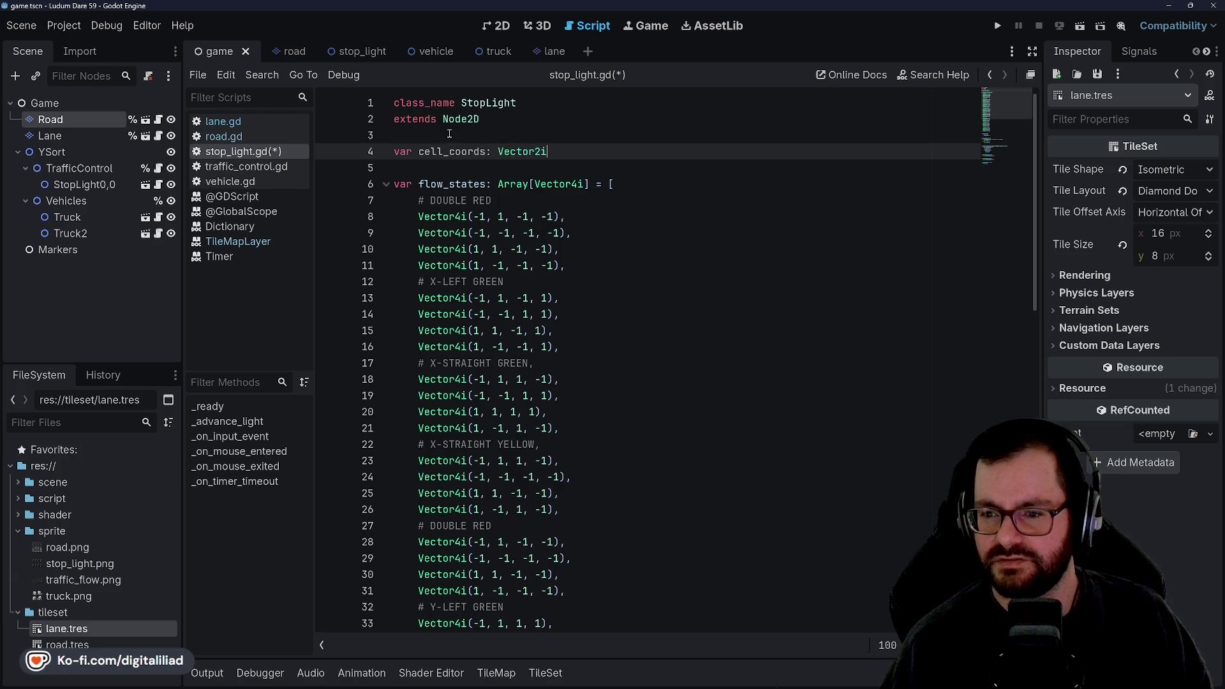
key(ctrl+s)
- Rename the variable from cell_coords to tile_coords by retyping 'cell' as 'tile'
click(449, 184)
double_click(462, 155)
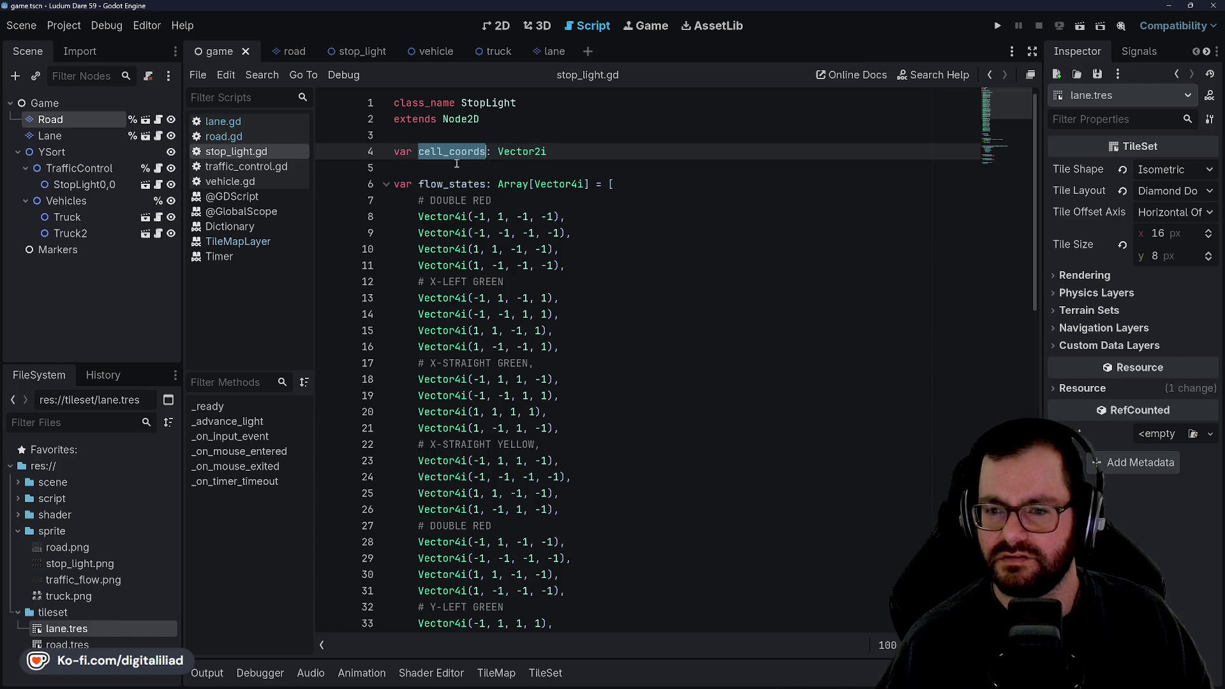
click(446, 170)
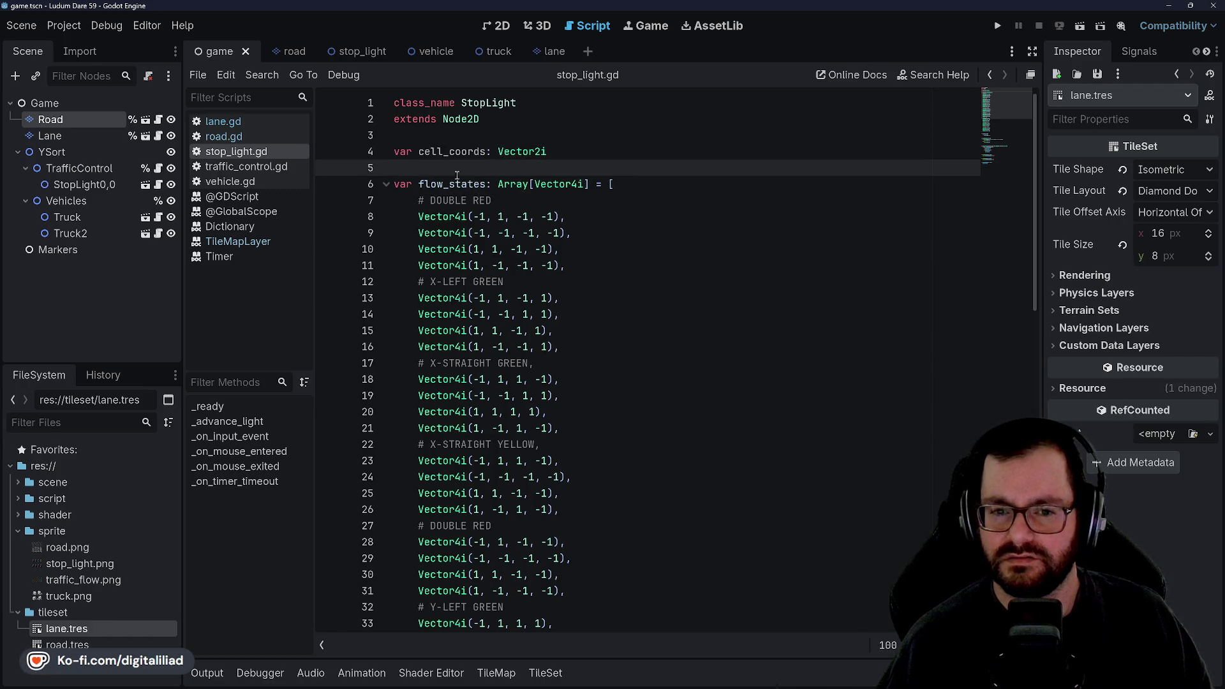
drag(442, 153, 419, 153)
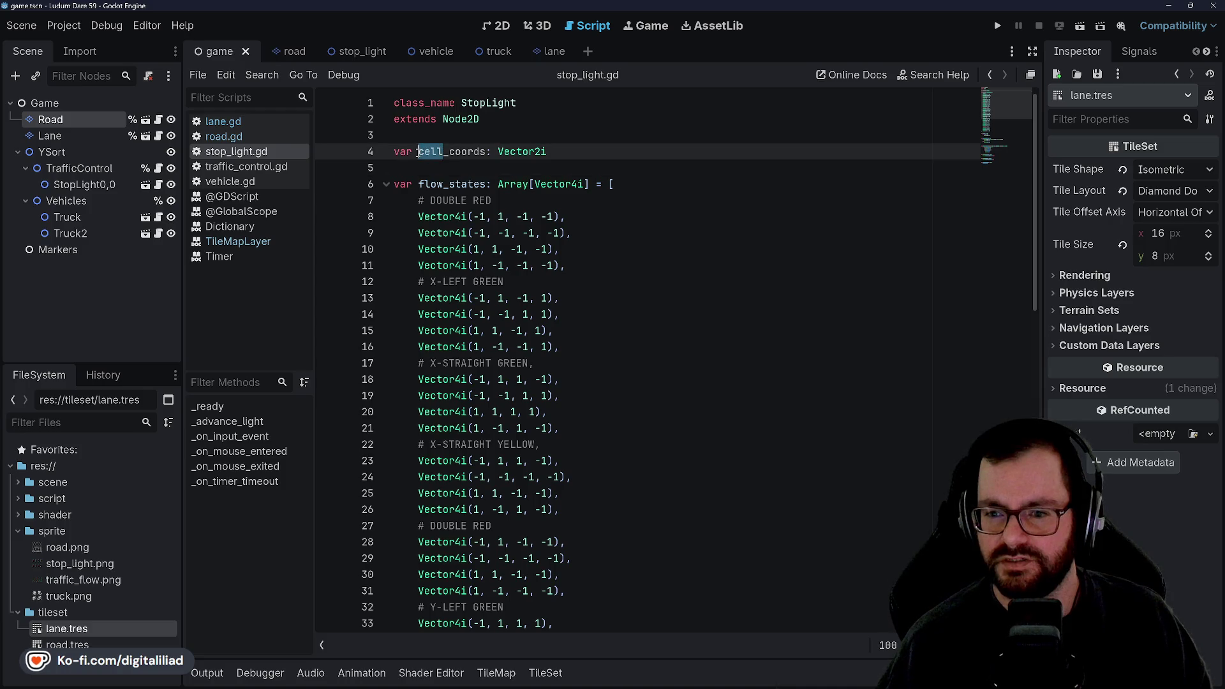
text(tile)
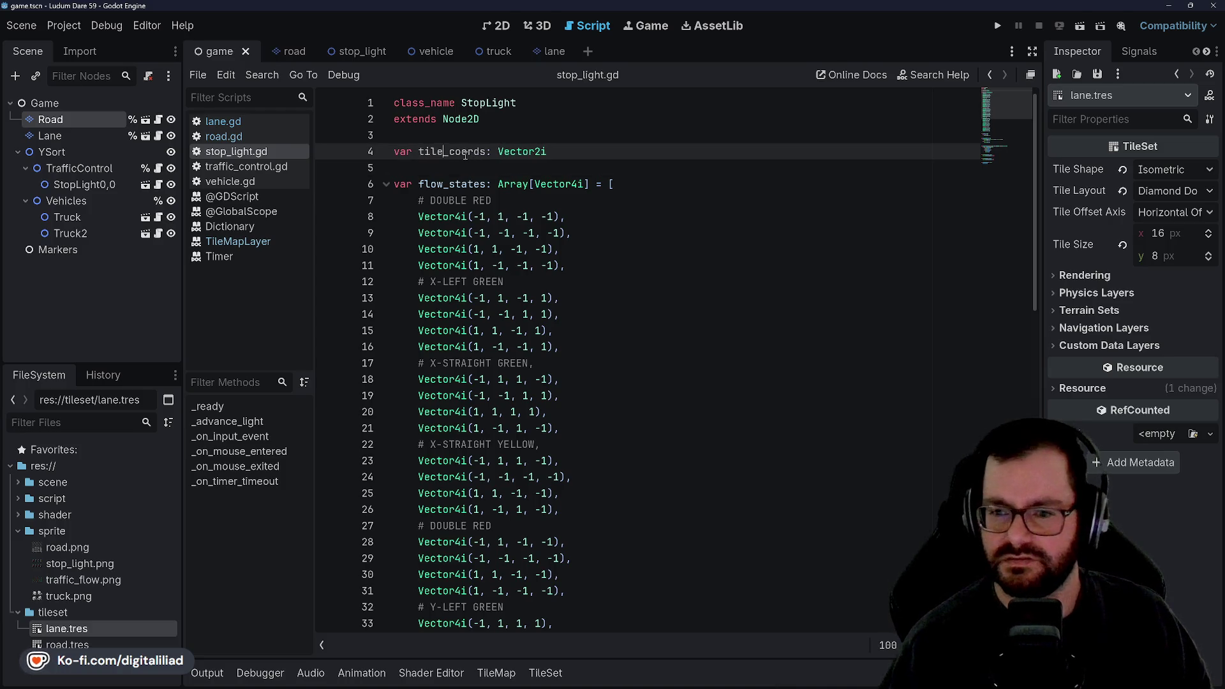
click(472, 168)
scroll(472, 226, down, 13)
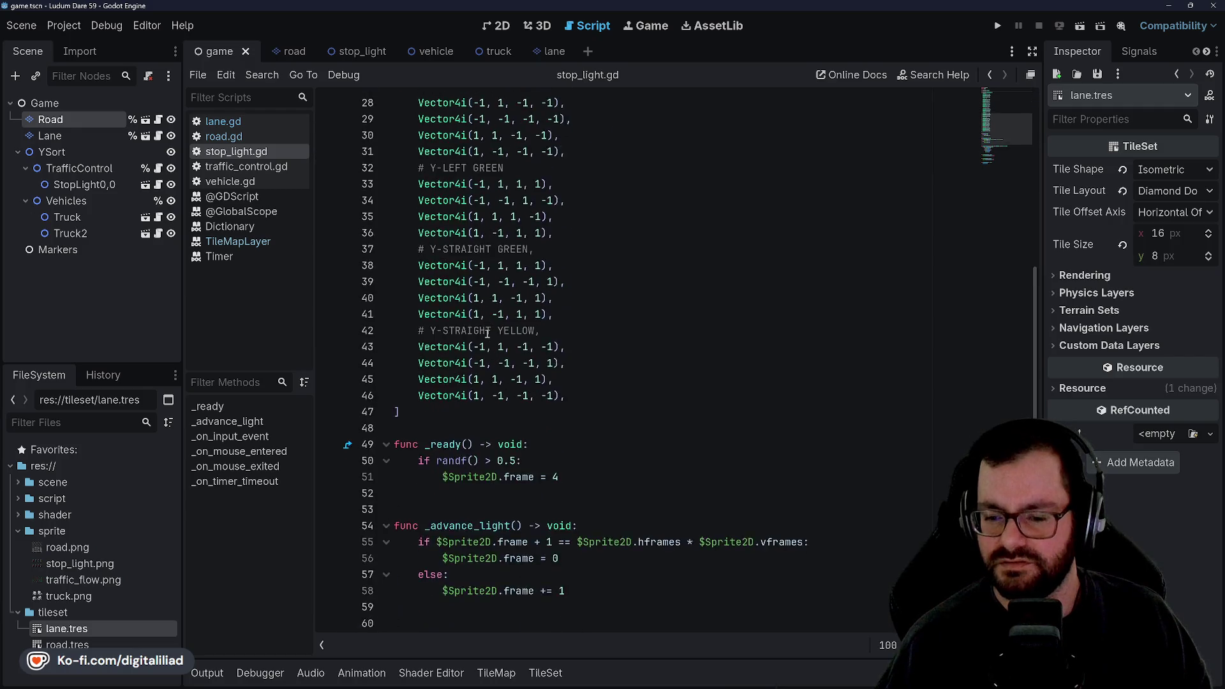
click(475, 333)
- Insert 'cell_coords = %Road.map_road_tile(global_position)' as _ready's first line and save
key(Up)
key(Up)
key(Up)
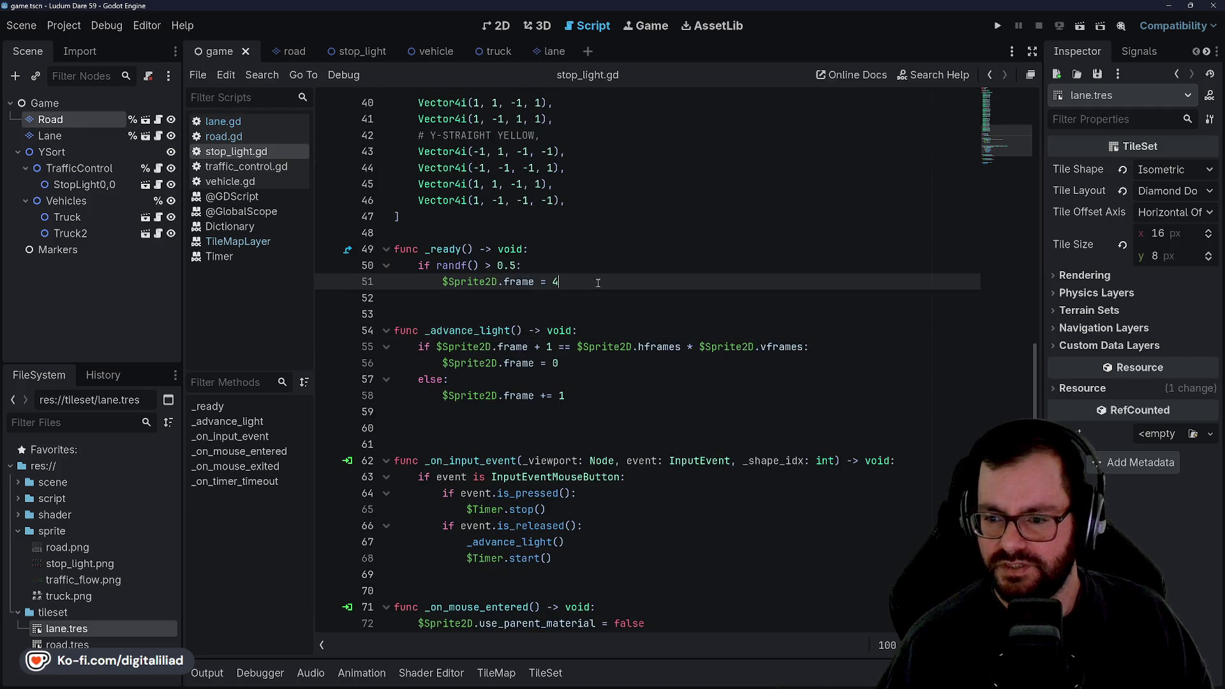
key(Down)
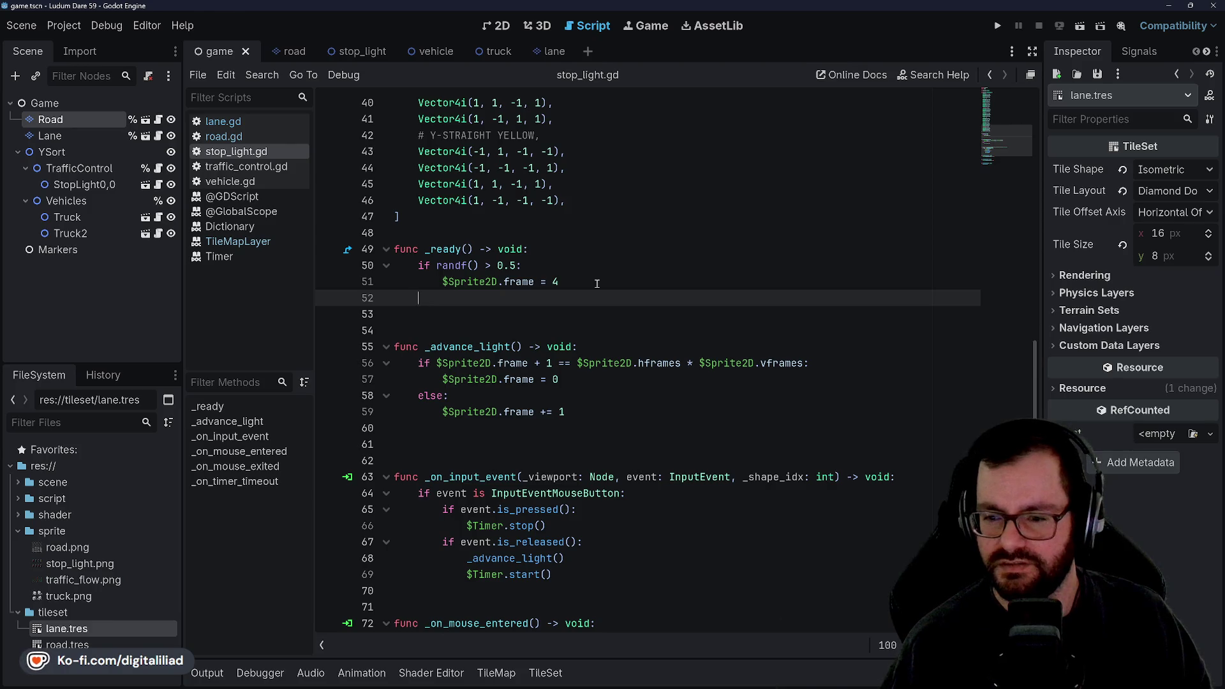
key(Home)
key(Left)
key(Up)
key(Up)
key(Return)
text(c)
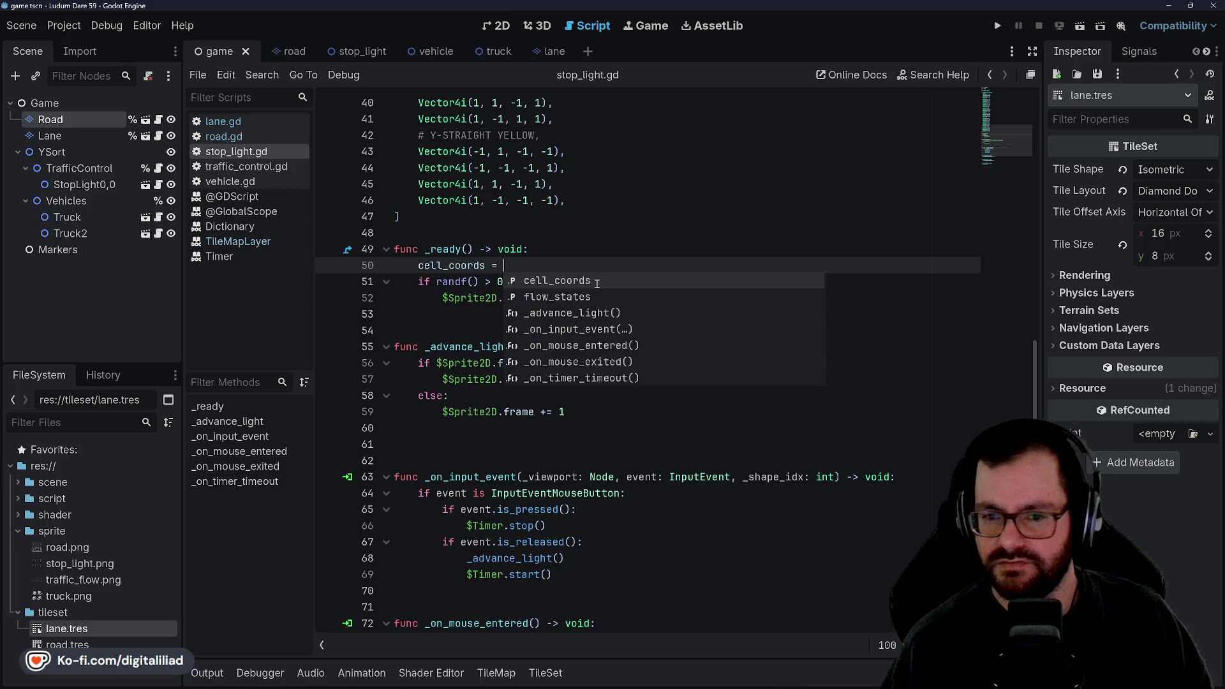
text( $)
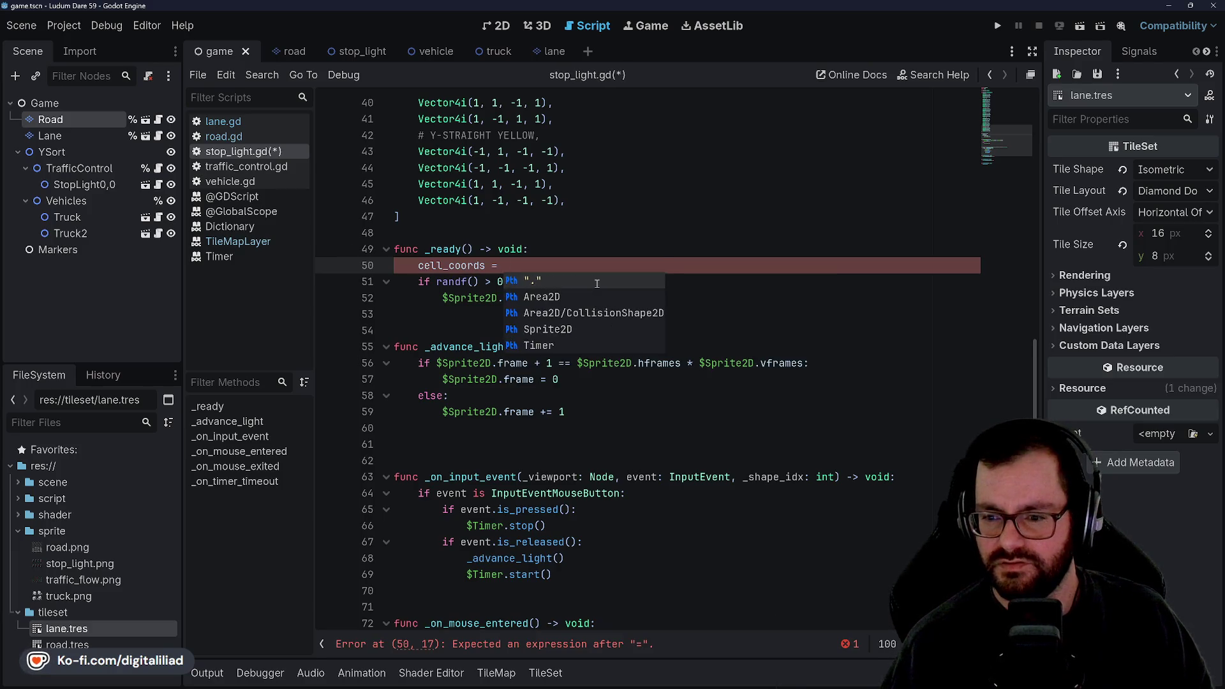
key(BackSpace)
text(#)
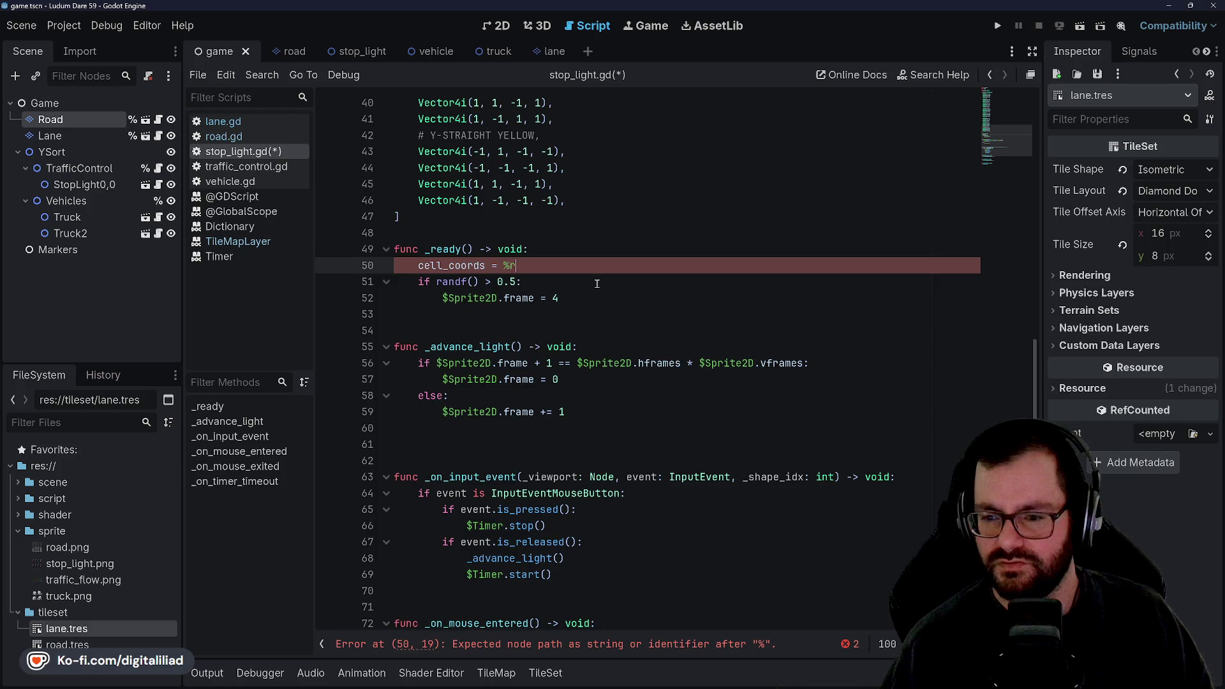
text(map)
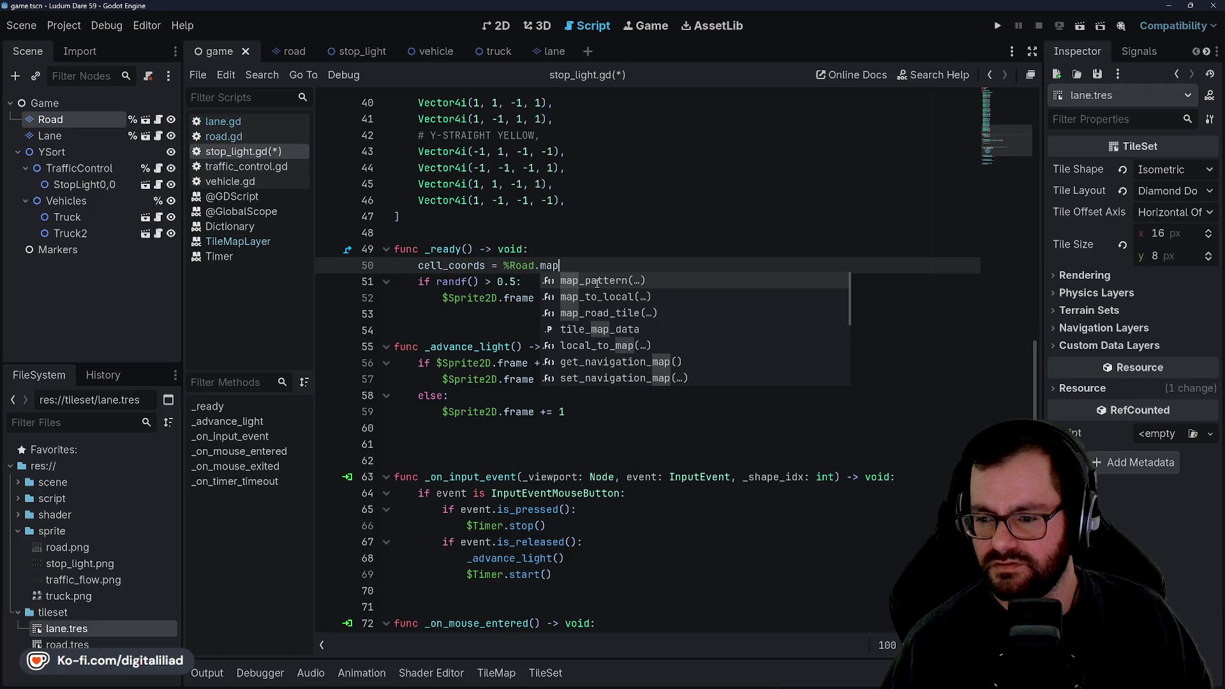
text(_ro)
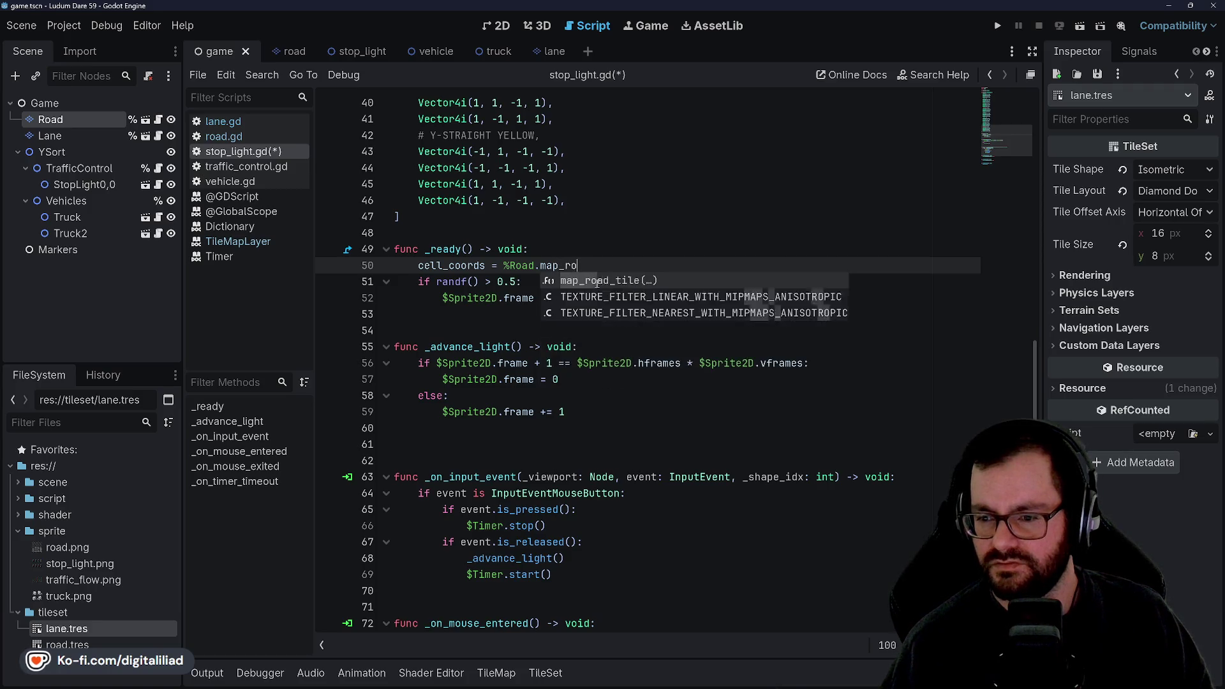
key(Return)
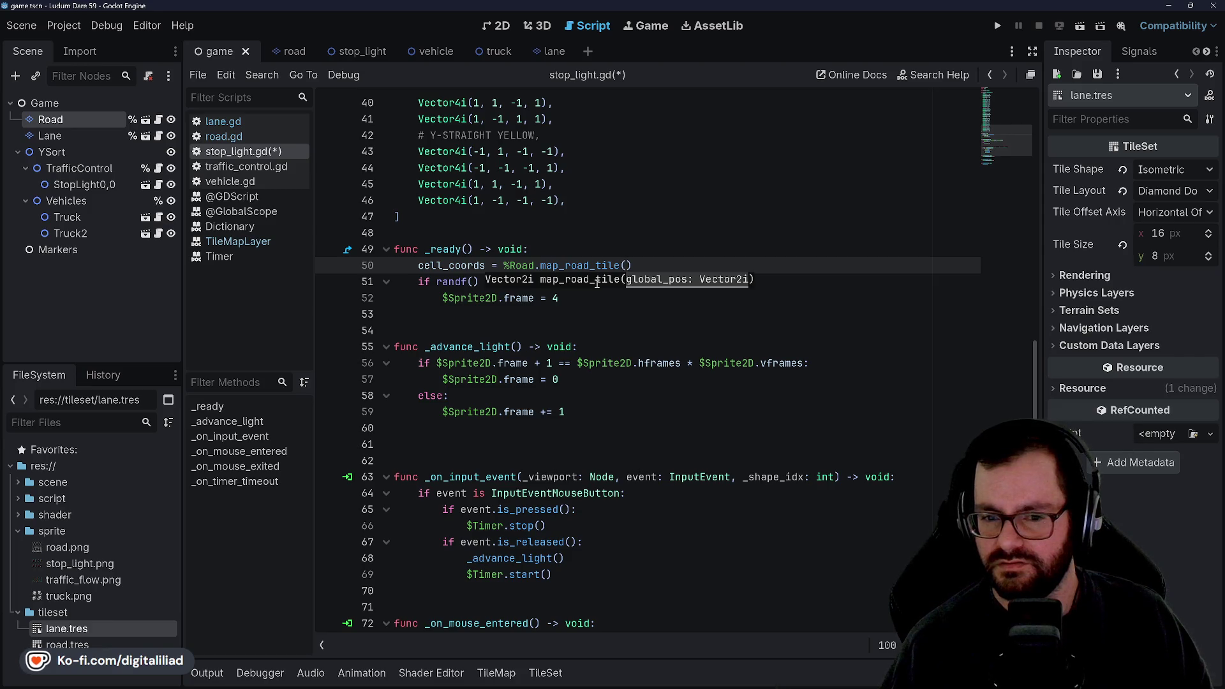
text(global_po)
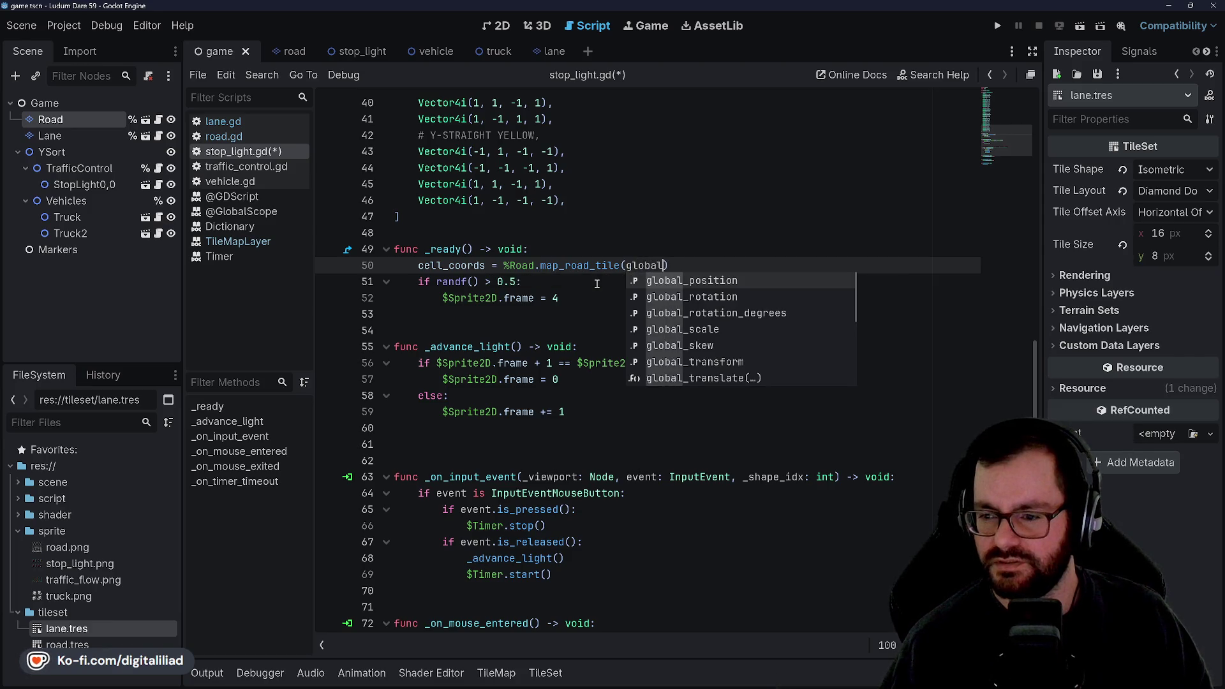
text(sition)
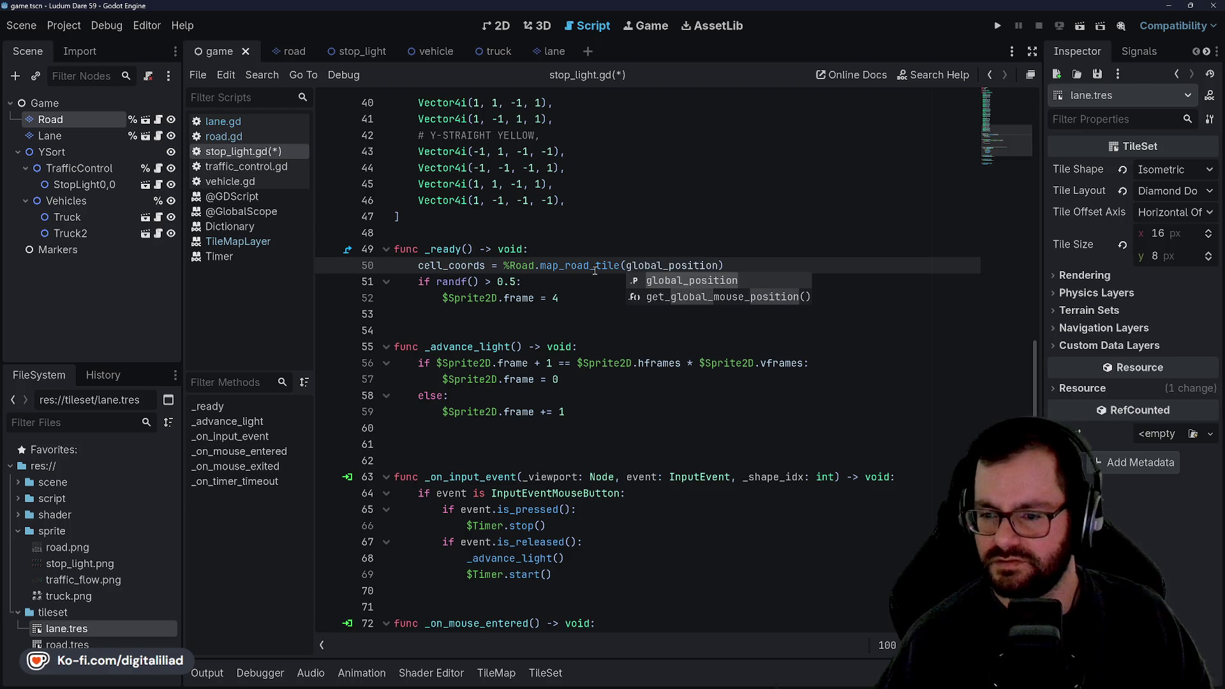
key(ctrl+s)
key(Down)
key(Down)
key(Down)
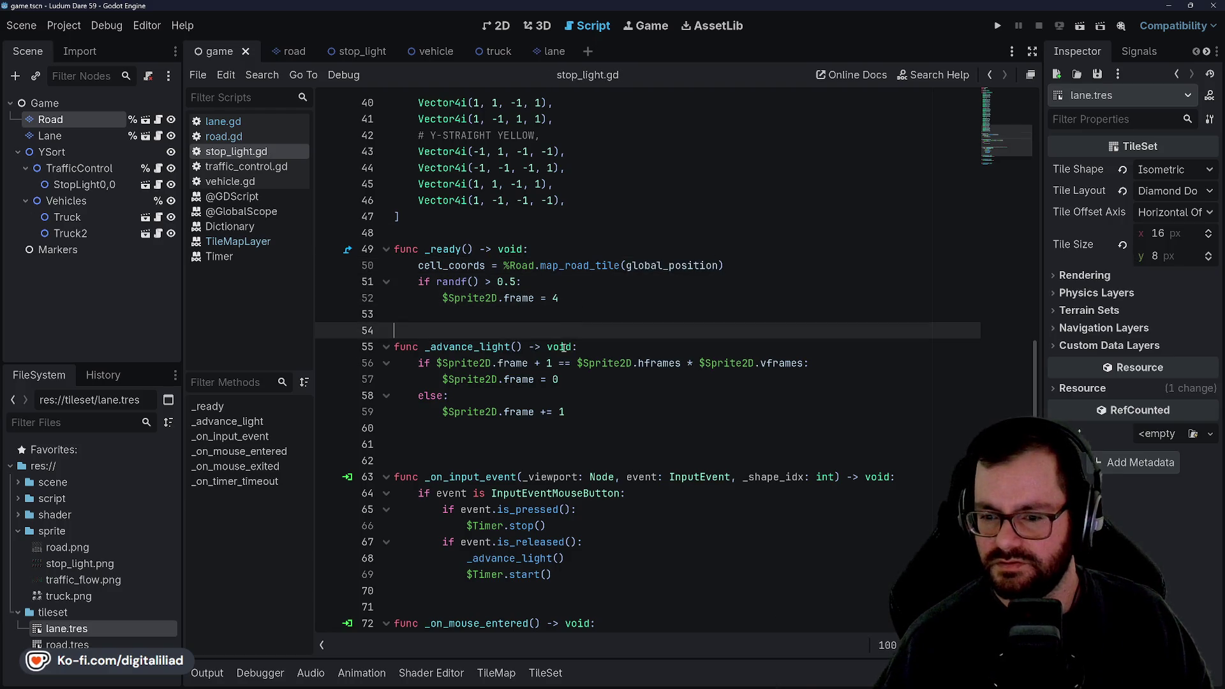
- Open a new line after 'frame += 1' at the end of _advance_light and save
scroll(563, 347, down, 1)
click(584, 349)
click(666, 298)
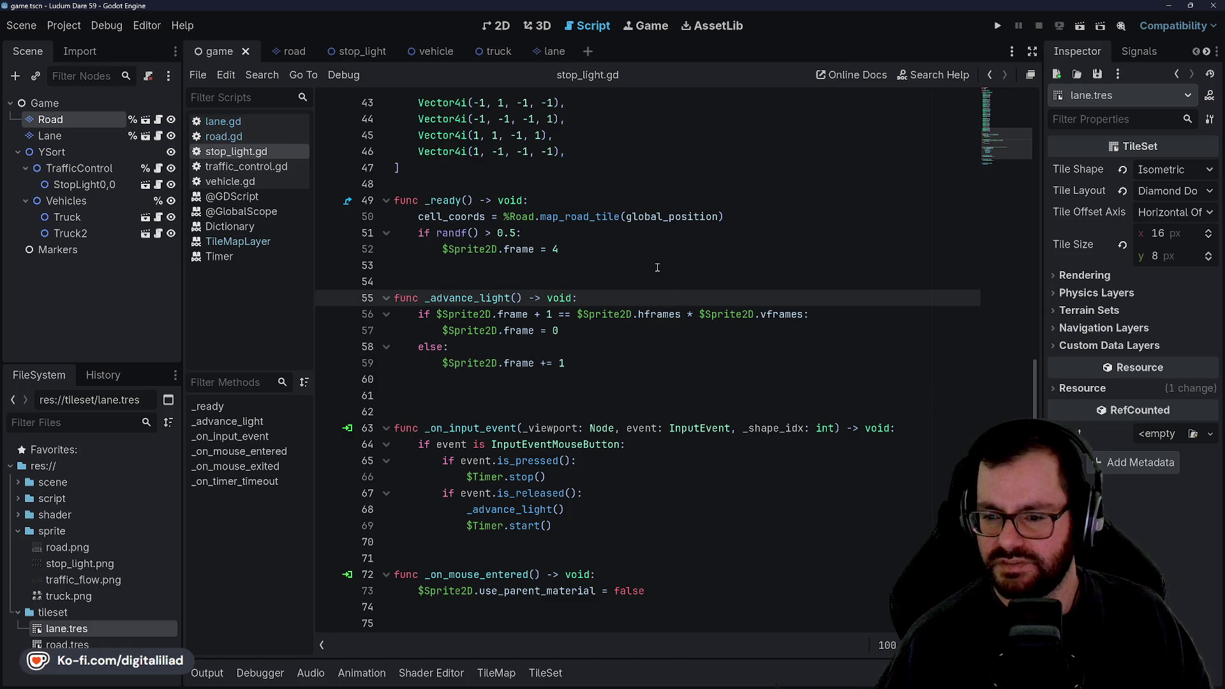
key(Return)
key(ctrl+z)
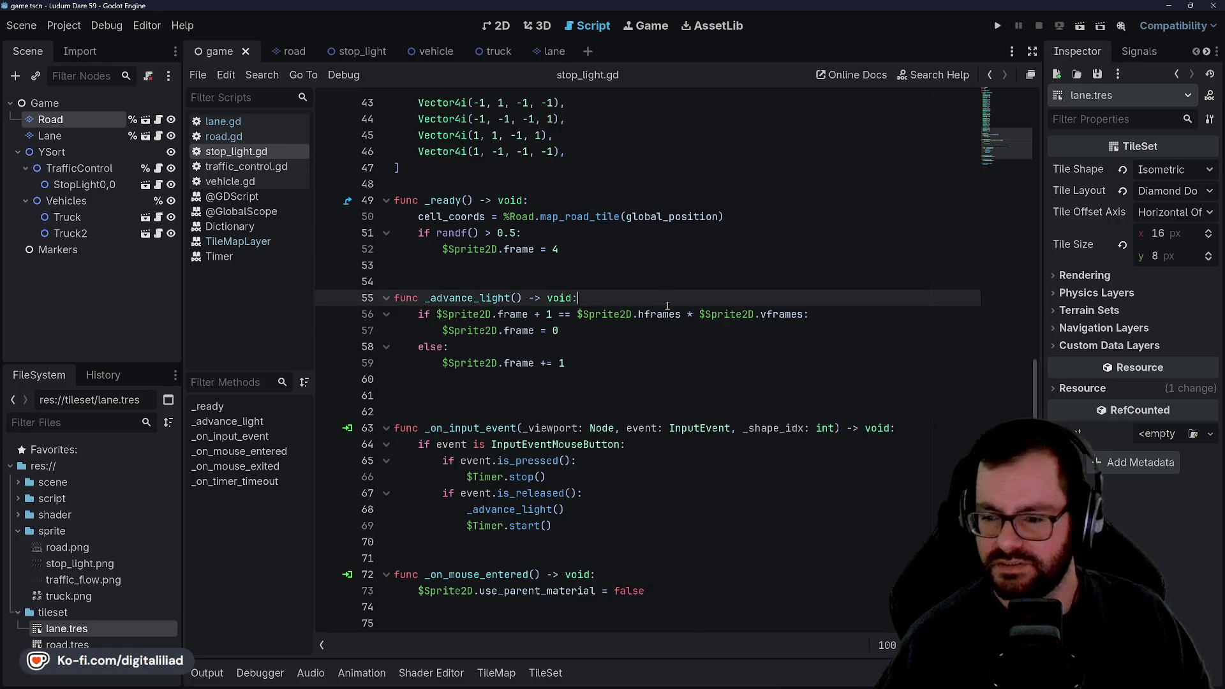
click(590, 358)
key(Return)
key(Down)
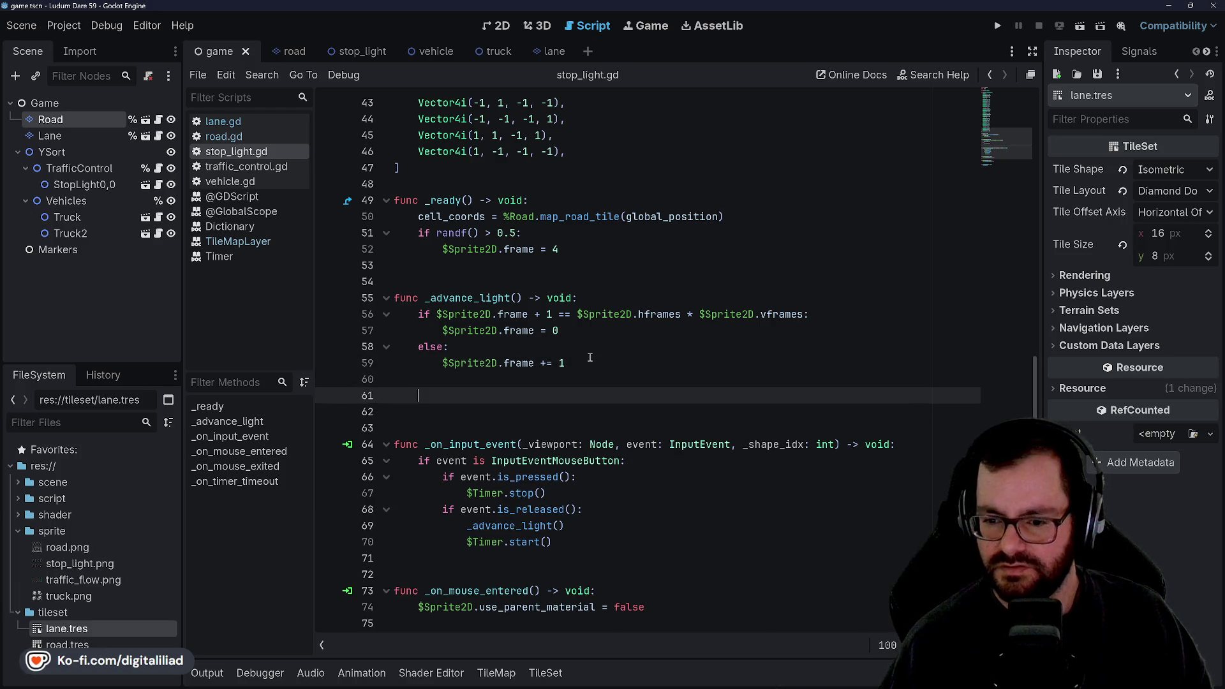
key(BackSpace)
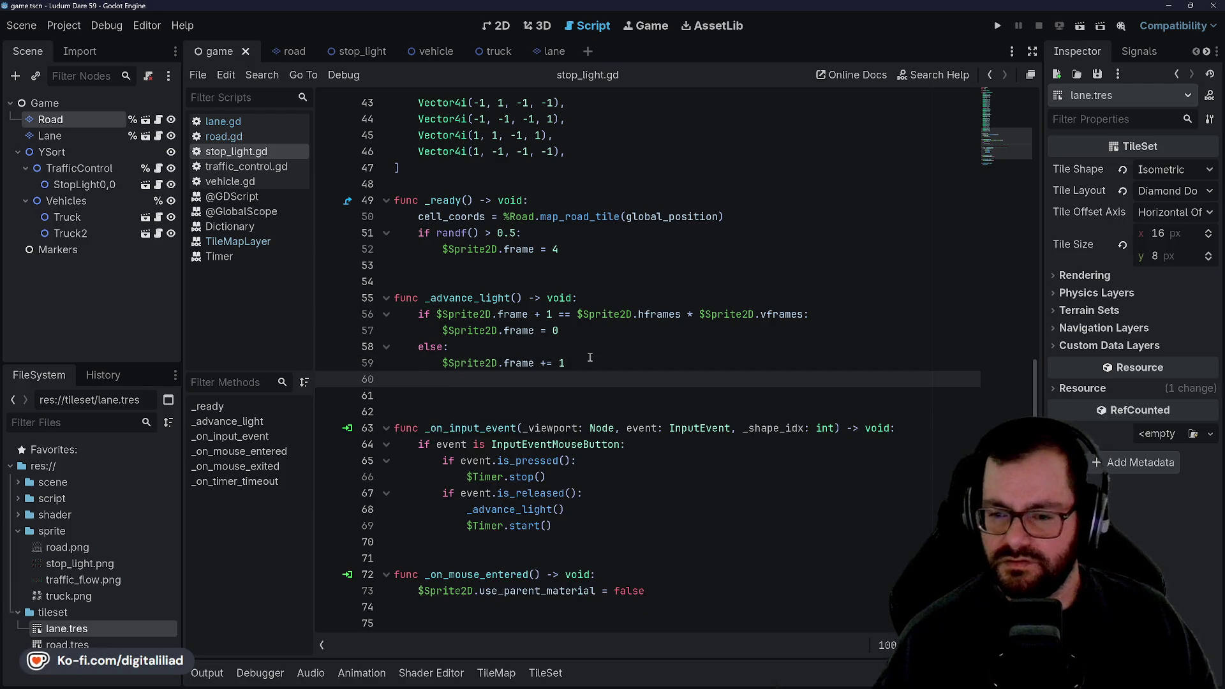
key(ctrl+s)
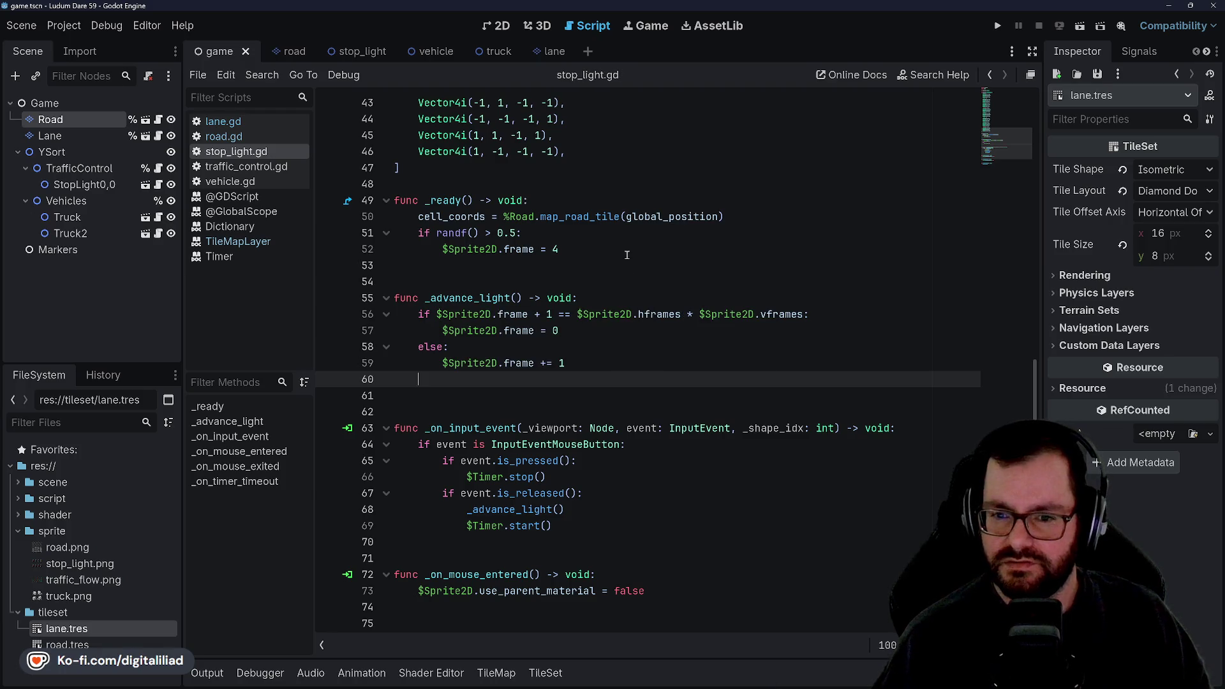
- Write a 'for lane_index in range(4):' loop whose body calls %Lane.set_lane_tile()
text(for )
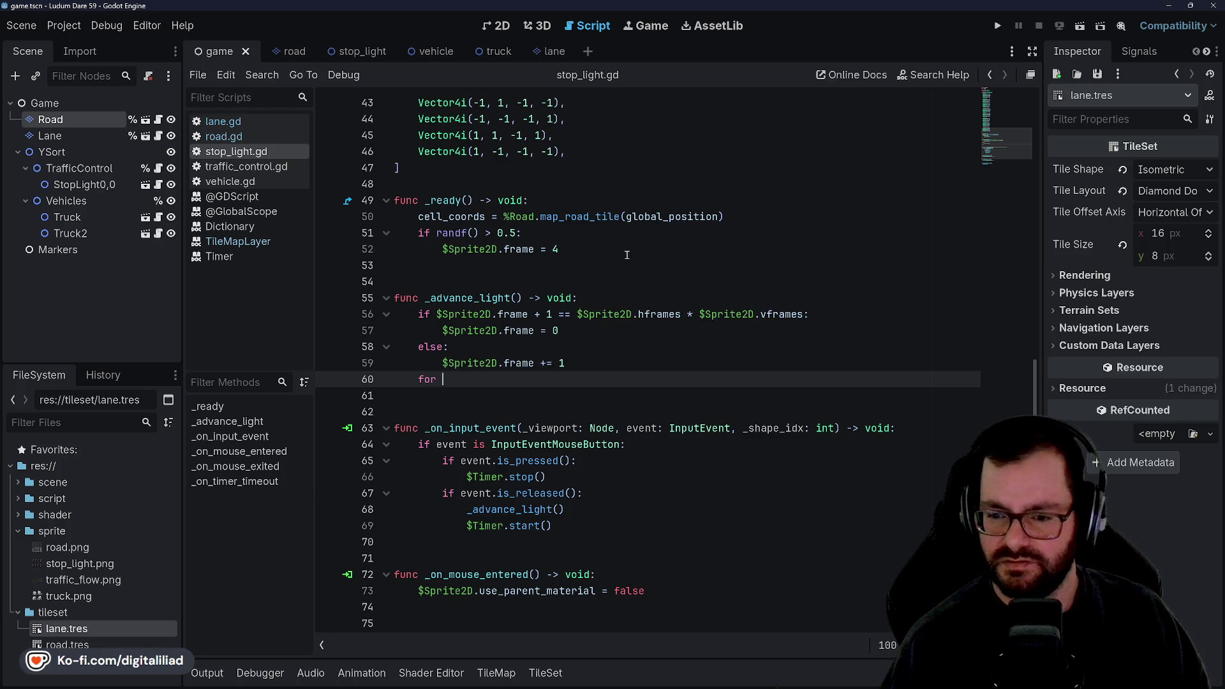
text(la)
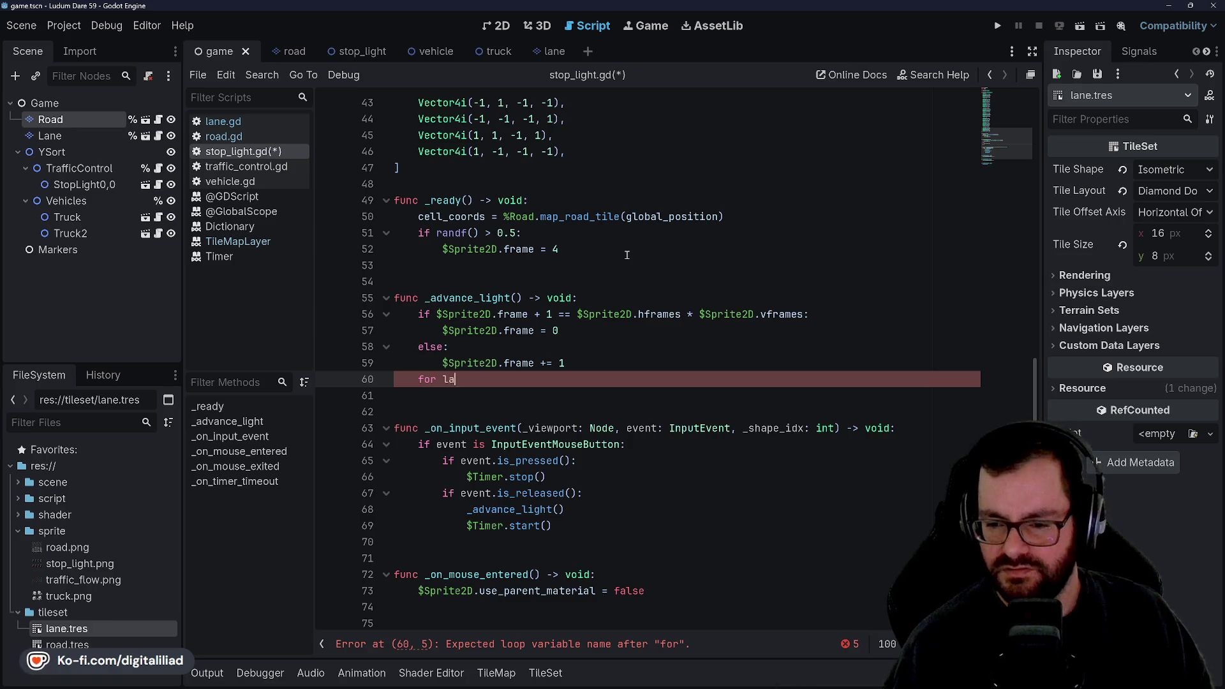
text(ne_index in ran)
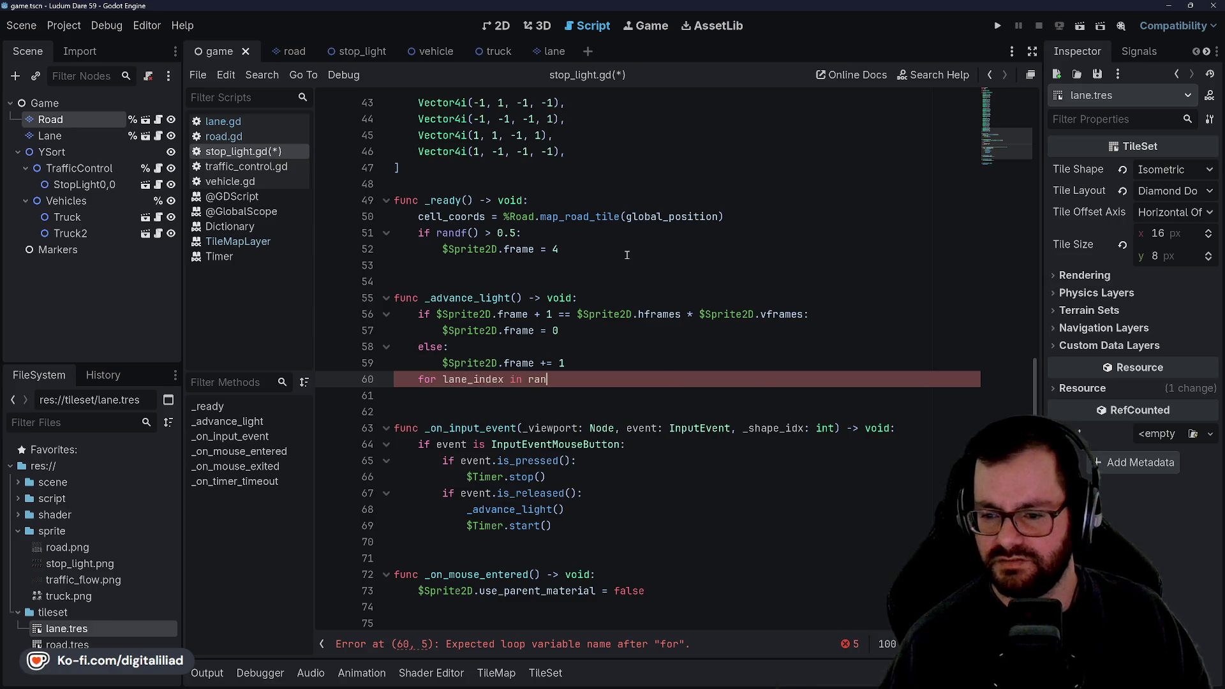
text(ge(4)
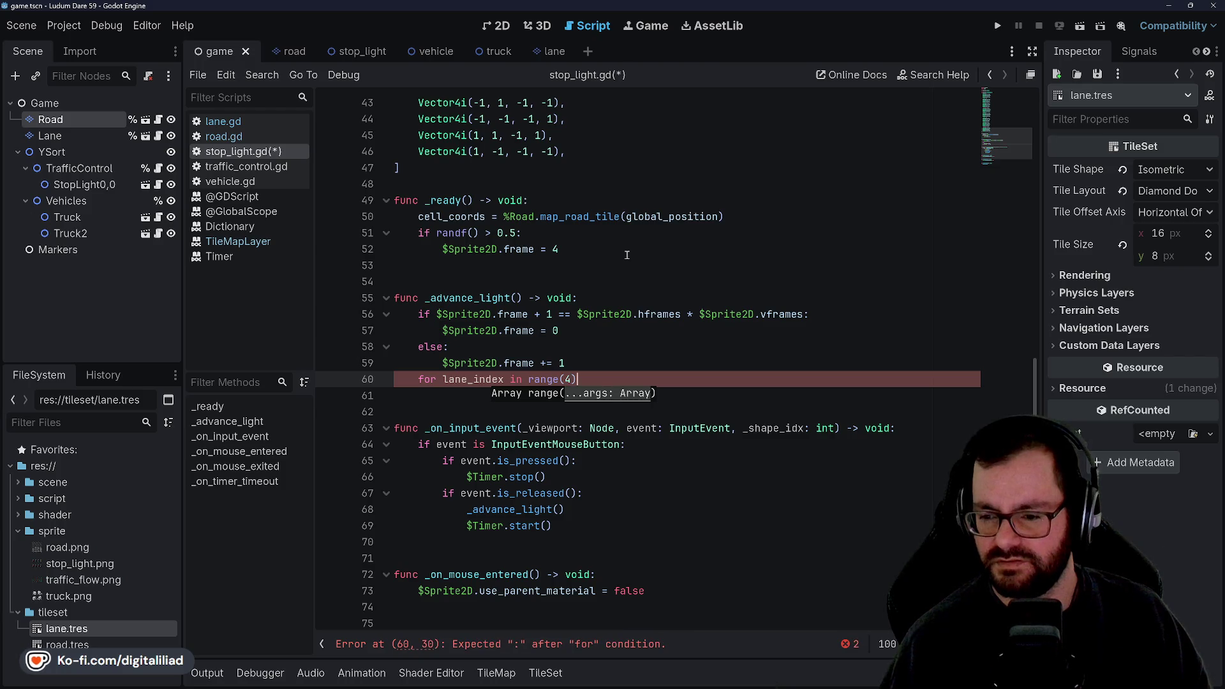
ctrl+click(545, 379)
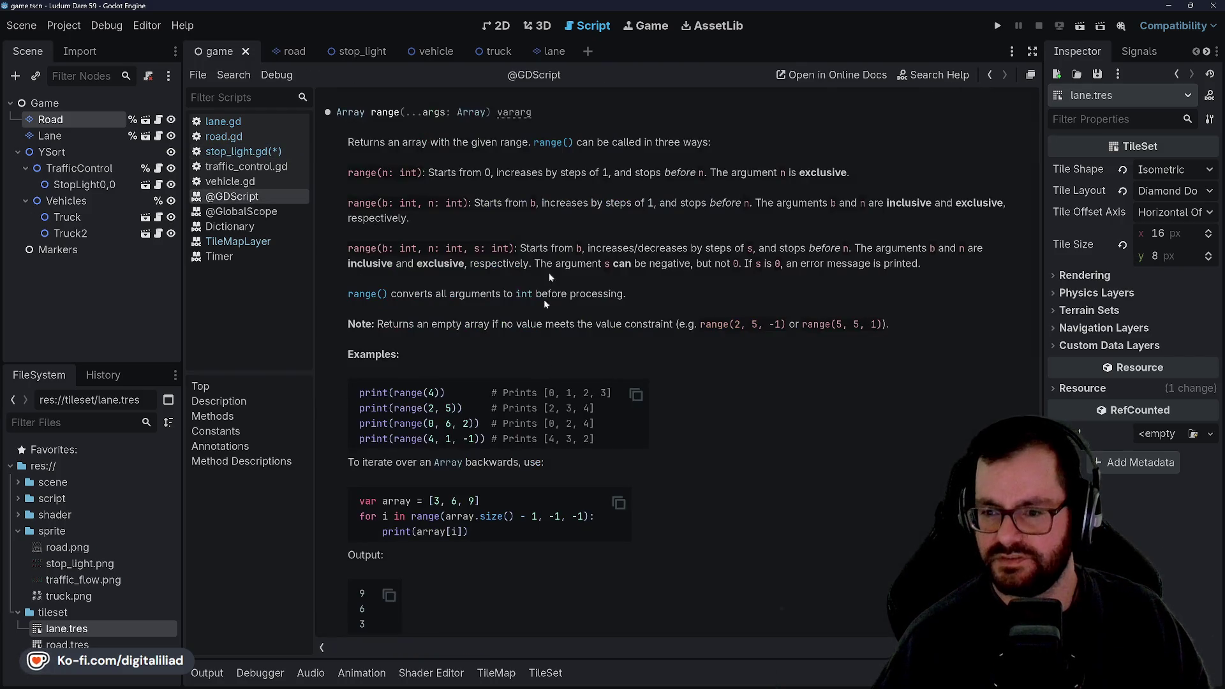
click(251, 151)
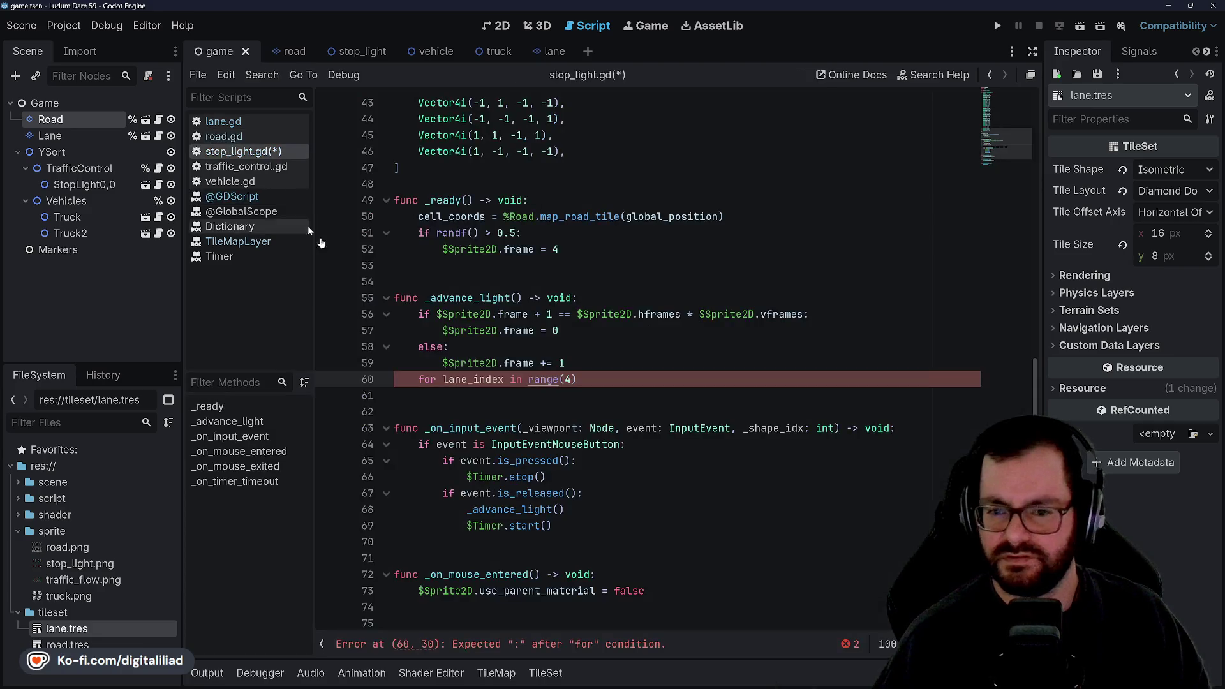
text(:)
key(Return)
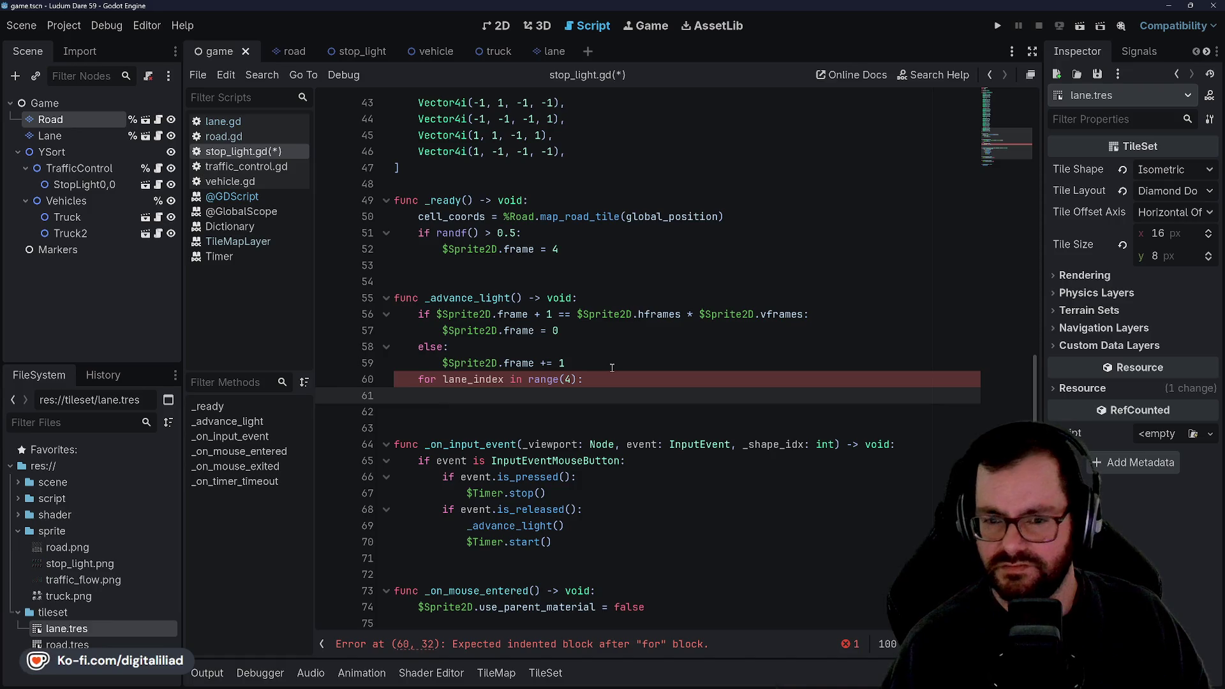
text($)
key(BackSpace)
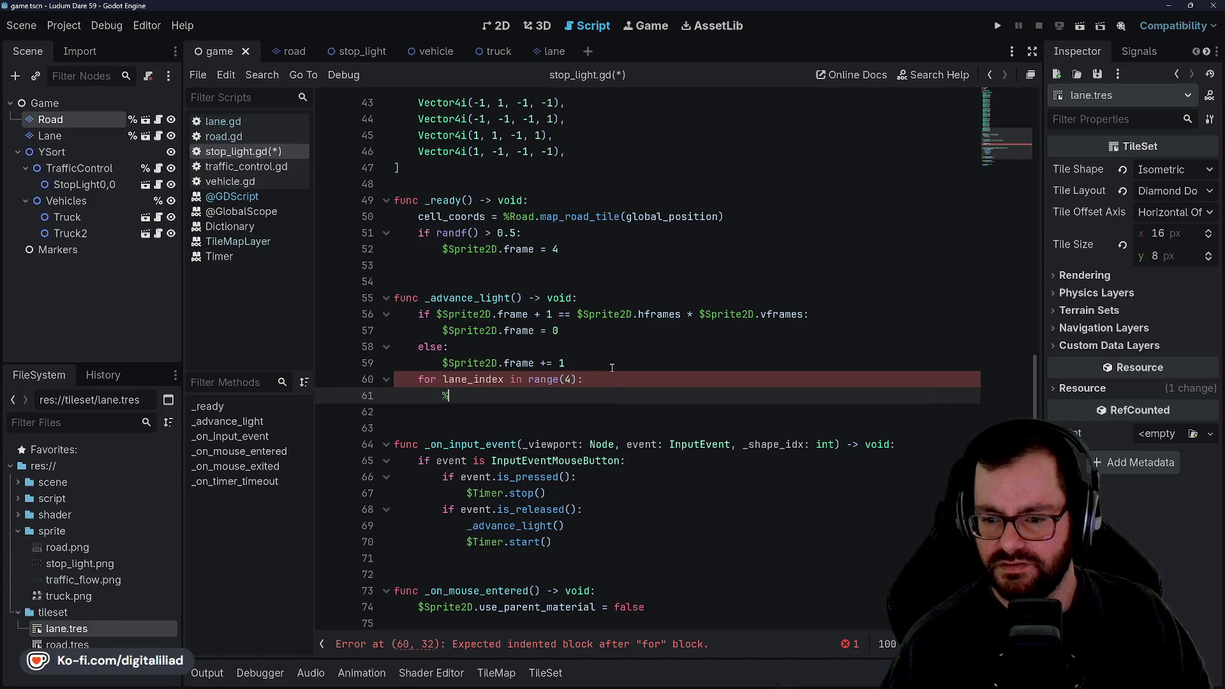
text(%Lane.set_tile)
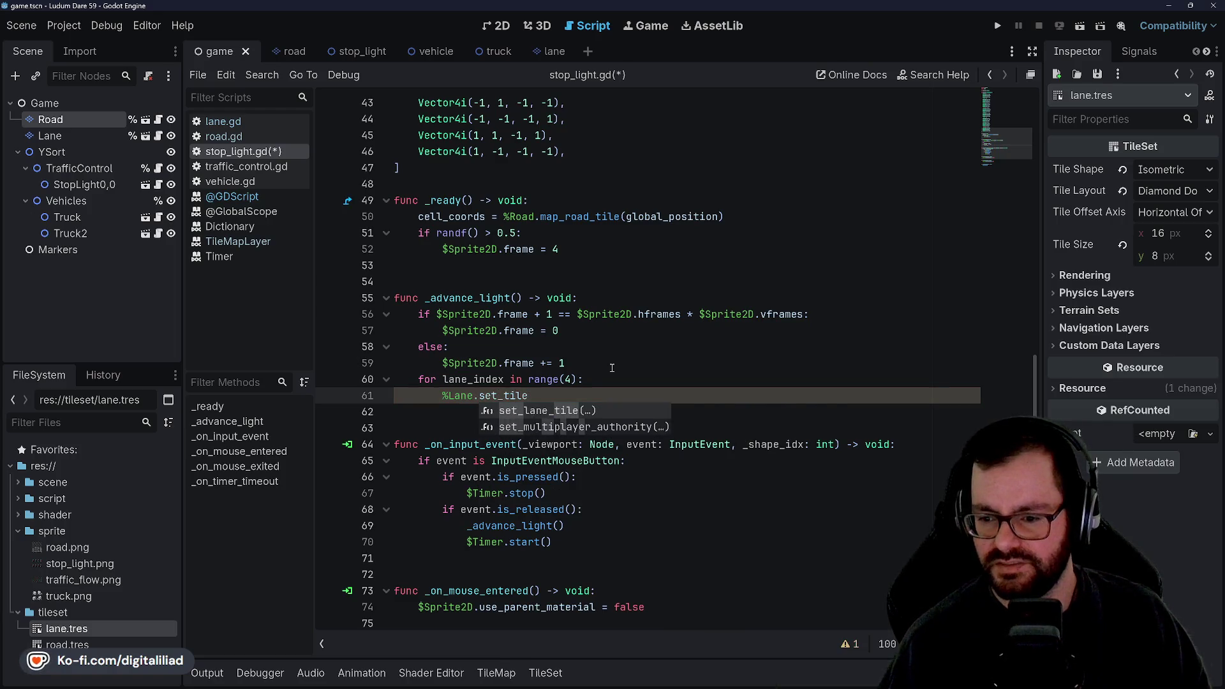
key(Return)
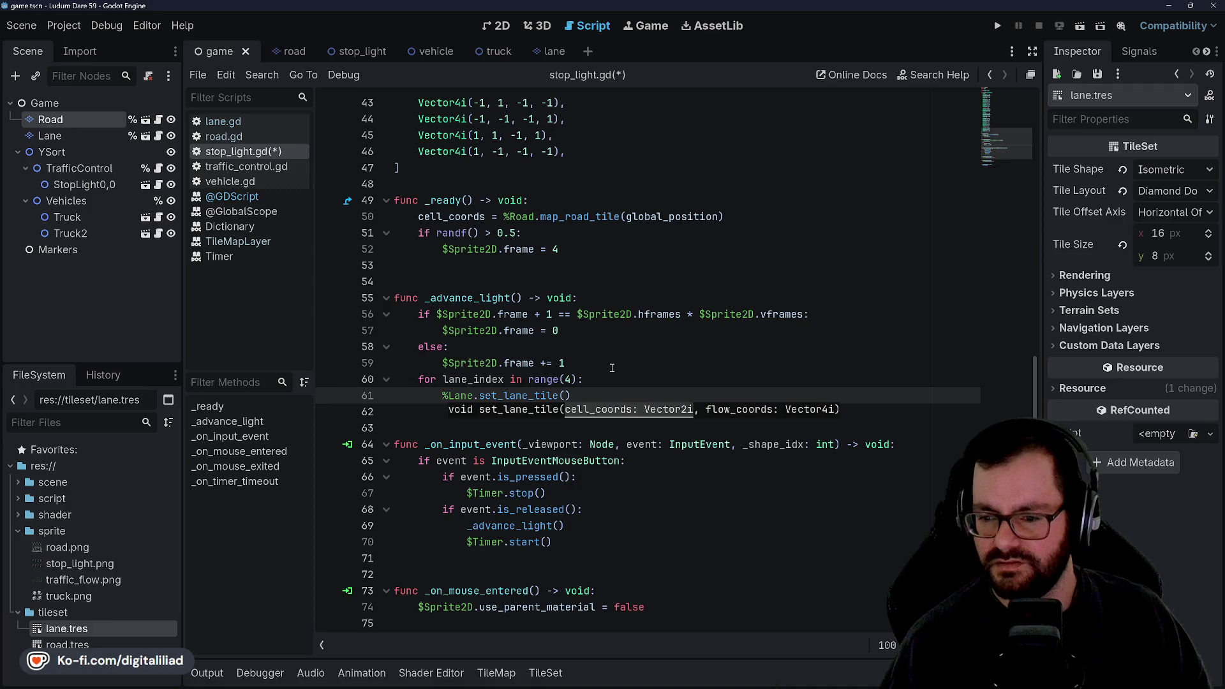
scroll(601, 368, up, 10)
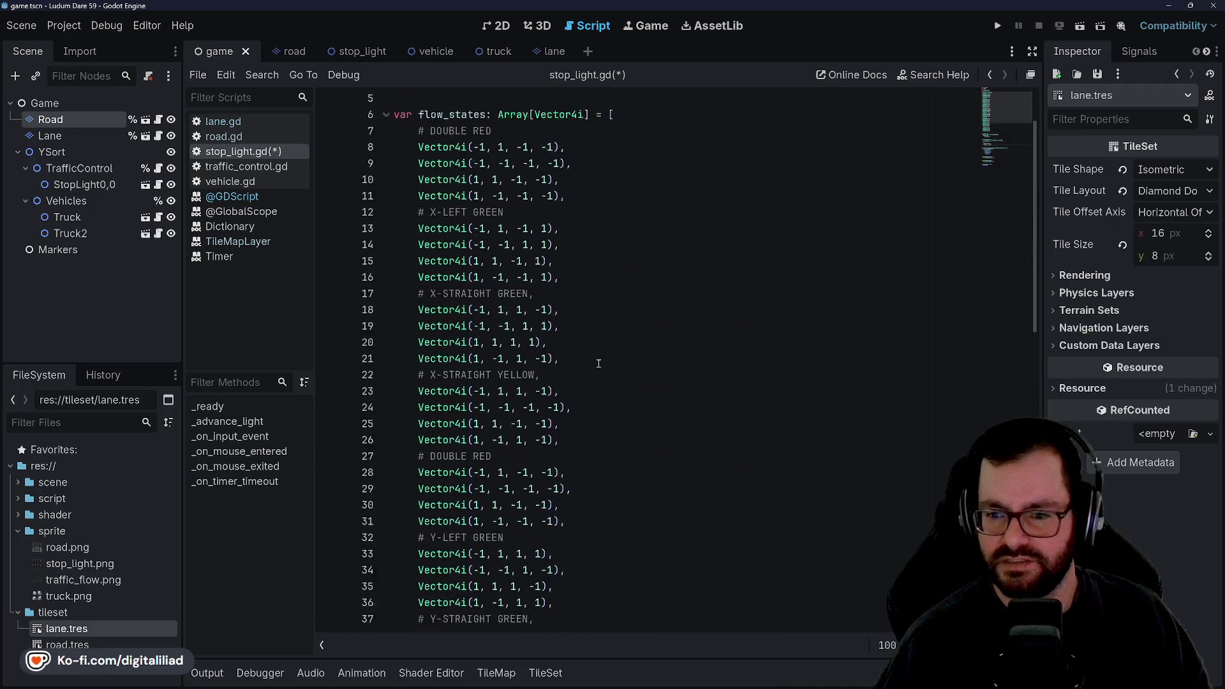
- Review lane.gd's set_lane_tile, copy road.gd's lane_offset declaration, and return to stop_light.gd
click(278, 121)
scroll(453, 288, up, 10)
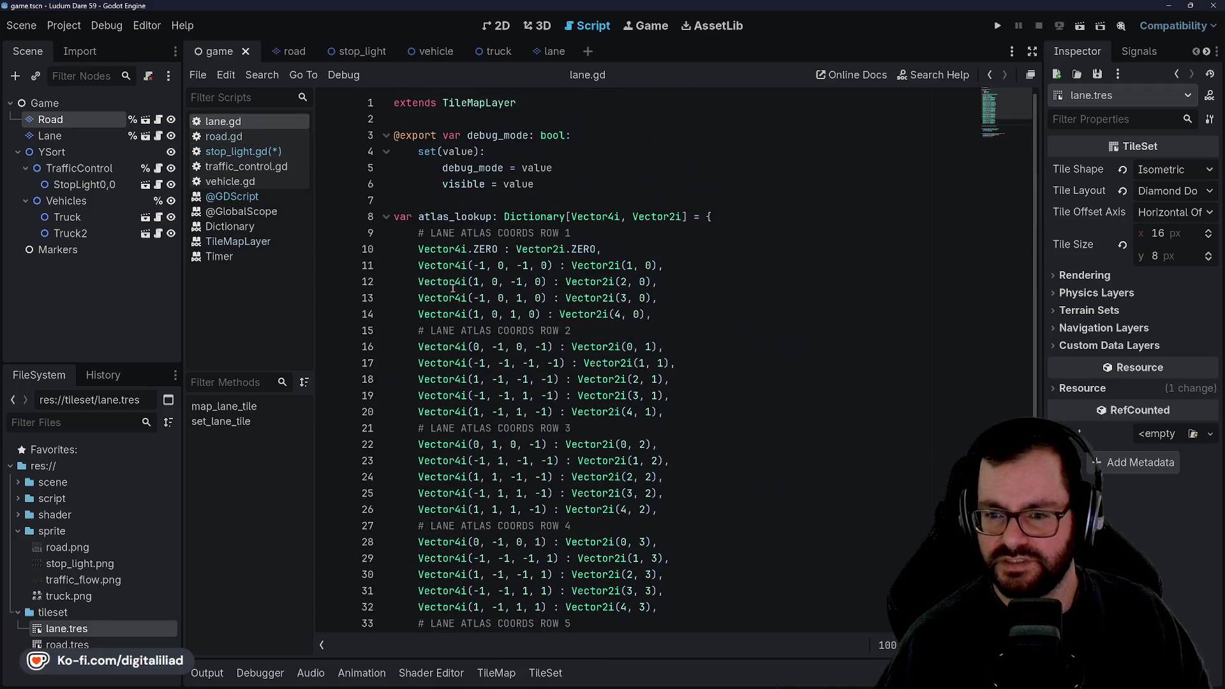
scroll(447, 223, down, 7)
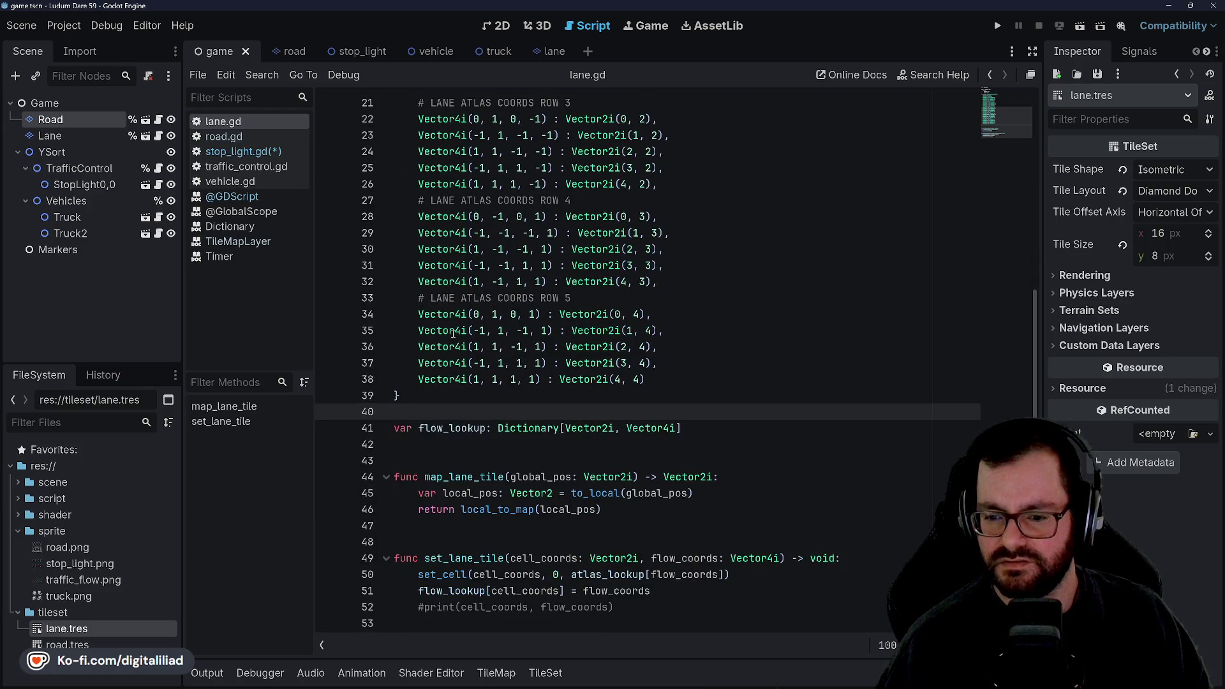
scroll(483, 343, up, 4)
click(223, 136)
scroll(513, 317, up, 8)
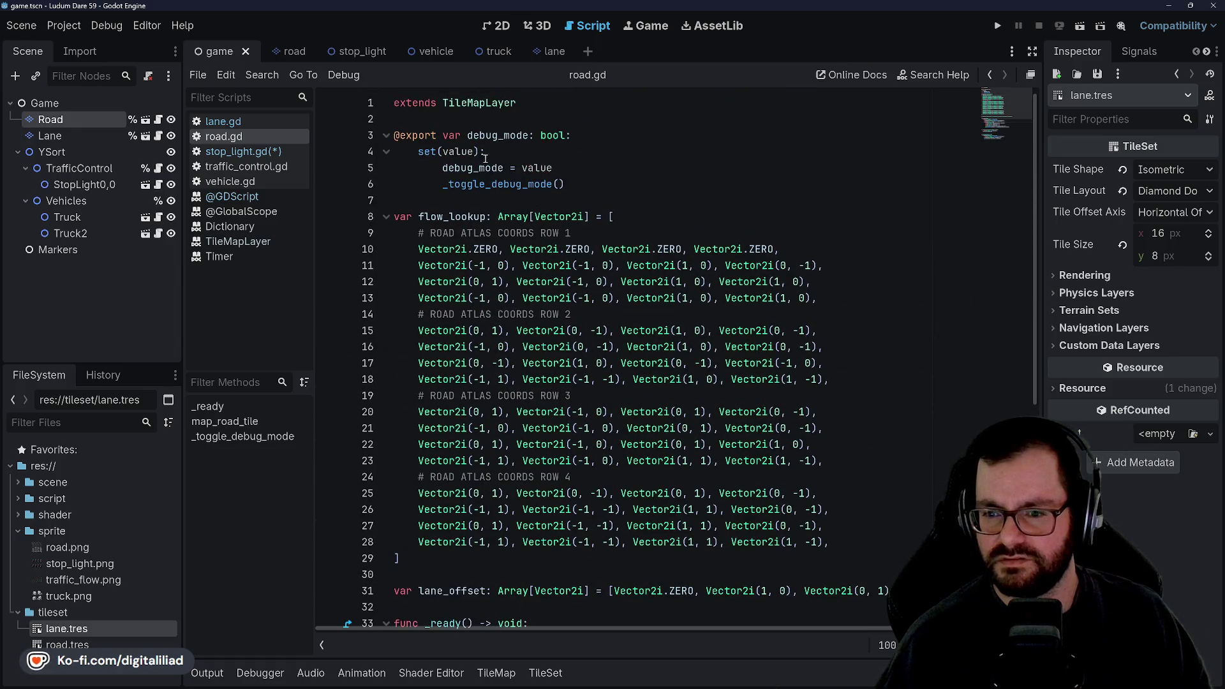
scroll(487, 349, down, 5)
triple_click(483, 348)
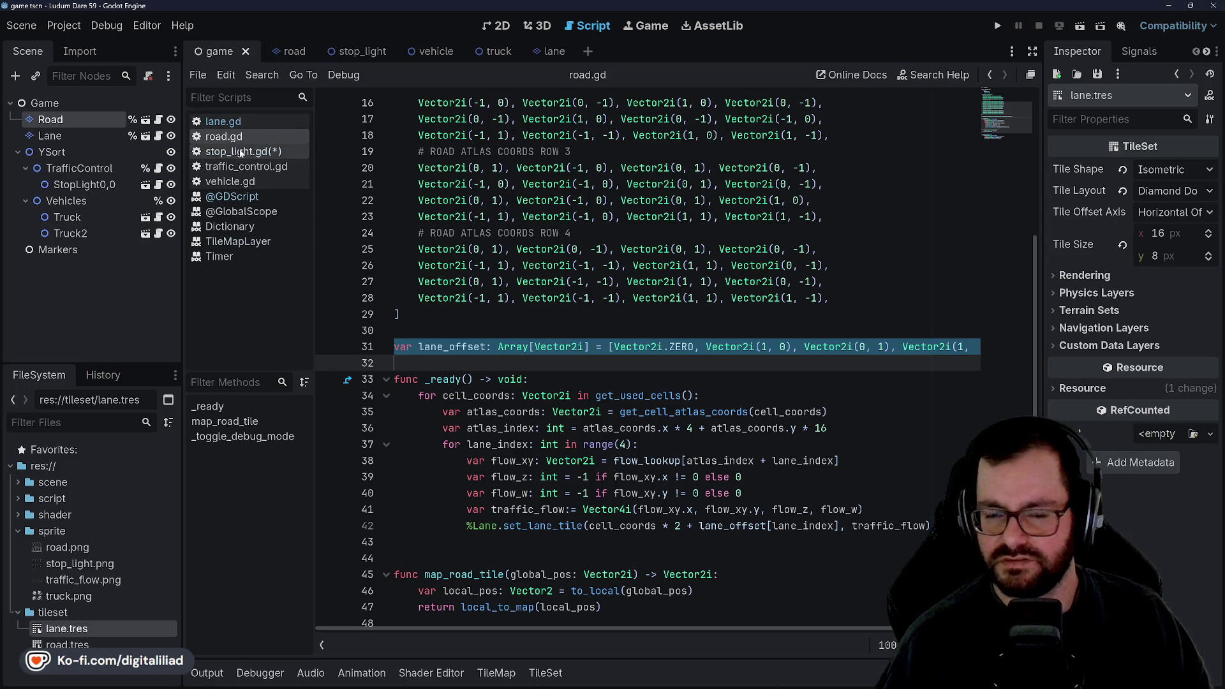
click(249, 151)
click(496, 161)
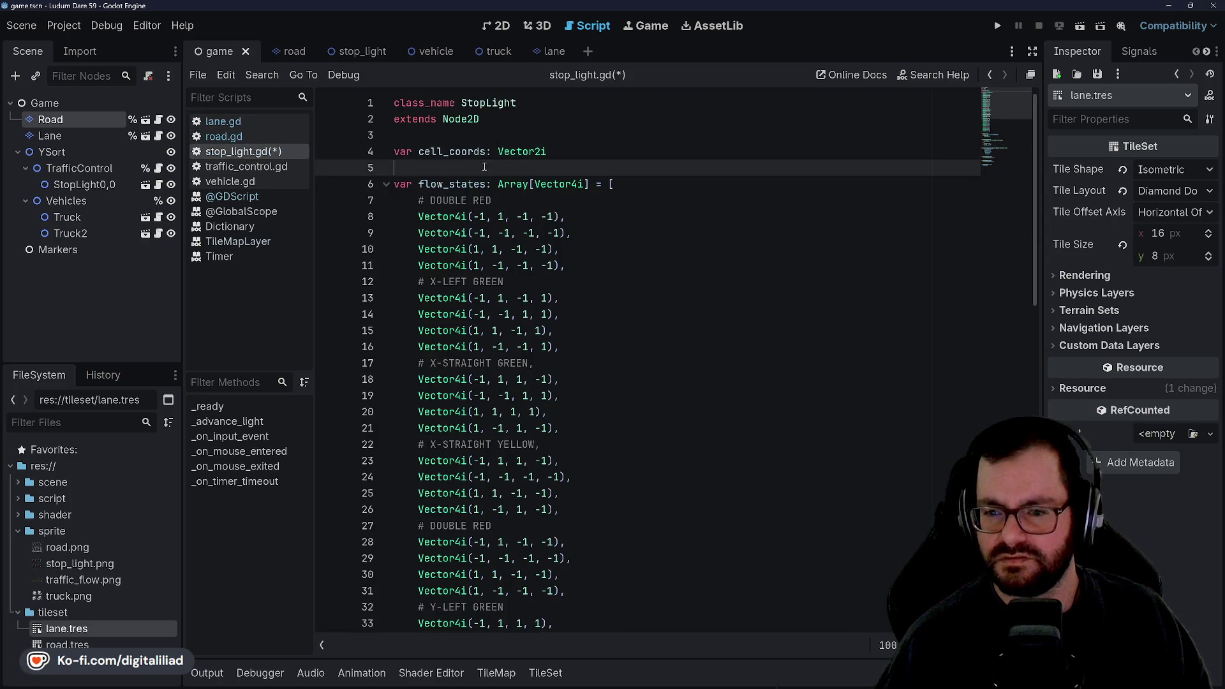
scroll(485, 166, down, 10)
- Paste the lane_offset array after flow_states in stop_light.gd and save
click(448, 369)
key(Return)
key(Return)
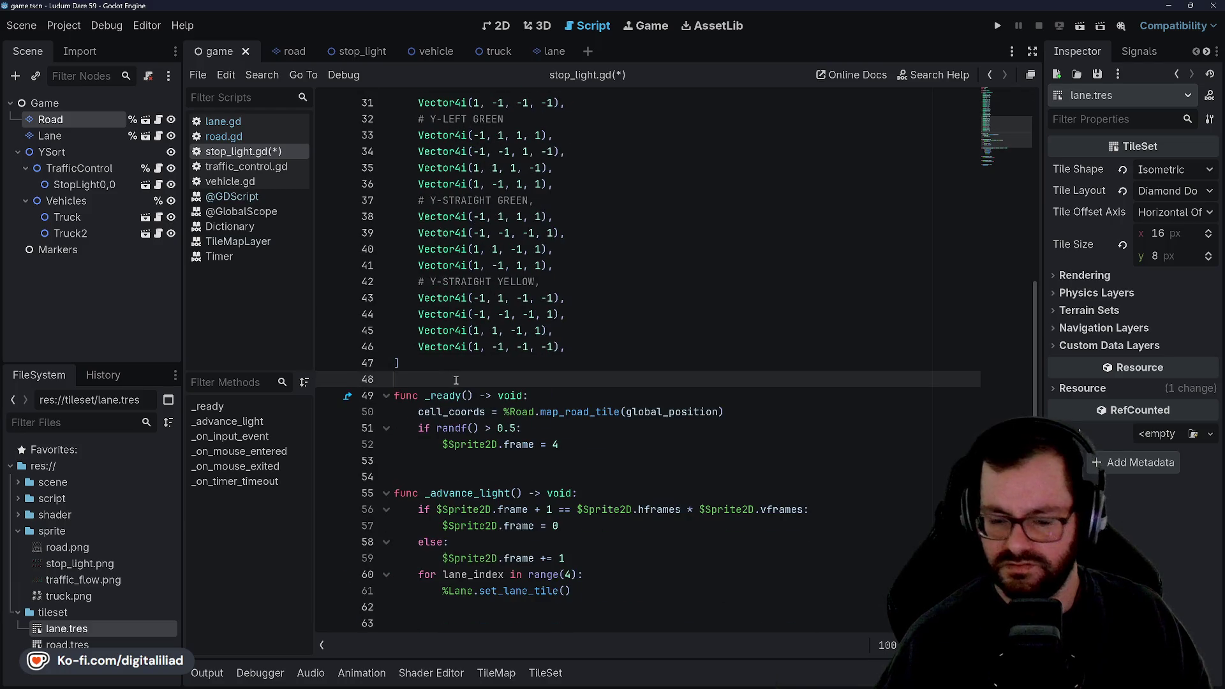
text(var lane_offset: Array[Vector2i] = [Vector2i.ZERO, Vector2i(1, 0), Vector2i(0, 1), Vector2i(1, 1)])
key(BackSpace)
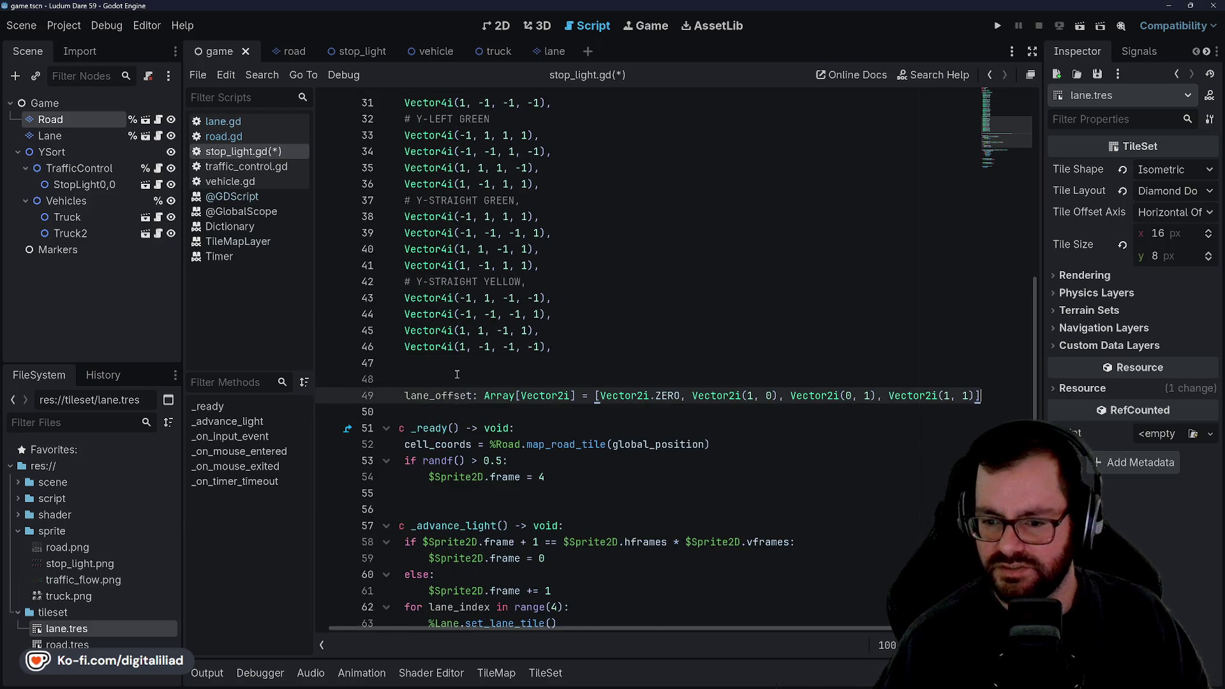
key(ctrl+s)
- Make set_lane_tile's first argument cell_coords + lane_offset[lane_index]
scroll(586, 436, down, 2)
scroll(586, 436, down, 3)
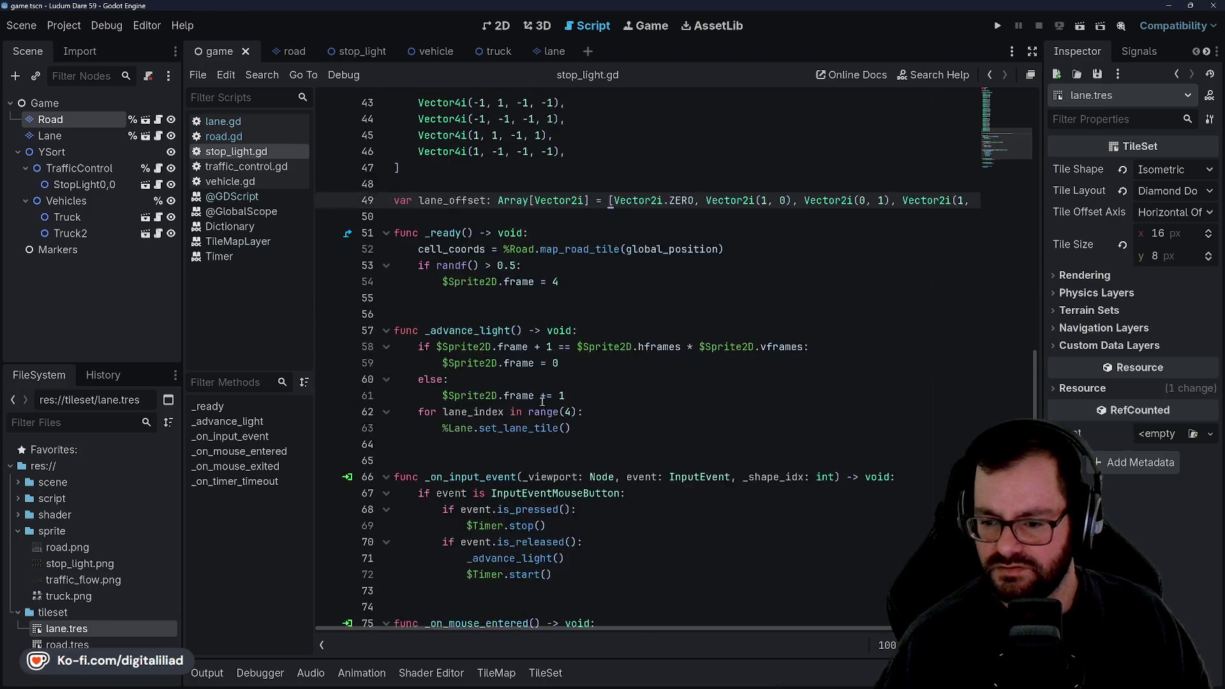
click(581, 398)
click(565, 379)
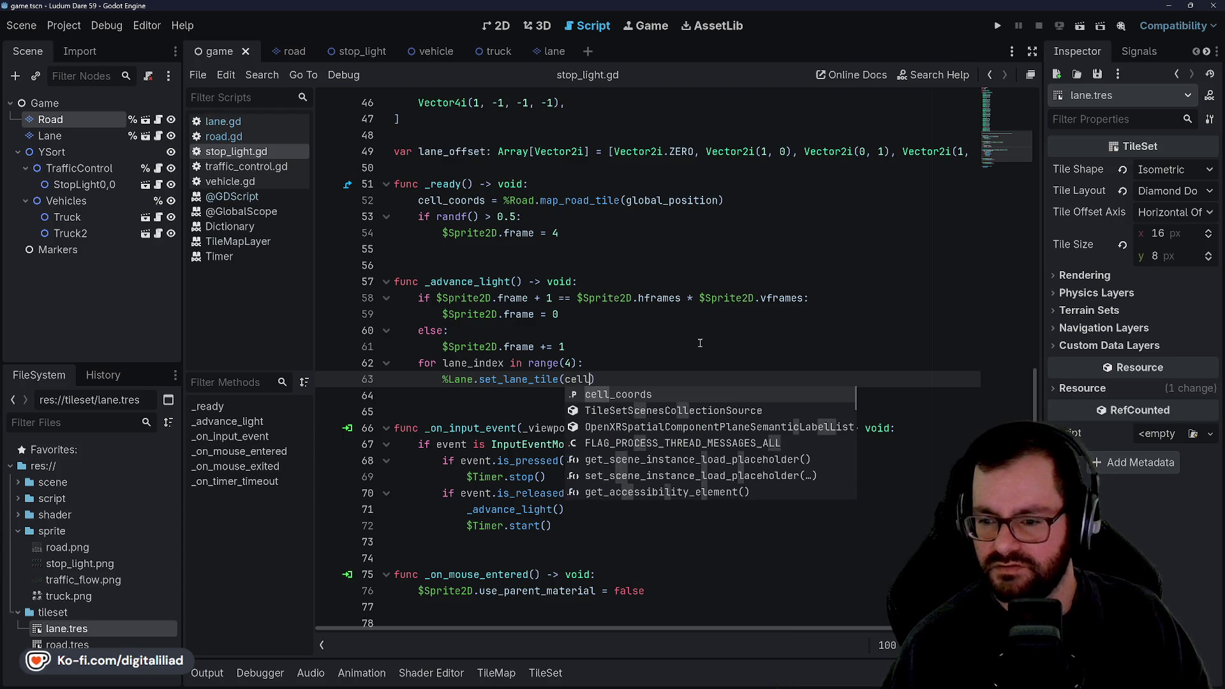
key(Return)
text(+ lane_offset(lane_index)
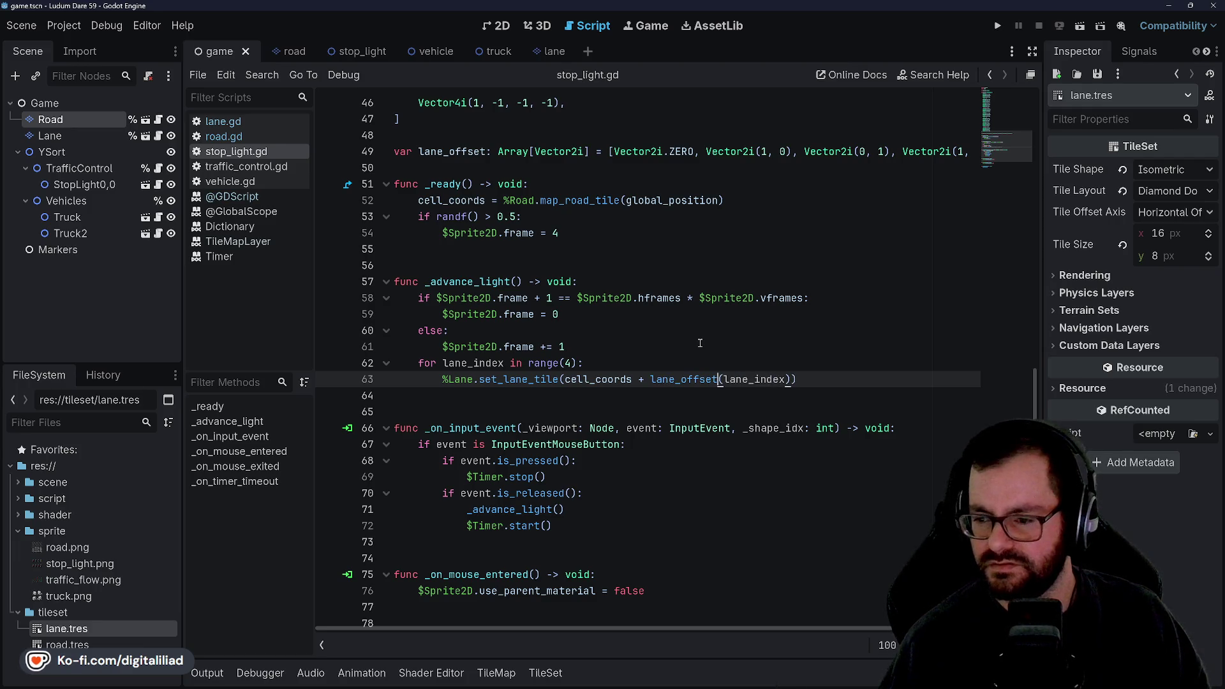
key(Delete)
text([)
key(Right)
key(Right)
key(Right)
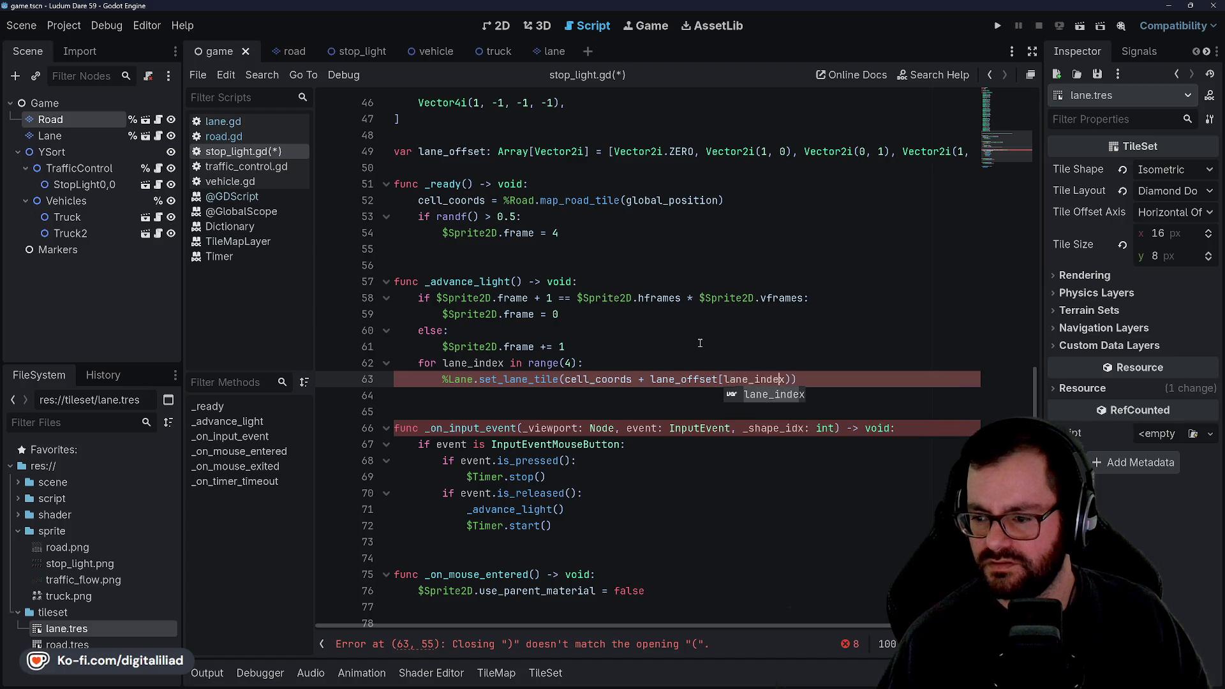
key(Right)
key(Delete)
text(])
key(Right)
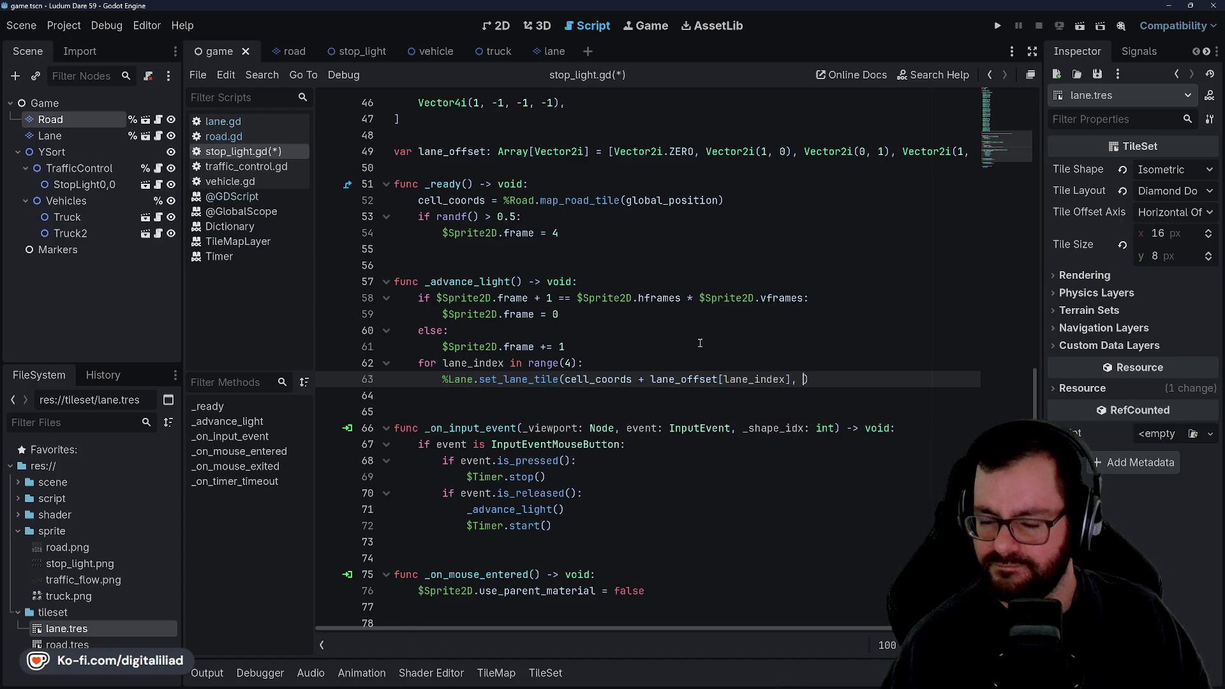
- Make the second argument $Sprite2D.frame plus the lane index
scroll(695, 341, up, 15)
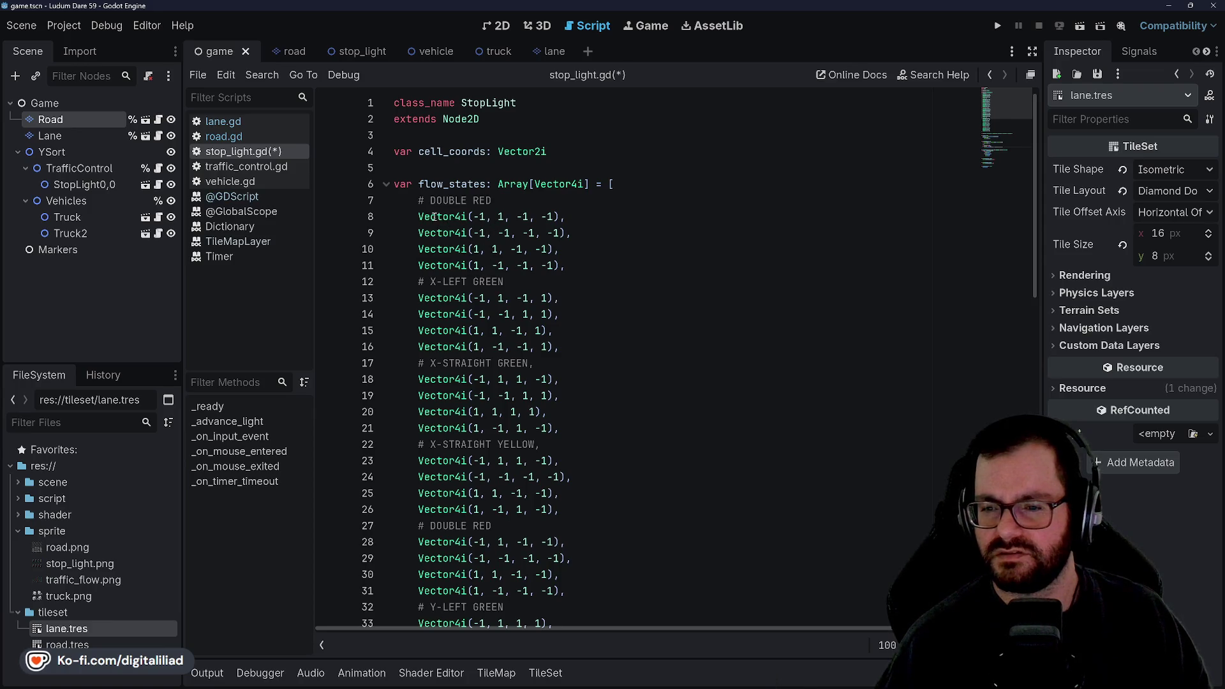
scroll(604, 263, down, 14)
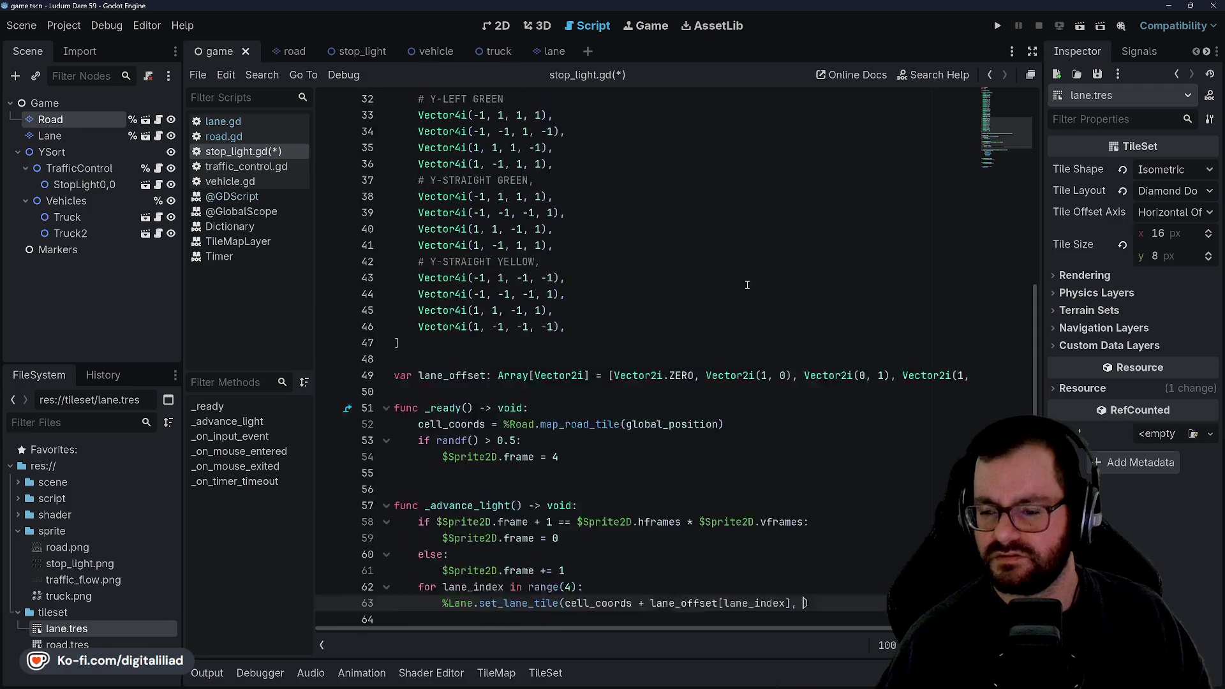
scroll(669, 272, up, 7)
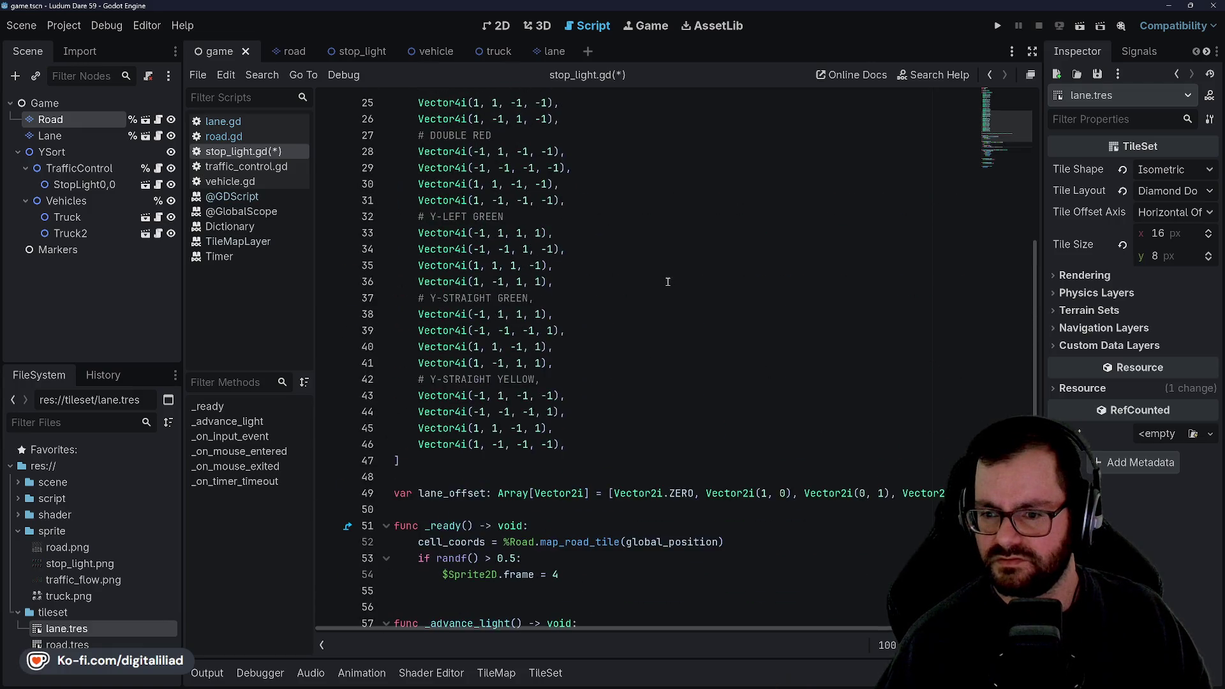
scroll(647, 265, down, 6)
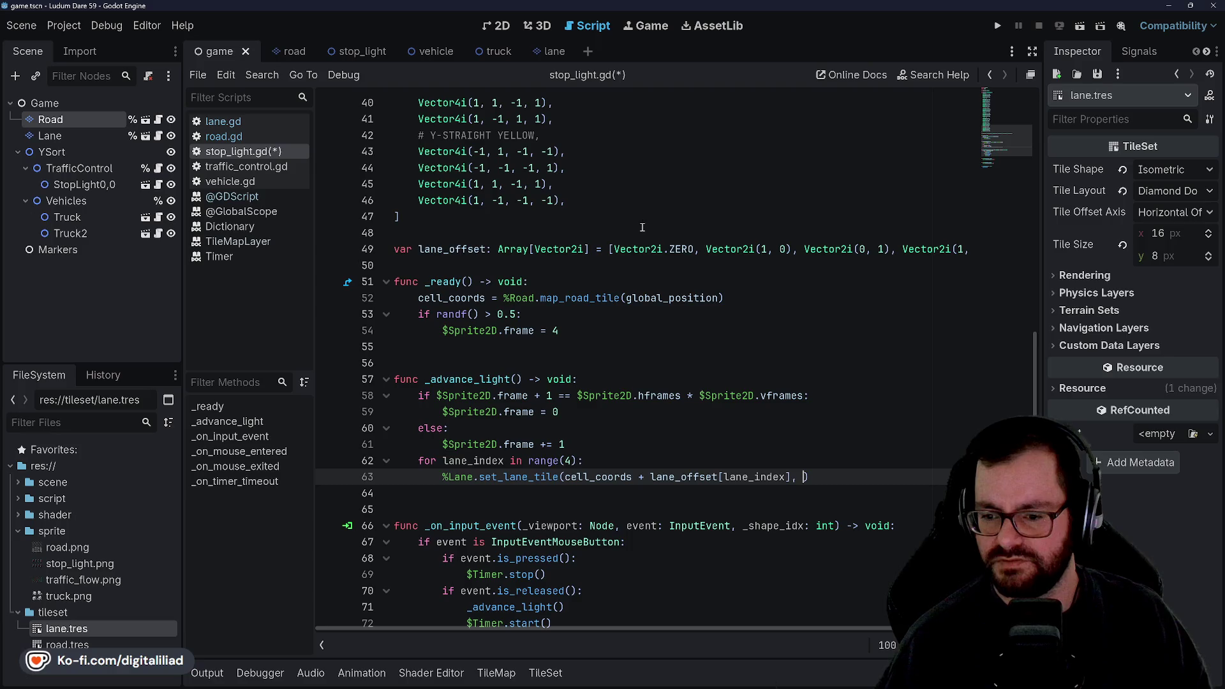
scroll(600, 264, down, 1)
text($Sp)
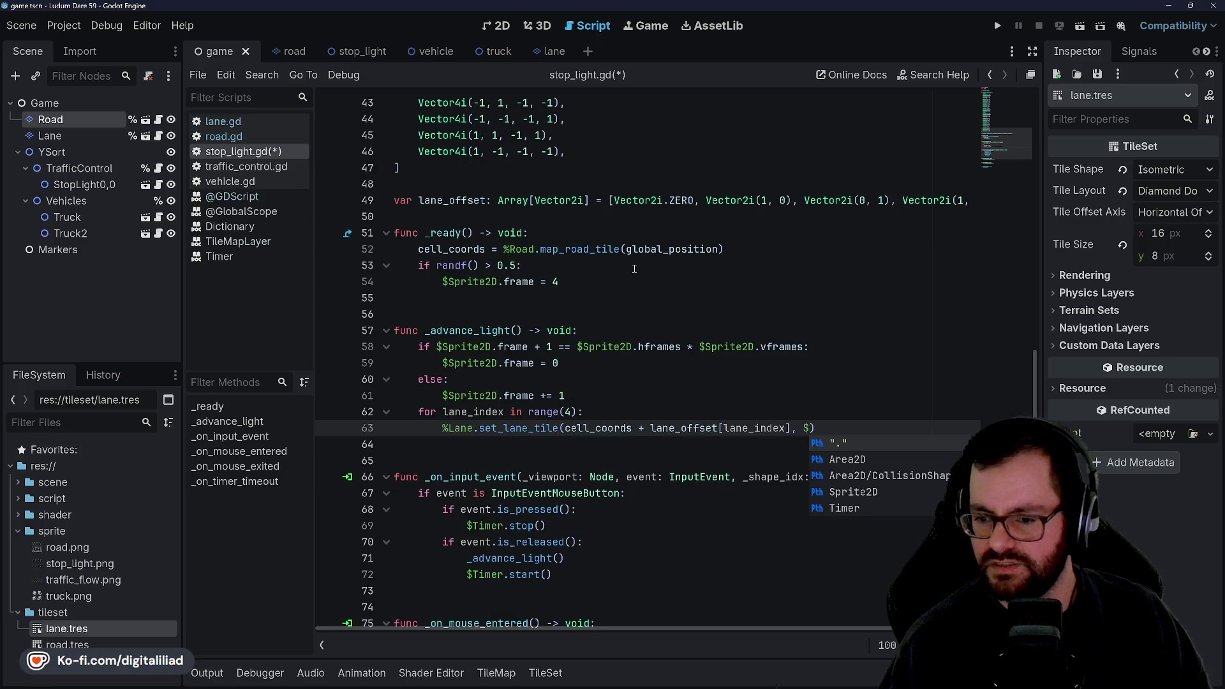
text(rite2)
text(D.frame)
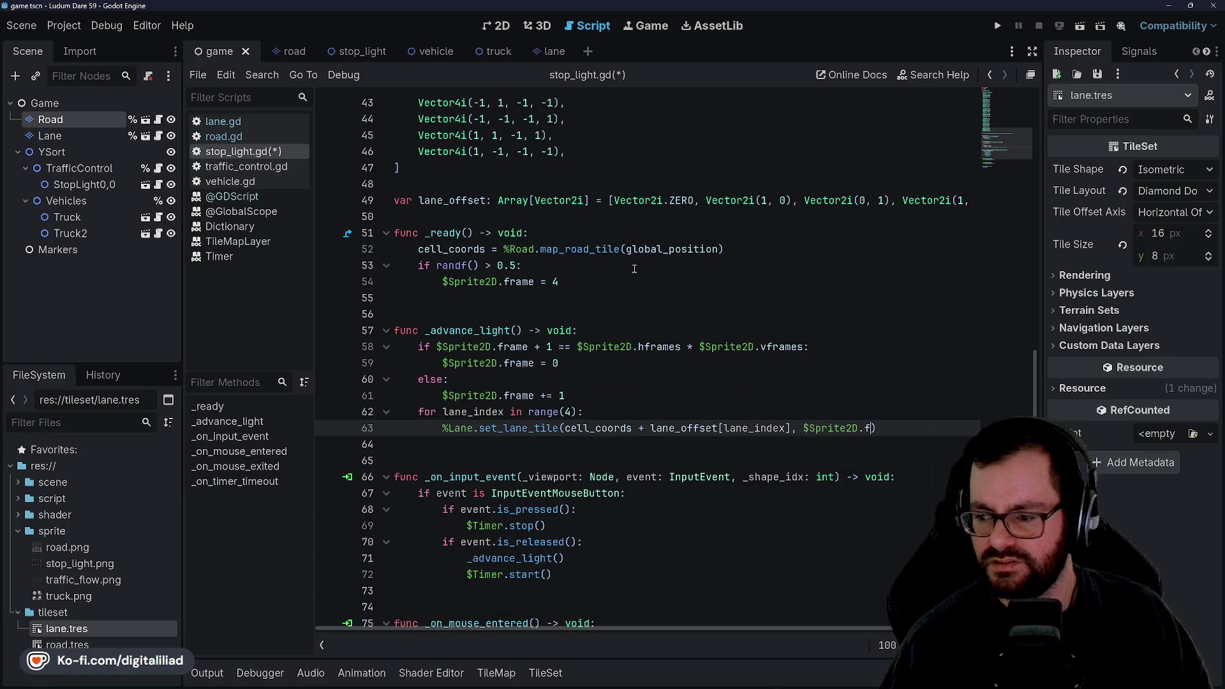
text( + l)
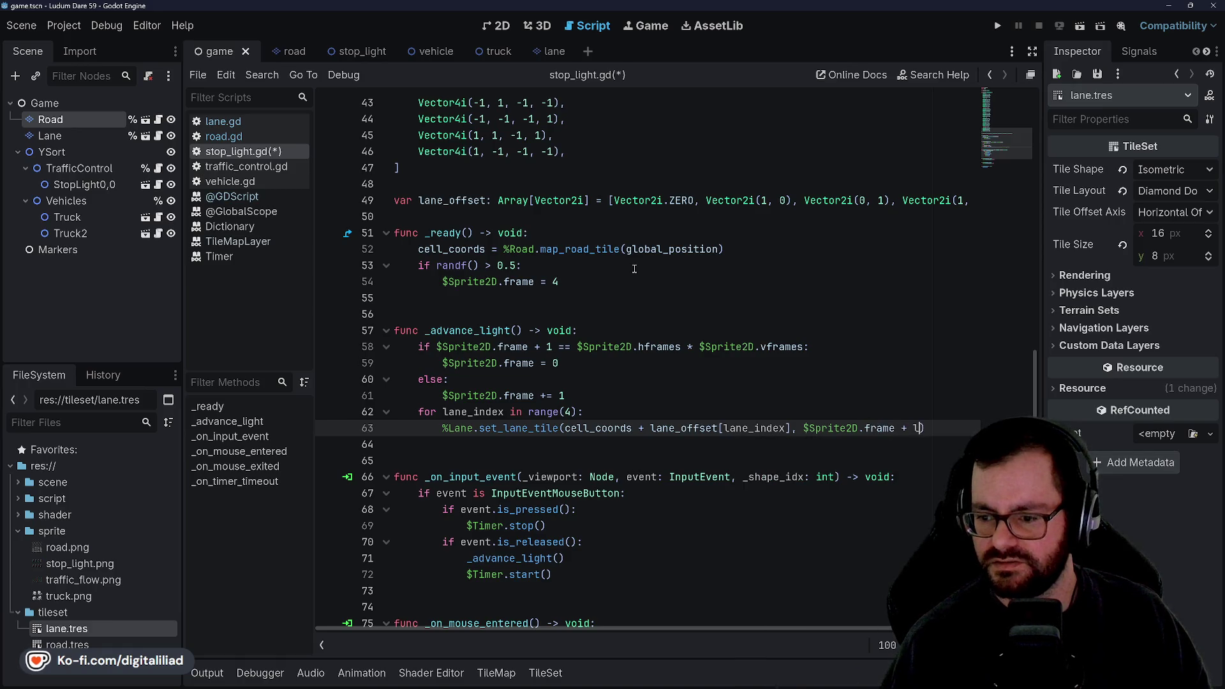
text(an)
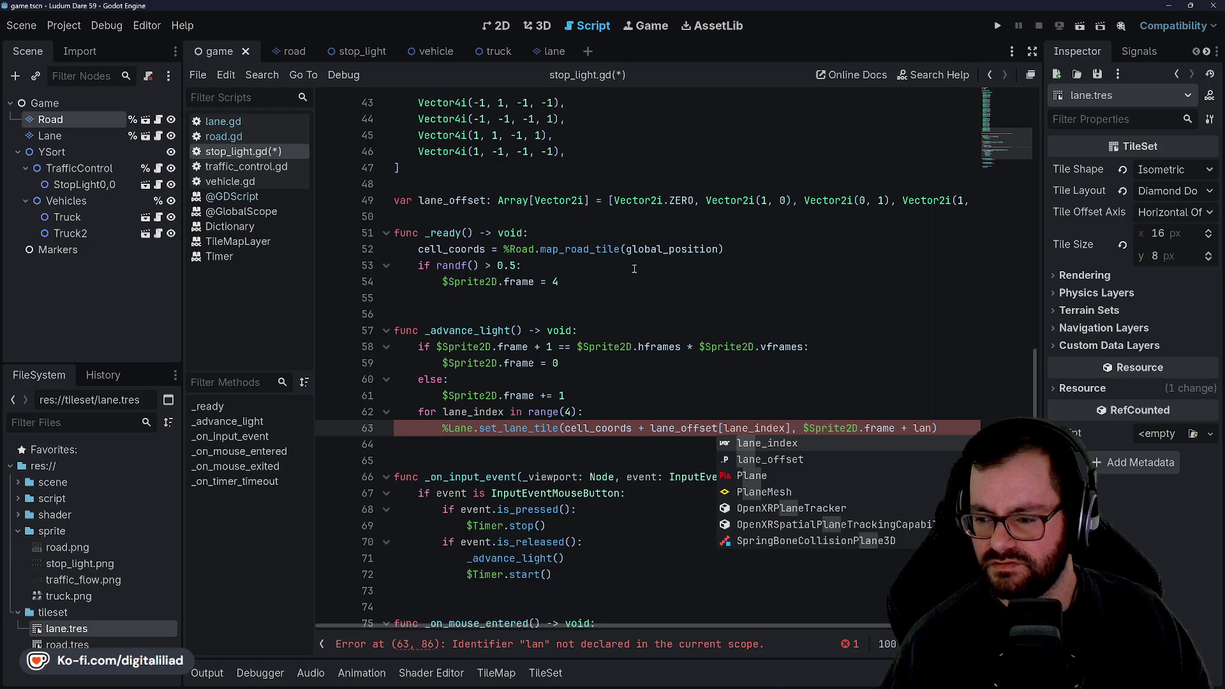
key(BackSpace)
key(BackSpace)
key(BackSpace)
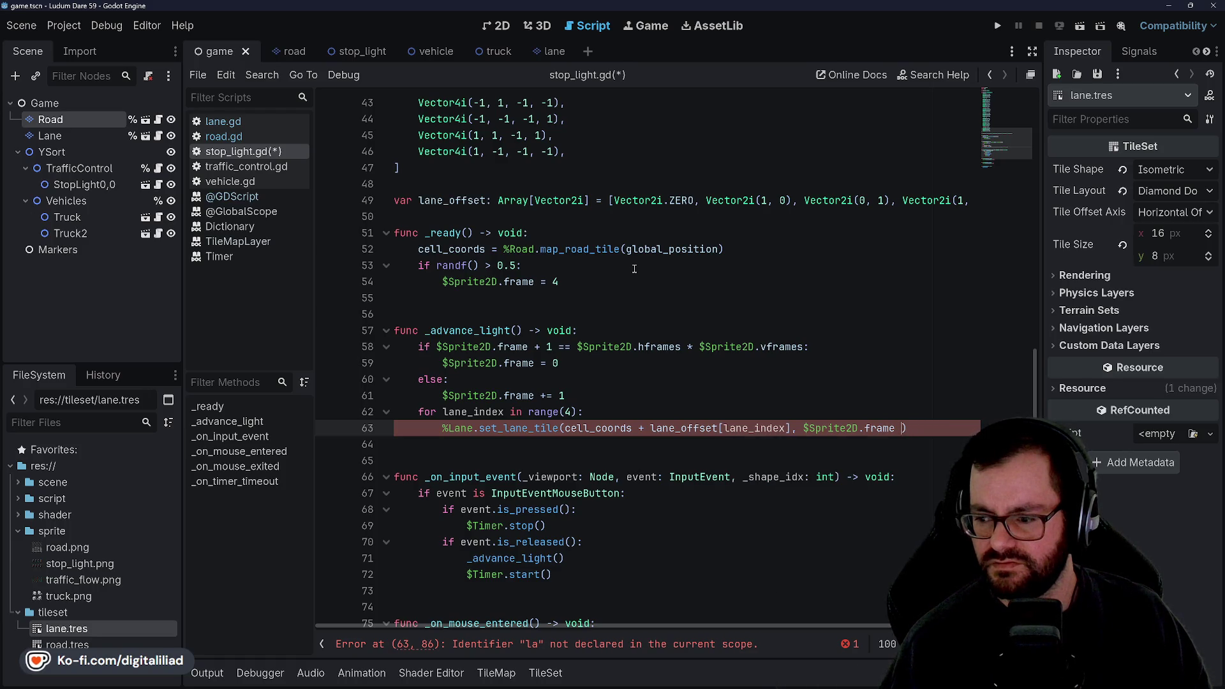
scroll(634, 269, up, 1)
text(+ lane_i)
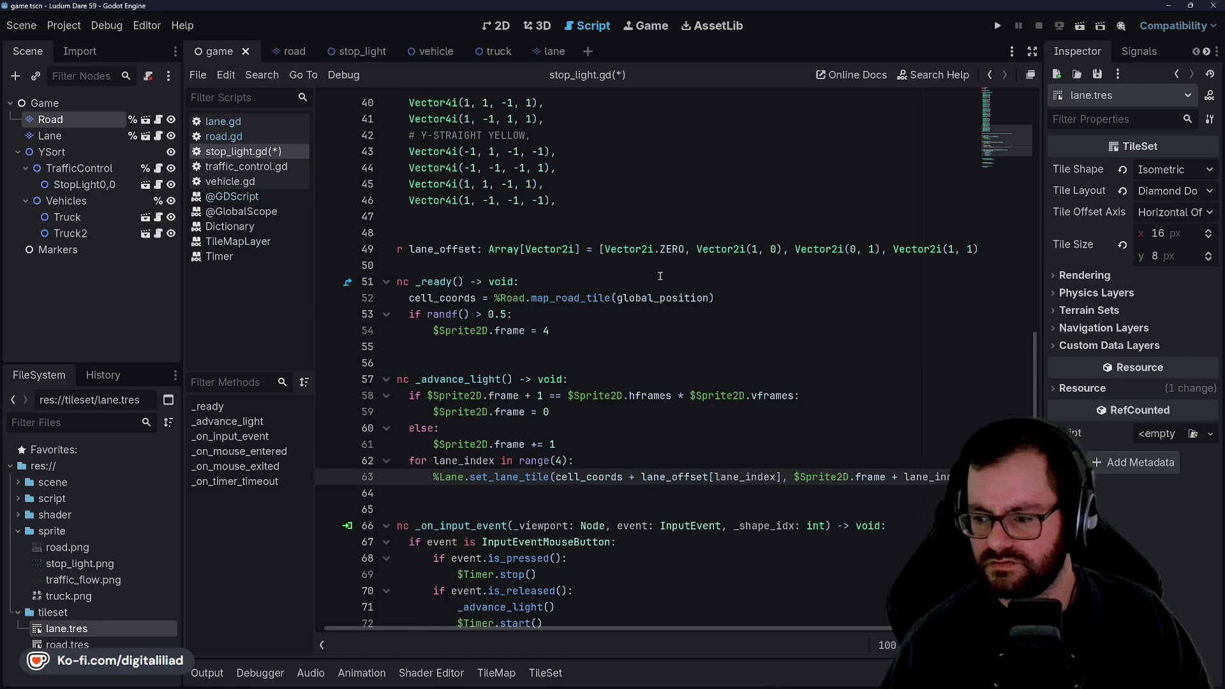
- Save the script and run the project to test the lane tiles
click(606, 281)
key(ctrl+s)
click(588, 333)
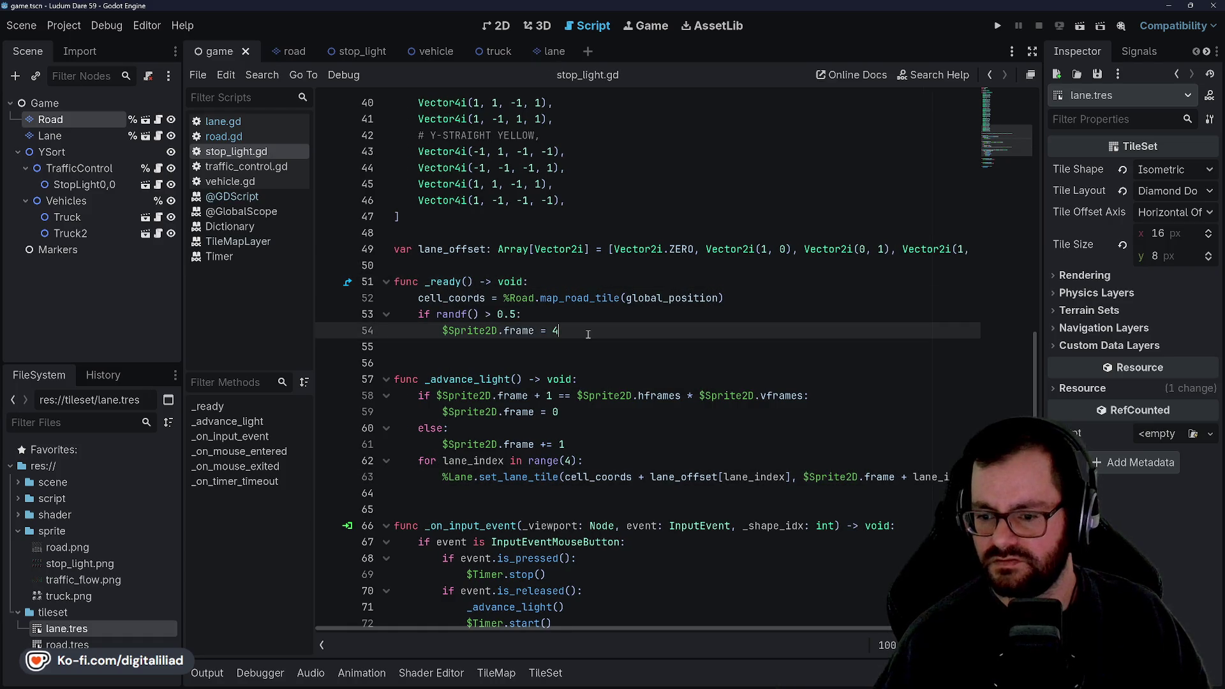
click(997, 26)
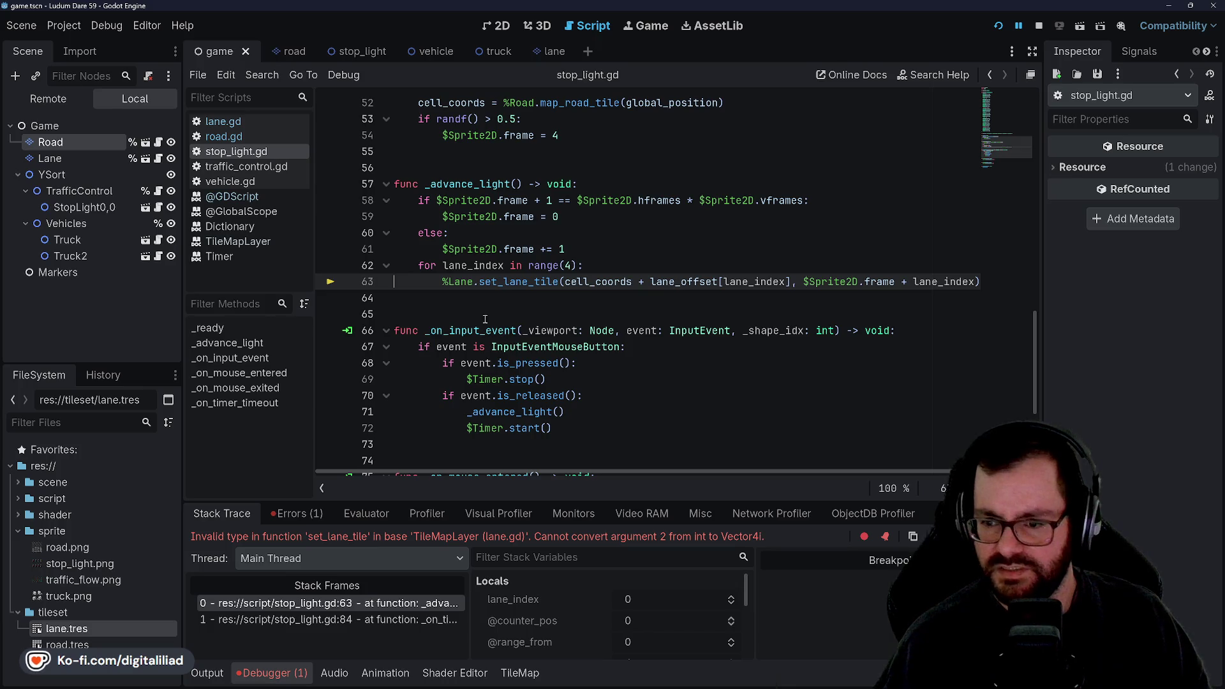
- Type flow_states[ before $Sprite2D.frame in line 63's tile argument
click(491, 315)
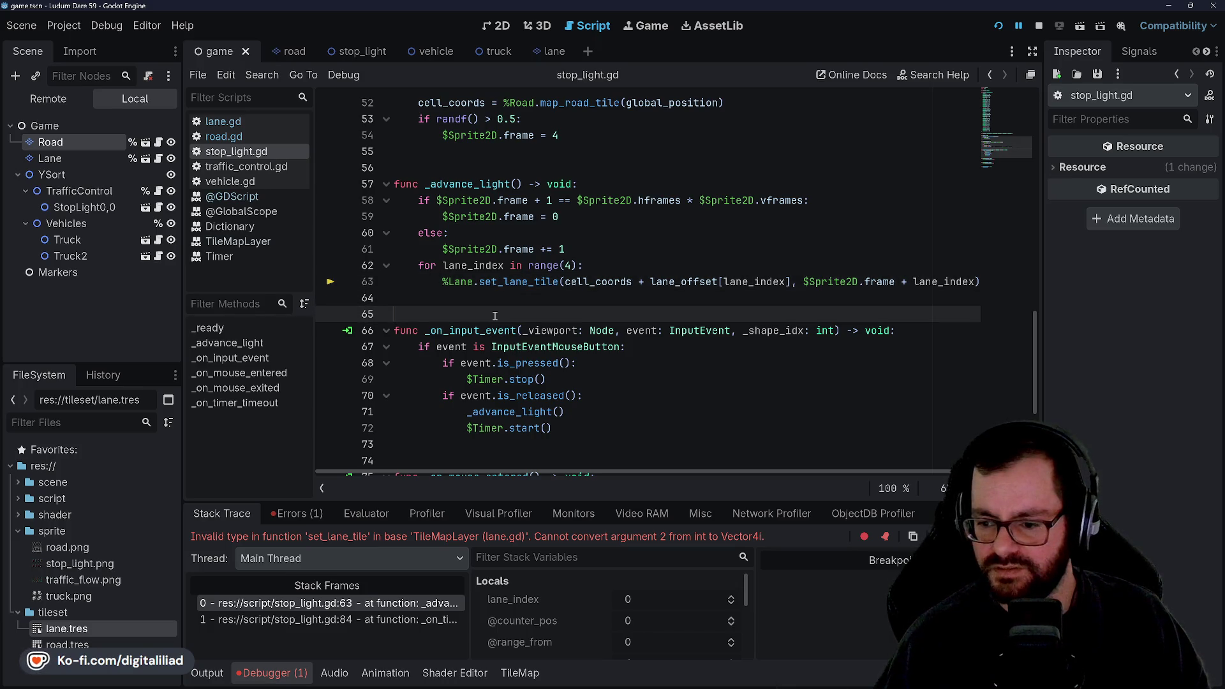
scroll(622, 283, right, 1)
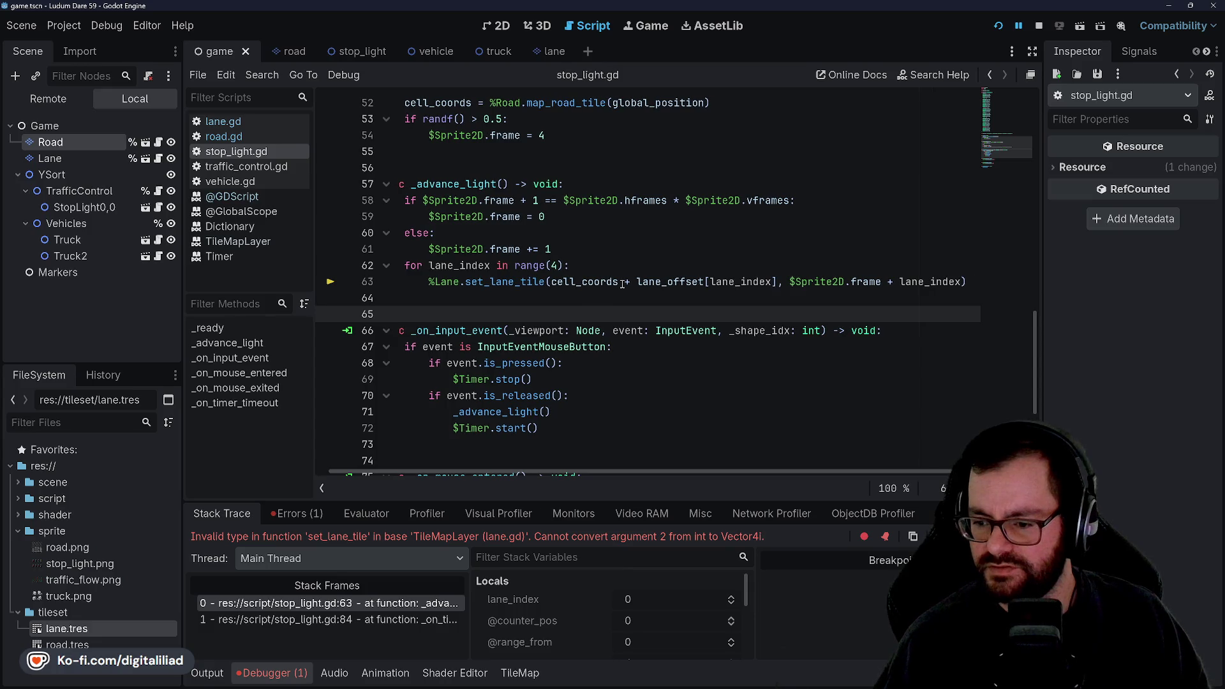
click(816, 281)
double_click(857, 278)
click(786, 281)
scroll(753, 284, up, 15)
scroll(701, 287, down, 5)
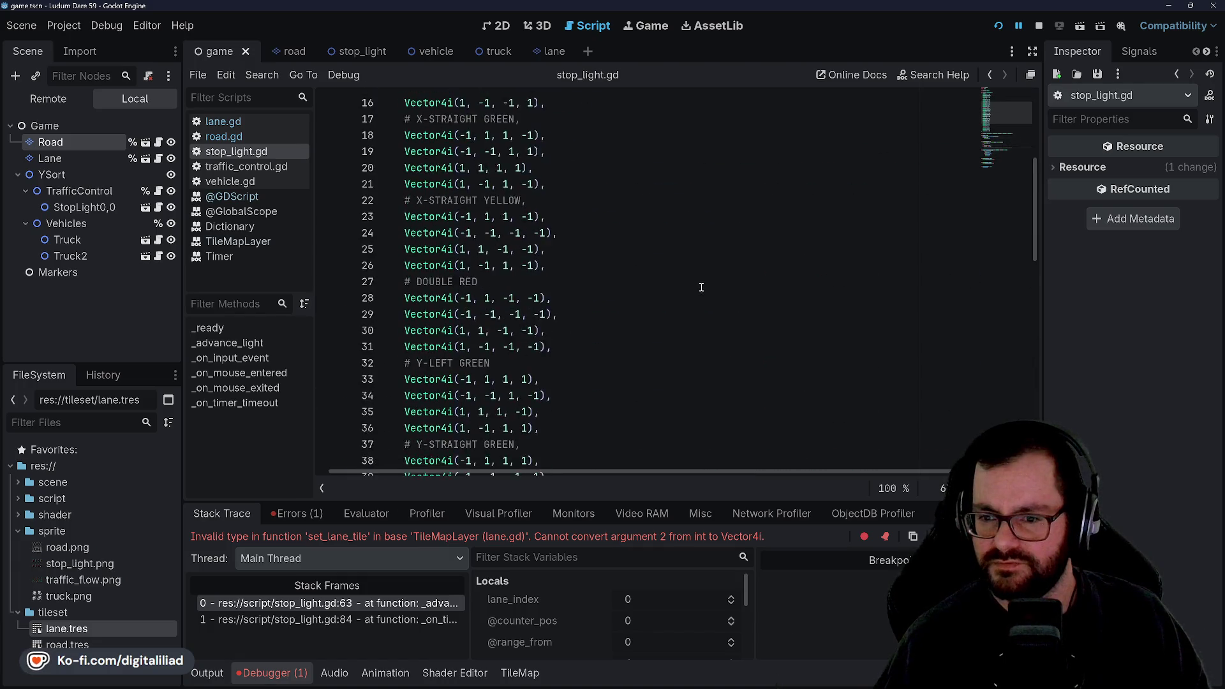
scroll(700, 288, down, 9)
text(flow_states)
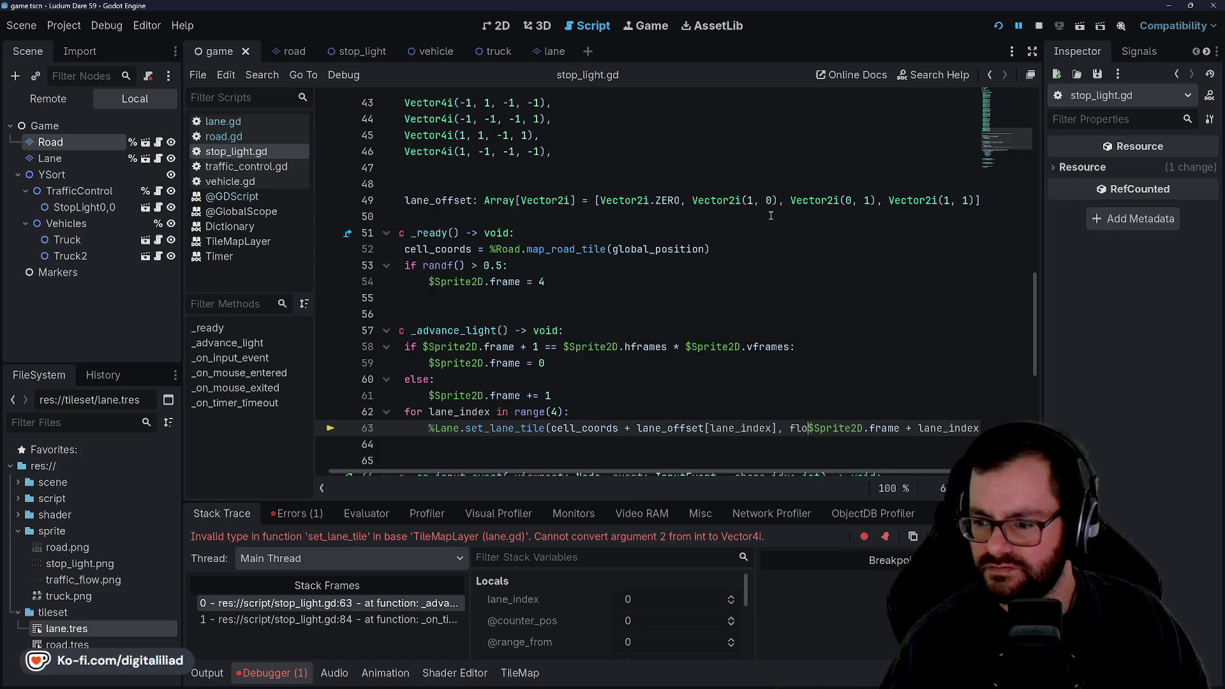
text([)
- Check the flow_states declaration and delete the extra closing bracket on line 63
scroll(493, 253, up, 11)
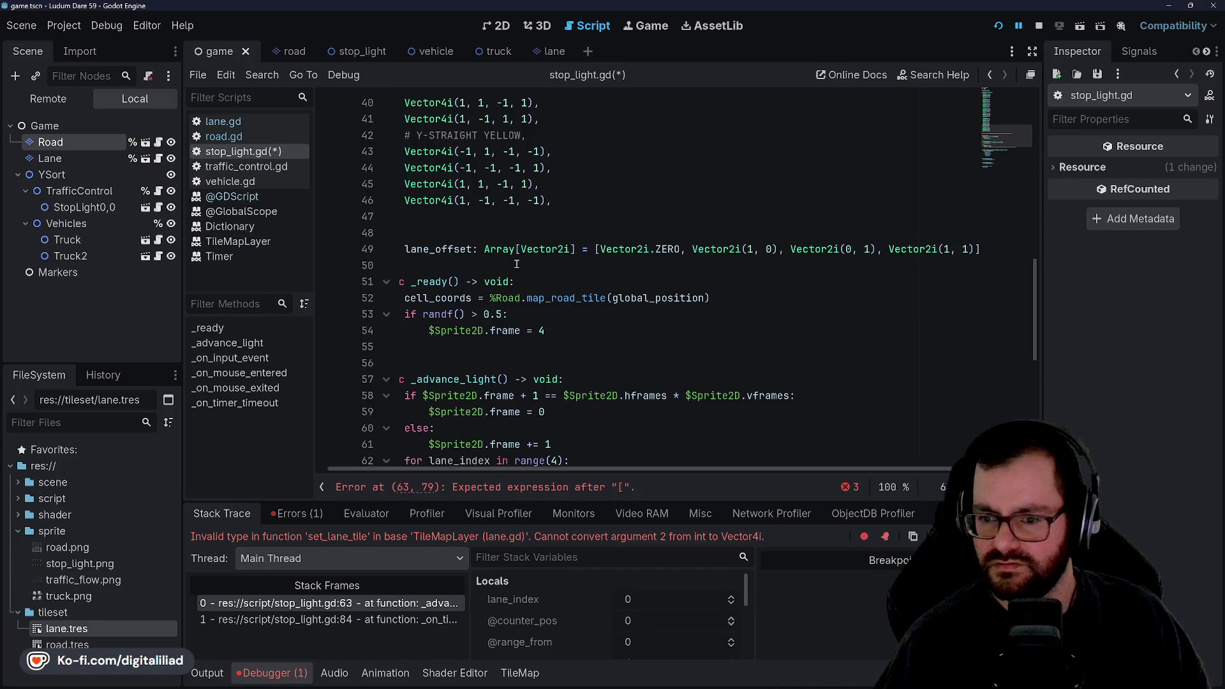
scroll(493, 253, up, 3)
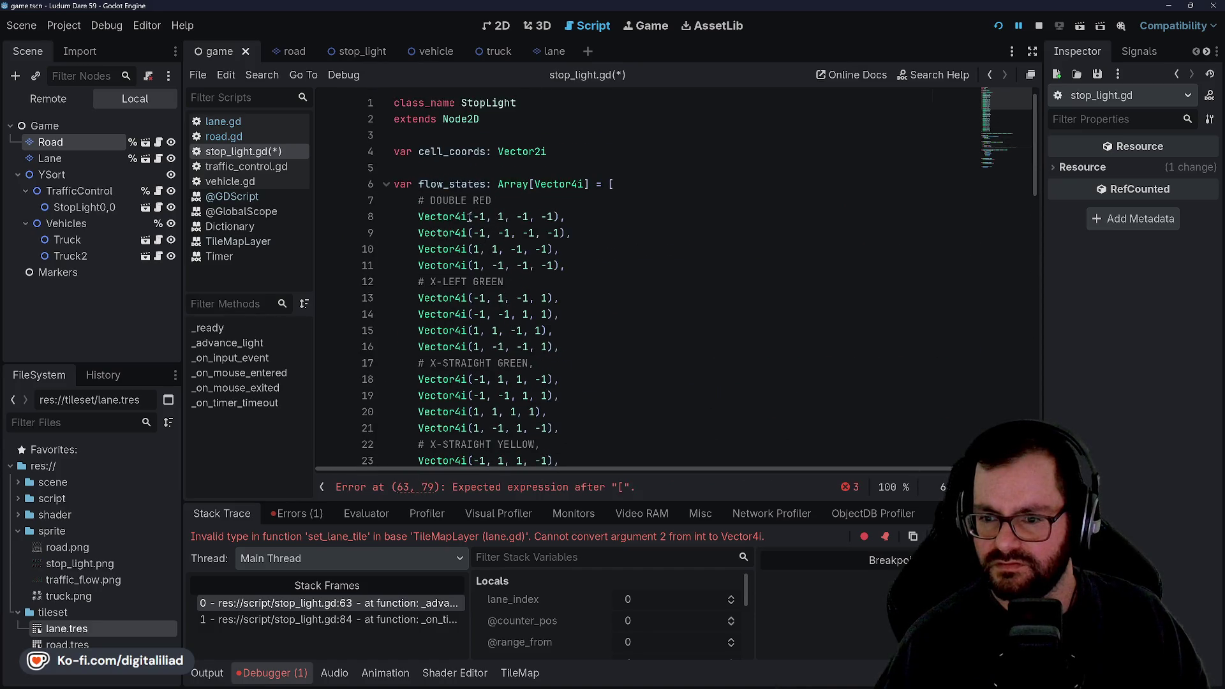
double_click(447, 184)
scroll(499, 265, down, 15)
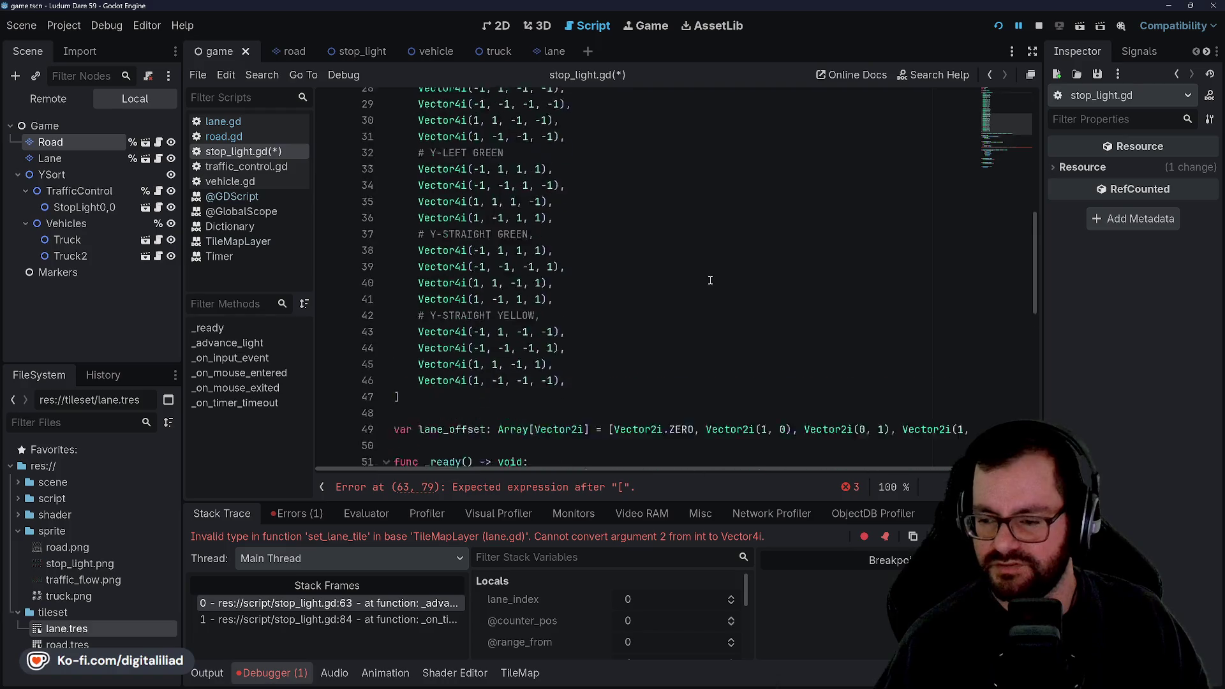
click(803, 298)
click(877, 379)
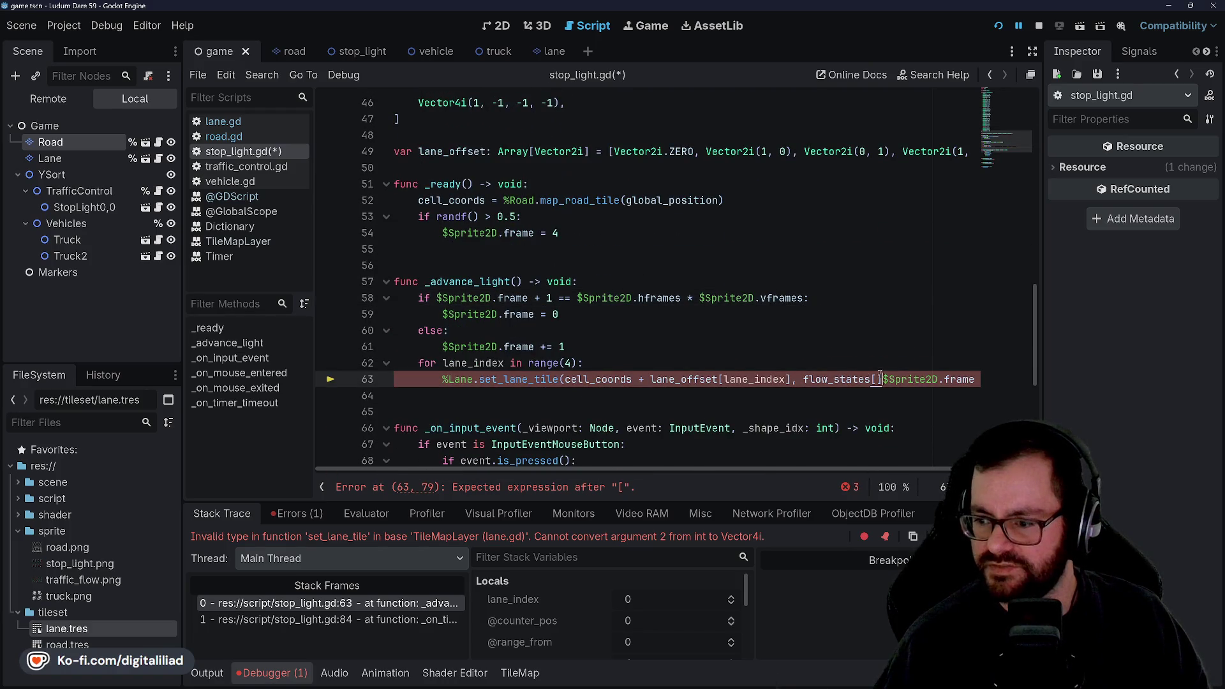
key(Delete)
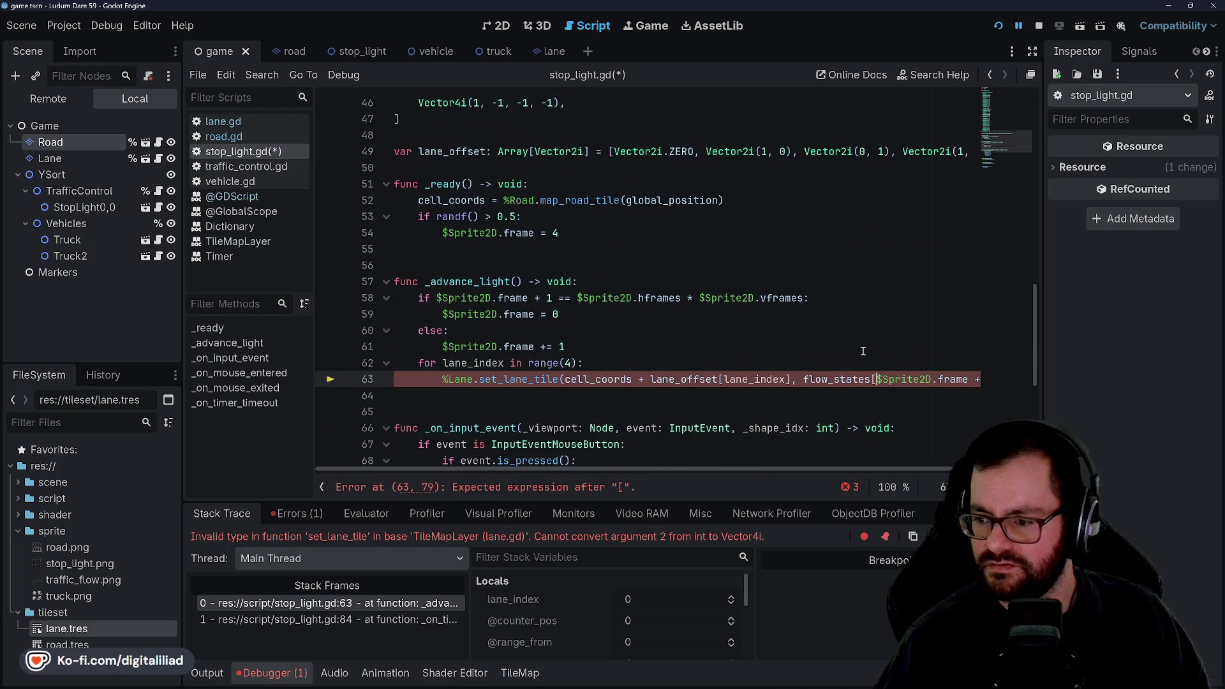
- Complete line 63 as flow_states[$Sprite2D.frame + lane_index] and save stop_light.gd
key(End)
key(Left)
text(+ lane_index)
key(End)
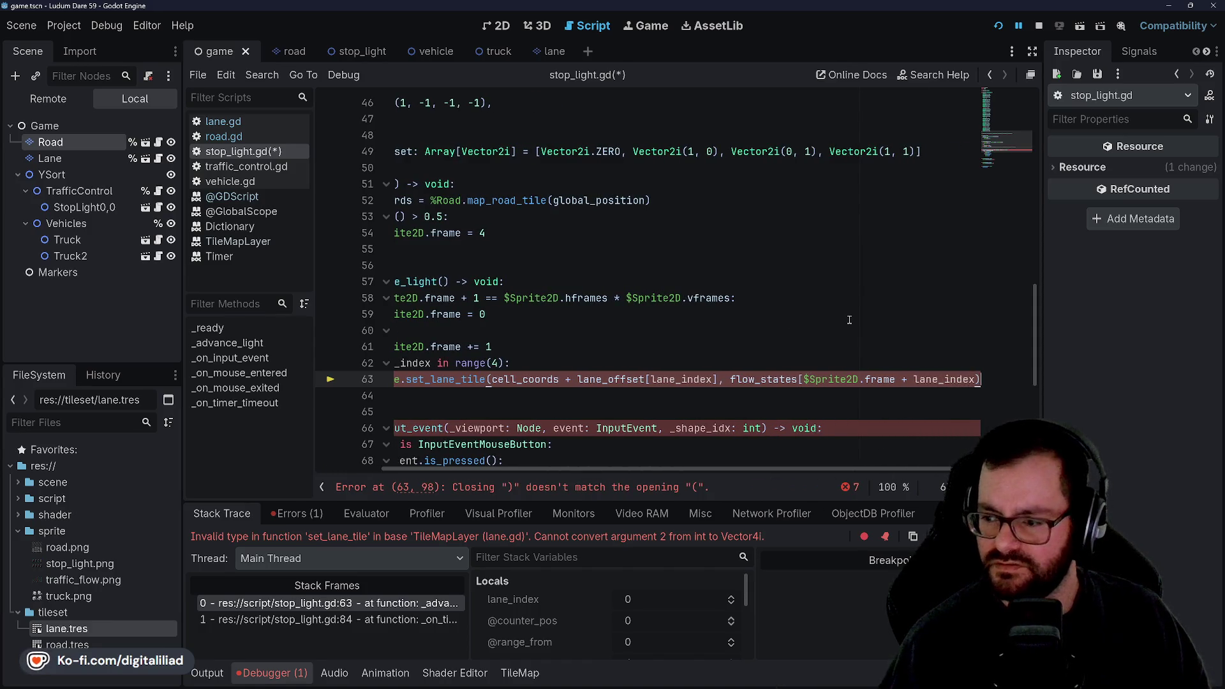
text(])
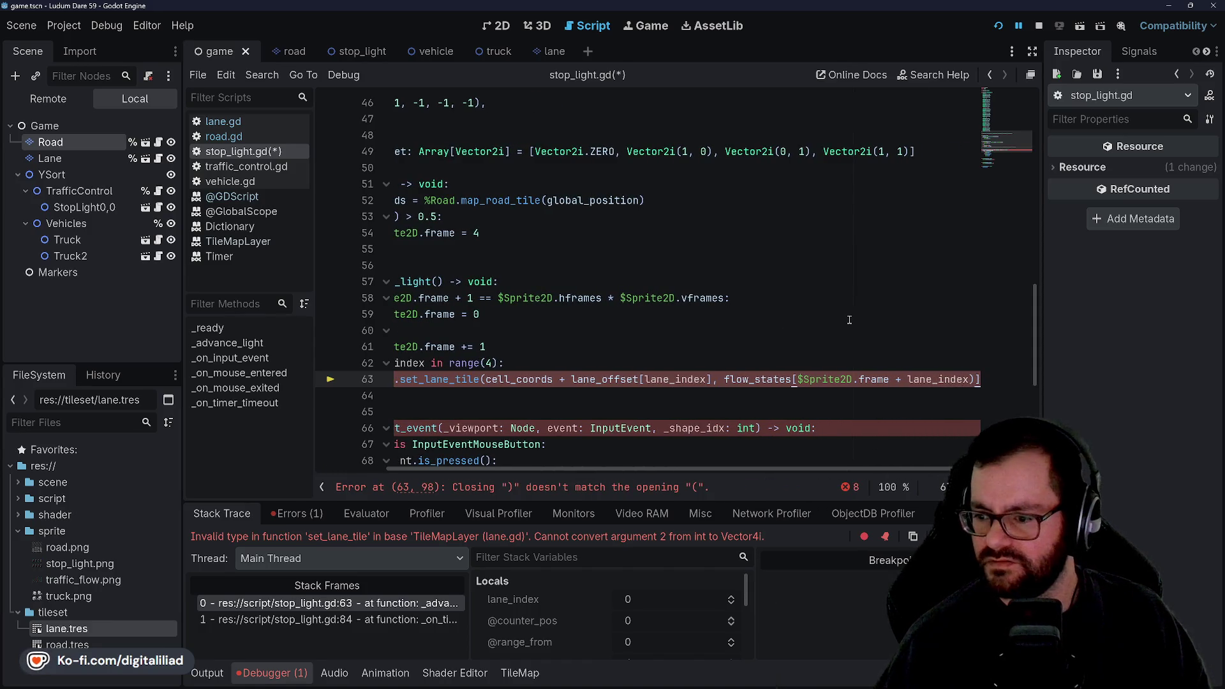
key(ctrl+s)
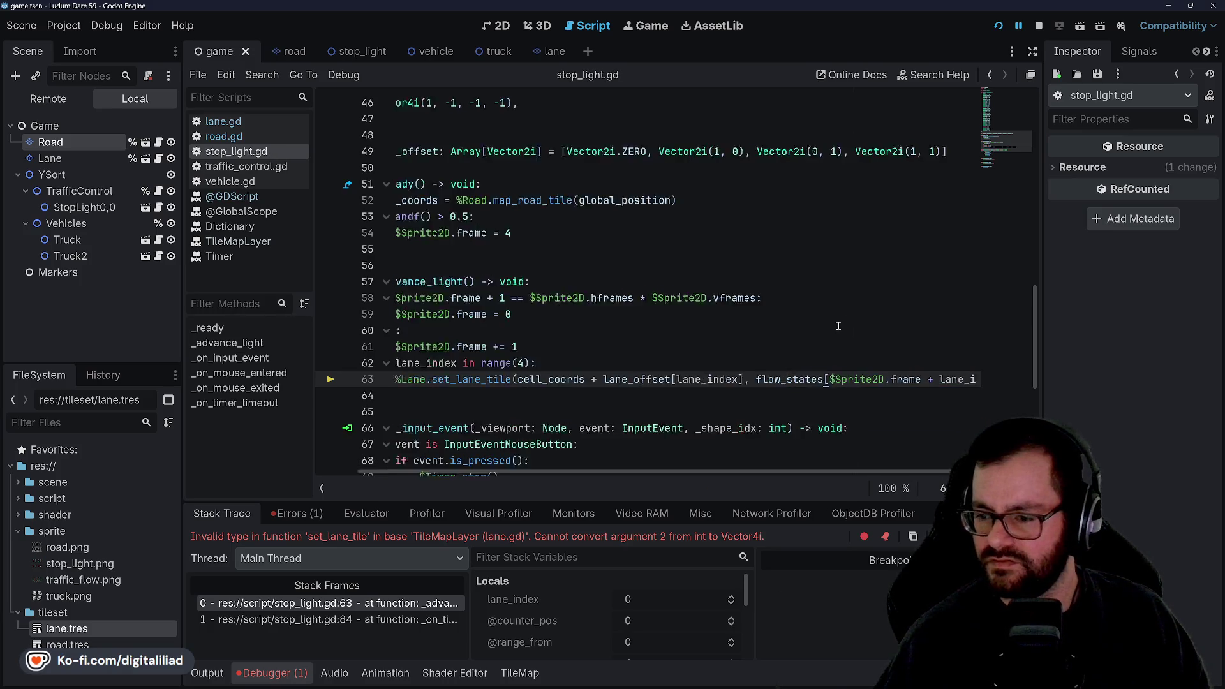
click(838, 316)
- Change the stop_light Timer's Wait Time from 6.0 to 3.0 seconds and restart the game
click(109, 209)
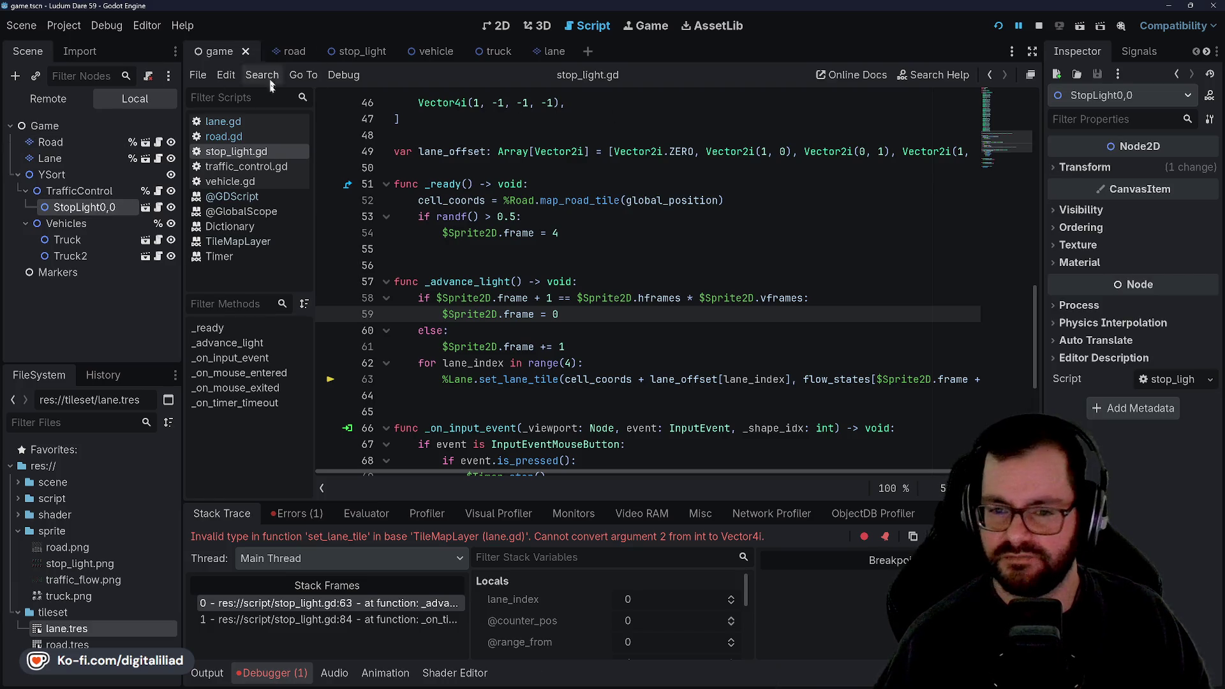
click(349, 51)
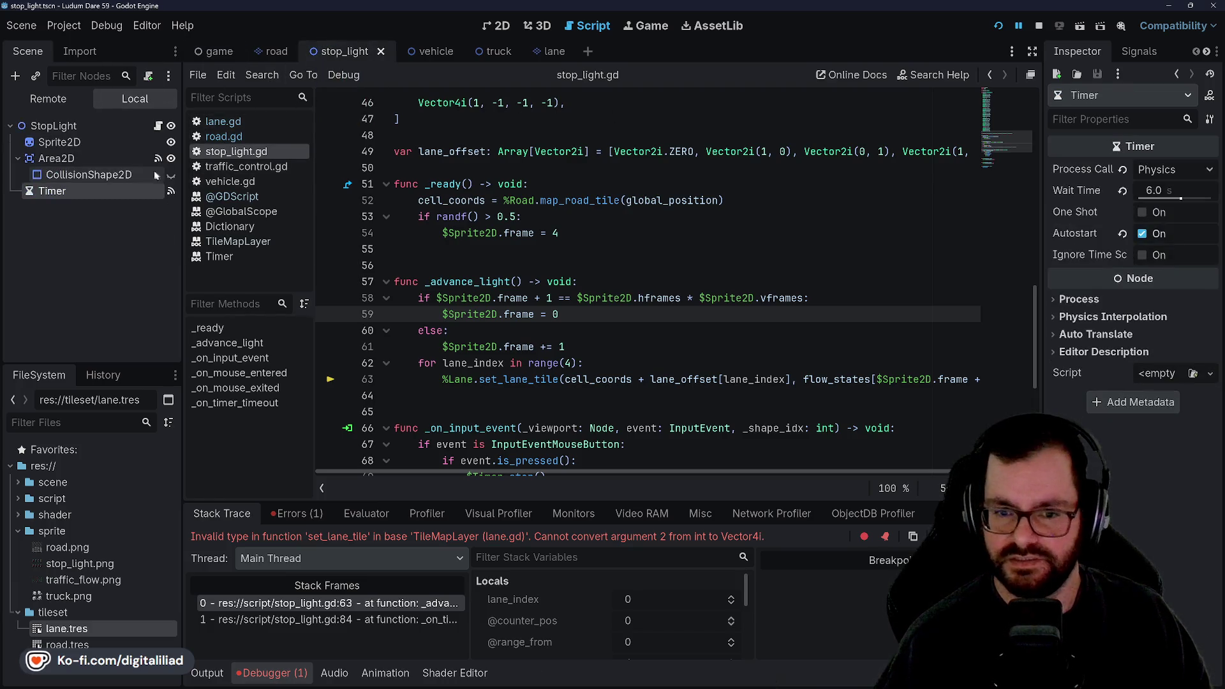
click(1155, 190)
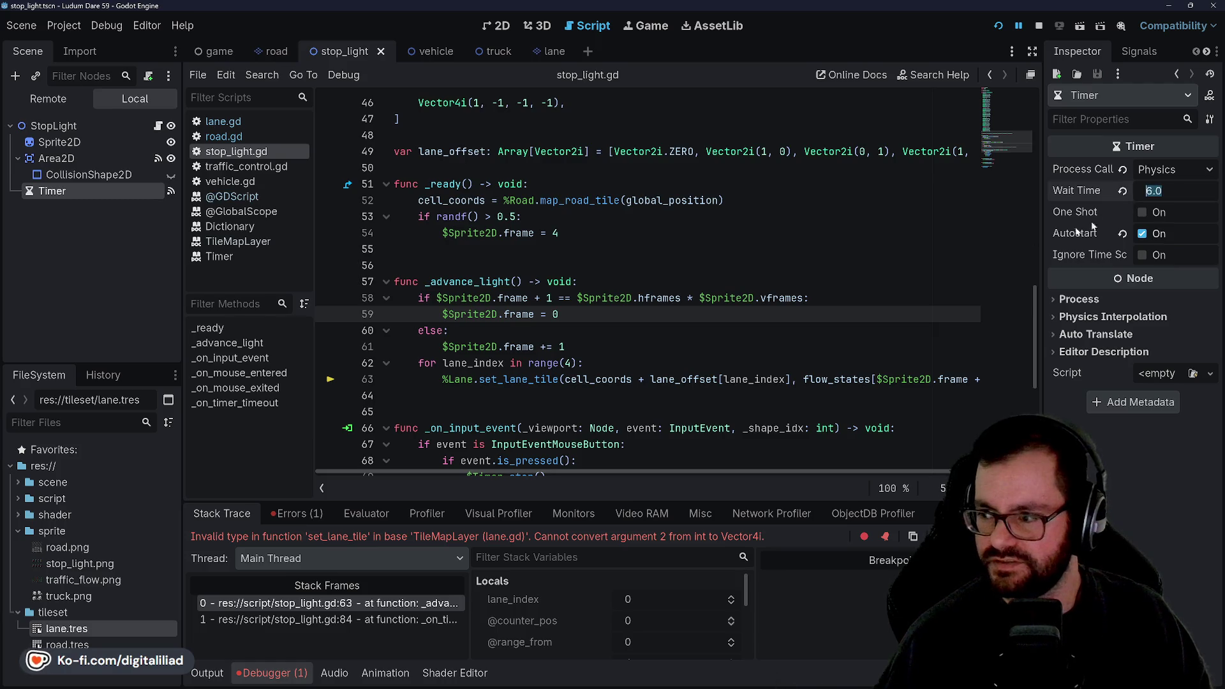
text(3)
click(735, 228)
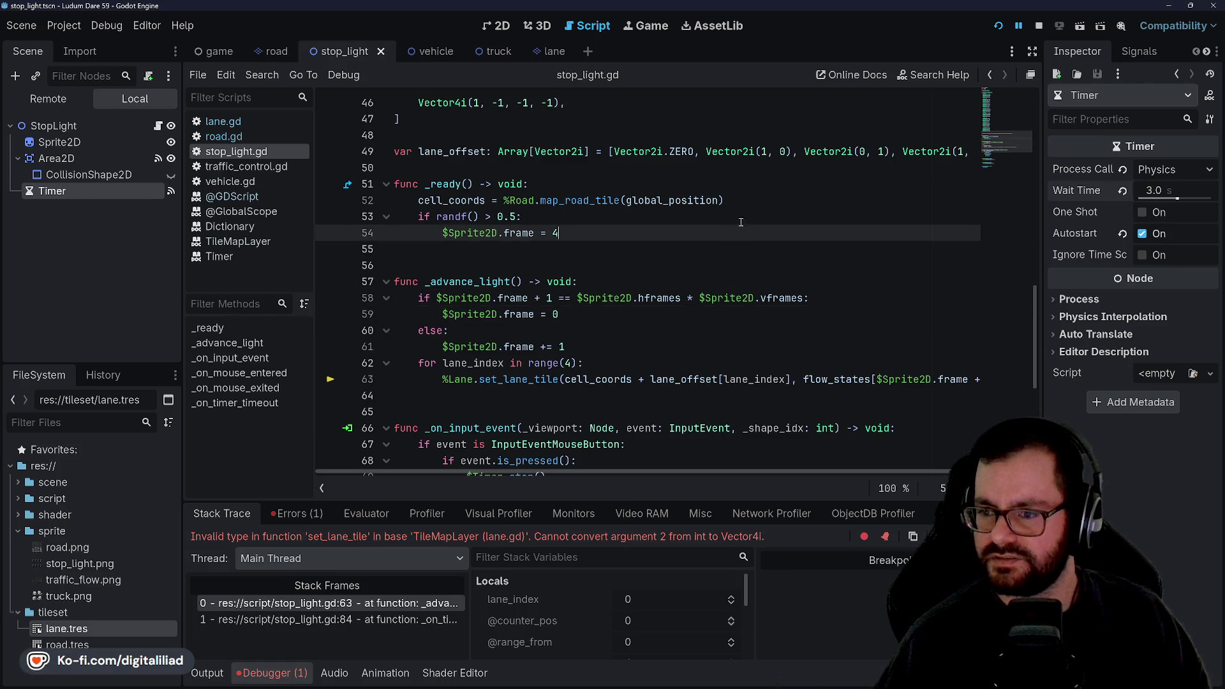
click(999, 27)
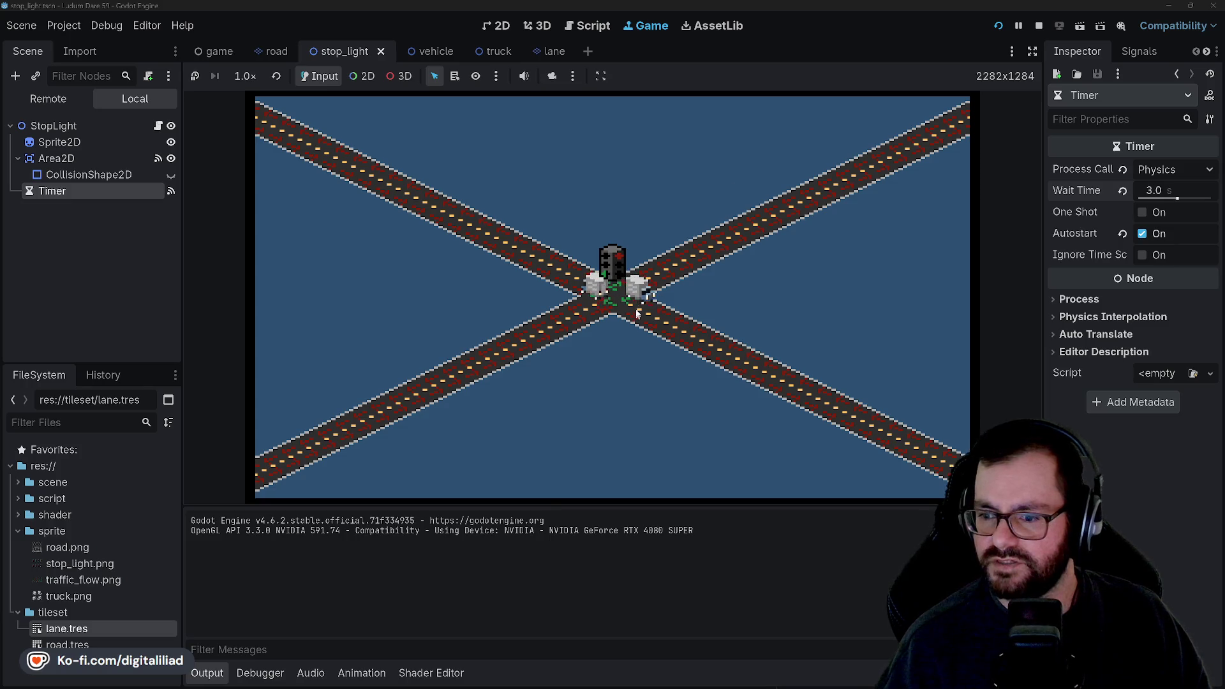
- Pause and resume the game, cycle the stop light back to red, then stop the game
click(1018, 25)
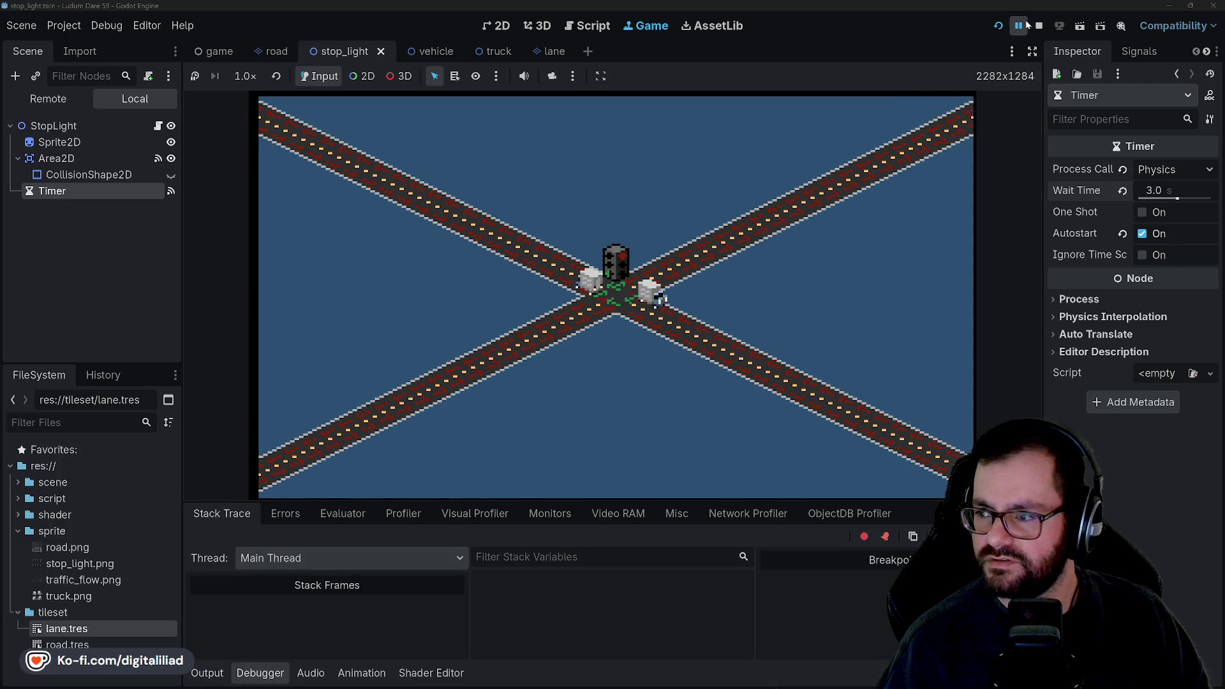
click(1018, 25)
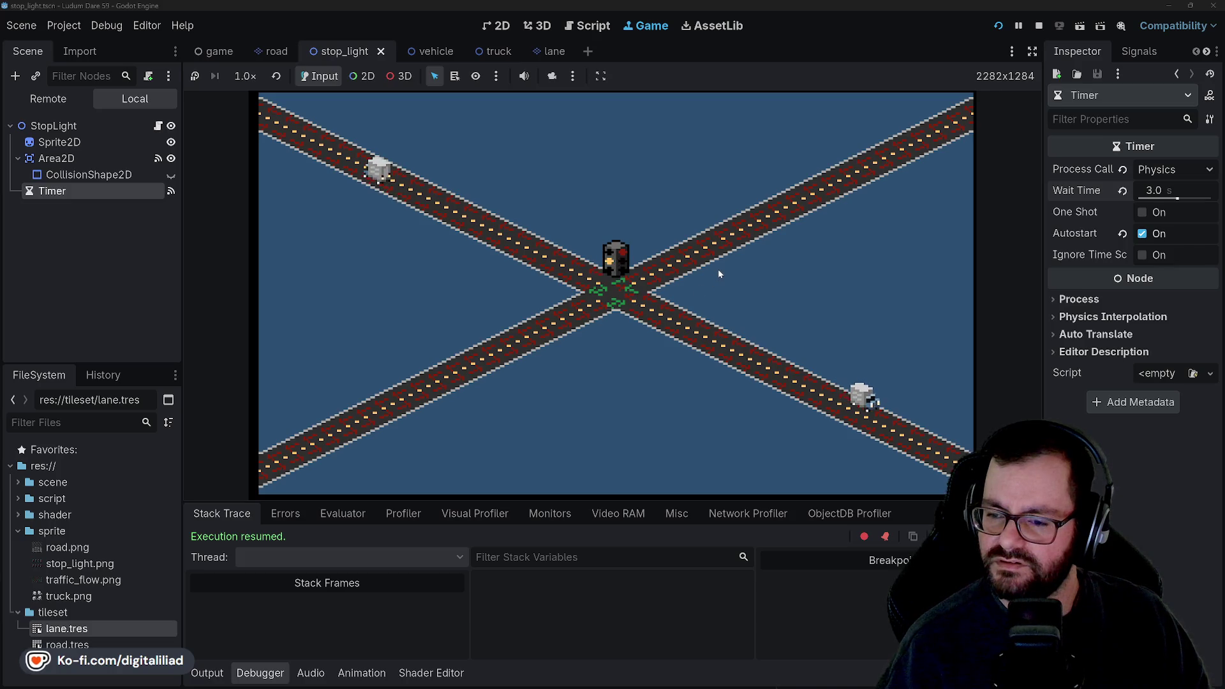
click(616, 258)
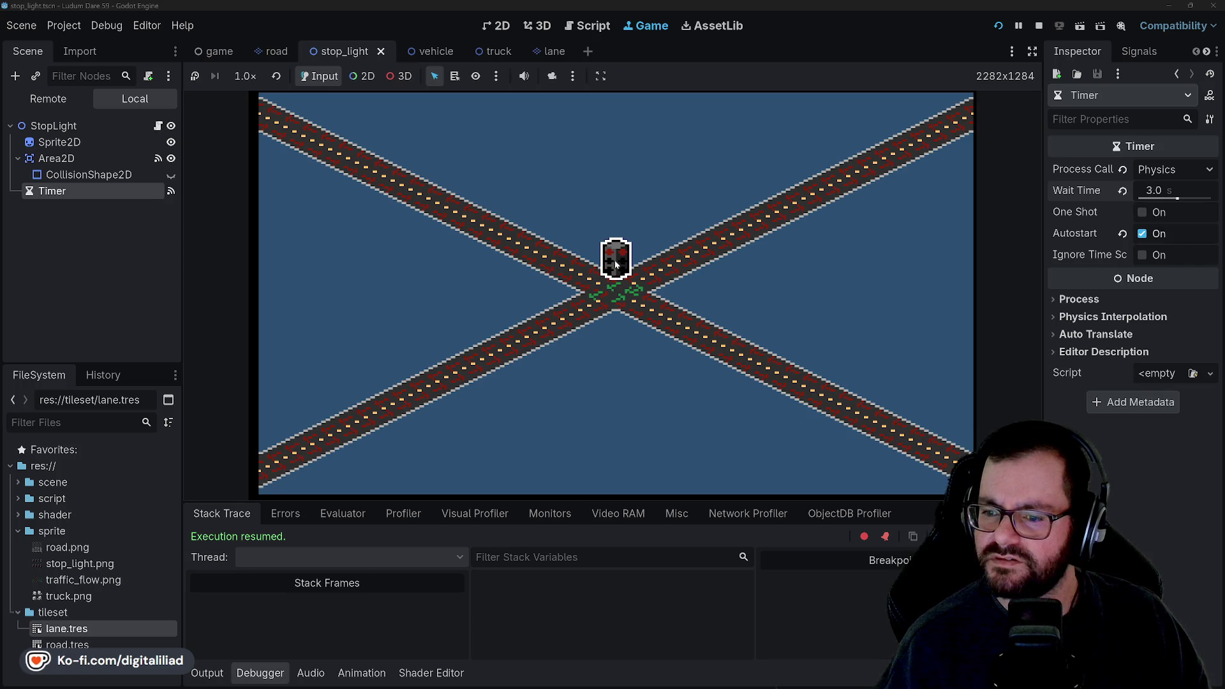
click(616, 265)
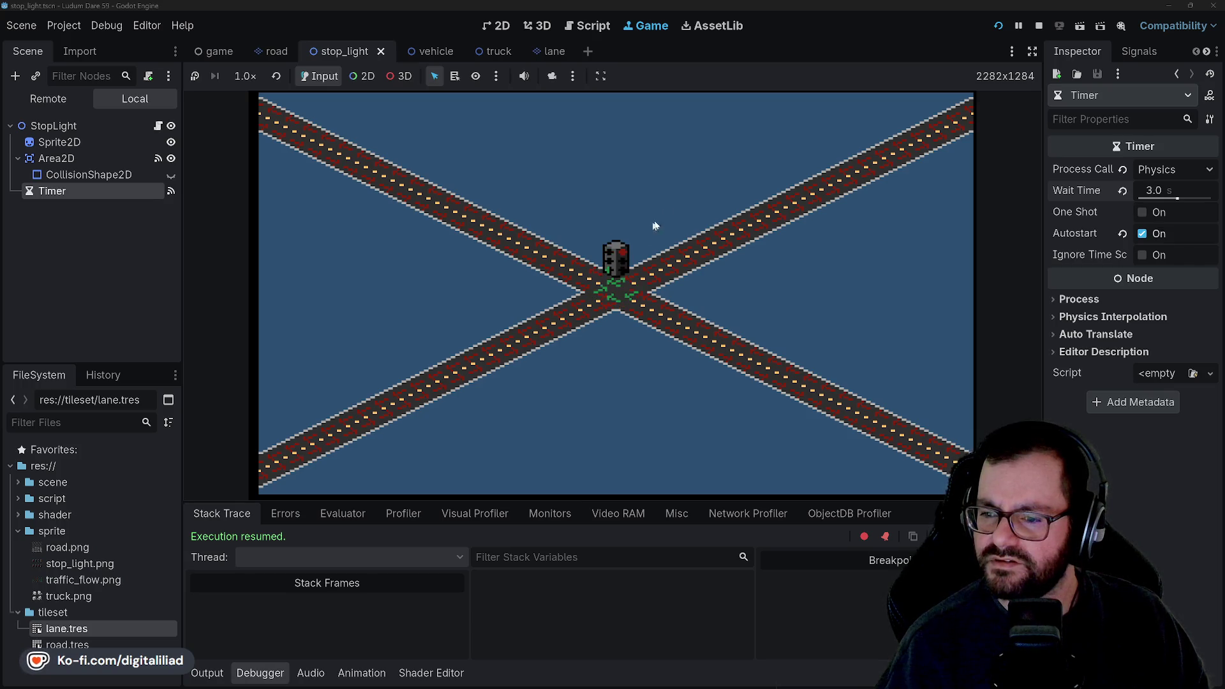
click(623, 257)
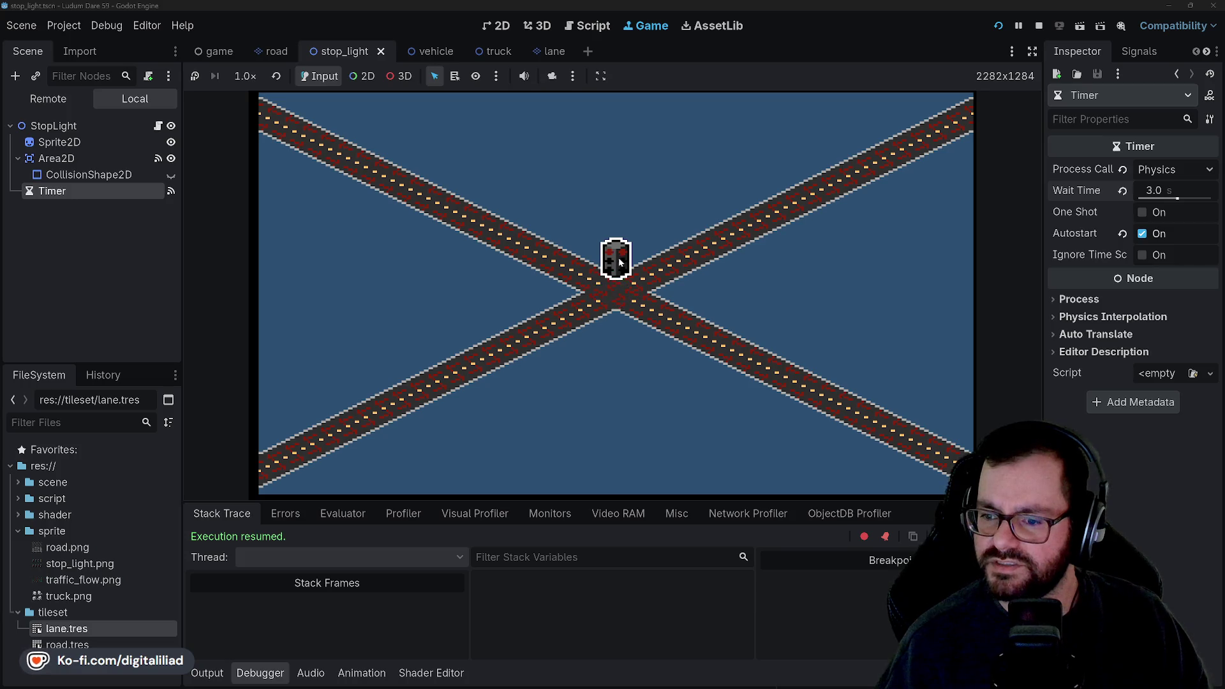
click(1038, 25)
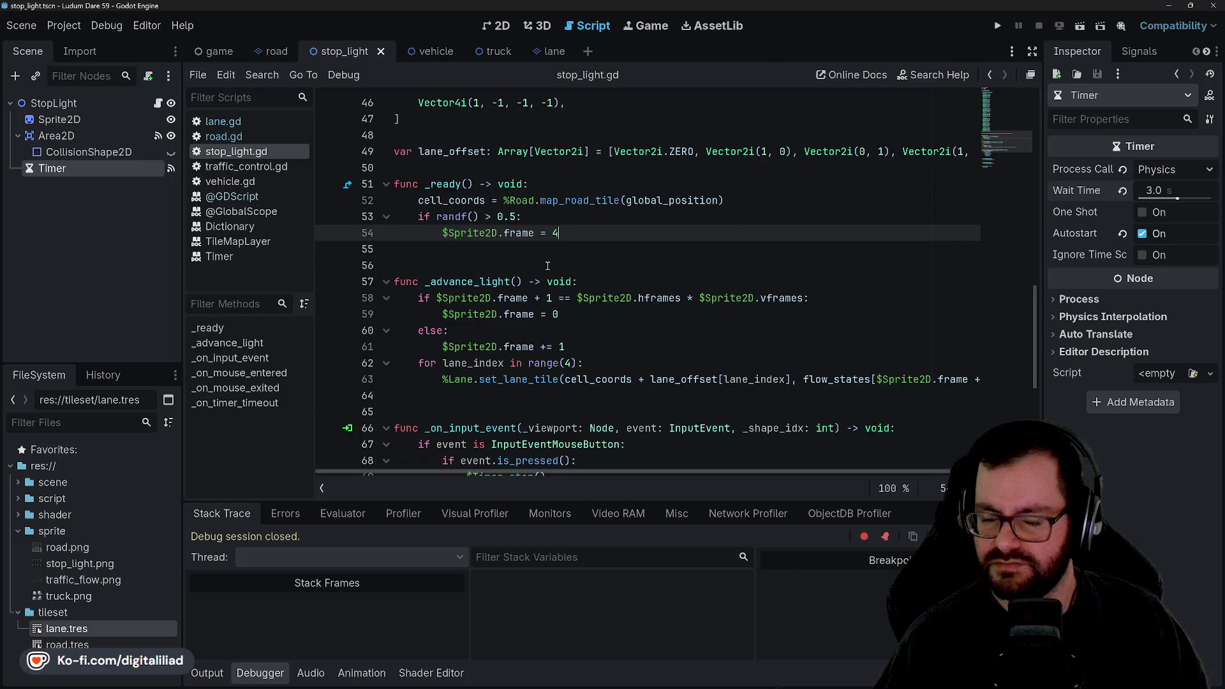
- Review the flow_states entries down to line 39, then switch to lane.gd with Alt+Left
scroll(544, 304, up, 10)
scroll(544, 304, up, 6)
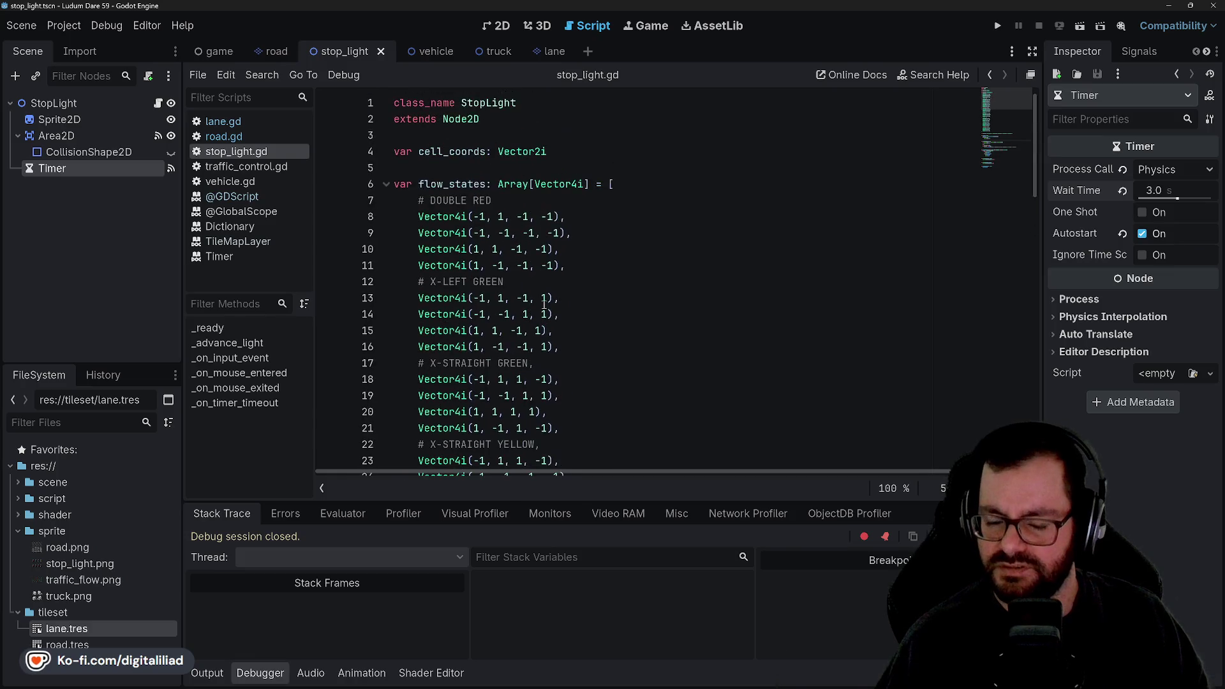
click(110, 625)
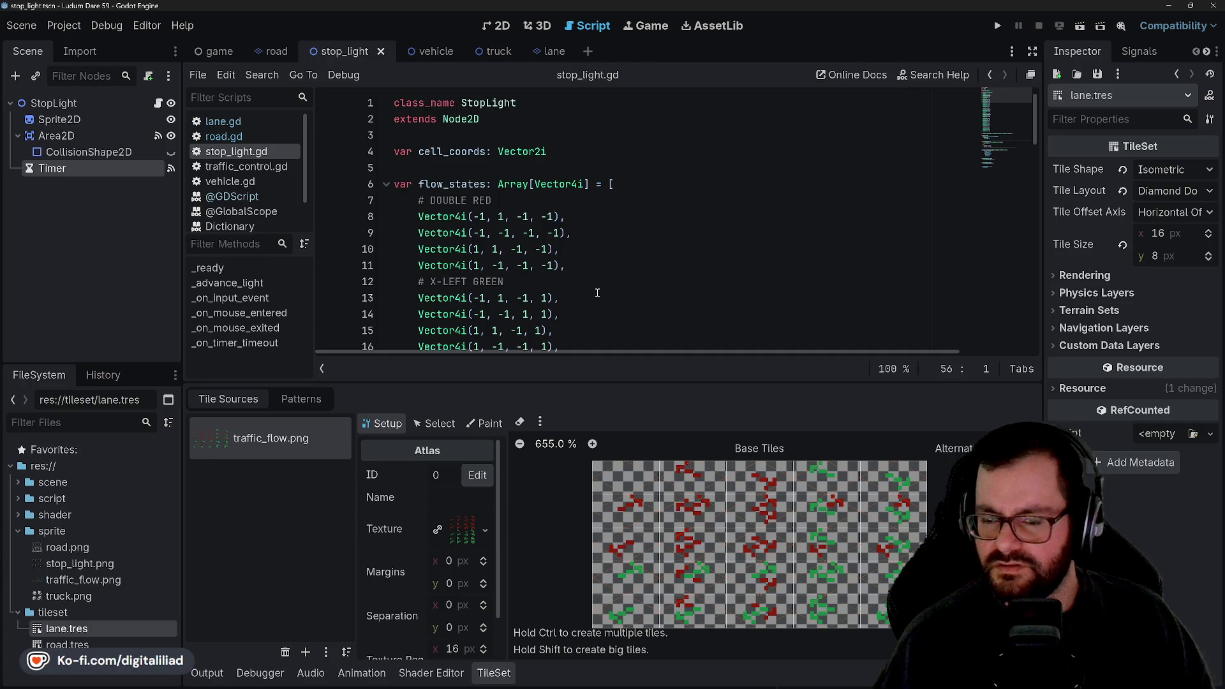
scroll(597, 293, down, 2)
scroll(719, 484, down, 3)
scroll(719, 484, up, 4)
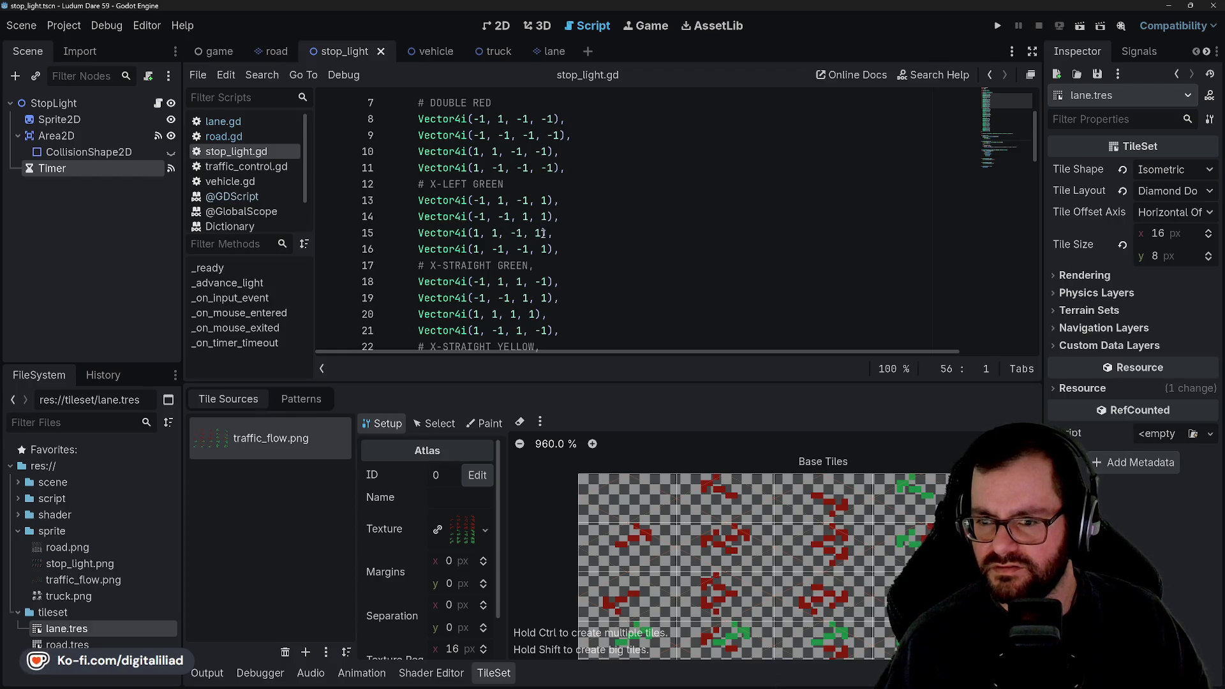
scroll(487, 250, down, 1)
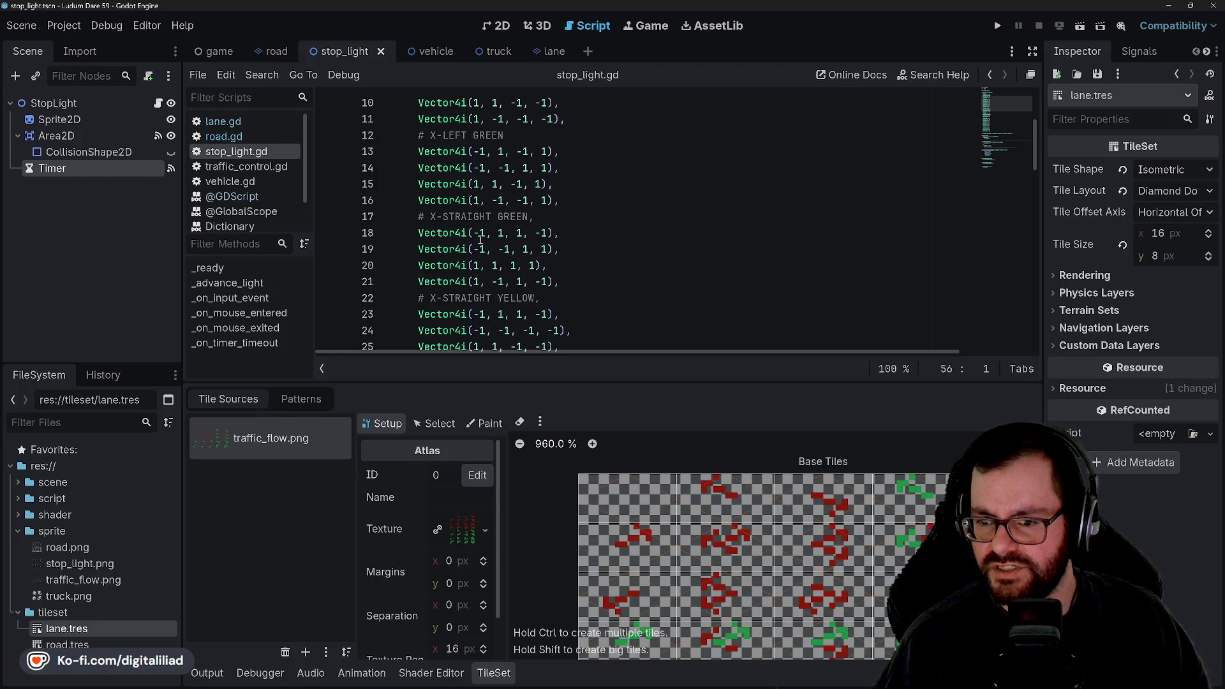
scroll(499, 247, up, 1)
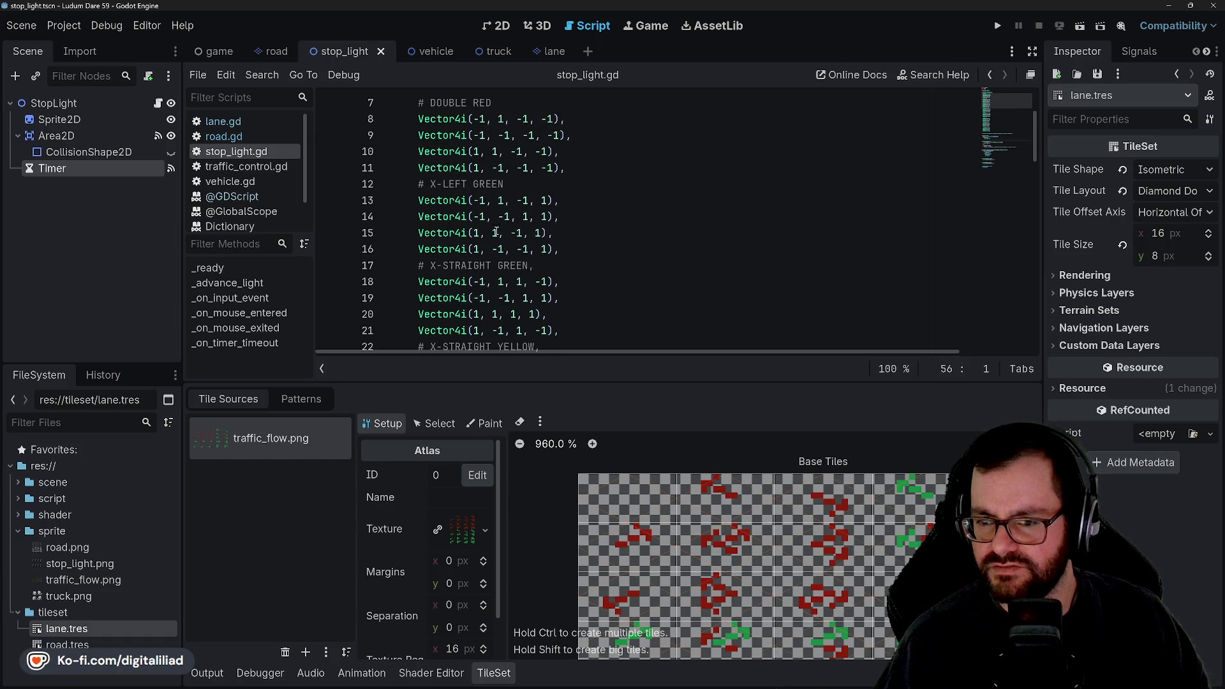
scroll(493, 245, down, 1)
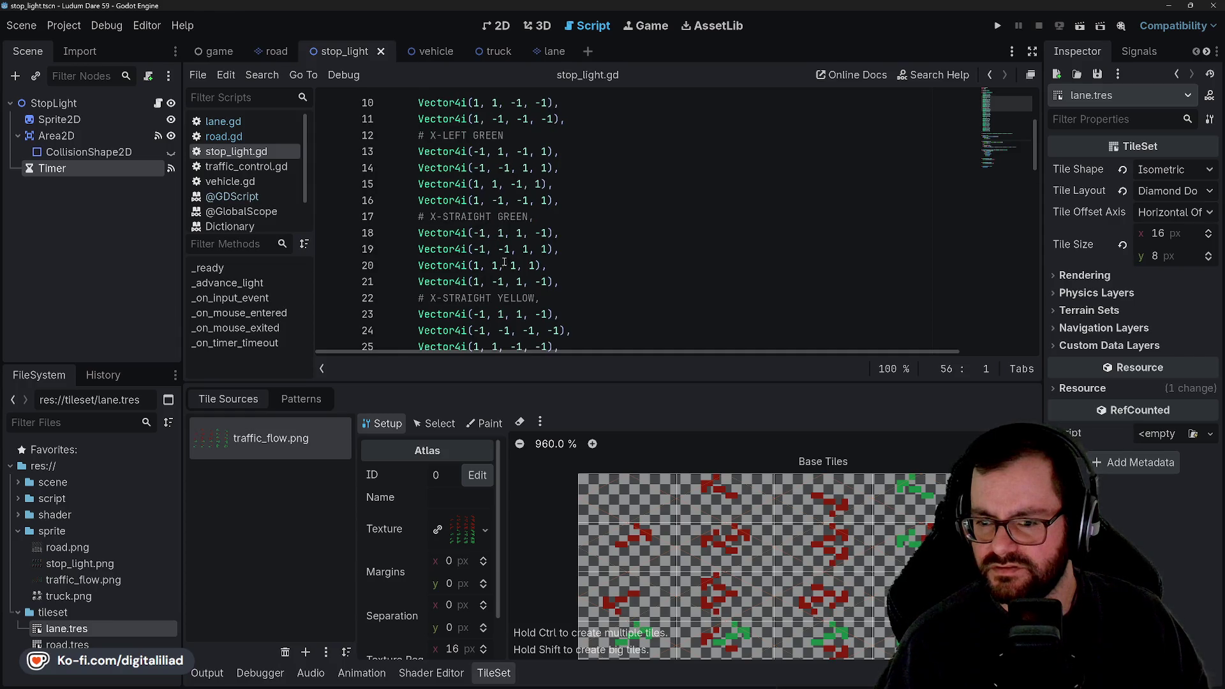
scroll(488, 241, down, 1)
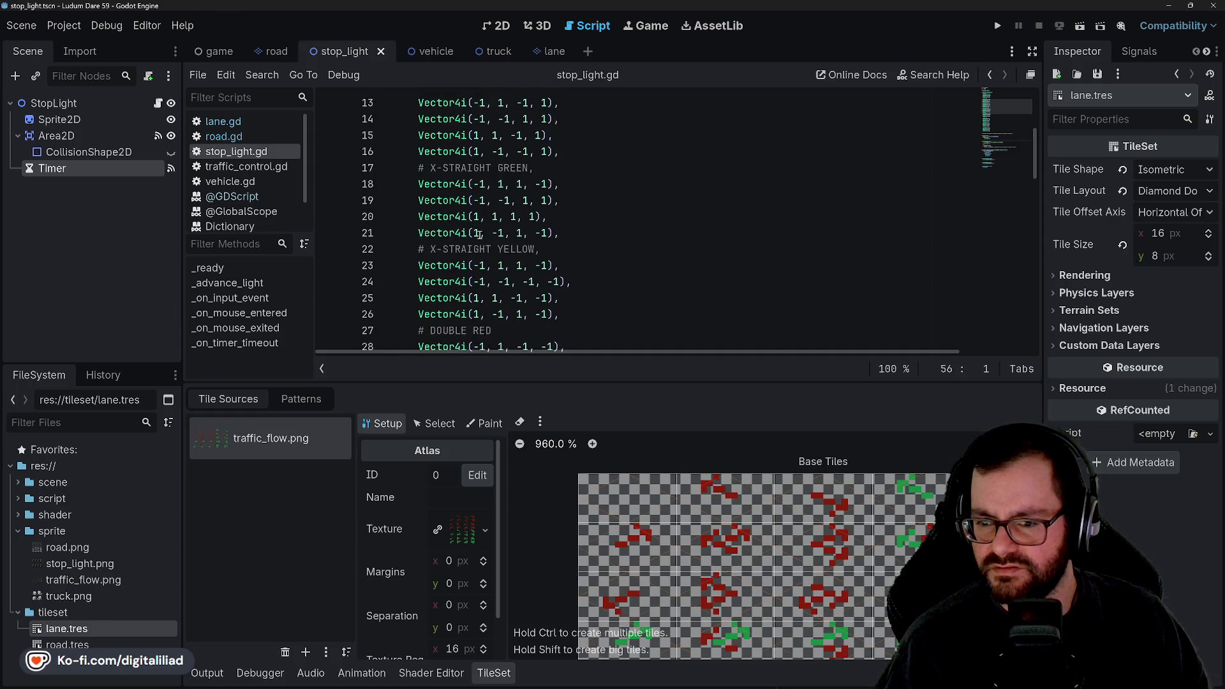
scroll(504, 281, down, 1)
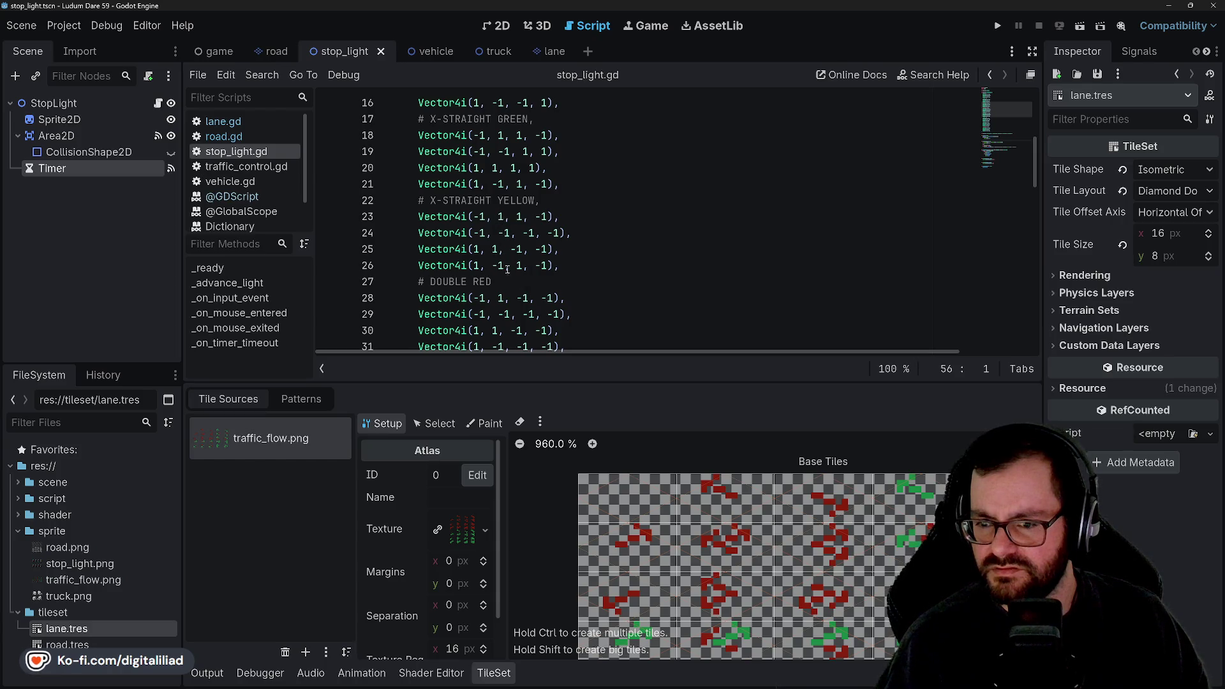
scroll(496, 266, down, 1)
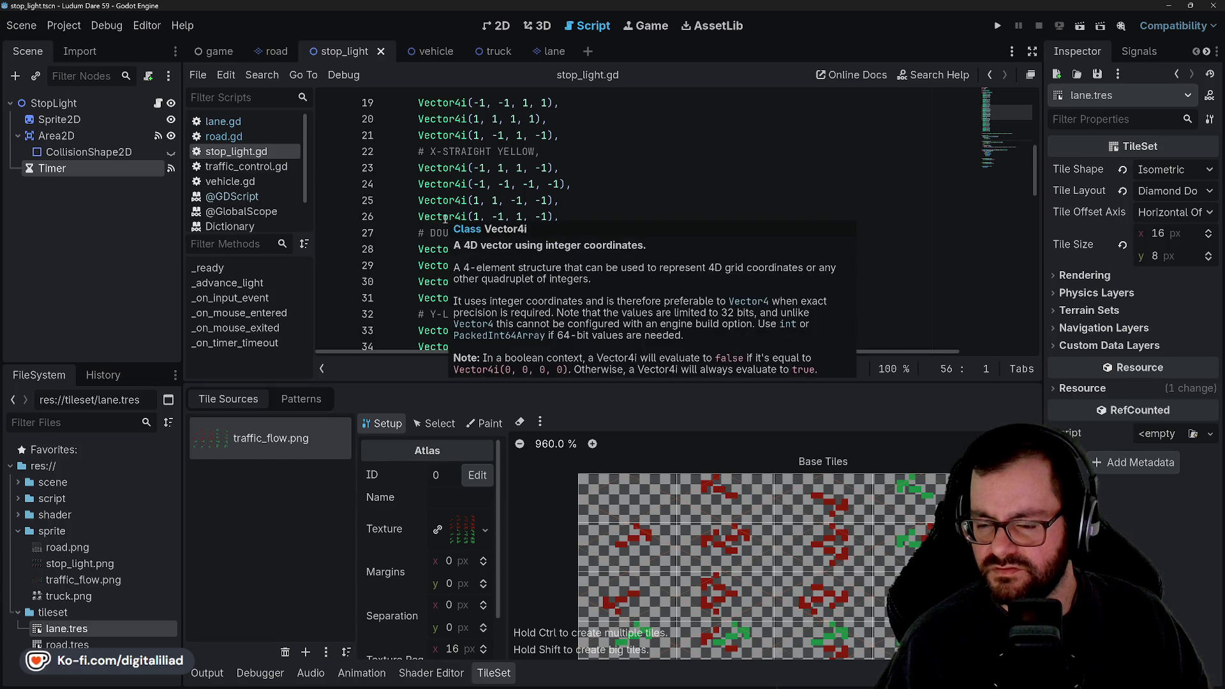
scroll(574, 249, down, 1)
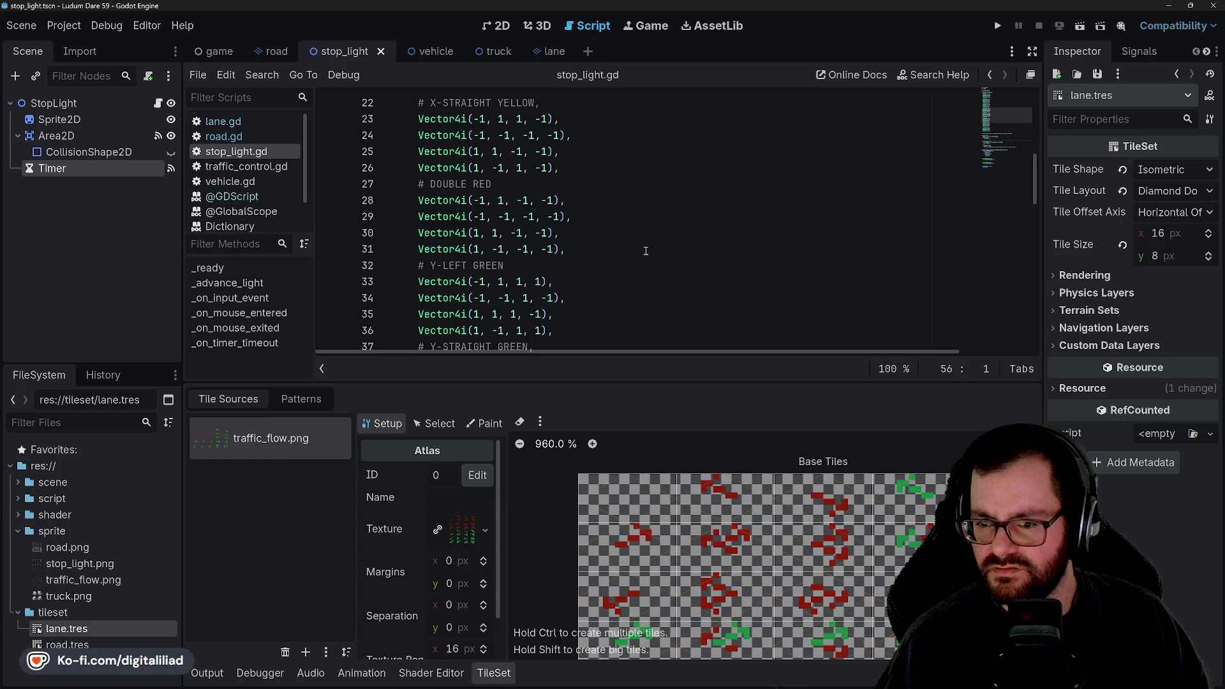
scroll(645, 251, down, 2)
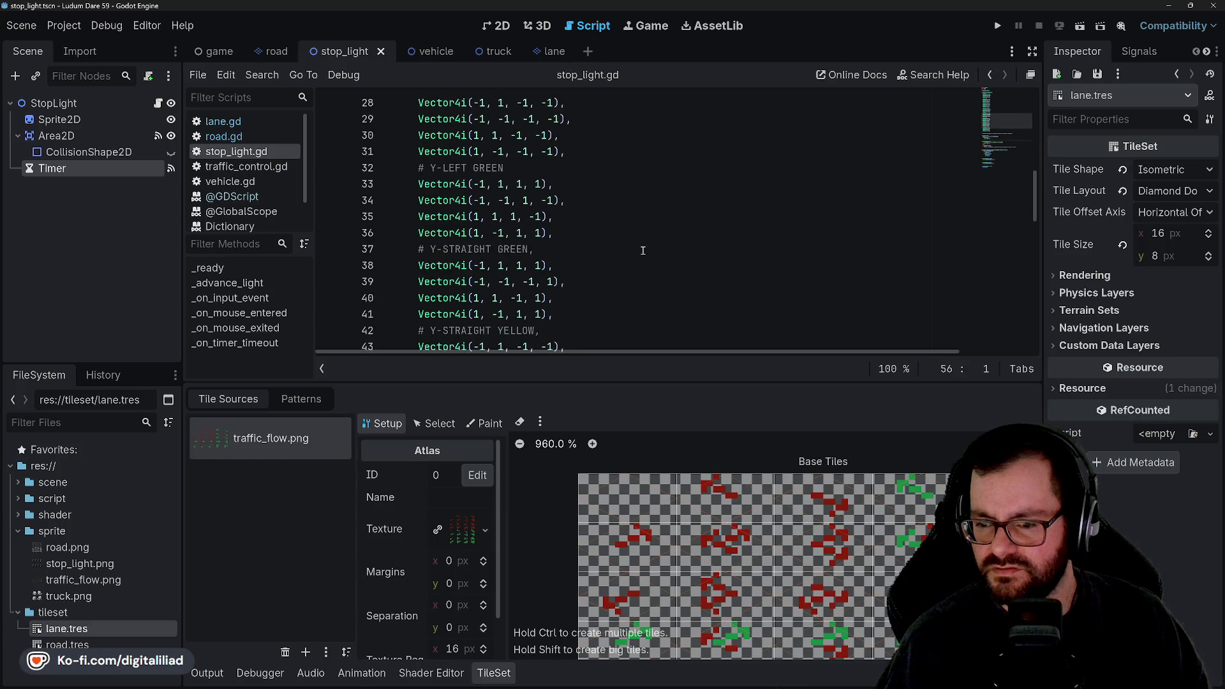
scroll(593, 243, down, 1)
click(588, 233)
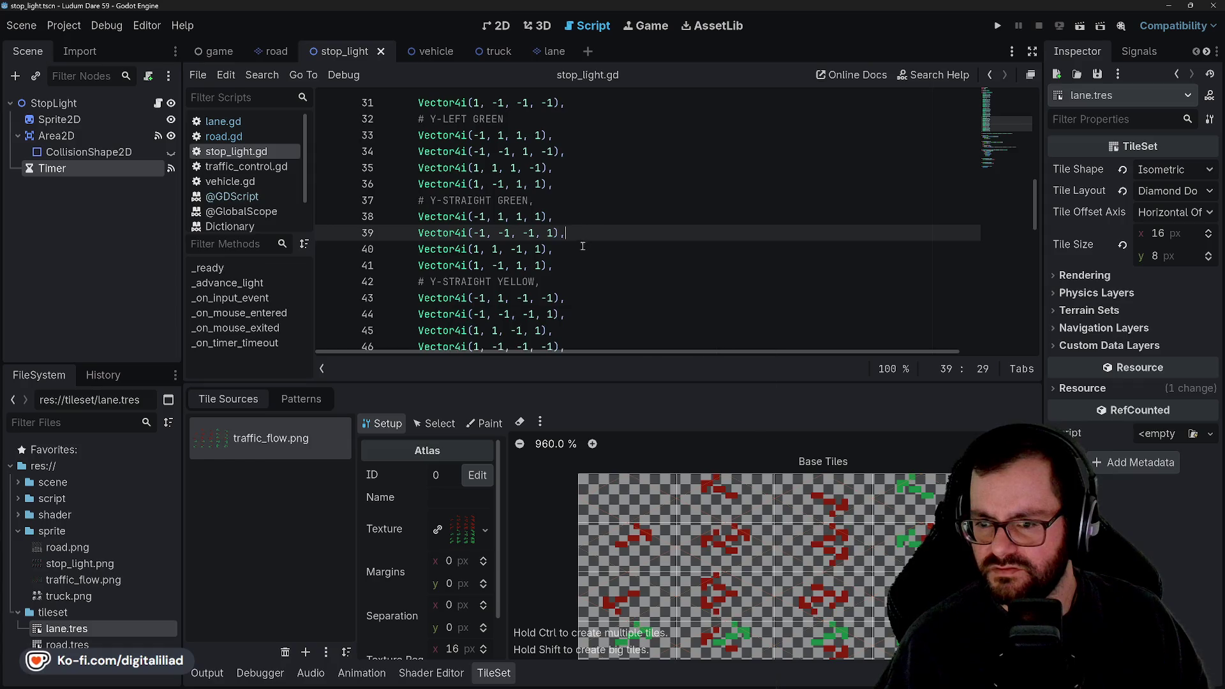
key(alt+Left)
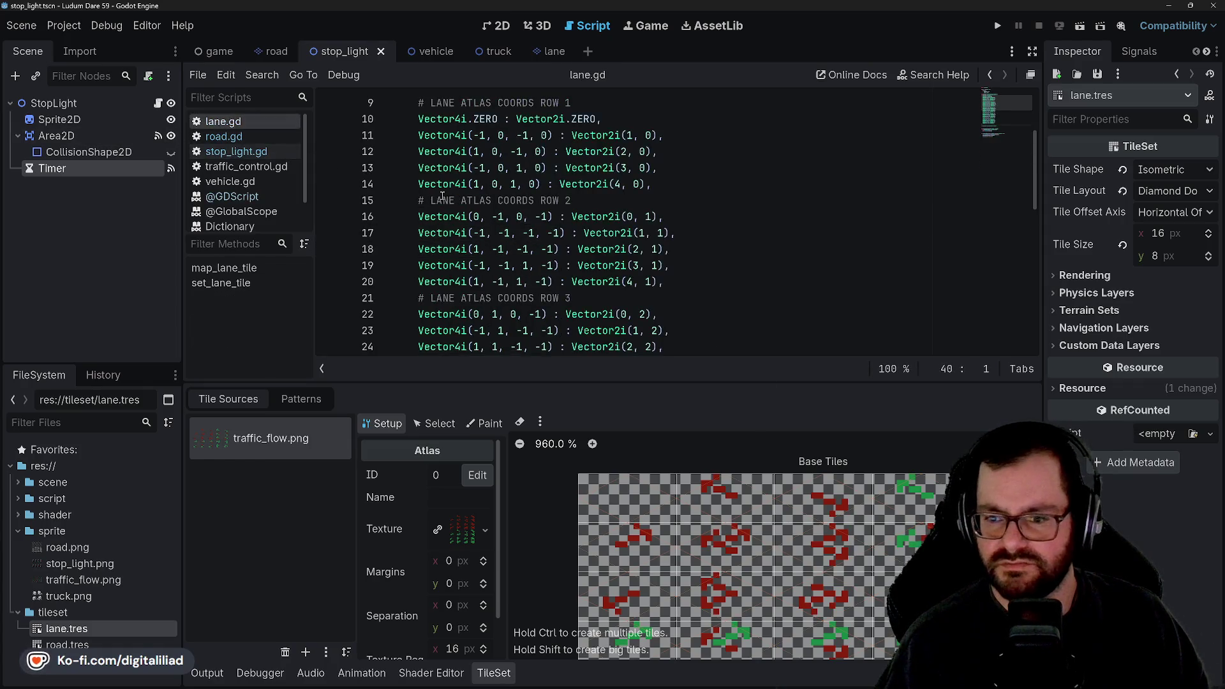
- Review the atlas_lookup table in lane.gd and the TileSet atlas
scroll(552, 217, down, 2)
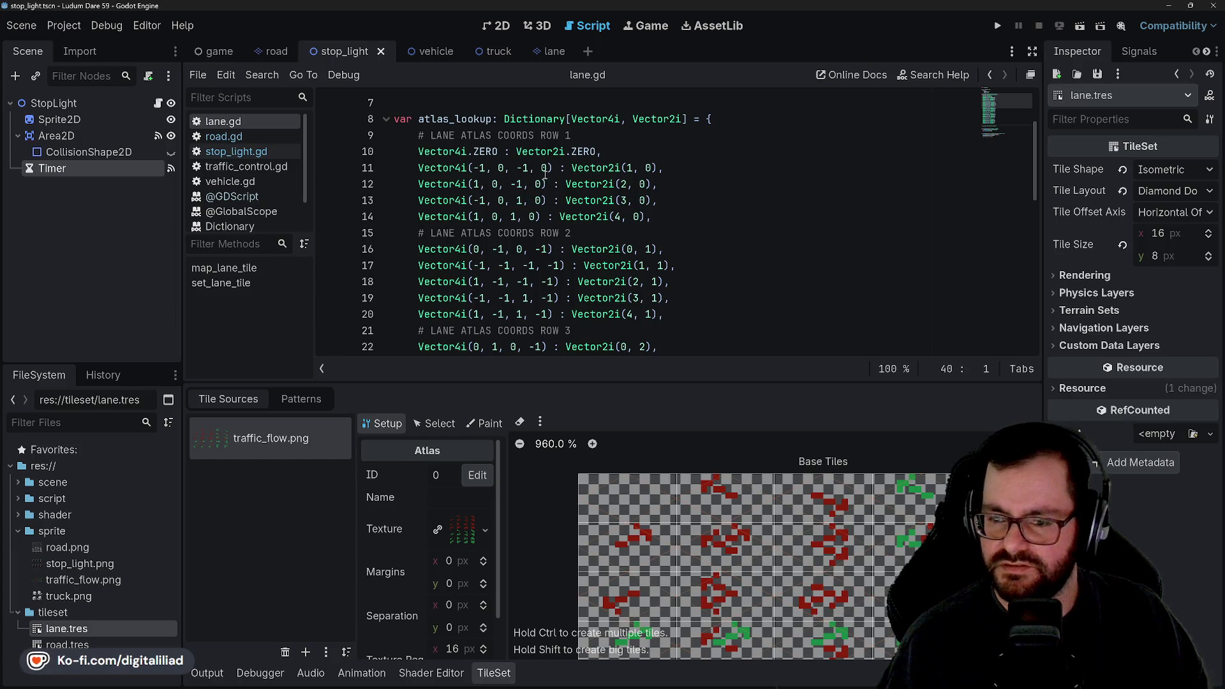
mouse_move(610, 173)
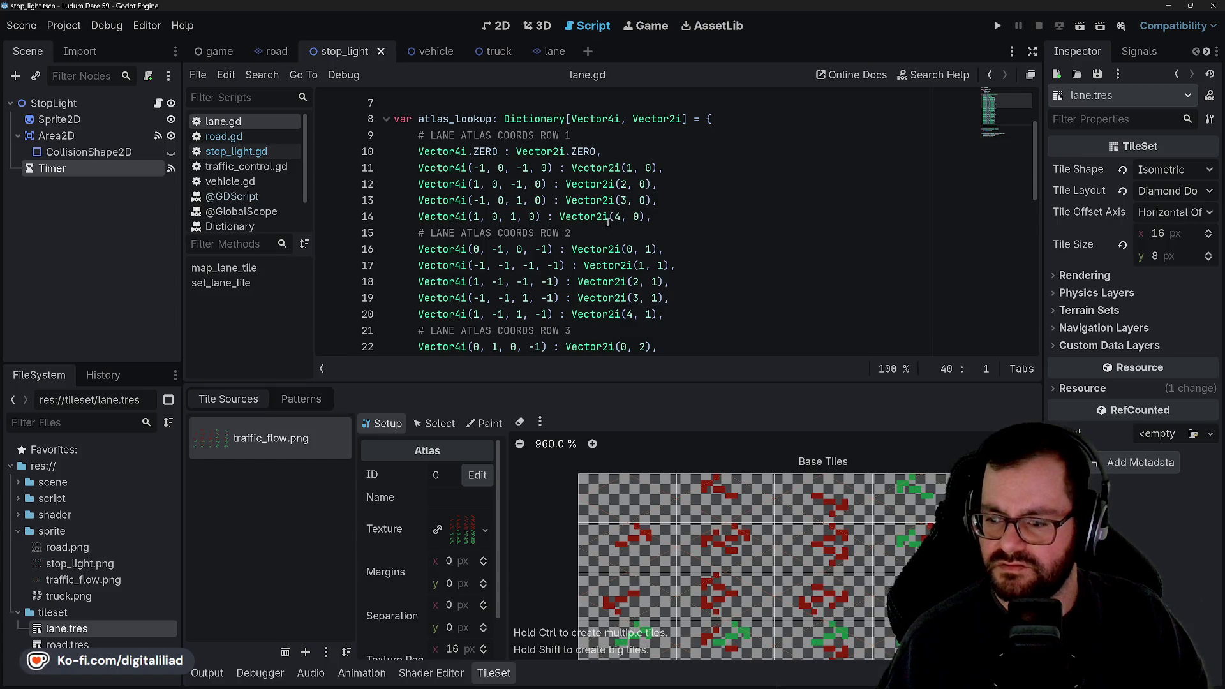
mouse_move(608, 222)
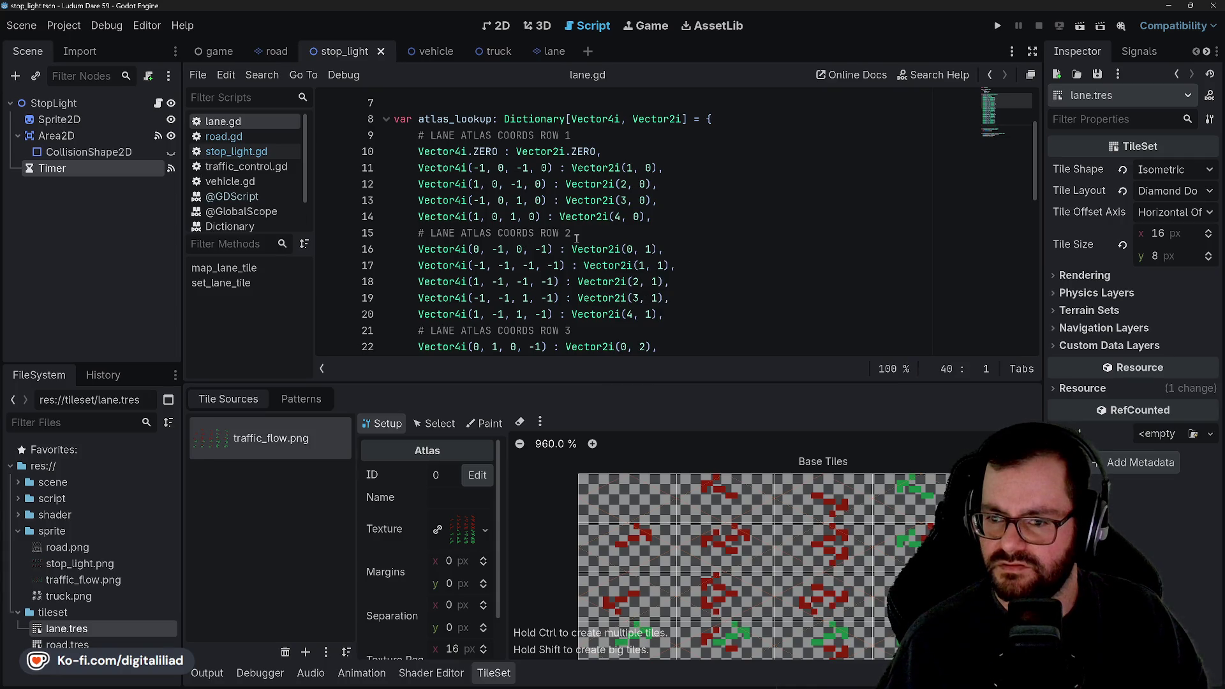
scroll(576, 238, down, 2)
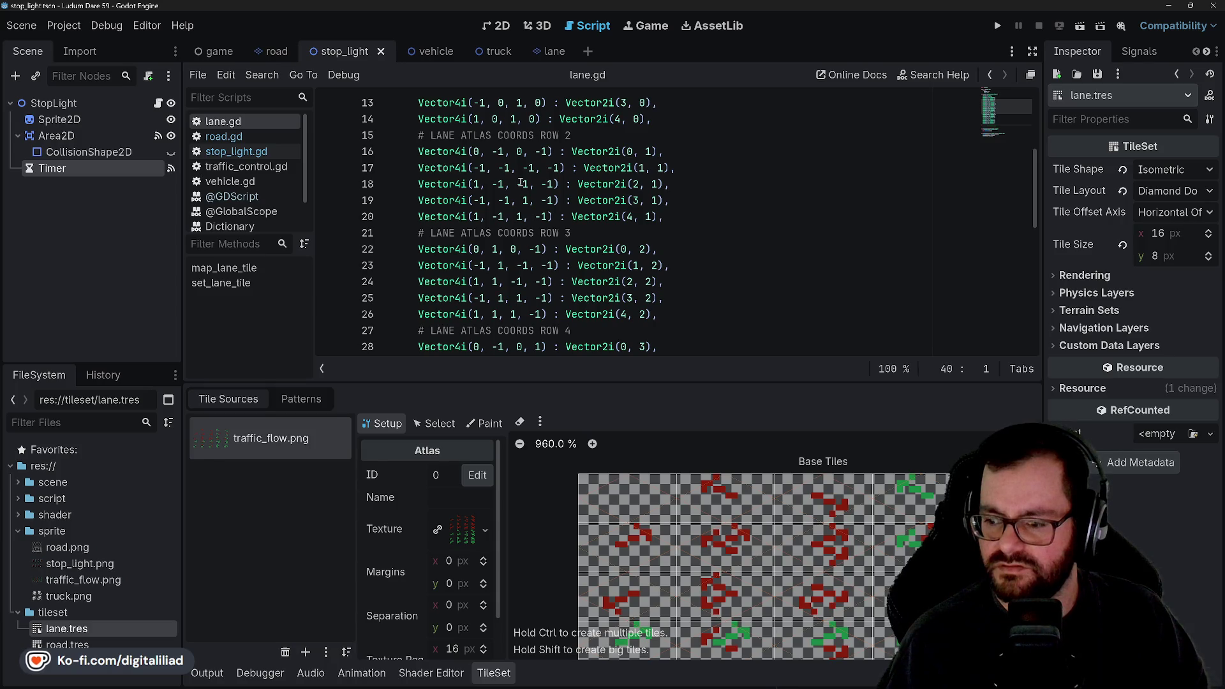
scroll(520, 188, up, 4)
scroll(518, 203, down, 3)
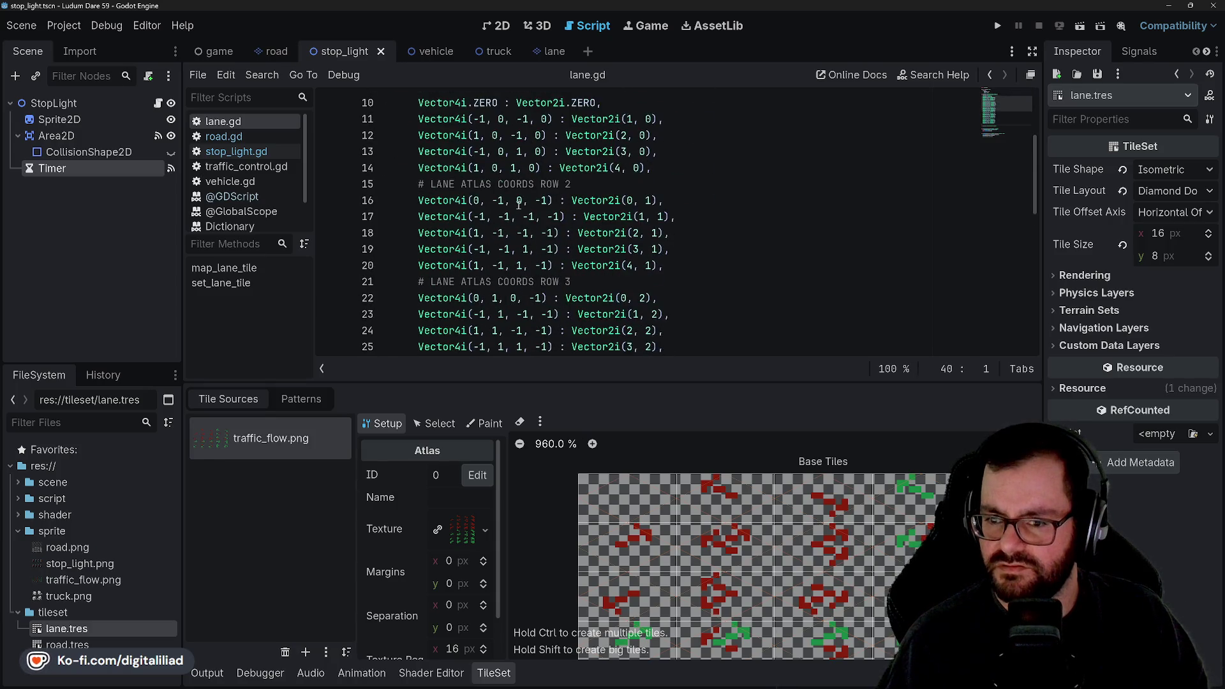
scroll(518, 204, down, 1)
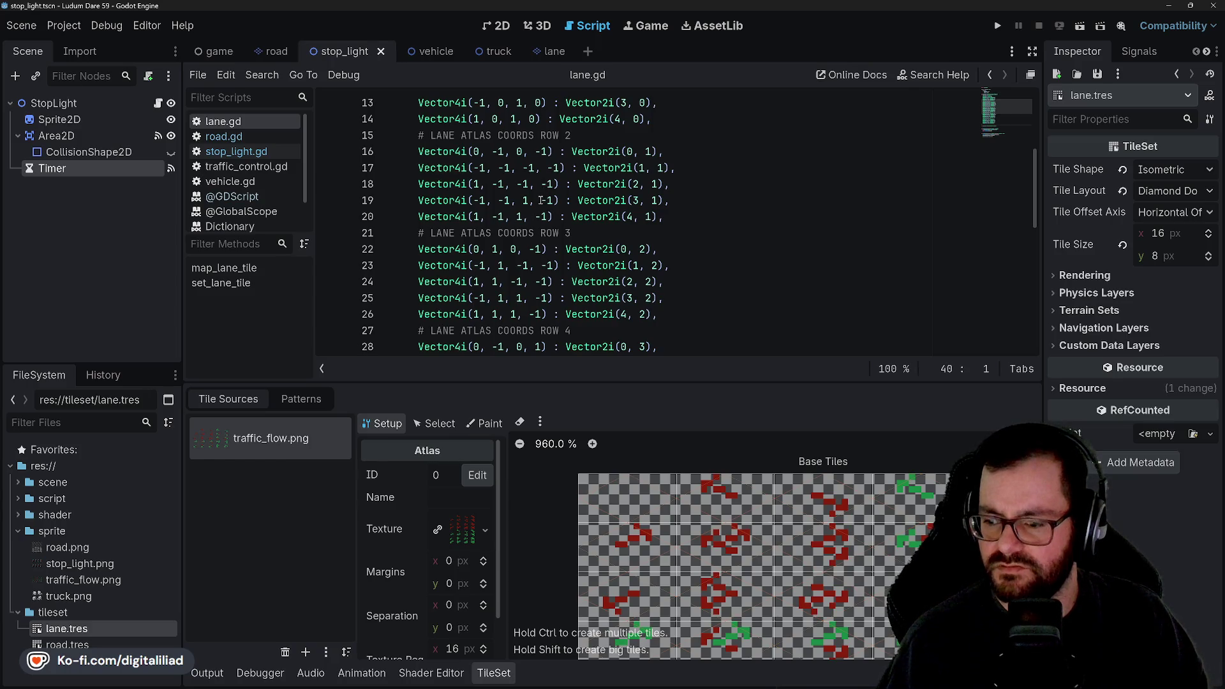
scroll(541, 200, up, 4)
scroll(532, 189, down, 4)
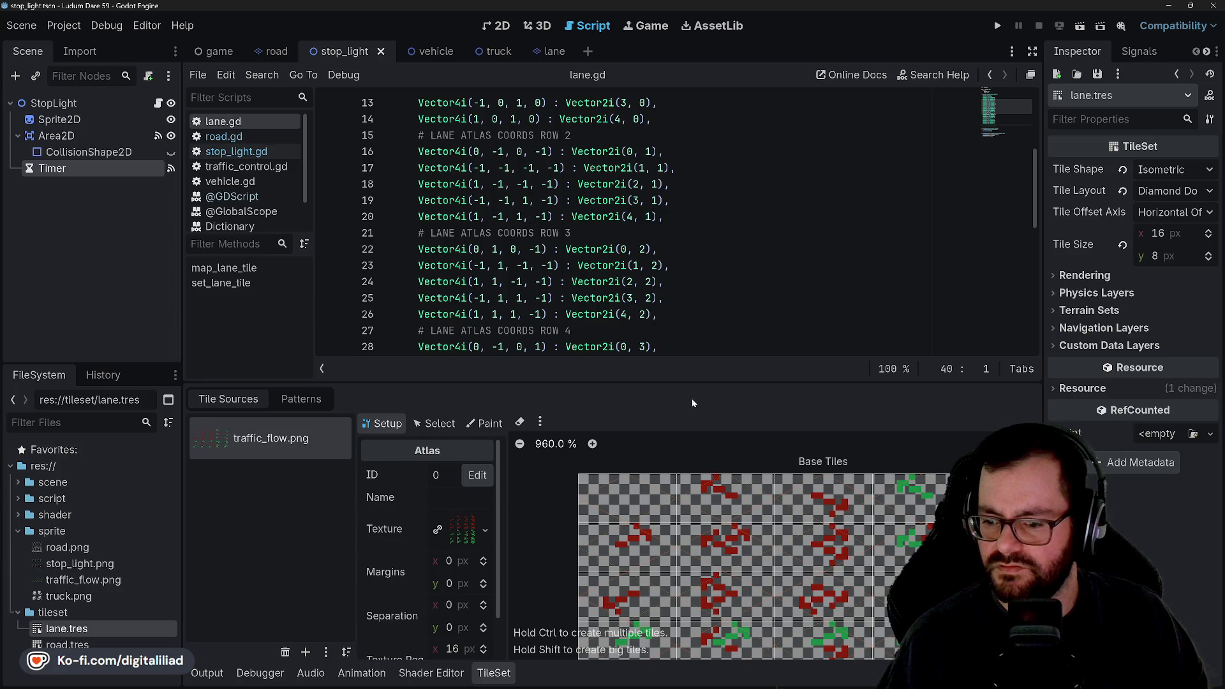
scroll(745, 615, down, 5)
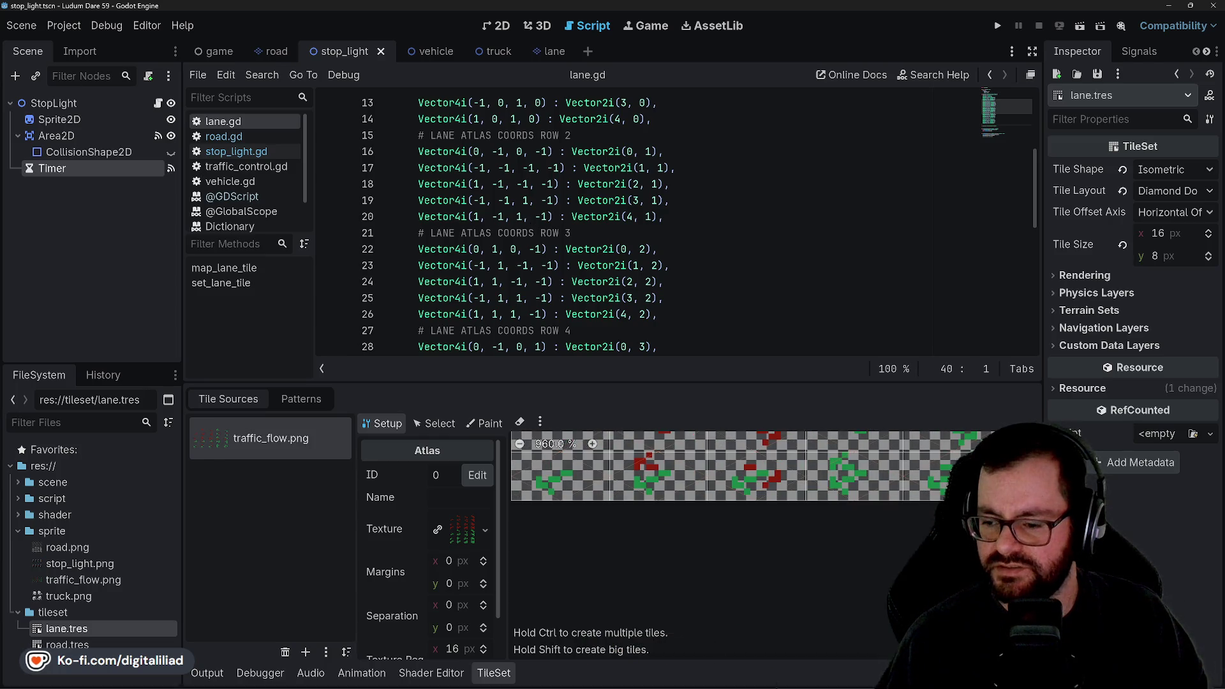
scroll(711, 531, down, 2)
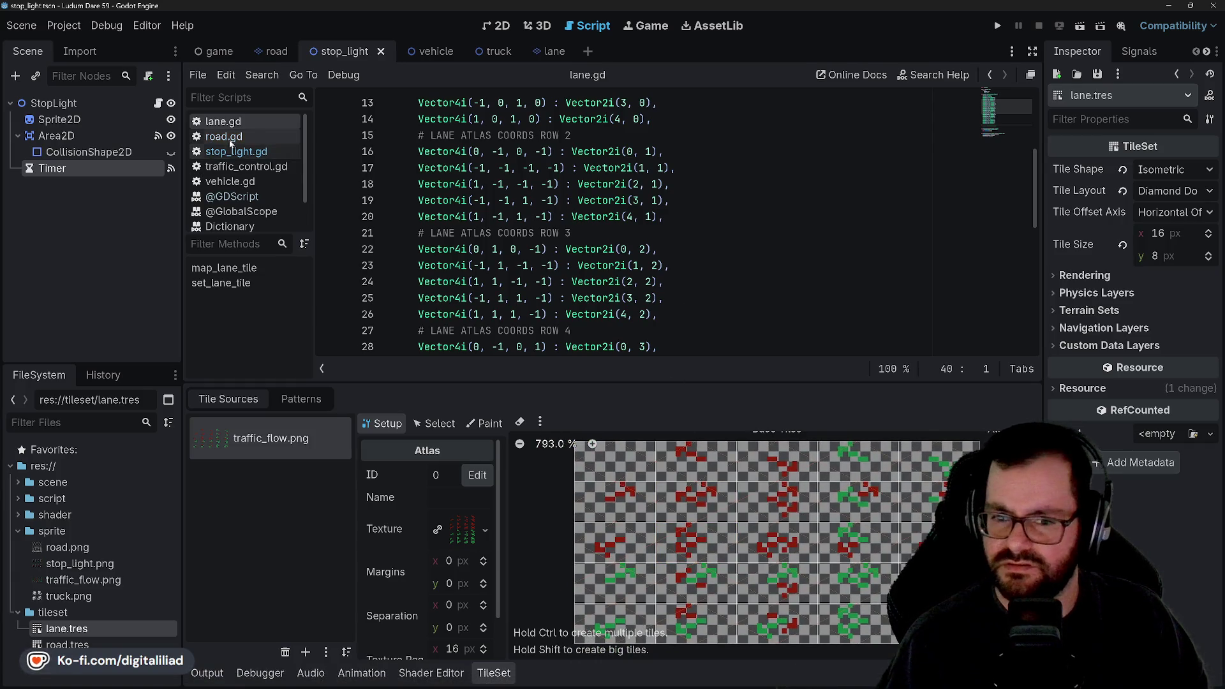
- Go back to stop_light.gd and scroll to the _advance_light function
click(236, 151)
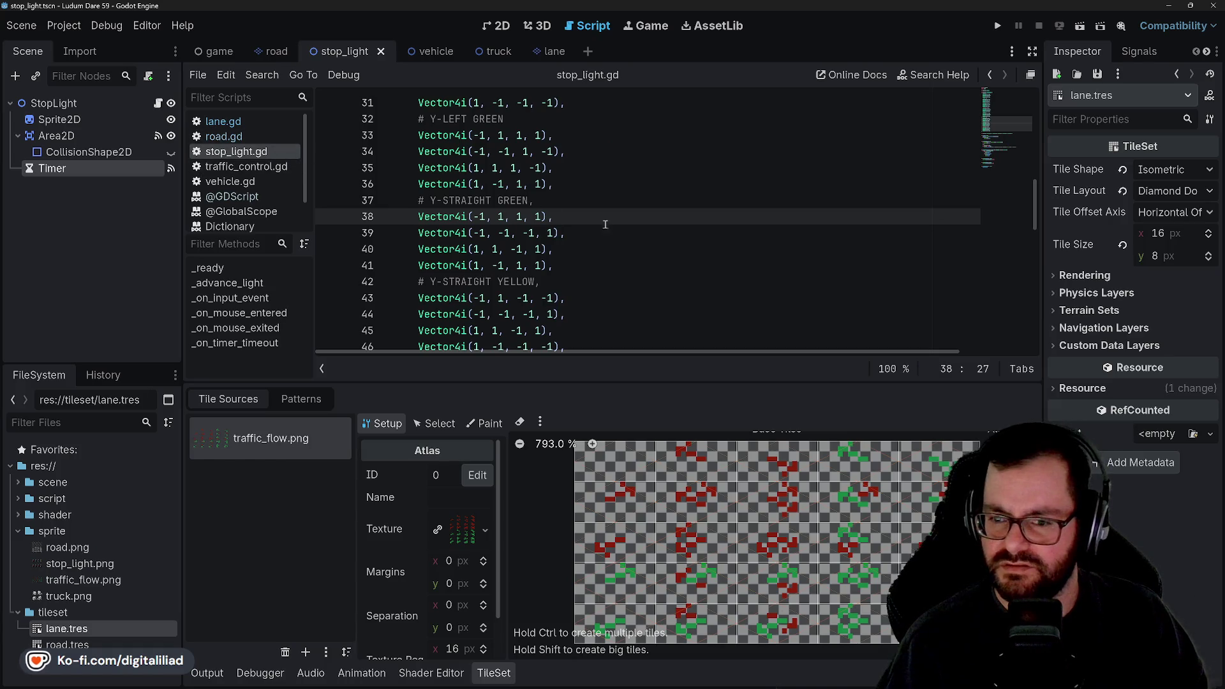
scroll(592, 245, down, 5)
scroll(591, 246, down, 1)
scroll(574, 237, down, 1)
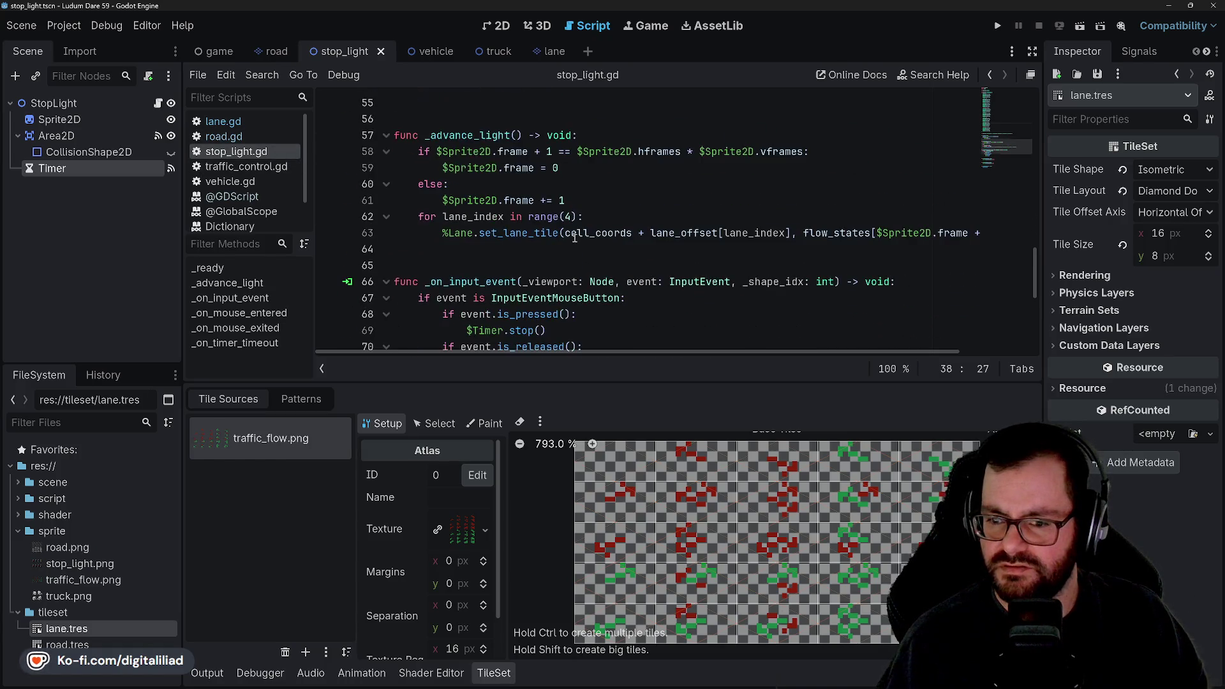
click(493, 249)
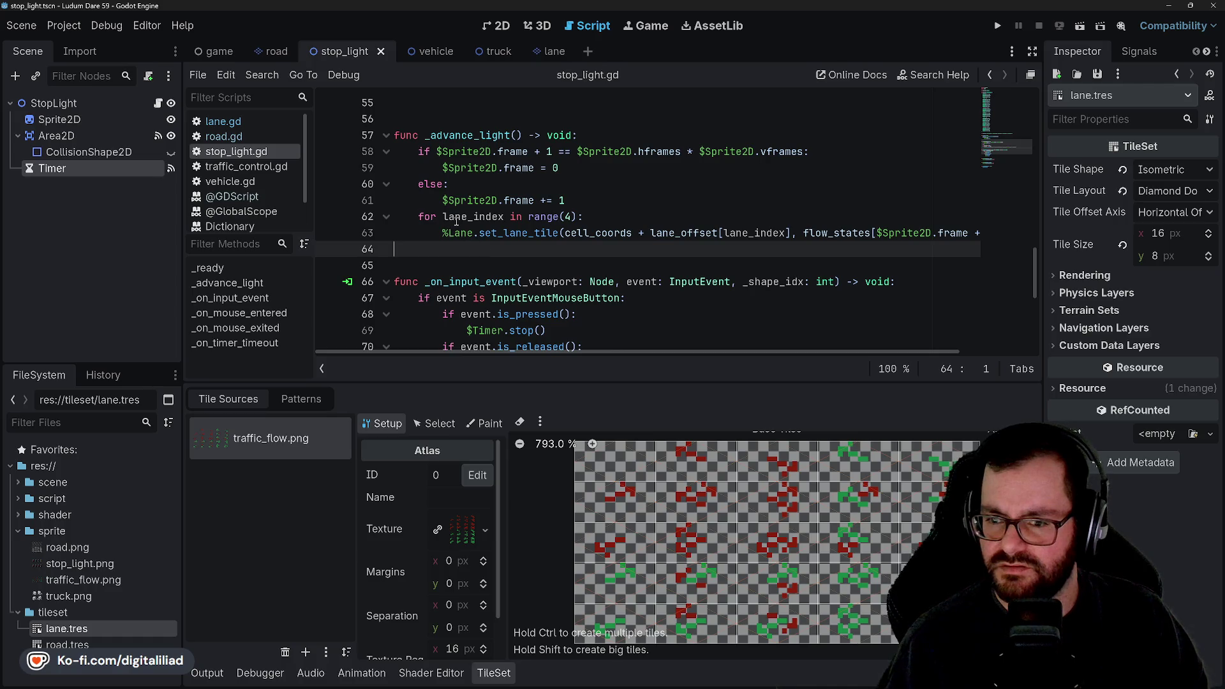
- Insert "* 2" after cell_coords on line 63 and save stop_light.gd
double_click(471, 217)
click(555, 233)
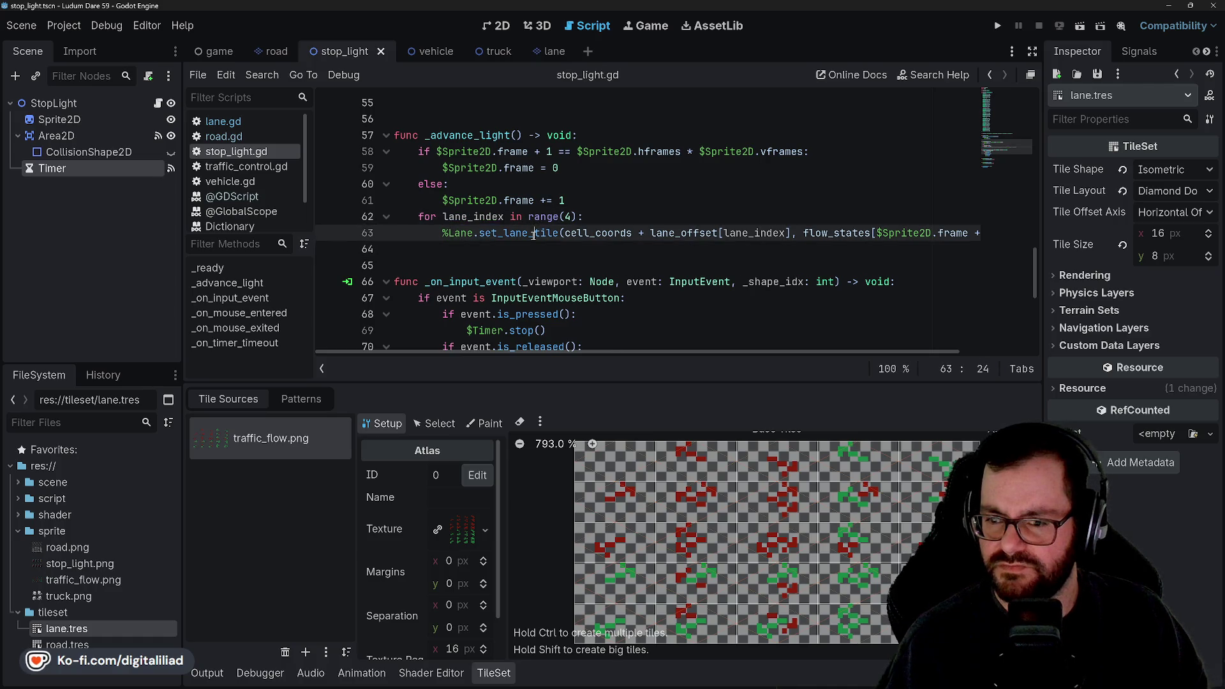
scroll(619, 212, up, 5)
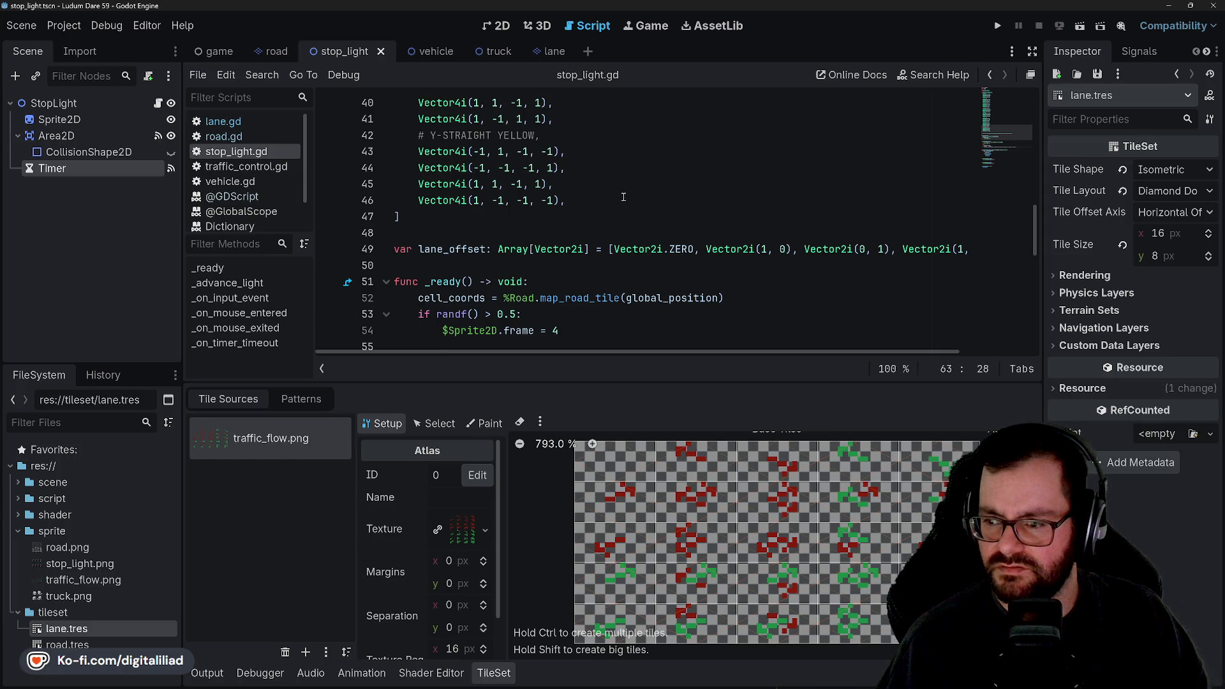
scroll(619, 203, down, 1)
scroll(580, 243, down, 4)
click(587, 200)
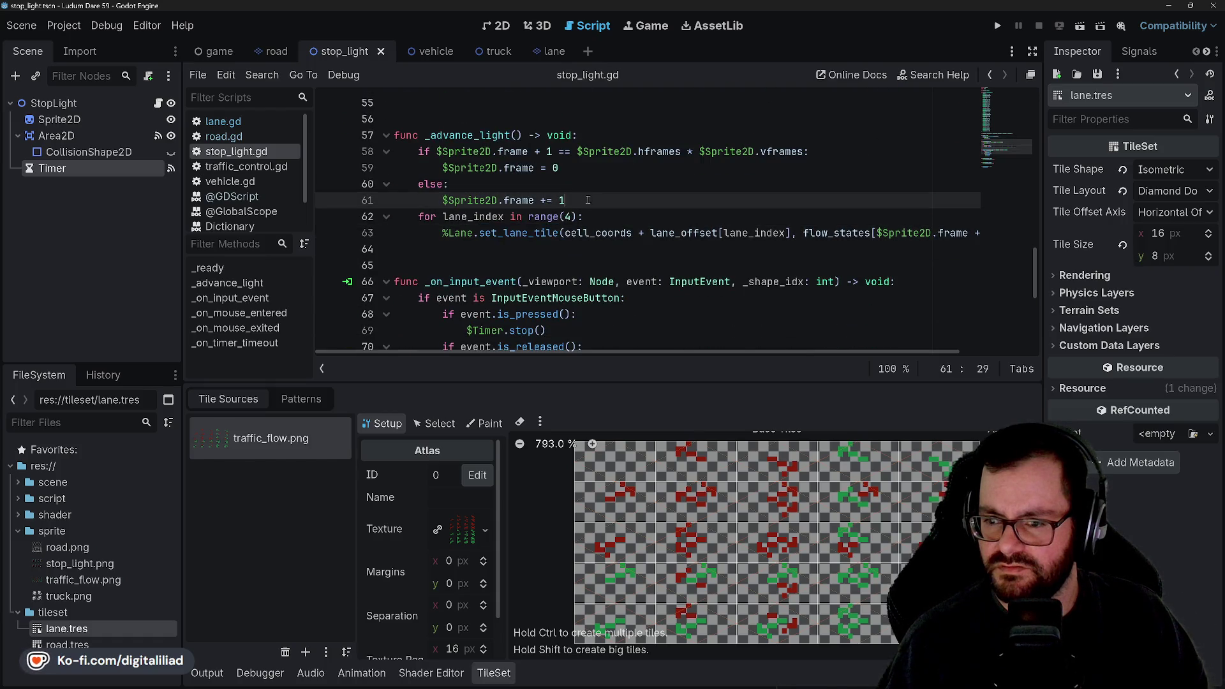
click(630, 232)
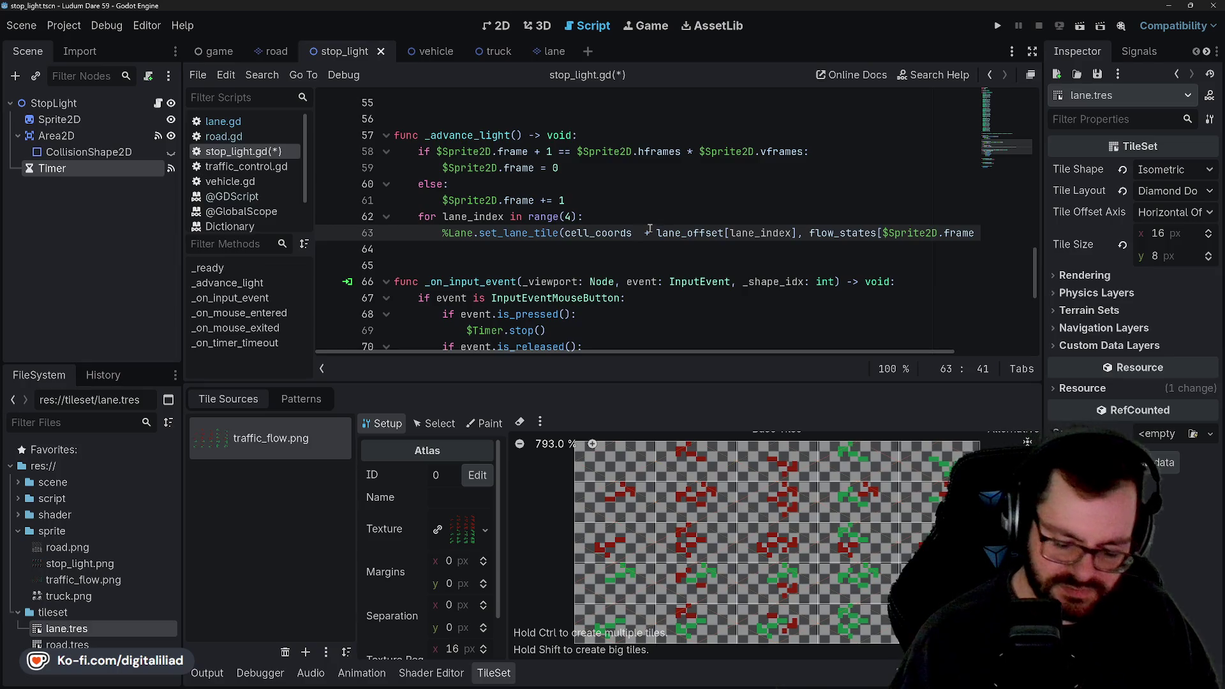
text(* 2)
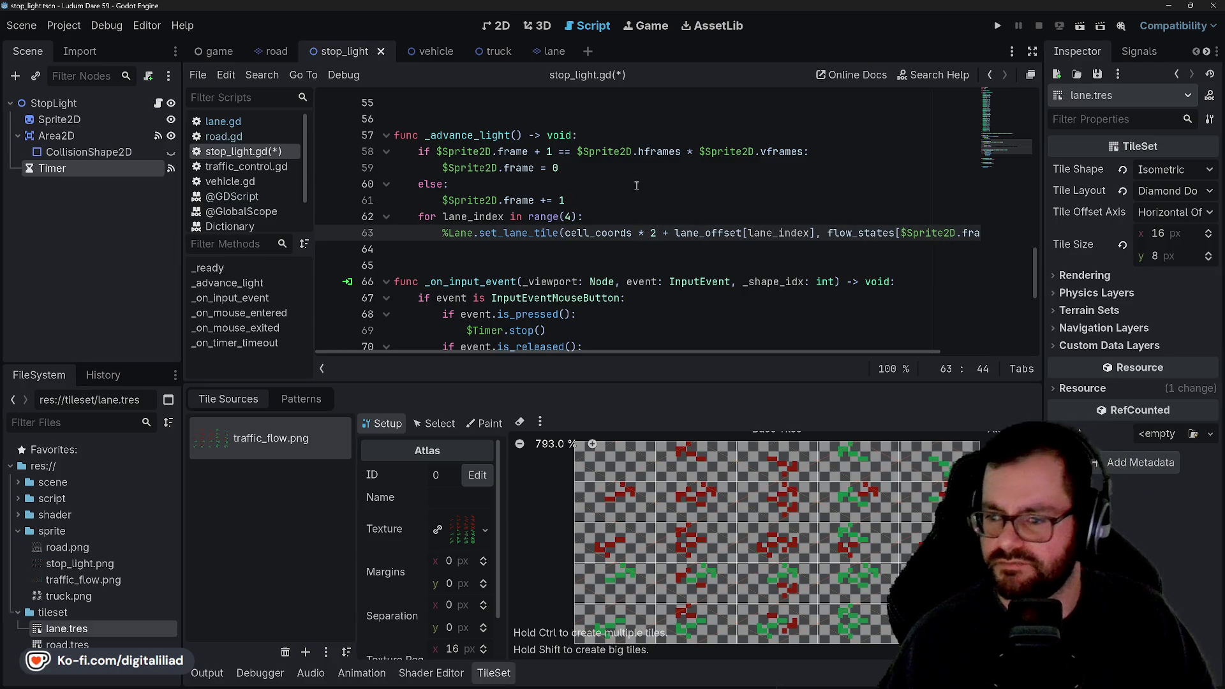
click(638, 184)
key(ctrl+s)
- Add print(cell_coords) after line 52 in _ready and run the project
scroll(574, 223, up, 18)
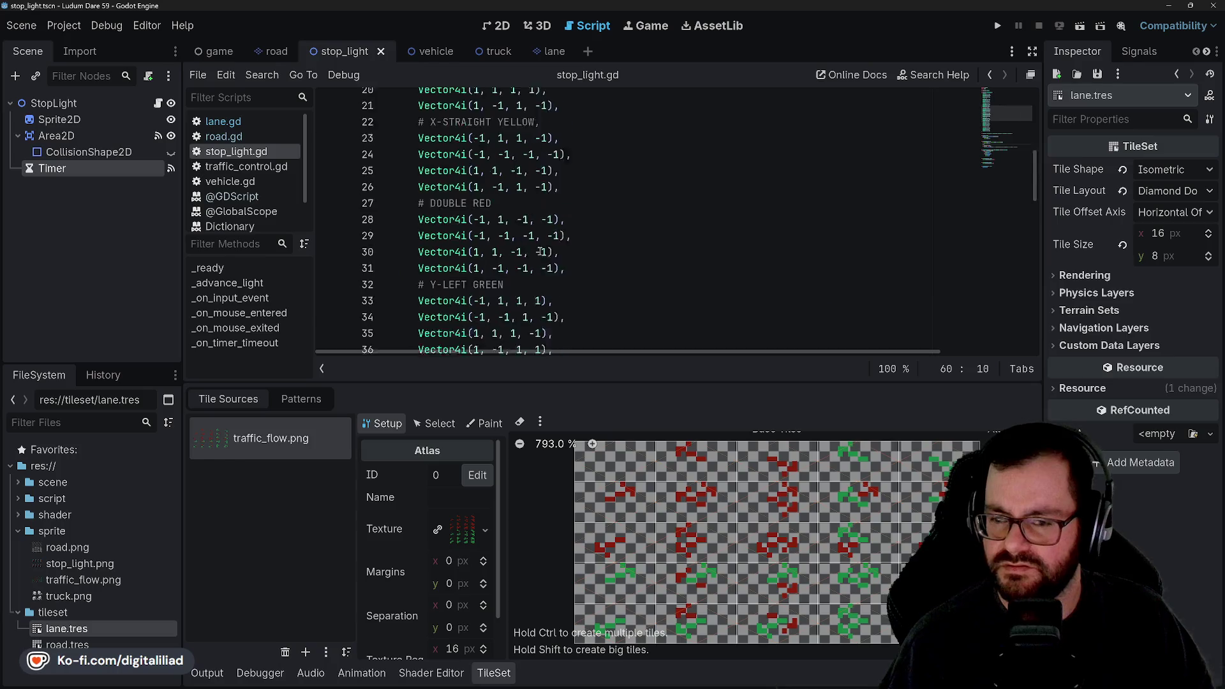
double_click(456, 153)
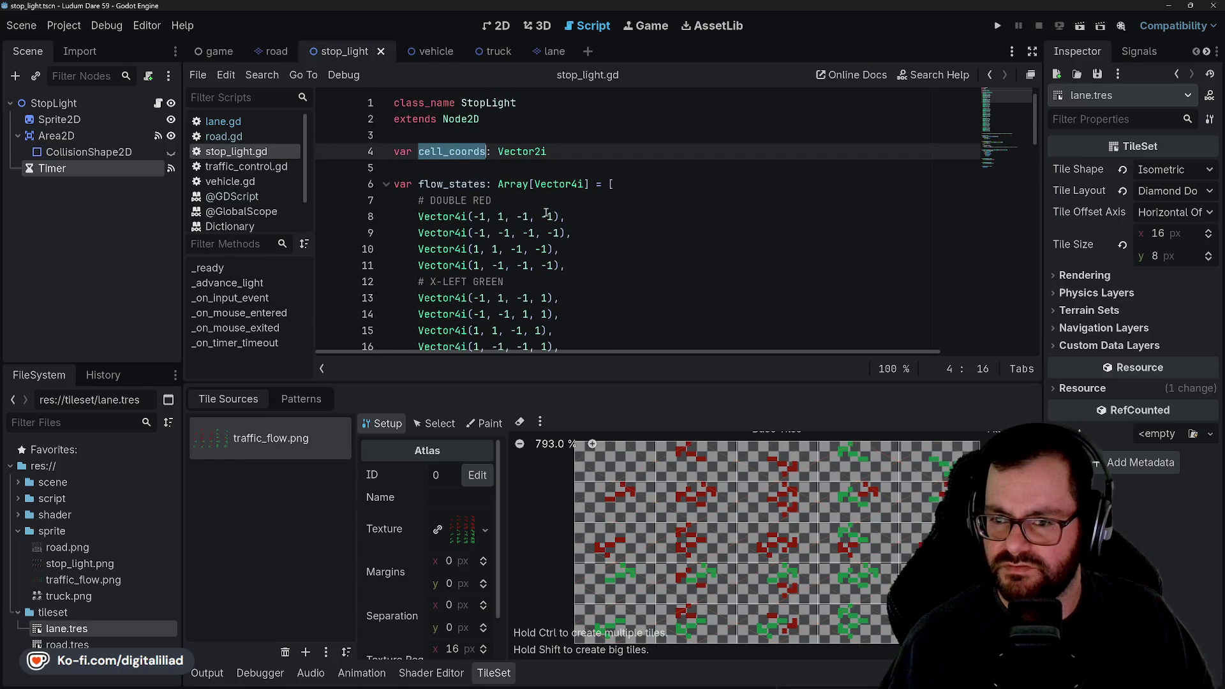
scroll(546, 213, down, 12)
scroll(546, 213, down, 3)
click(555, 168)
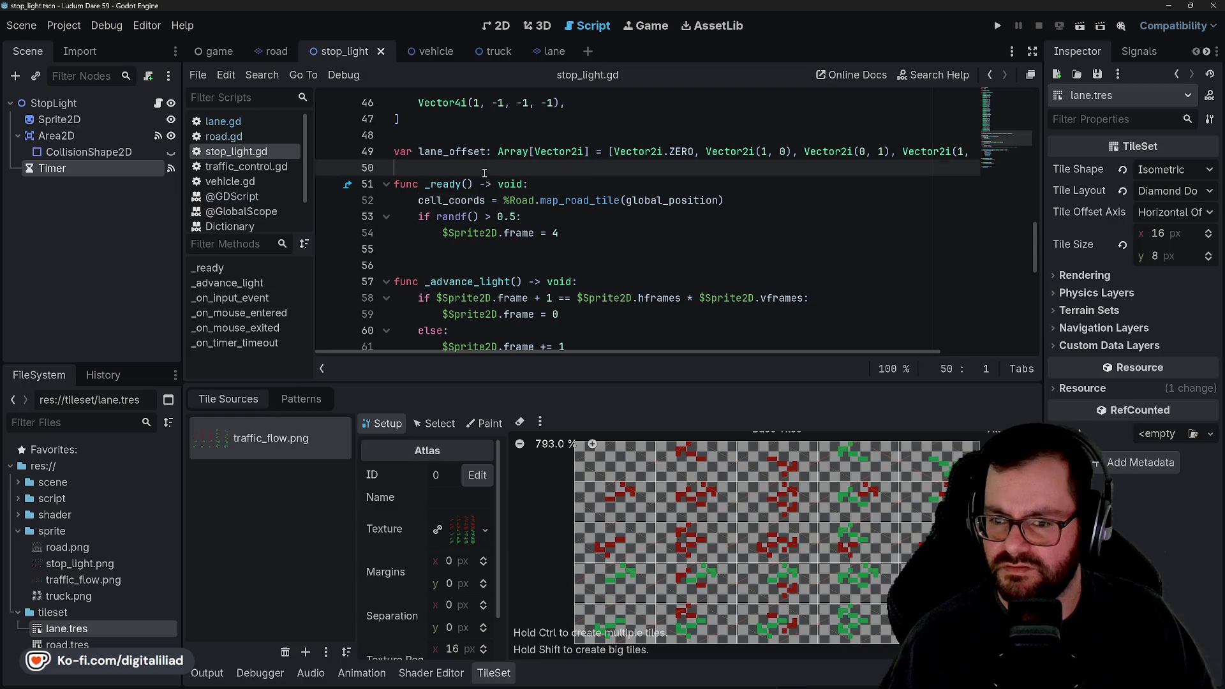
click(559, 199)
click(752, 193)
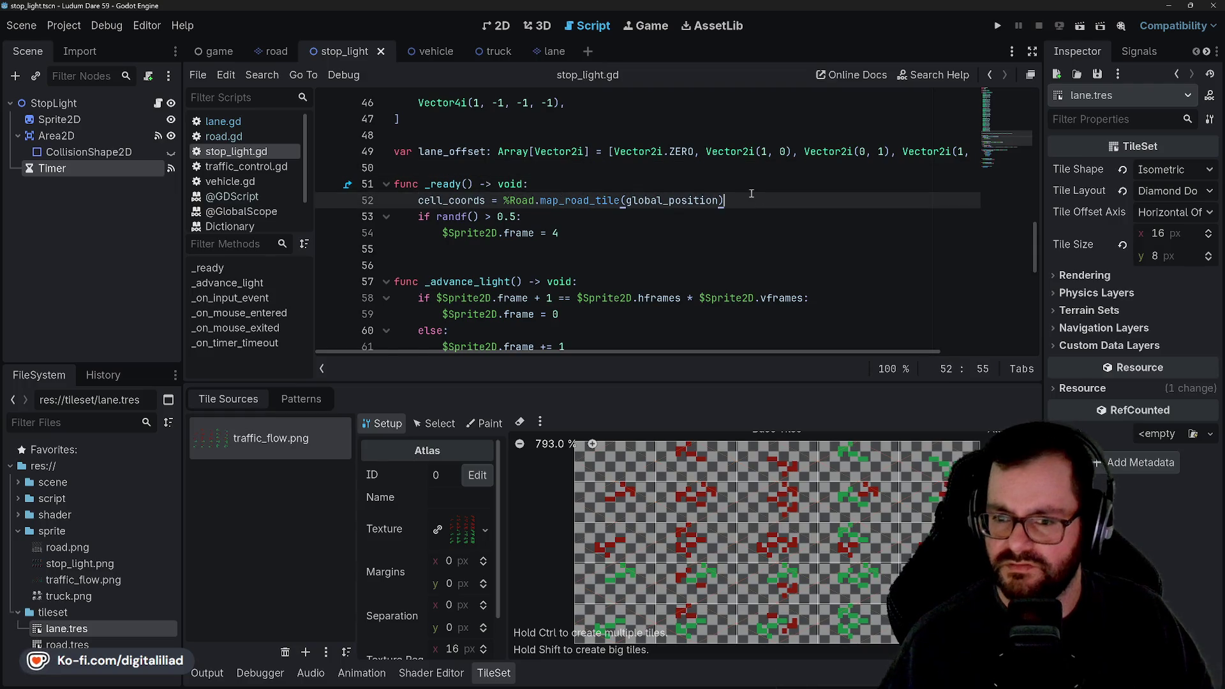
key(Return)
text(print(cell)
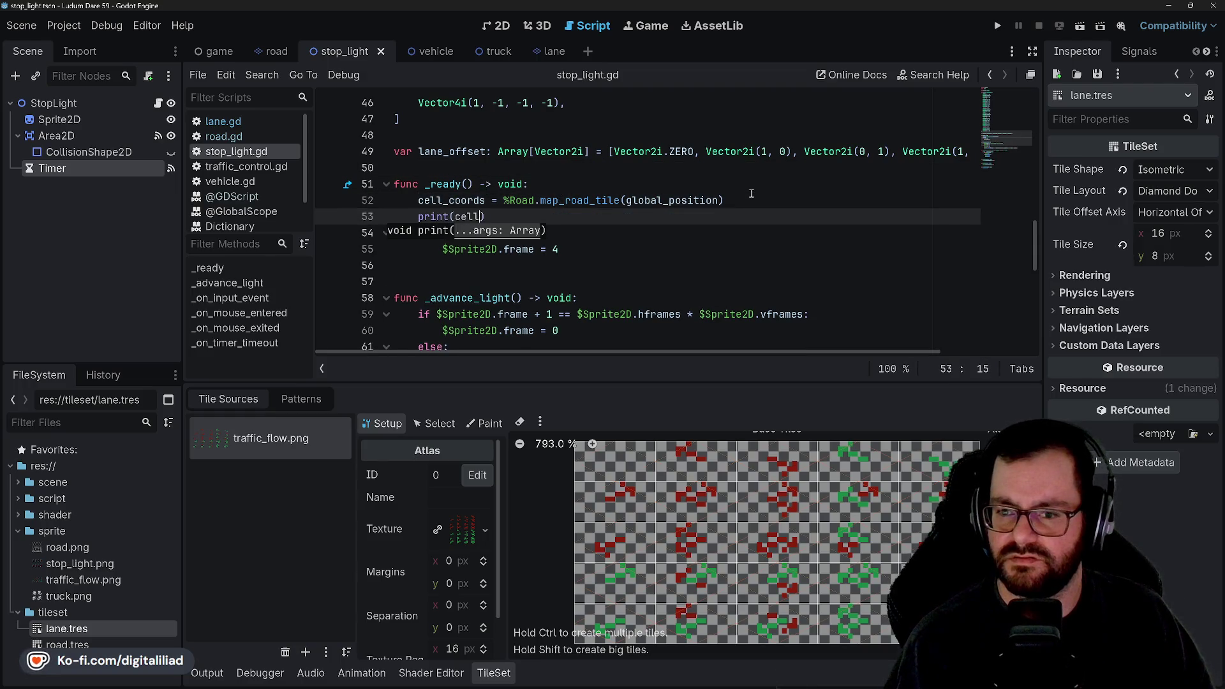
text(rds)
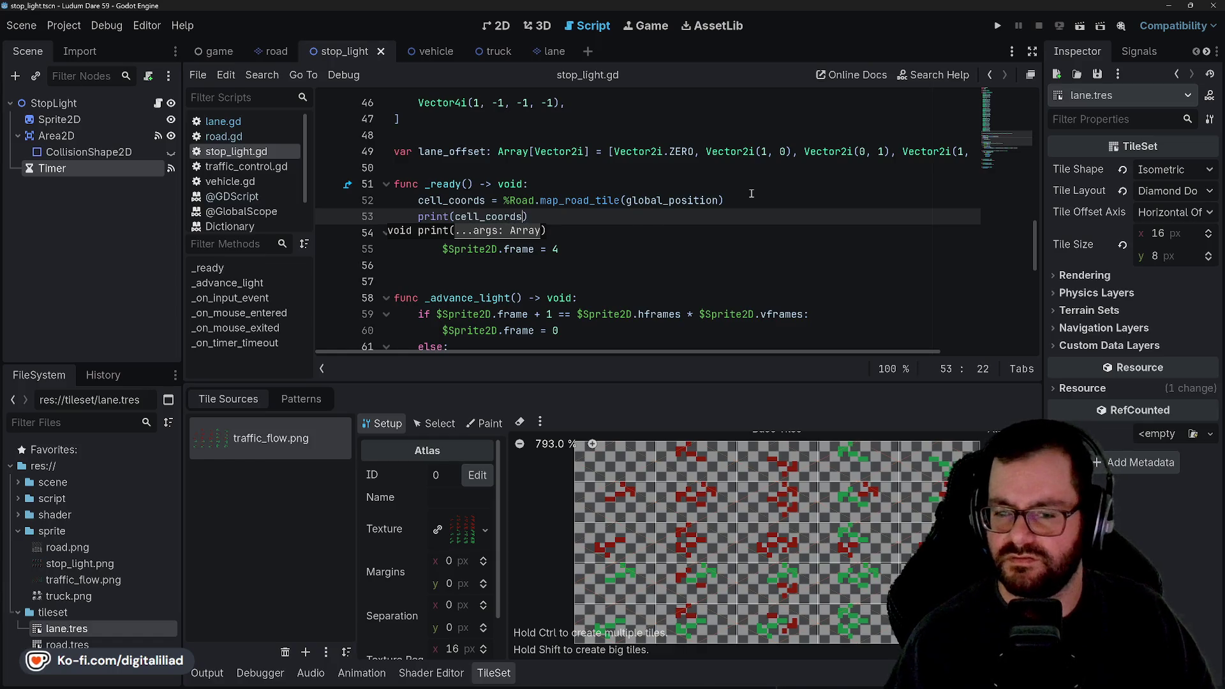
key(Return)
click(989, 28)
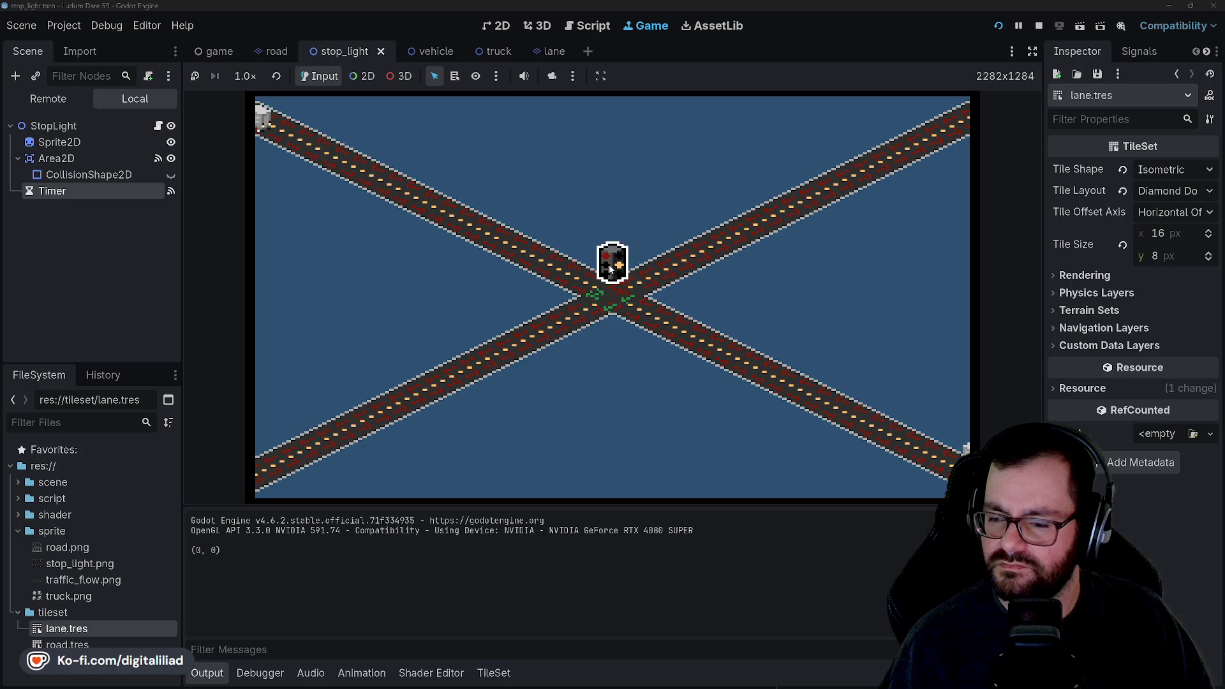
- Advance the stop light two phases, stop the game, and return to stop_light.gd
click(610, 268)
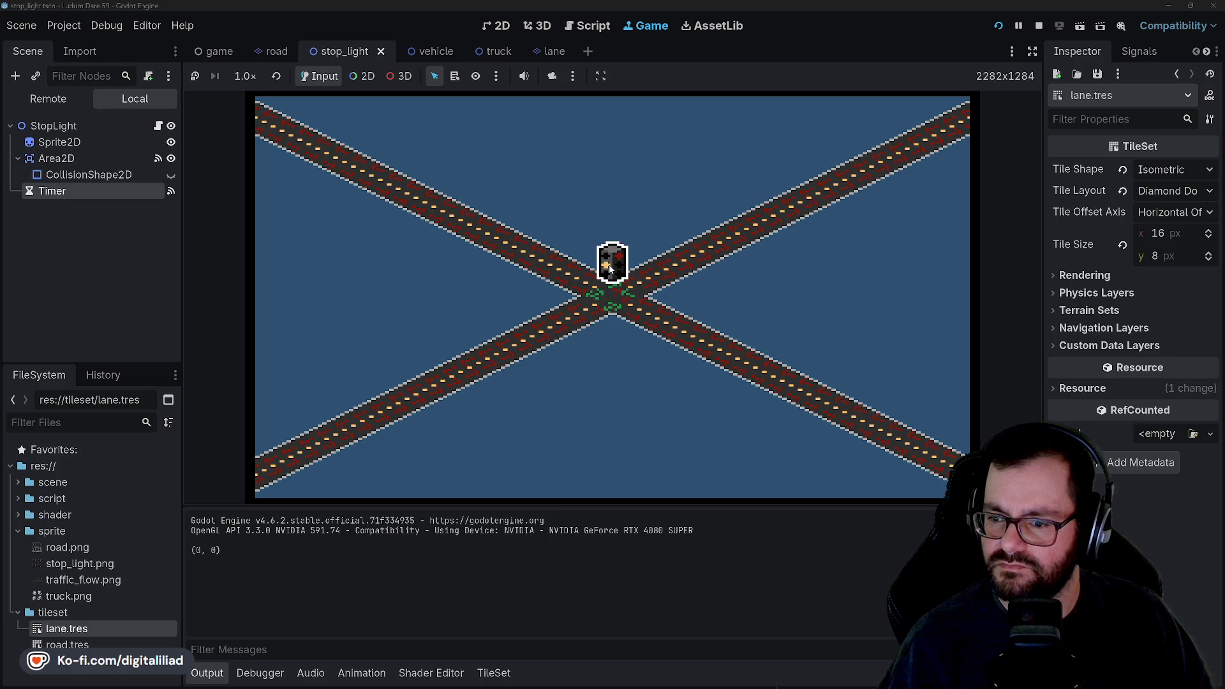
click(610, 269)
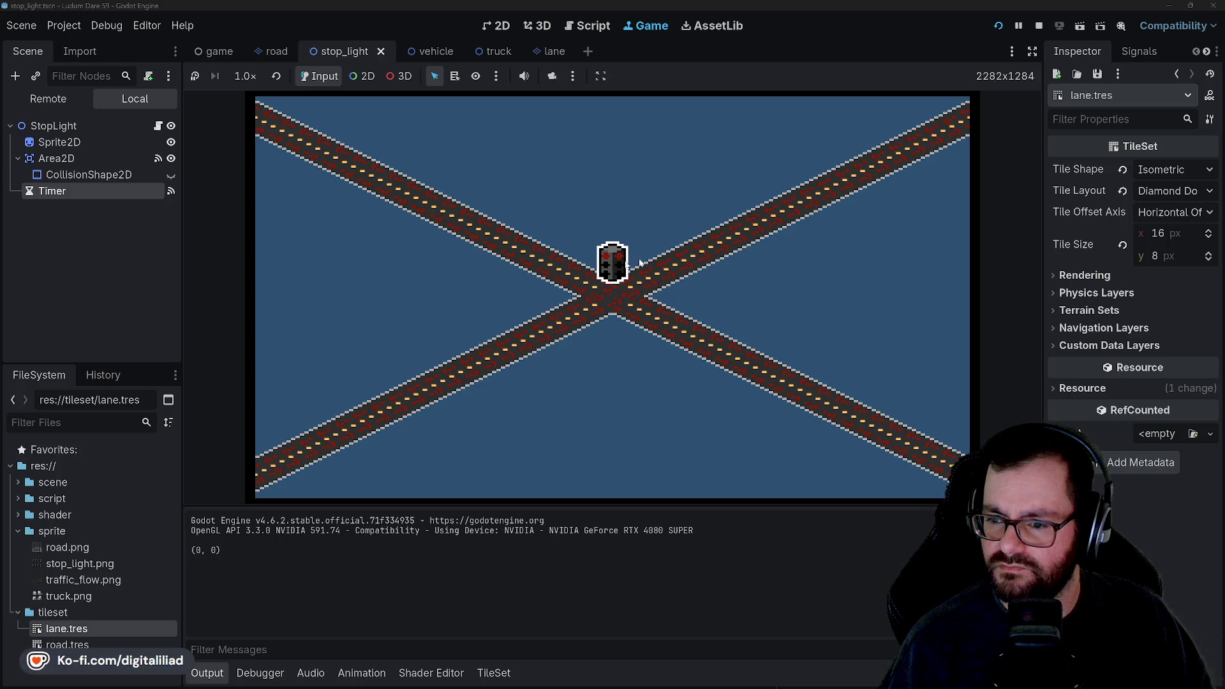
click(1038, 25)
click(610, 290)
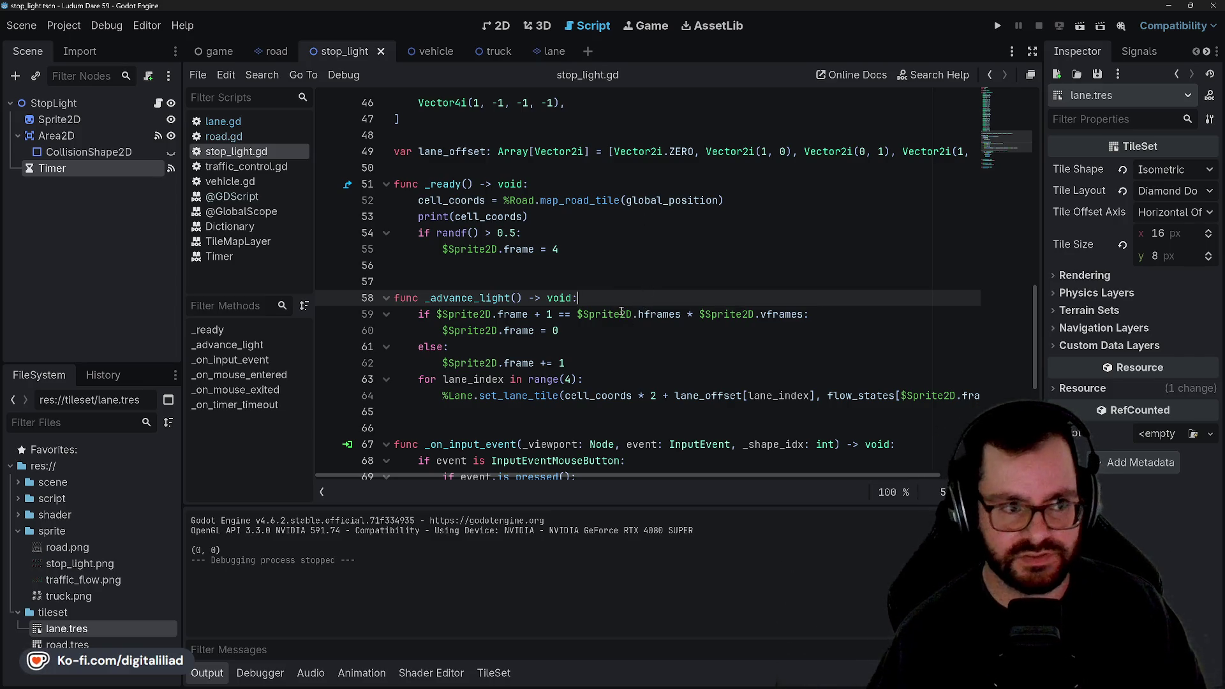
- Hide the output log and review the input-handling code around lines 63-69
scroll(664, 321, down, 2)
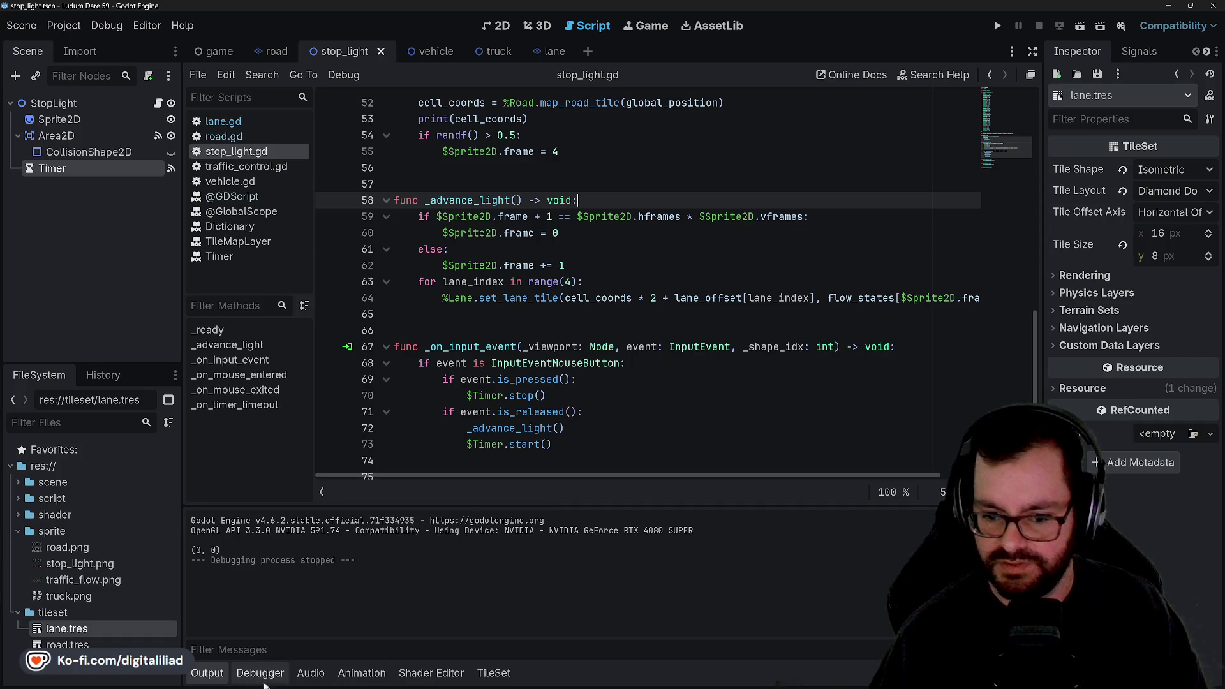
click(207, 673)
scroll(616, 415, up, 2)
scroll(615, 415, up, 1)
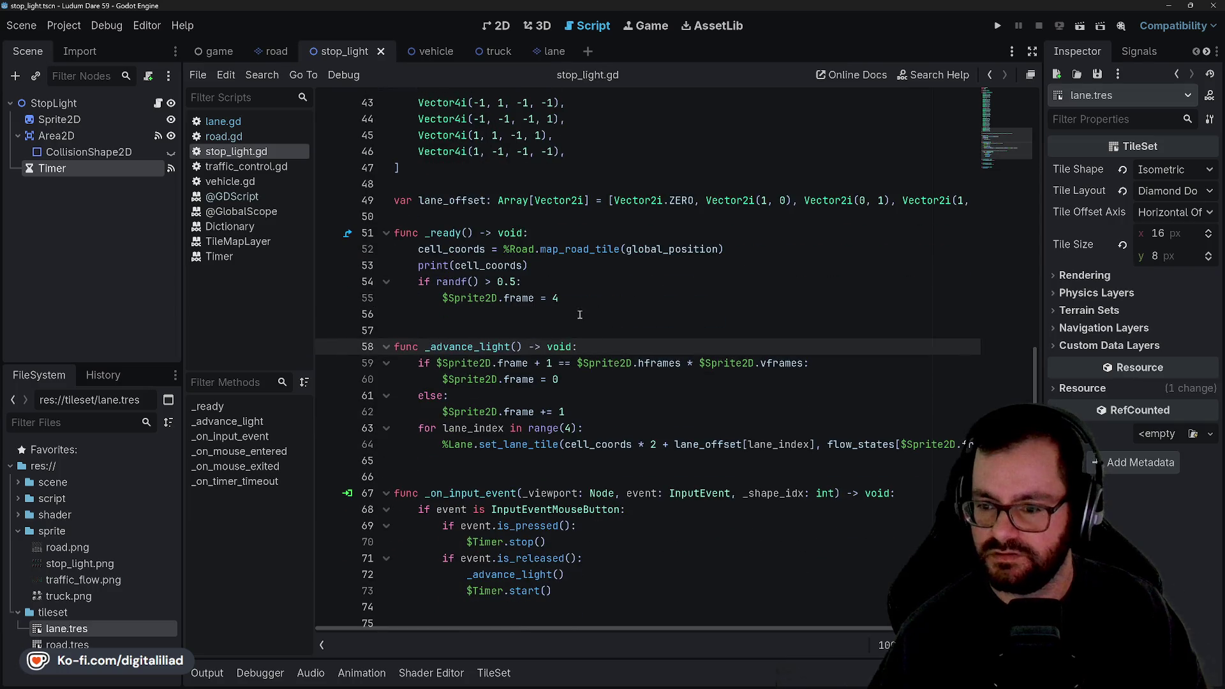
scroll(580, 315, down, 2)
click(614, 328)
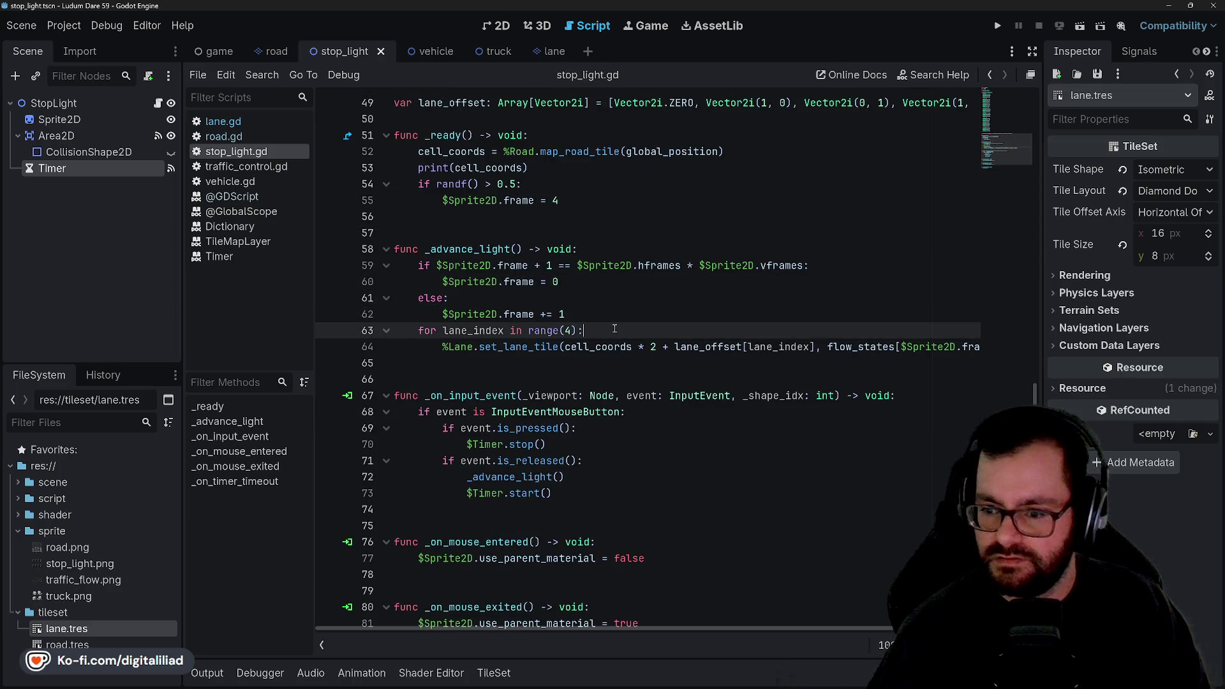
click(580, 379)
click(580, 428)
click(655, 411)
click(655, 428)
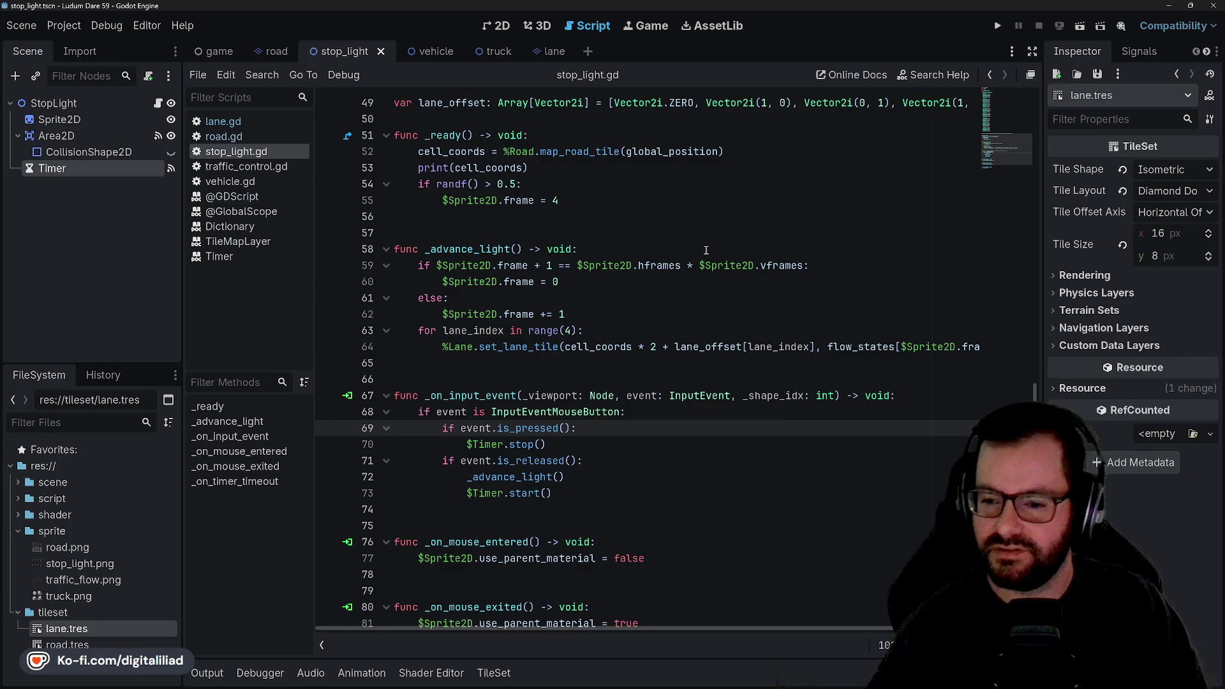
- Scroll up to inspect the DOUBLE RED flow_states values on lines 8-9
scroll(553, 351, down, 1)
scroll(553, 351, down, 2)
click(389, 431)
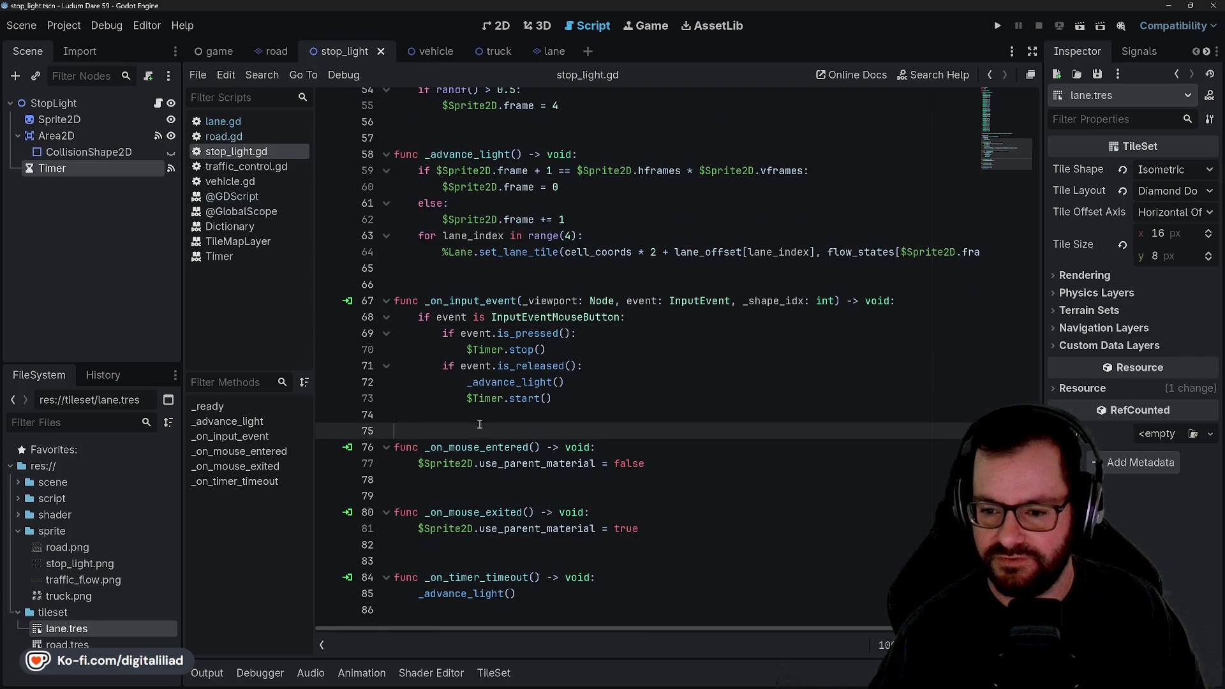
click(472, 284)
key(Up)
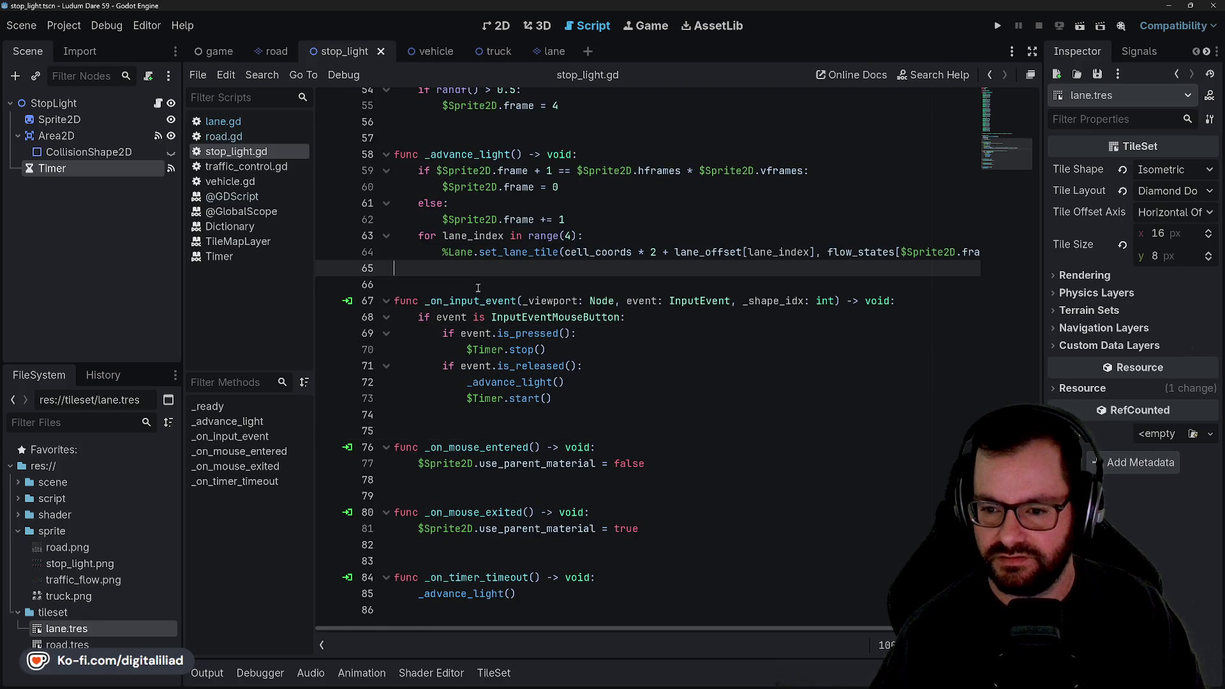
scroll(509, 299, up, 7)
scroll(509, 299, up, 10)
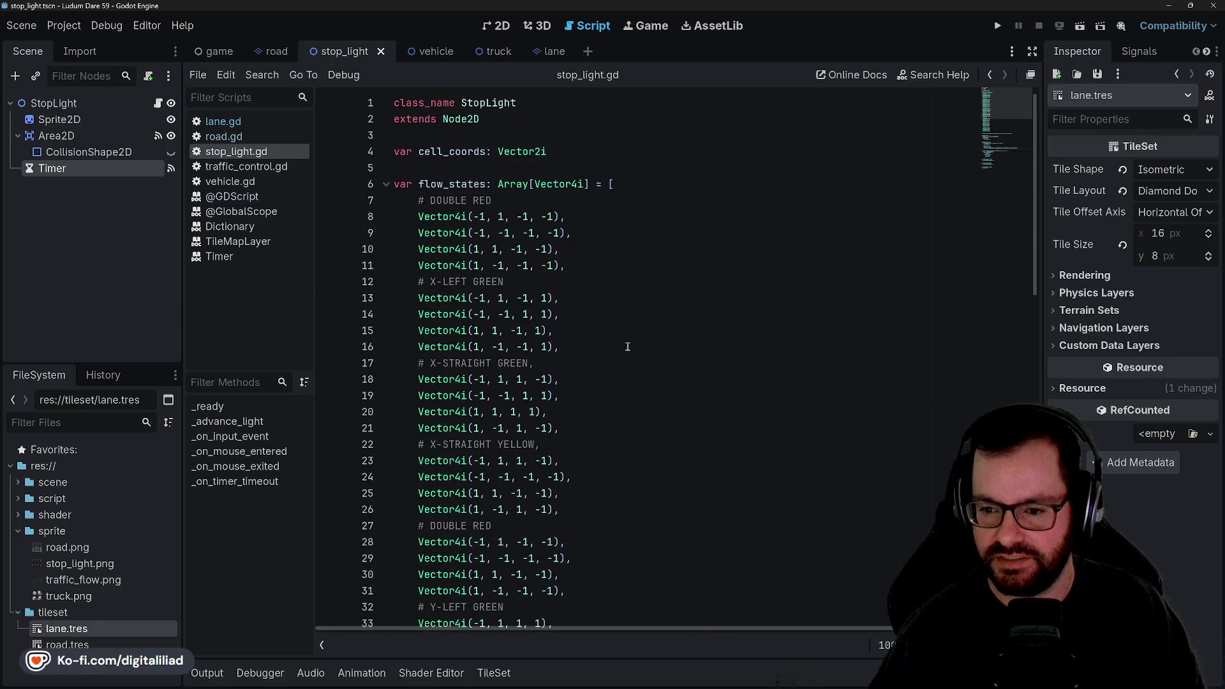
click(593, 218)
click(535, 217)
click(473, 234)
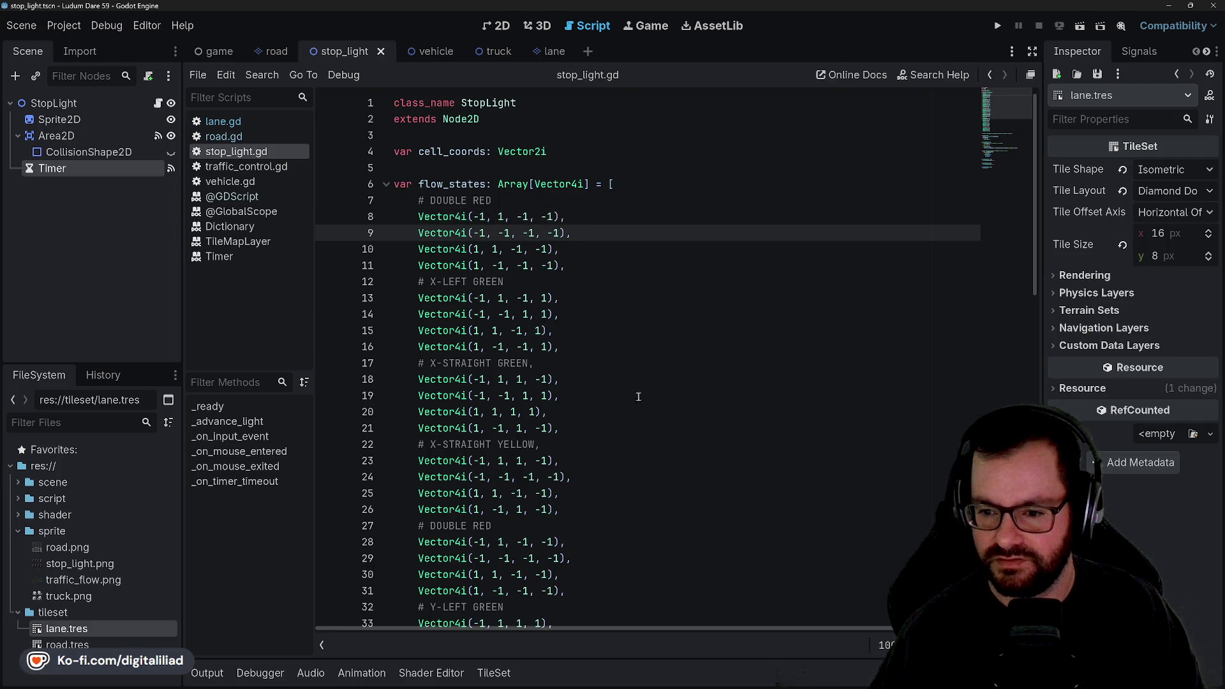
- Return to the set_lane_tile call on line 64 with cell_coords
scroll(638, 397, down, 3)
scroll(602, 370, down, 11)
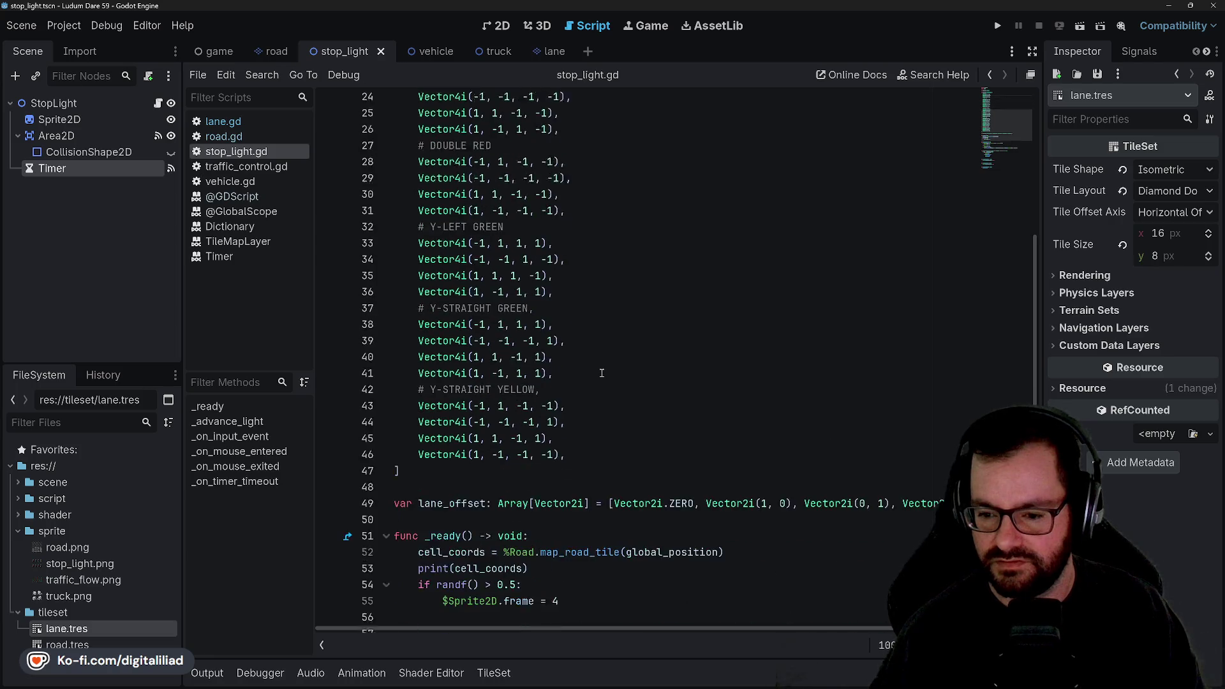
scroll(555, 395, down, 1)
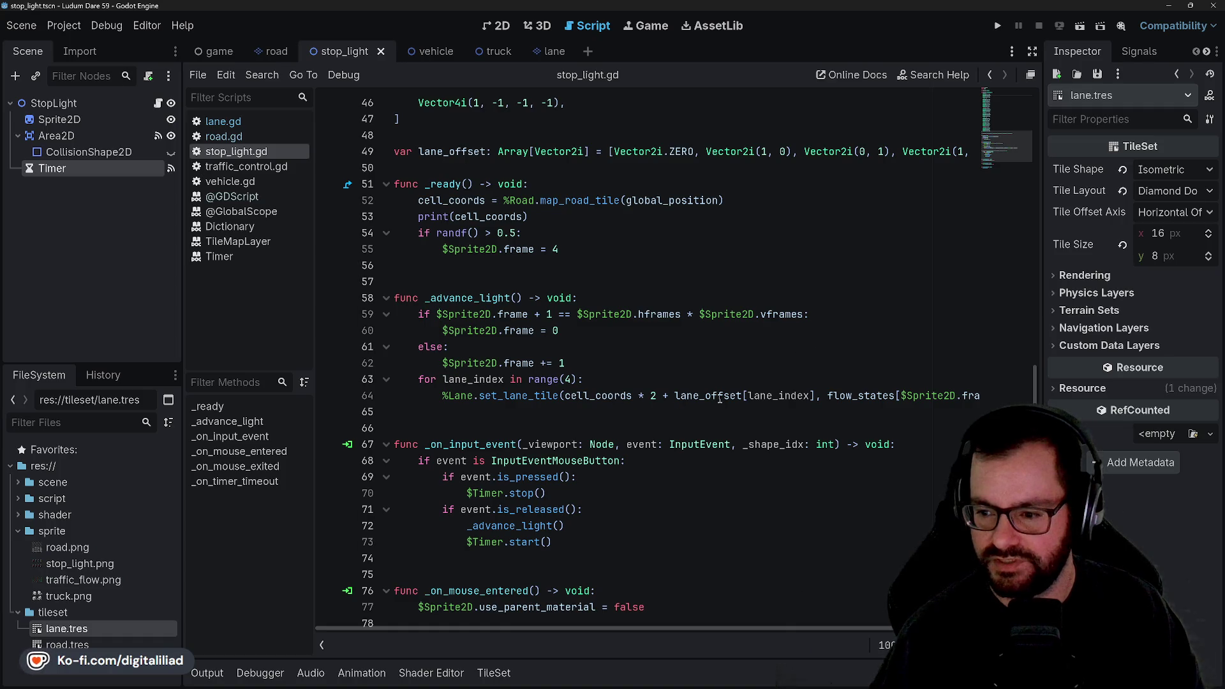
mouse_move(719, 399)
mouse_move(591, 395)
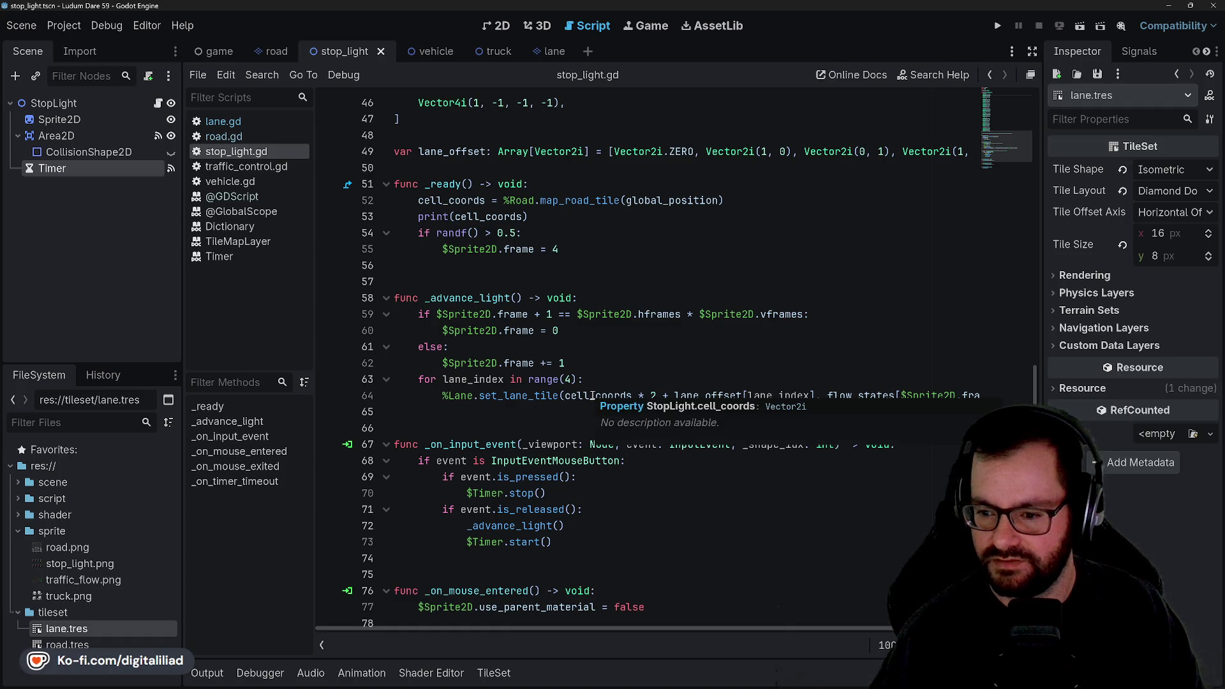
click(614, 395)
key(Up)
key(Down)
key(Up)
key(Down)
key(Up)
- Examine line 64's flow_states index and other uses of frame
click(698, 396)
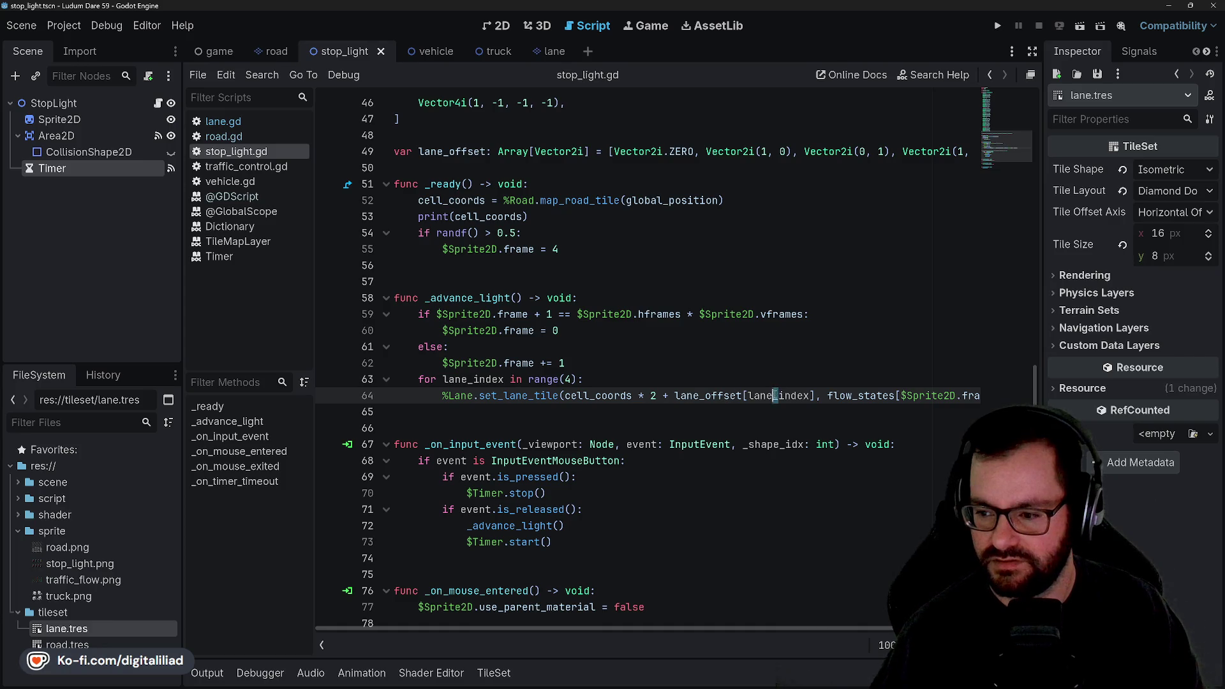
scroll(774, 395, right, 3)
double_click(773, 396)
click(827, 395)
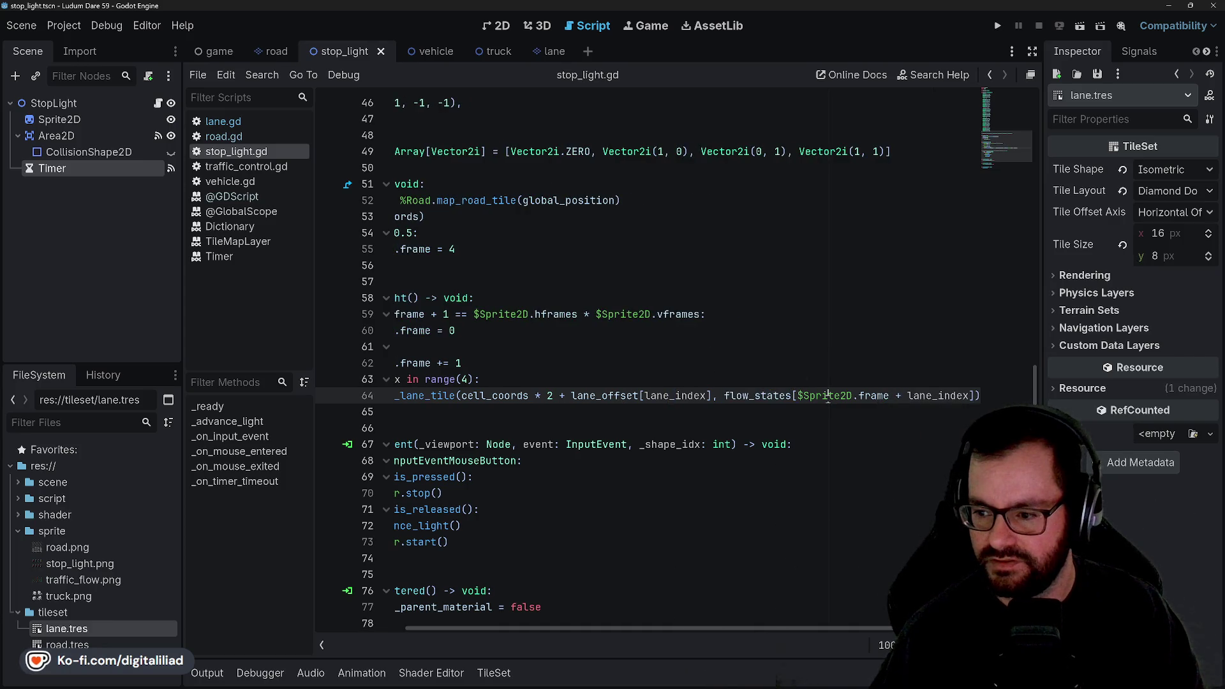
double_click(875, 395)
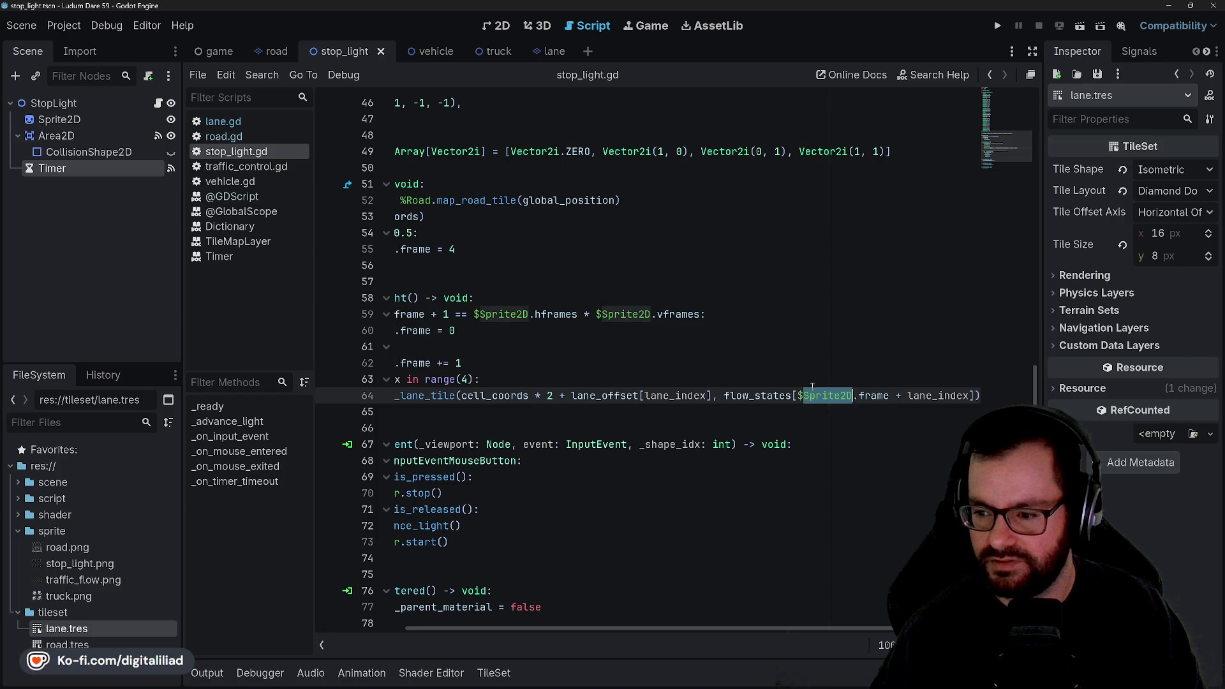
key(Up)
scroll(598, 361, left, 3)
scroll(596, 366, right, 3)
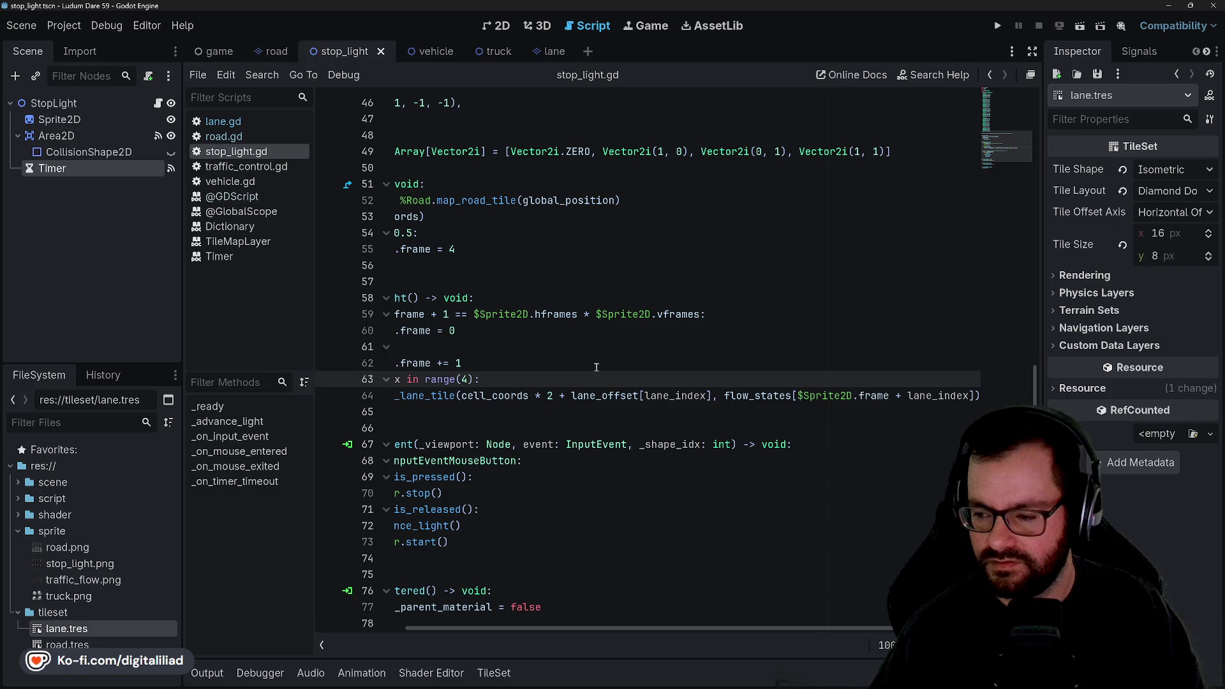
- Insert '* 4' after $Sprite2D.frame in line 64's flow_states index, then save and run
click(896, 392)
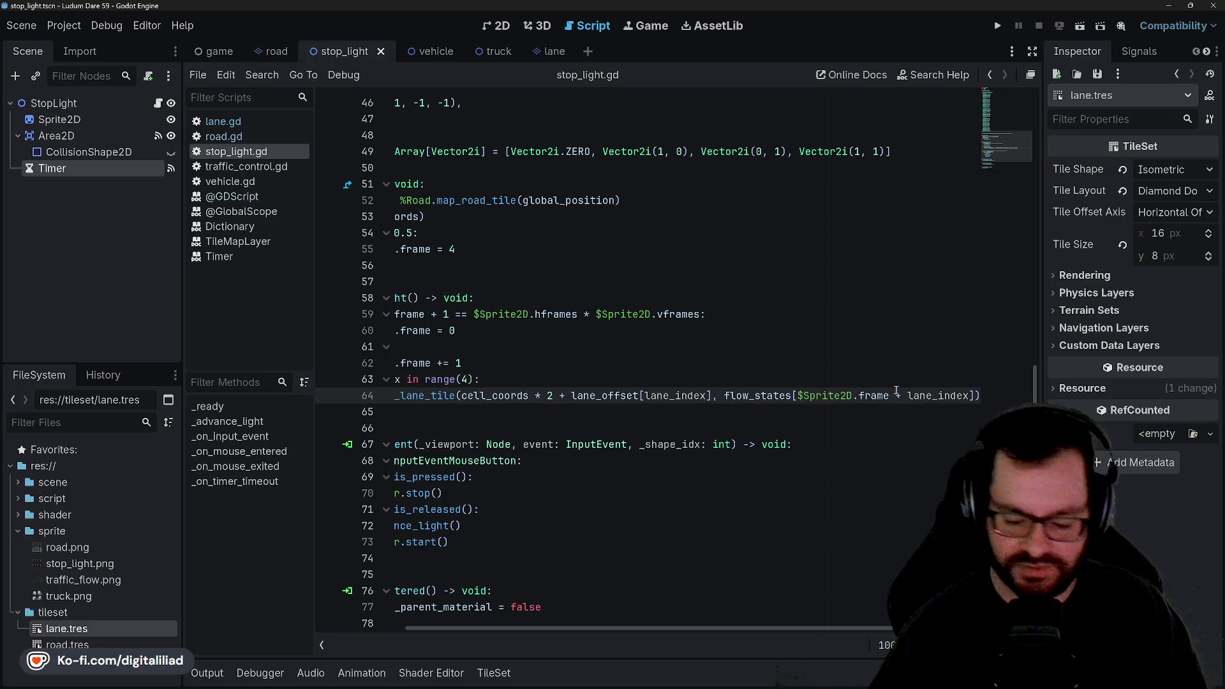
text(* 4 +)
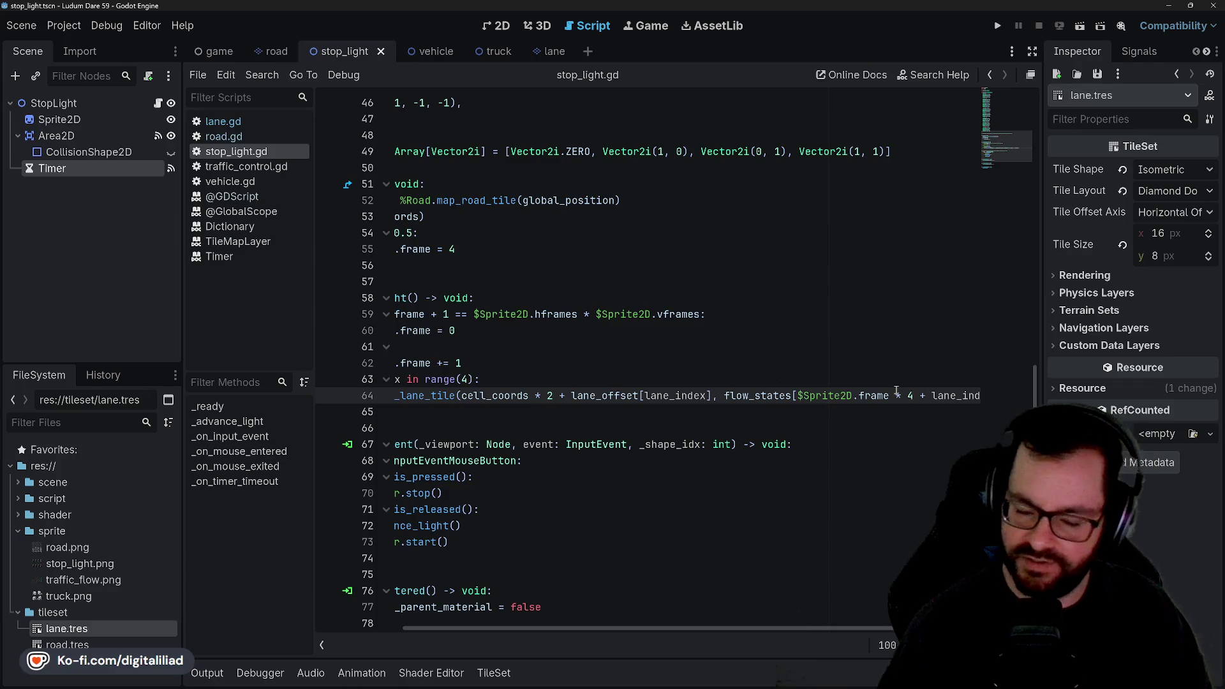
scroll(622, 326, left, 3)
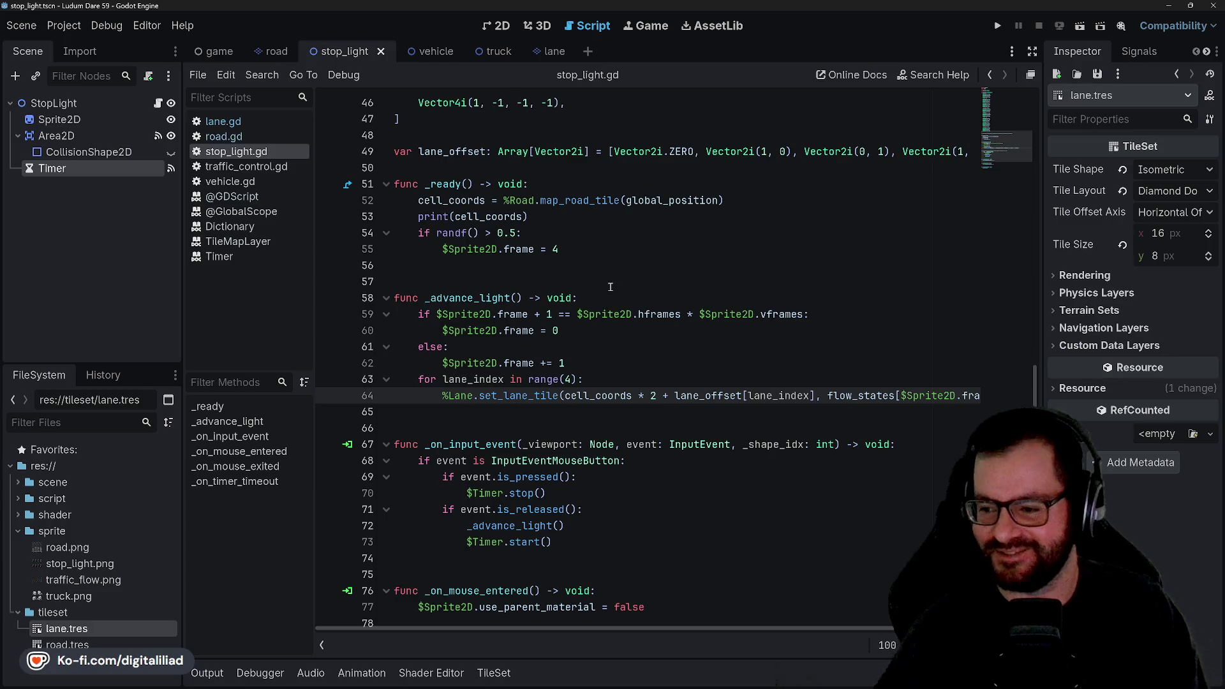
click(632, 314)
scroll(621, 322, right, 3)
scroll(618, 326, left, 3)
scroll(615, 328, right, 3)
scroll(614, 330, left, 3)
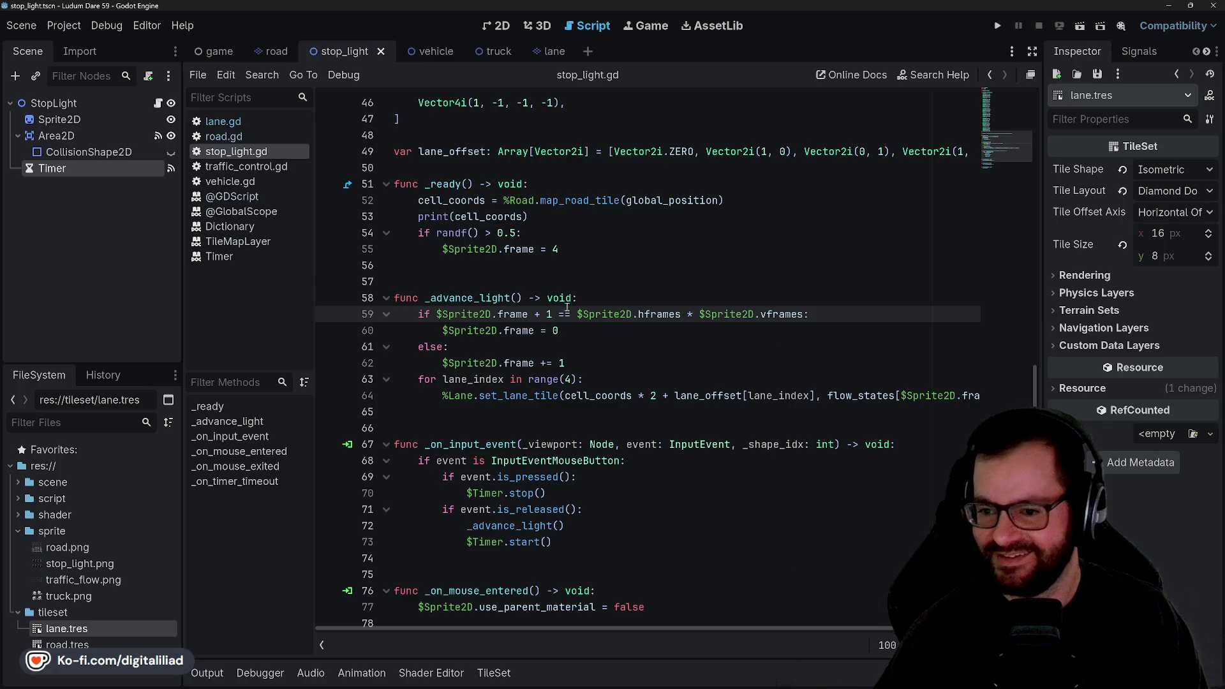
key(F5)
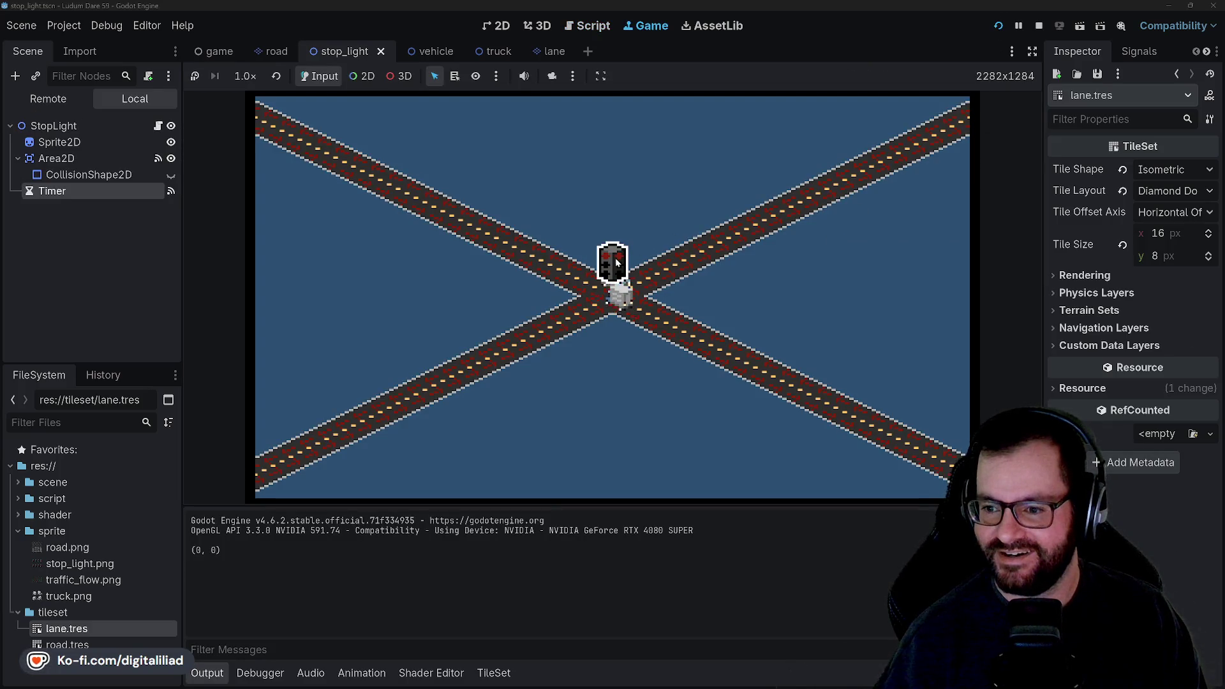
- Advance the stop light twice to watch the green lane arrows change, then stop the game
click(617, 261)
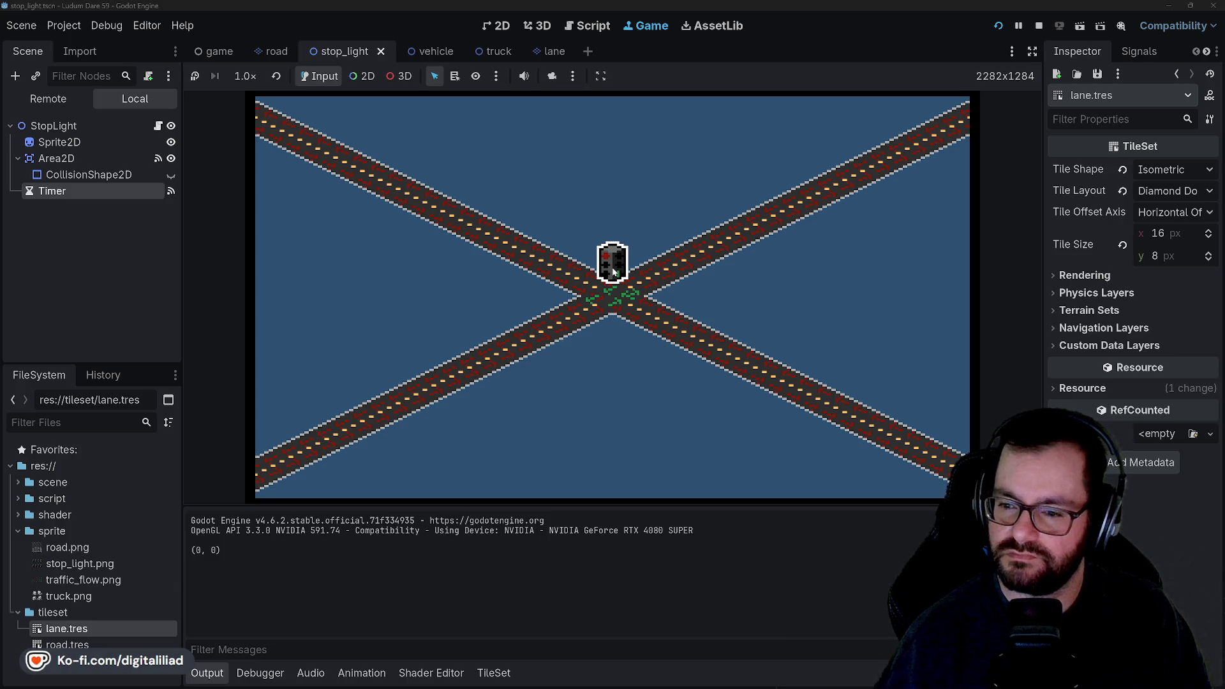
click(613, 272)
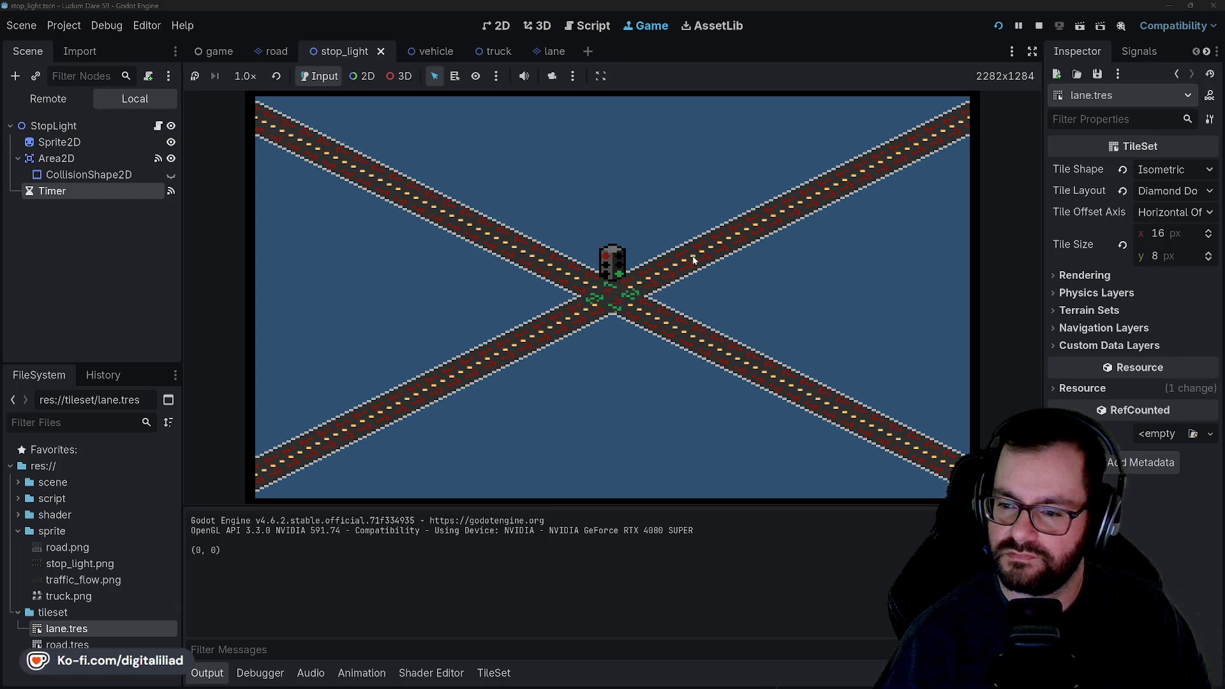
click(1038, 27)
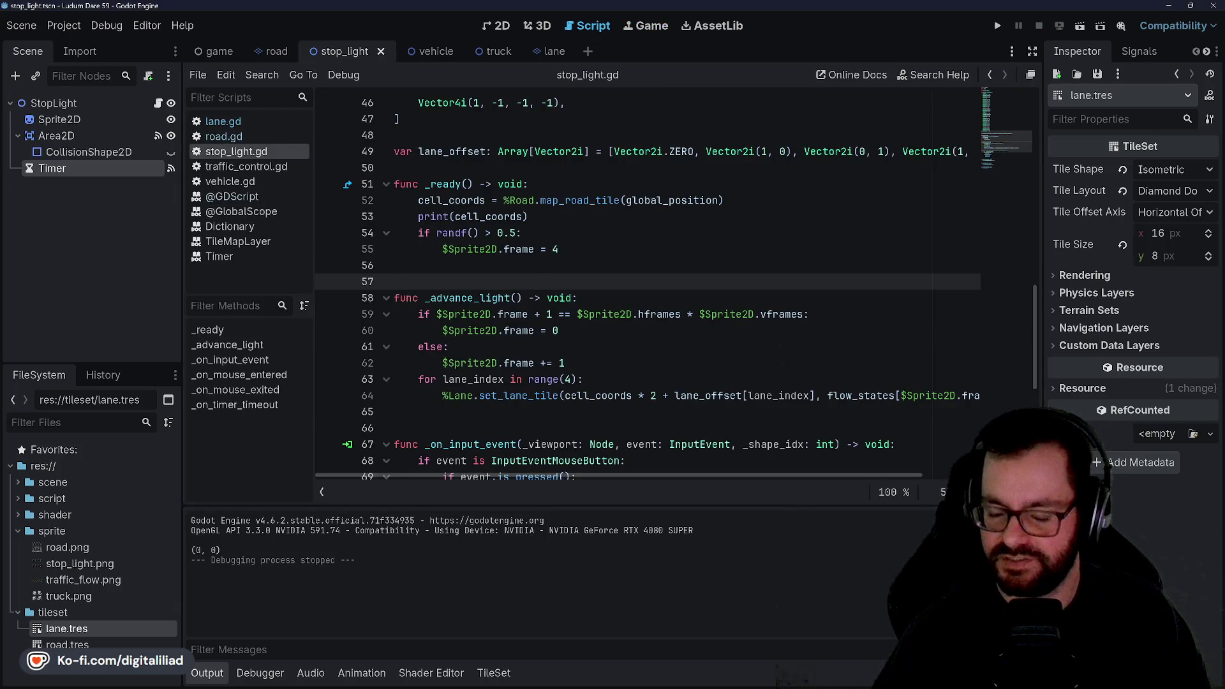